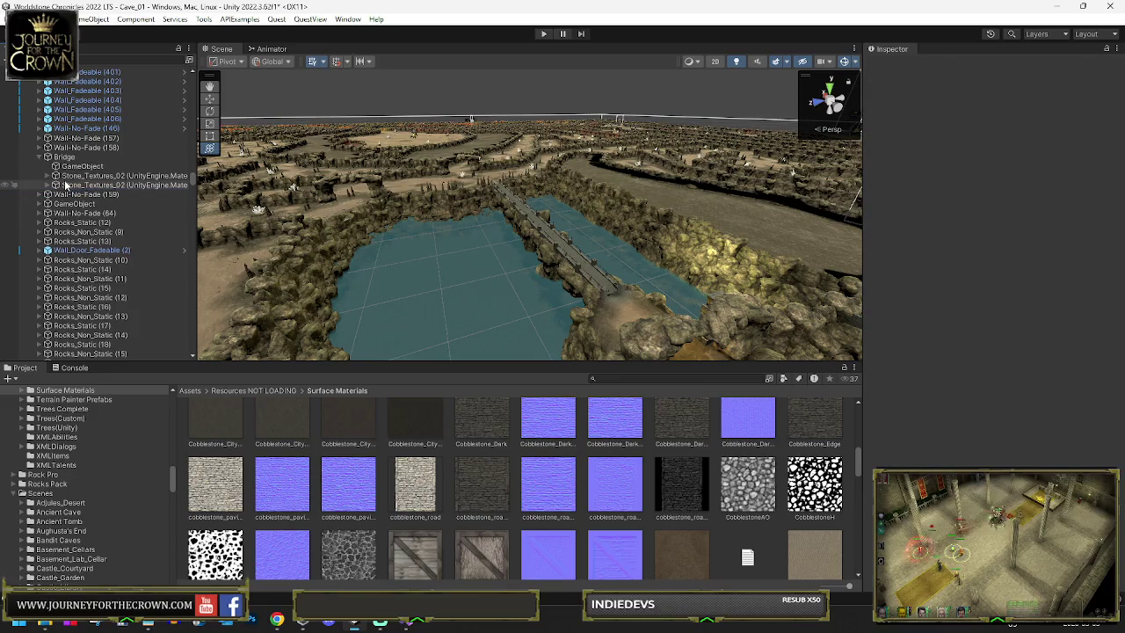
# Step: Enter Play mode to test the Cave_01 scene in the editor
pyautogui.scroll(10, 79, 165)
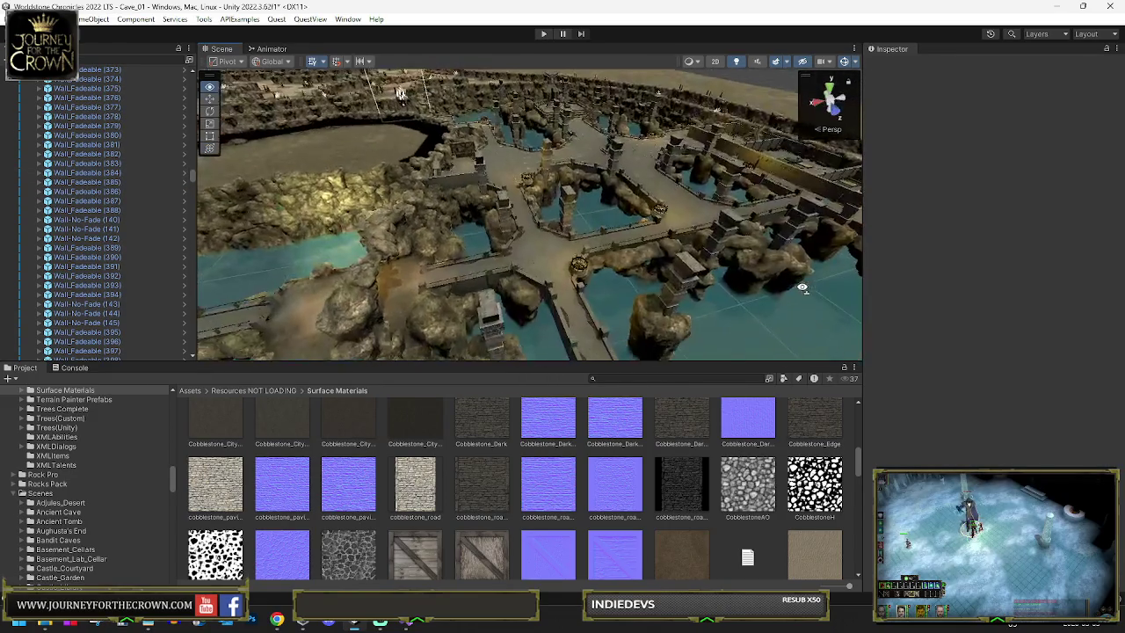
pyautogui.click(541, 36)
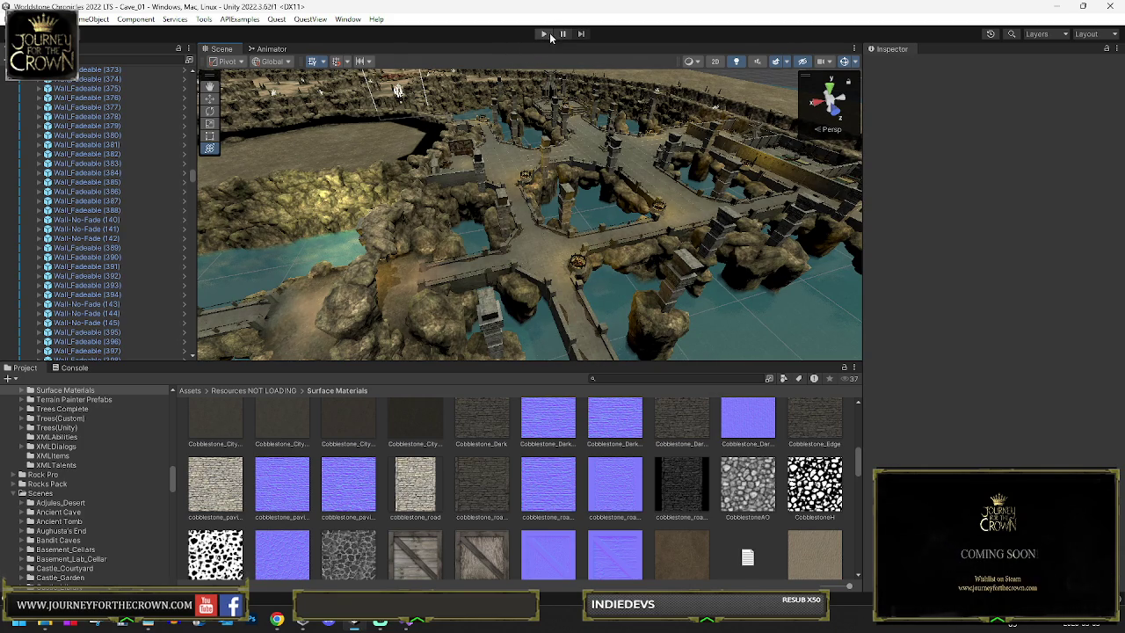
pyautogui.click(545, 35)
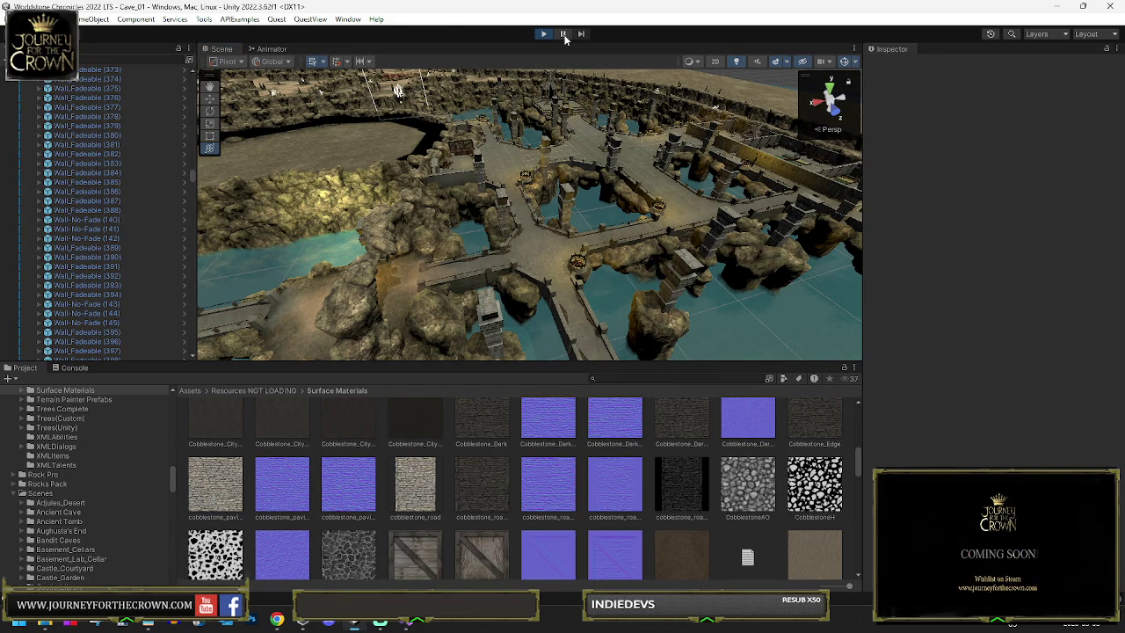
# Step: Let the cave level finish loading, then send the party up onto the stone bridge
pyautogui.click(564, 35)
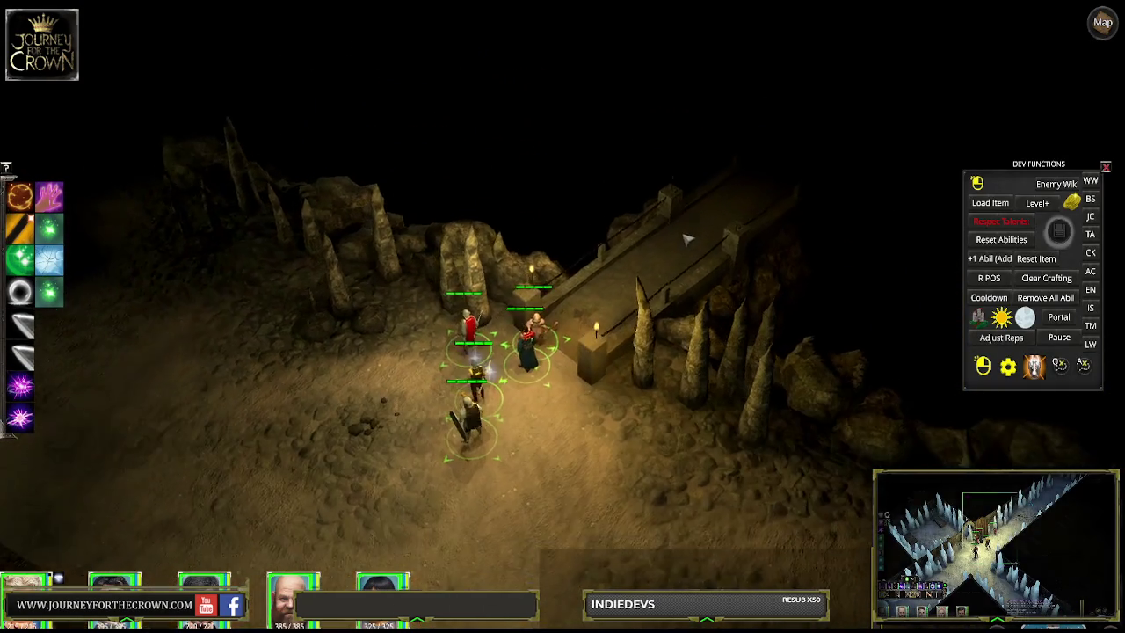
pyautogui.click(721, 203)
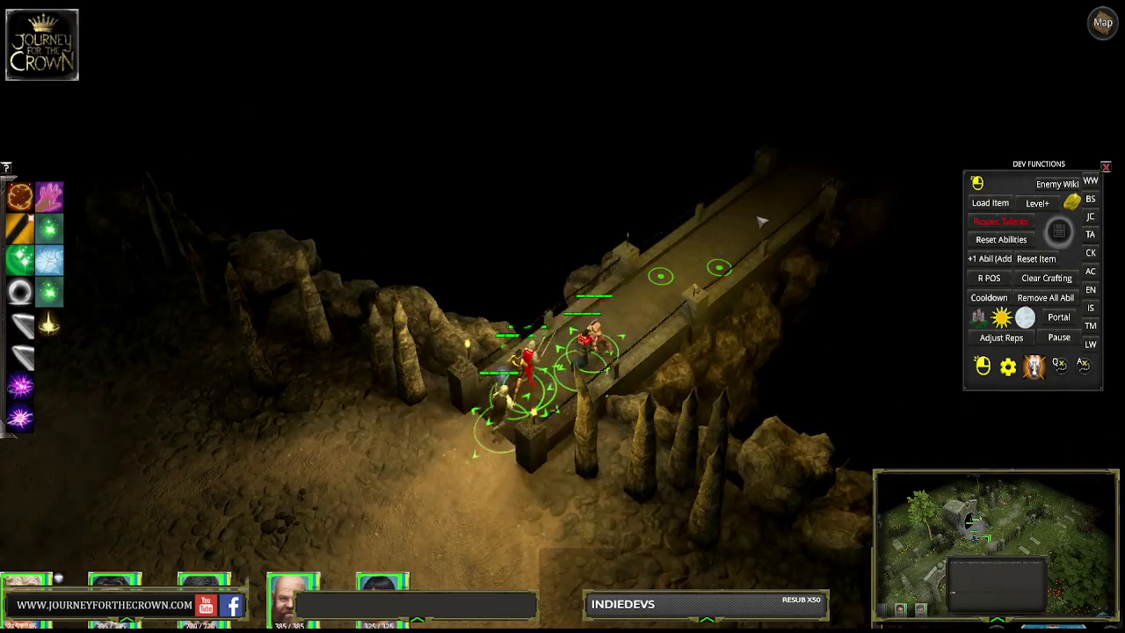
# Step: Walk the party along the bridge and cave floor to the crossroads beside the brazier
pyautogui.click(777, 204)
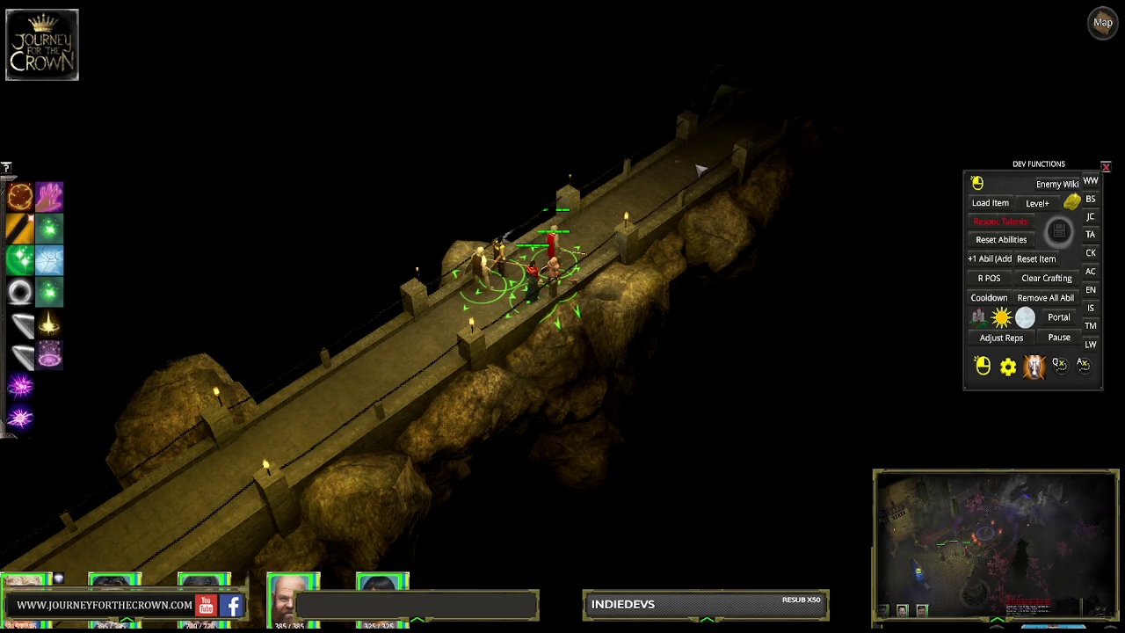
pyautogui.click(741, 128)
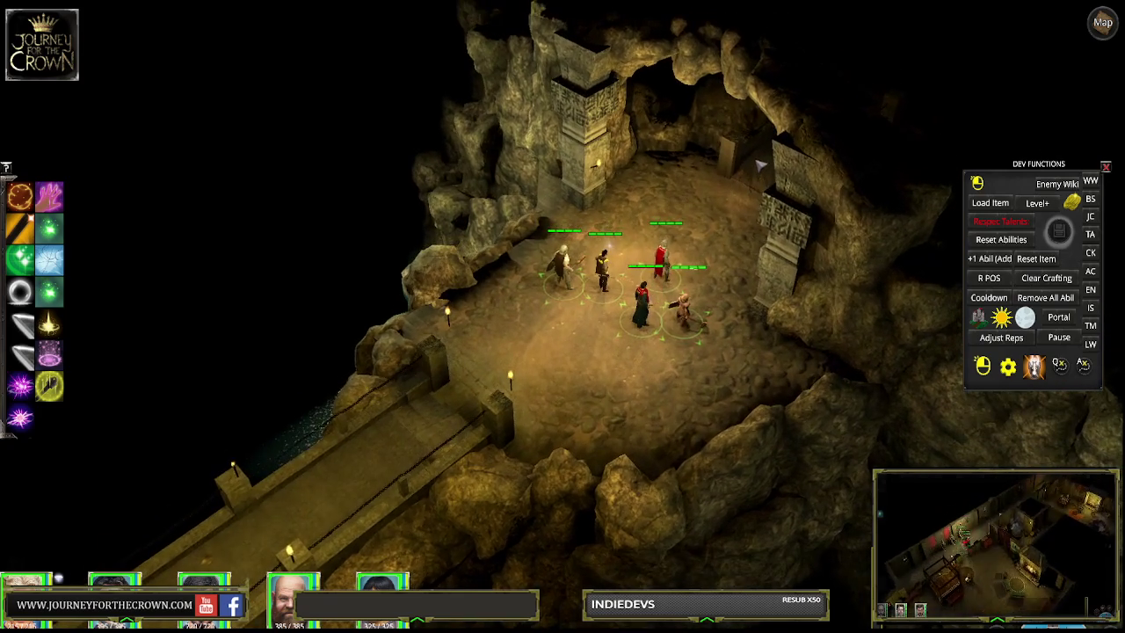
pyautogui.click(741, 175)
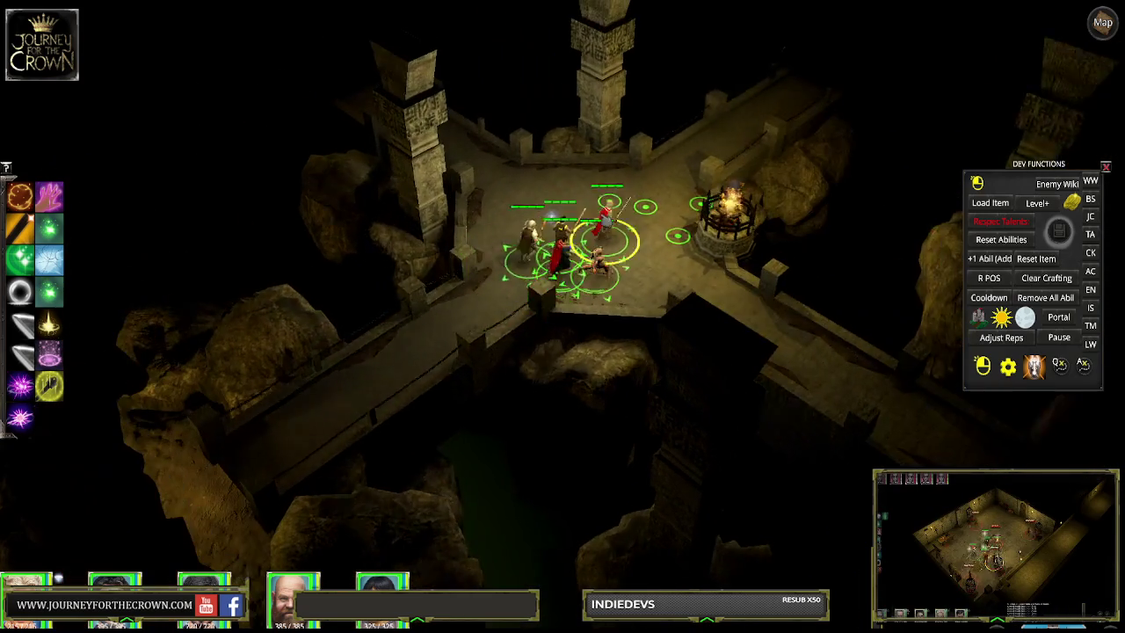
pyautogui.click(518, 233)
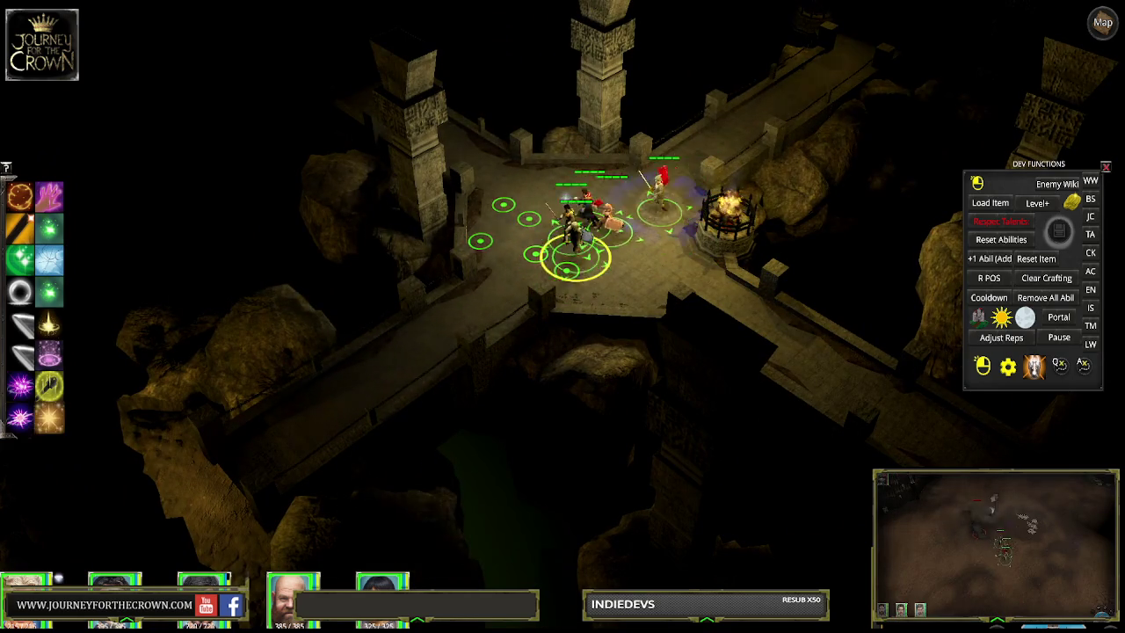
pyautogui.click(624, 239)
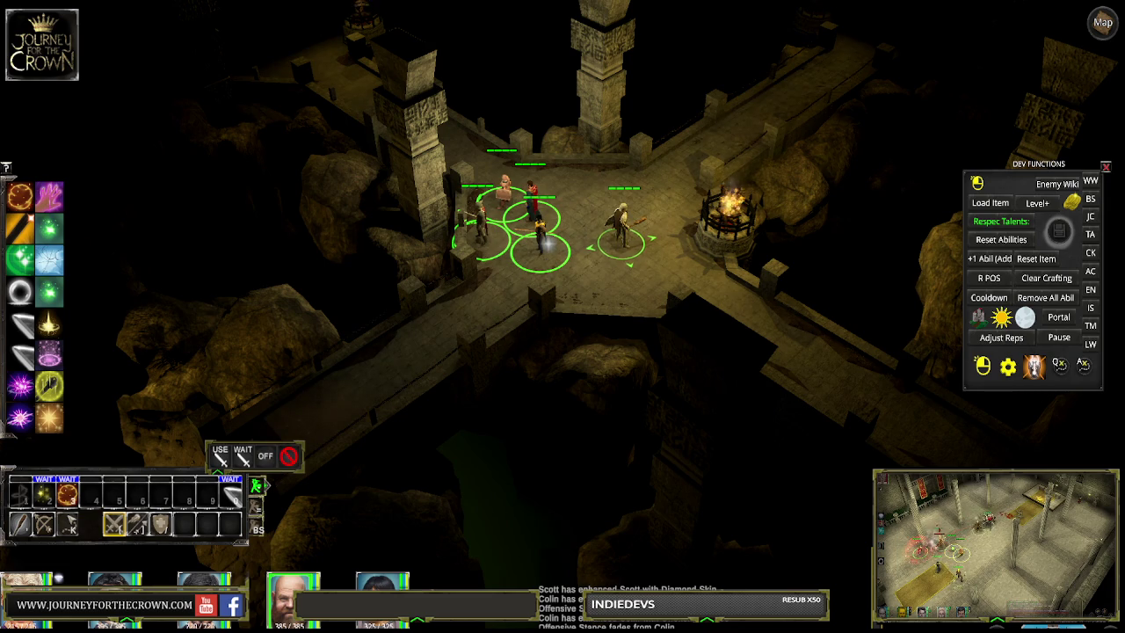
# Step: Select the character near the brazier, send it right, then bring it back to the party
pyautogui.click(622, 227)
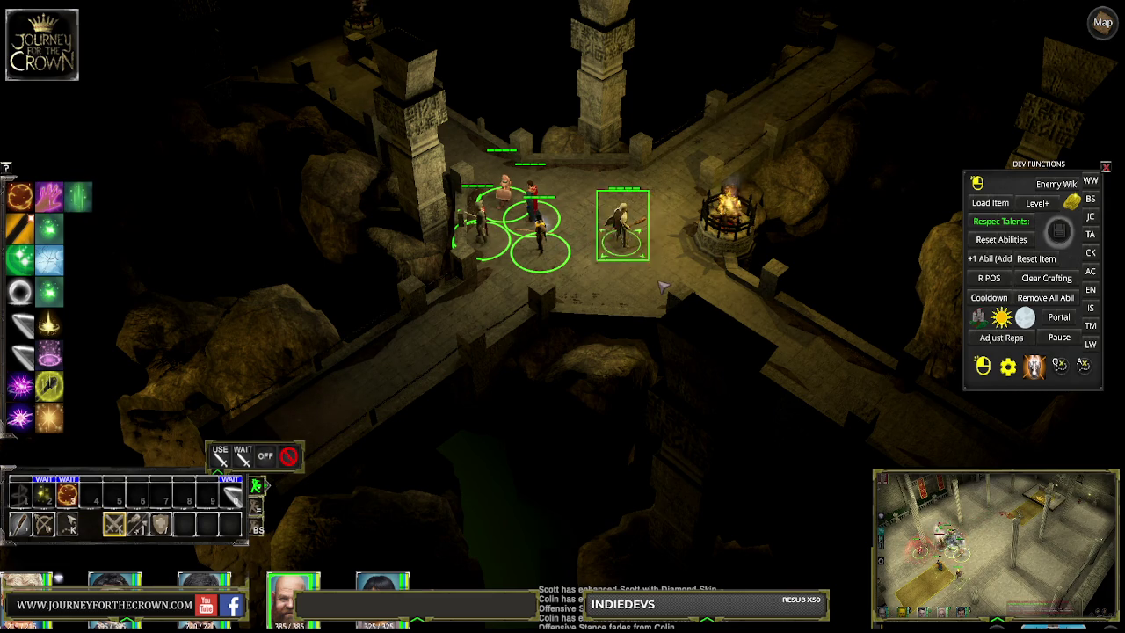
pyautogui.click(674, 212)
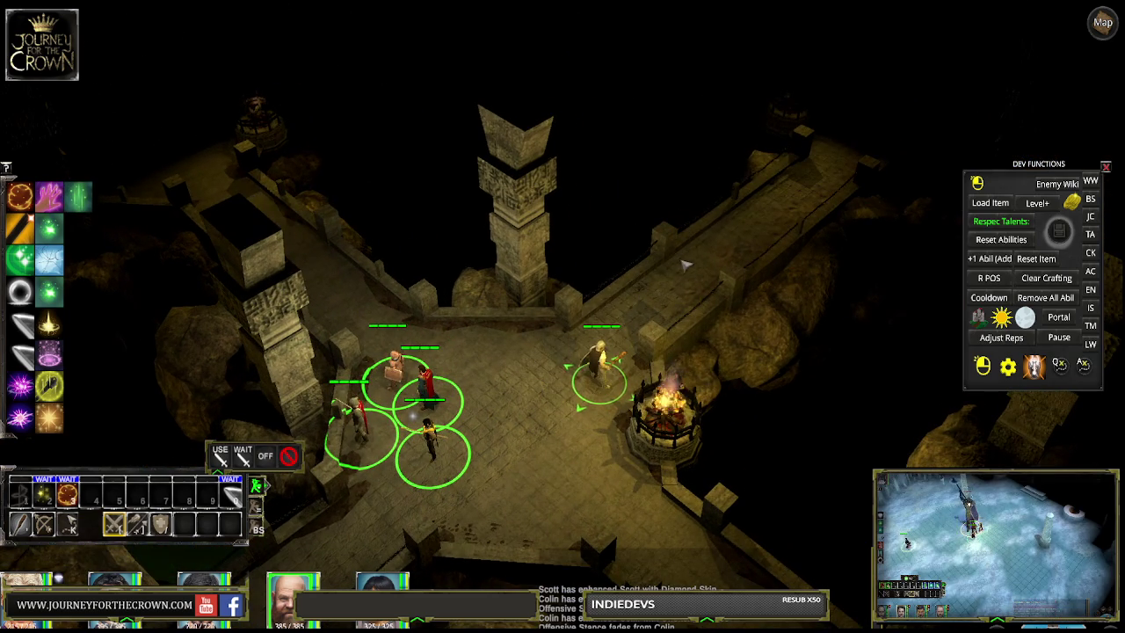
pyautogui.click(454, 373)
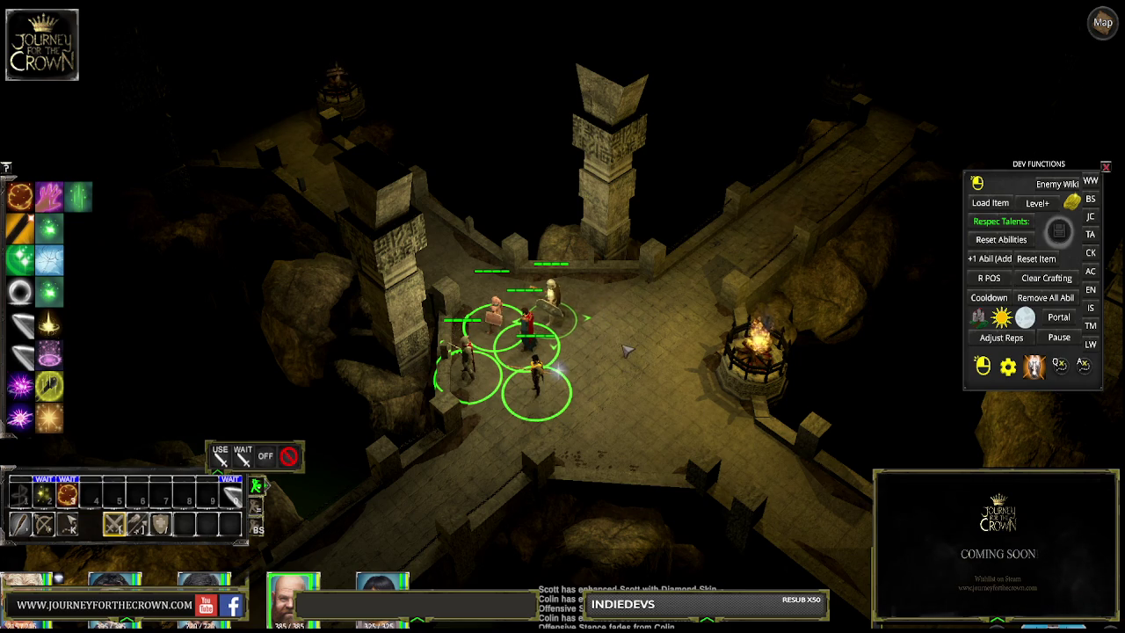
pyautogui.scroll(3, 452, 118)
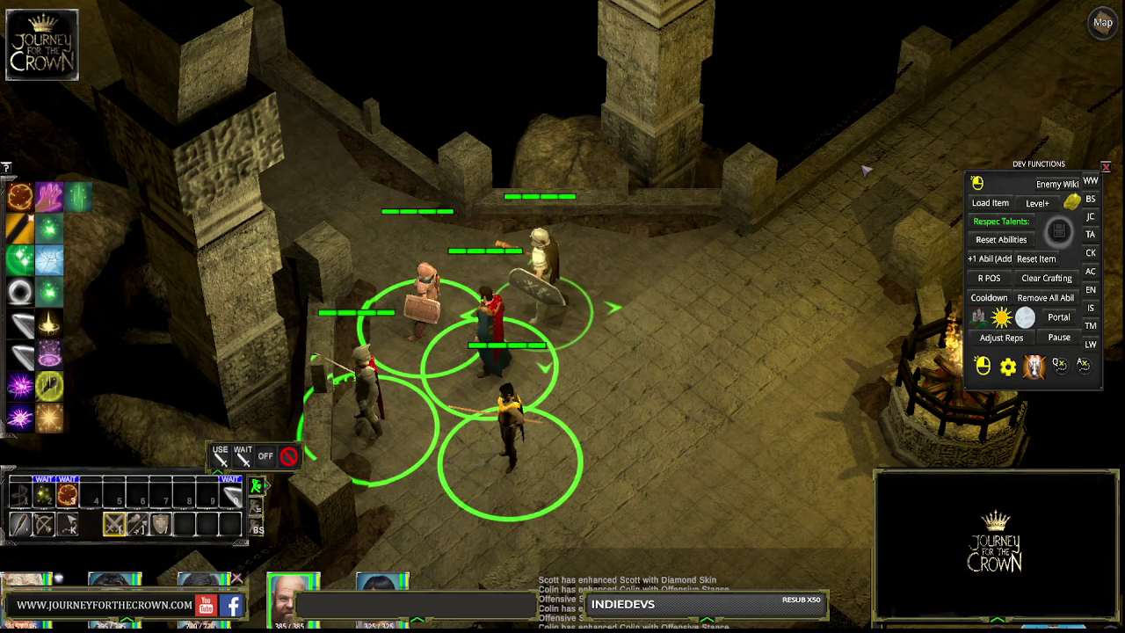
# Step: Lead the party up the lit bridge past the brazier and across the darker room
pyautogui.click(891, 152)
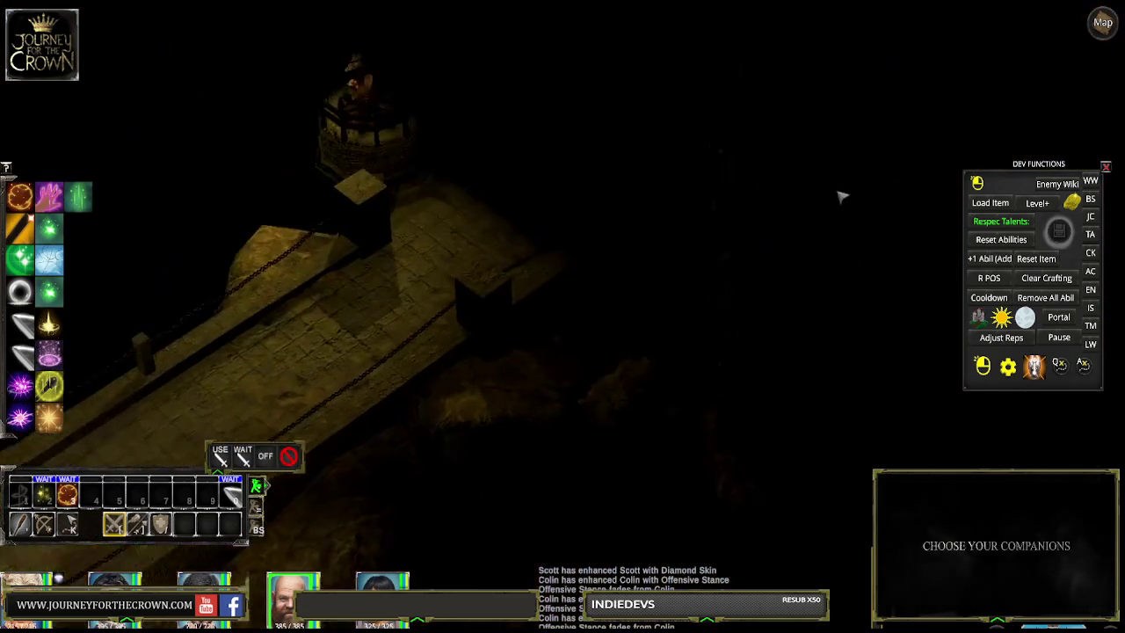
pyautogui.click(956, 26)
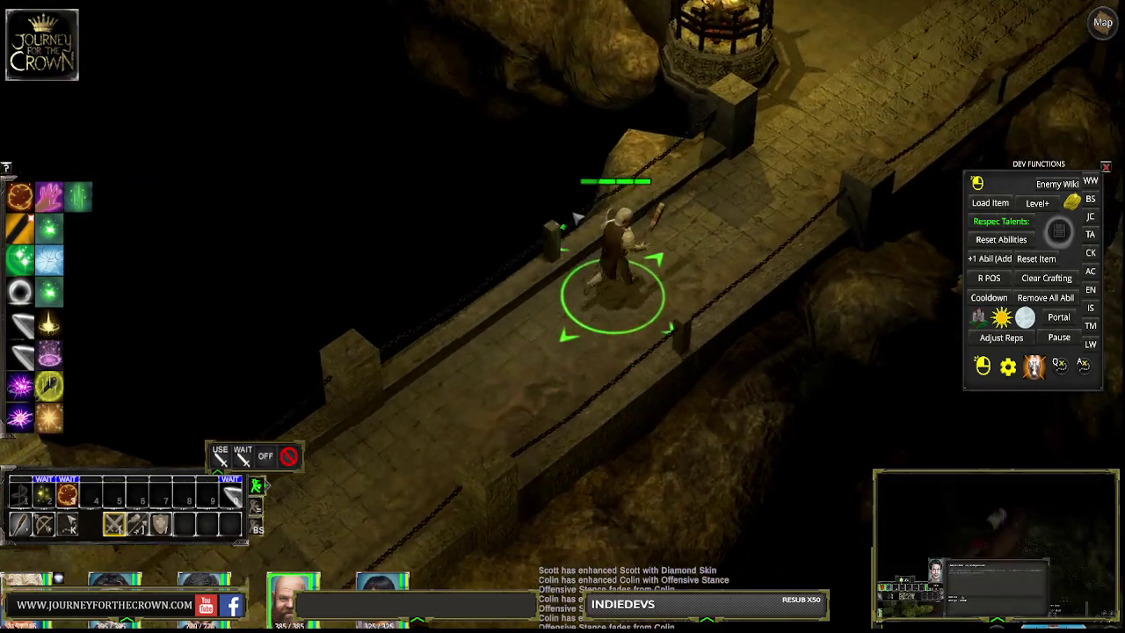
pyautogui.click(810, 121)
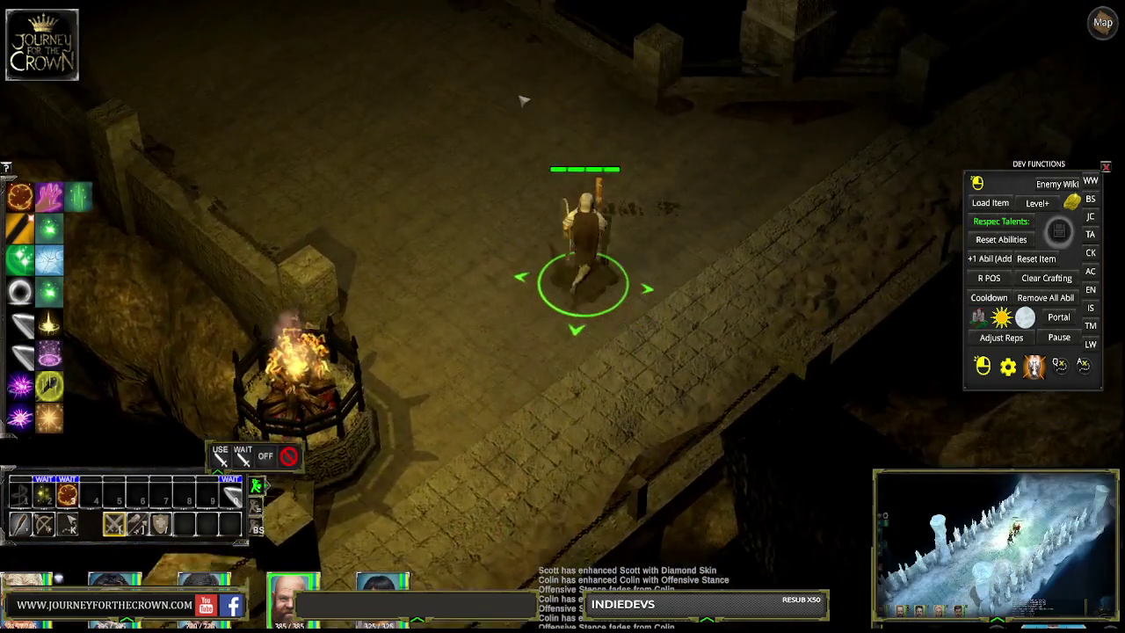
pyautogui.click(443, 110)
pyautogui.click(338, 123)
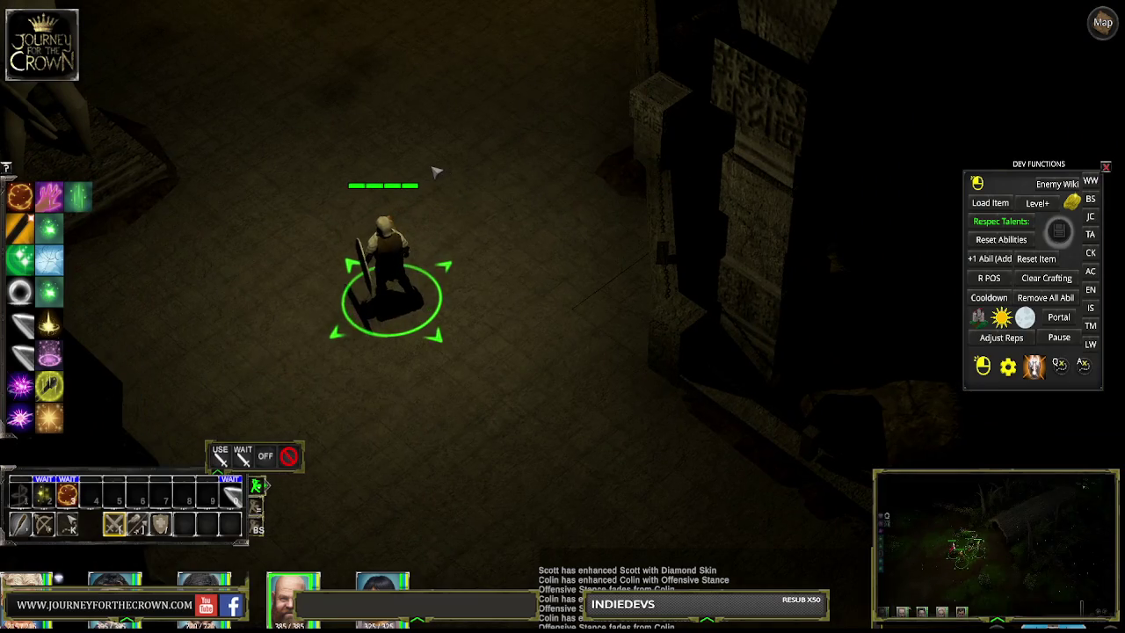
pyautogui.click(432, 169)
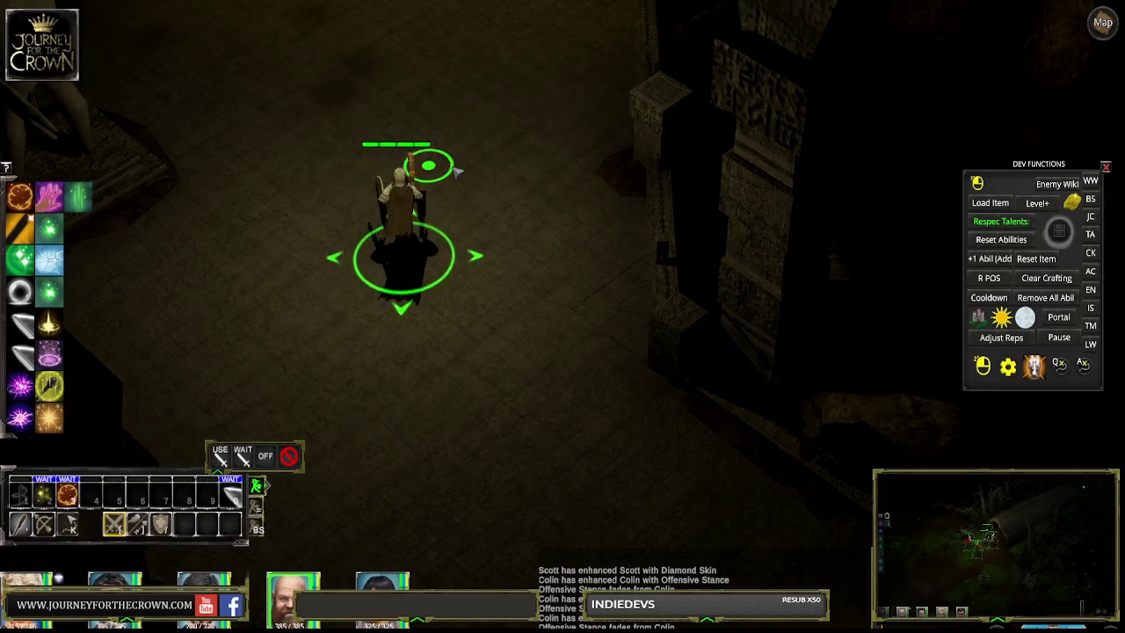
pyautogui.click(507, 121)
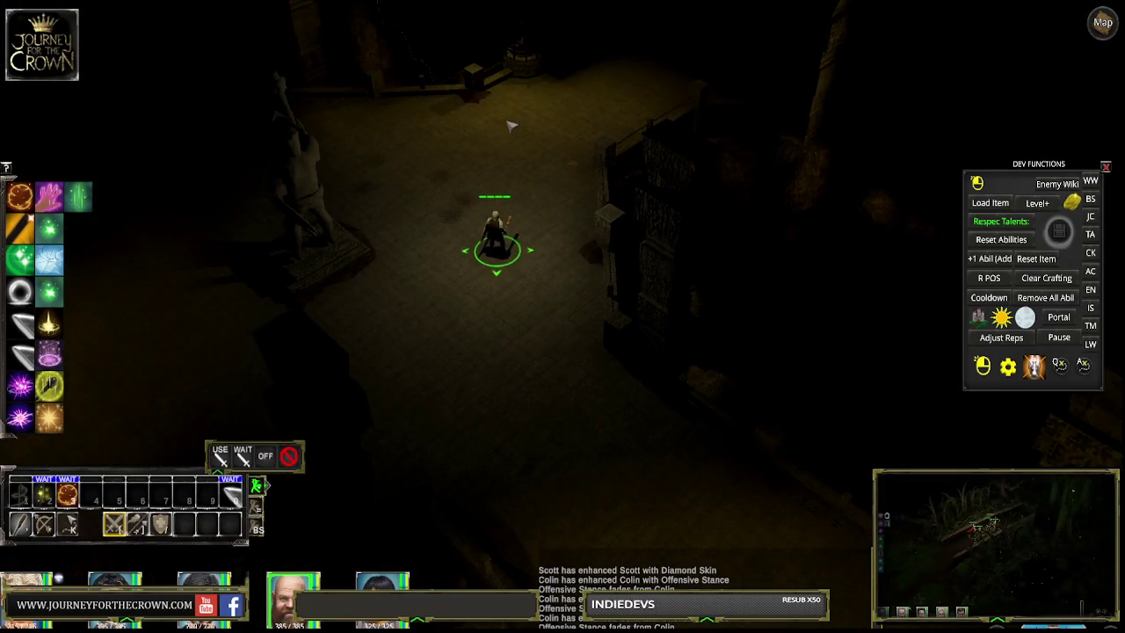
pyautogui.click(604, 125)
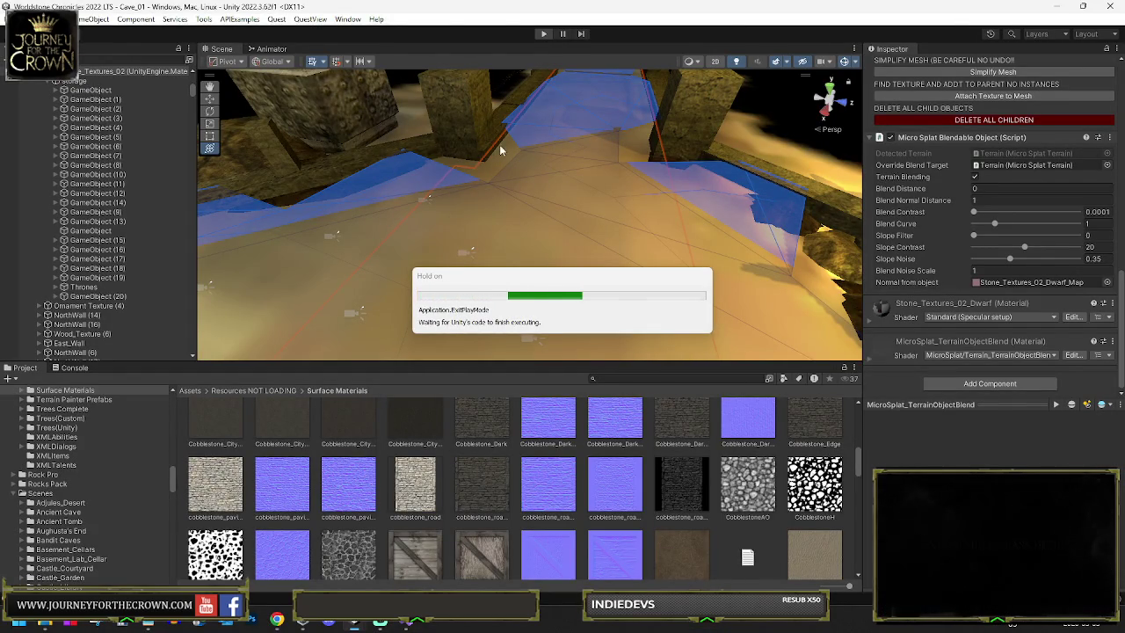
# Step: Select the combined bridge stone mesh and scroll the Inspector to its Mesh Combiner script
pyautogui.moveTo(664, 163)
pyautogui.mouseDown()
pyautogui.moveTo(525, 209)
pyautogui.moveTo(441, 190)
pyautogui.mouseUp()
pyautogui.click(433, 197)
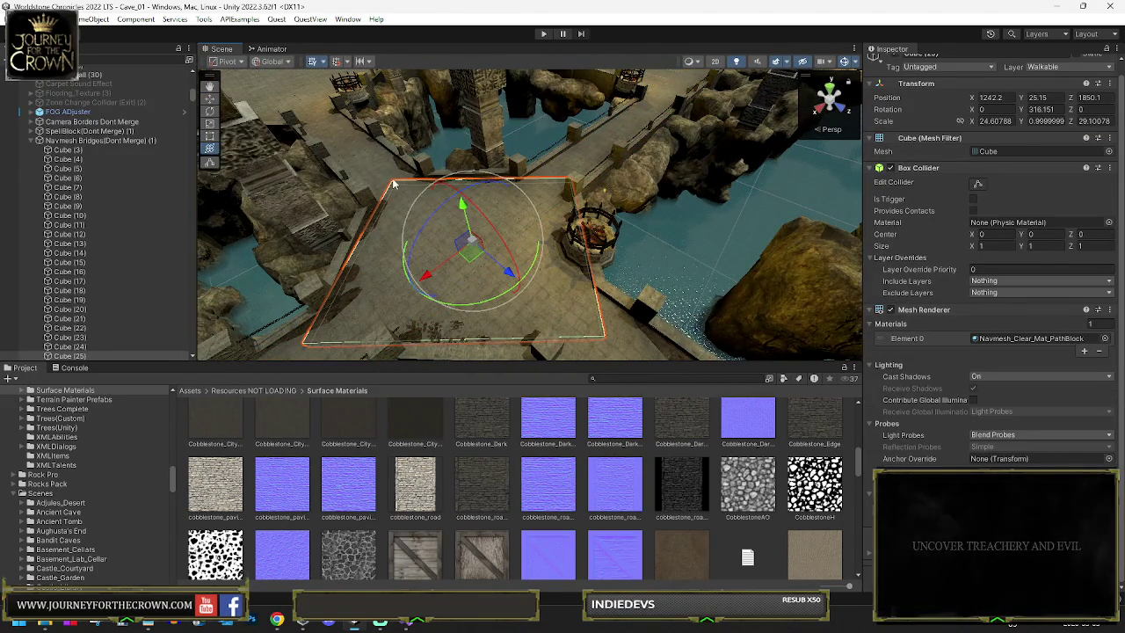
pyautogui.click(79, 141)
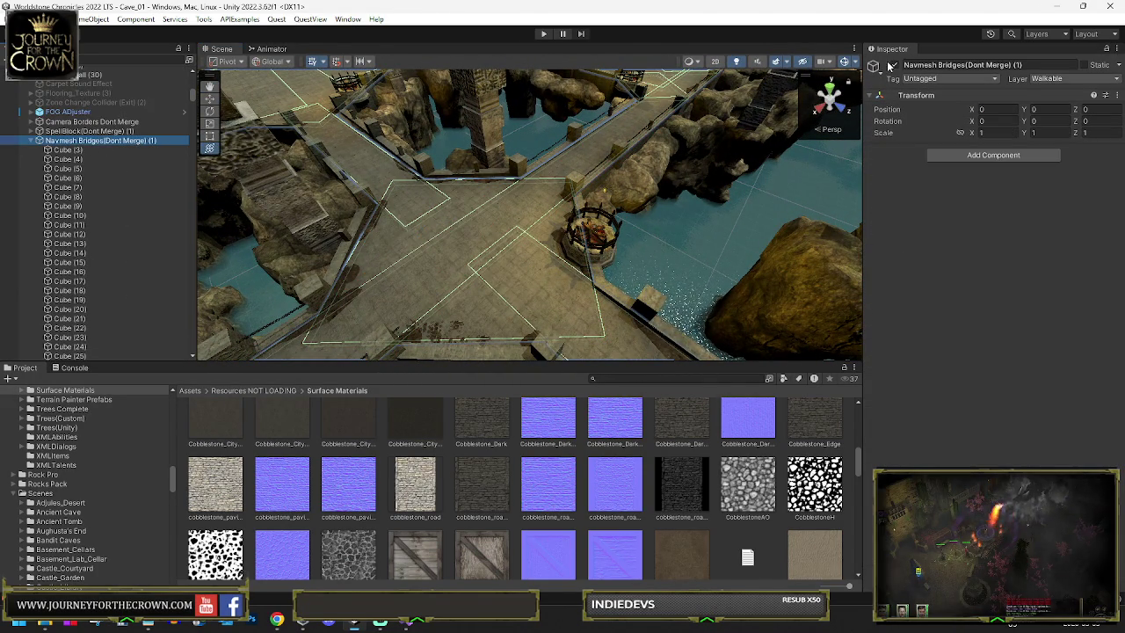
pyautogui.moveTo(475, 193); pyautogui.dragTo(443, 171)
pyautogui.click(441, 181)
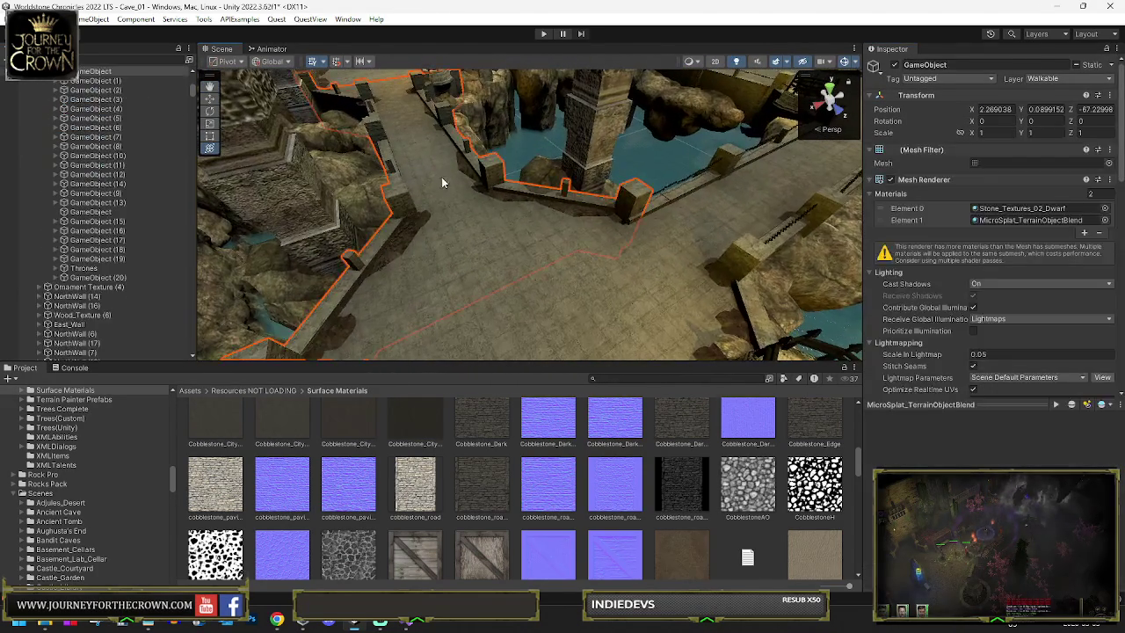
pyautogui.scroll(-10, 990, 305)
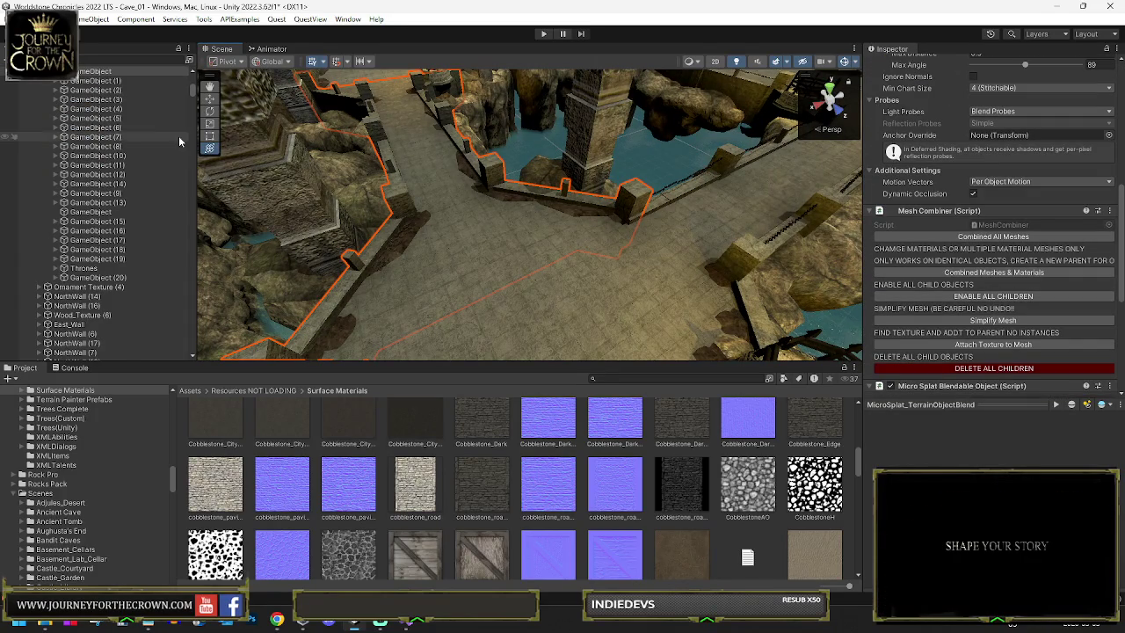
pyautogui.scroll(4, 179, 141)
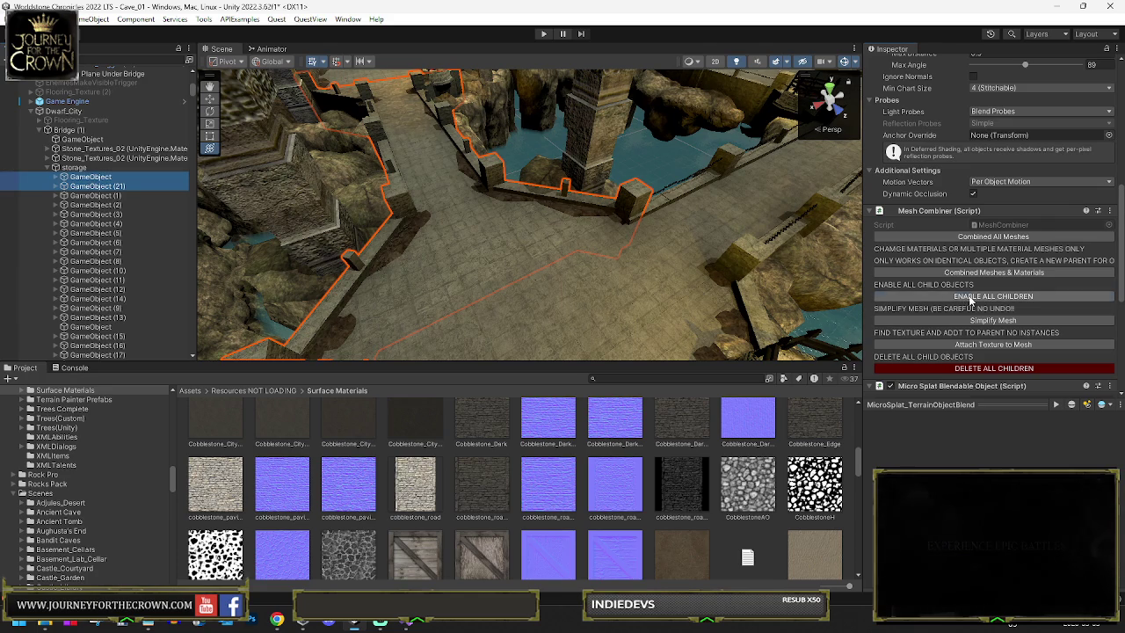
# Step: Re-enable the combined mesh's child pieces and delete its child objects, confirming the prompt
pyautogui.click(971, 301)
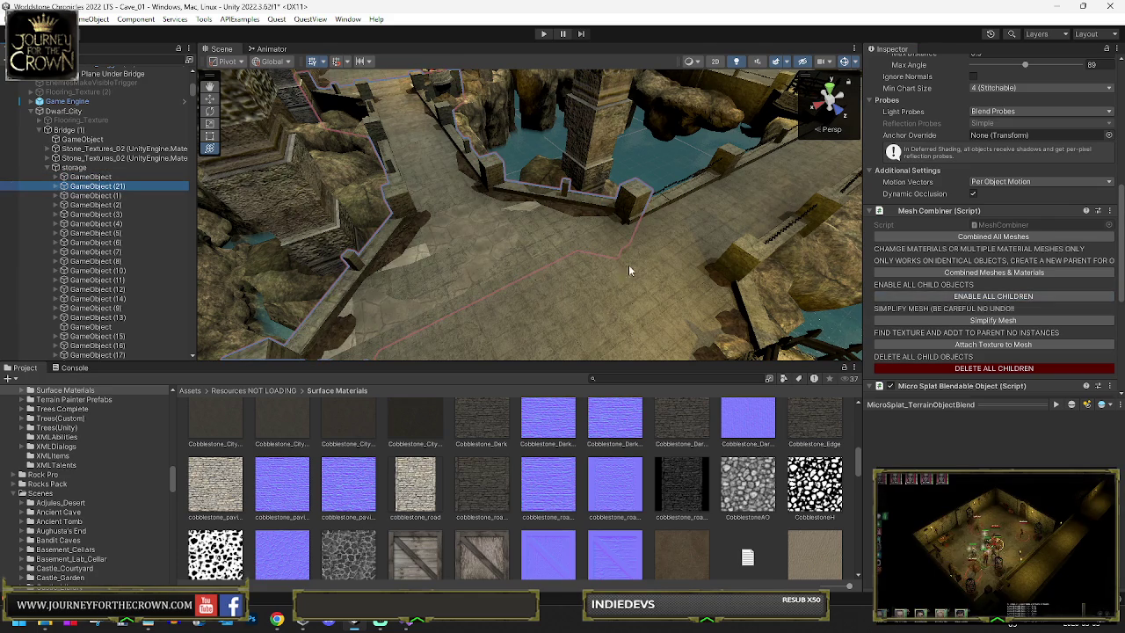
pyautogui.click(971, 368)
pyautogui.click(592, 325)
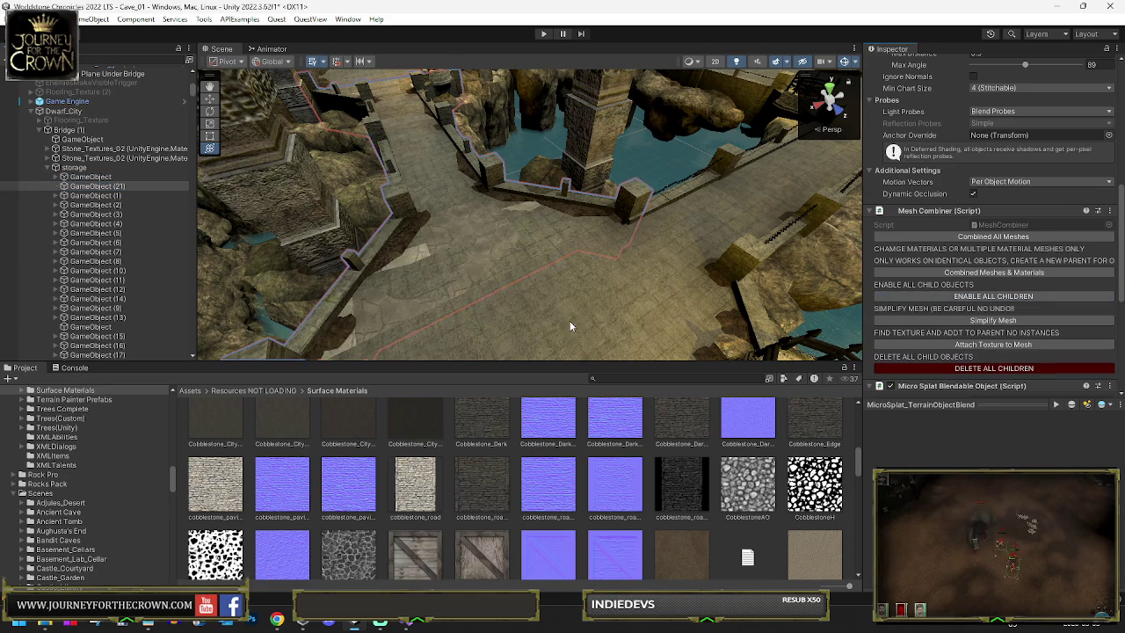
# Step: Multi-select the Stone_Floors pieces, including (38) and (44), and move them into GameObject (21)
pyautogui.click(56, 178)
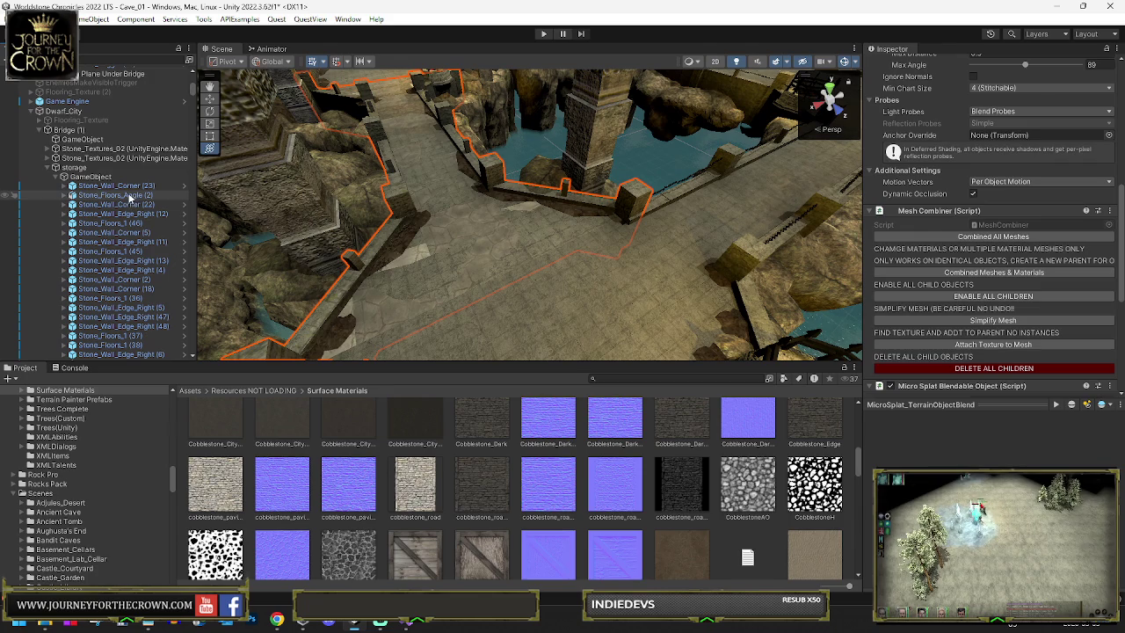
pyautogui.click(130, 195)
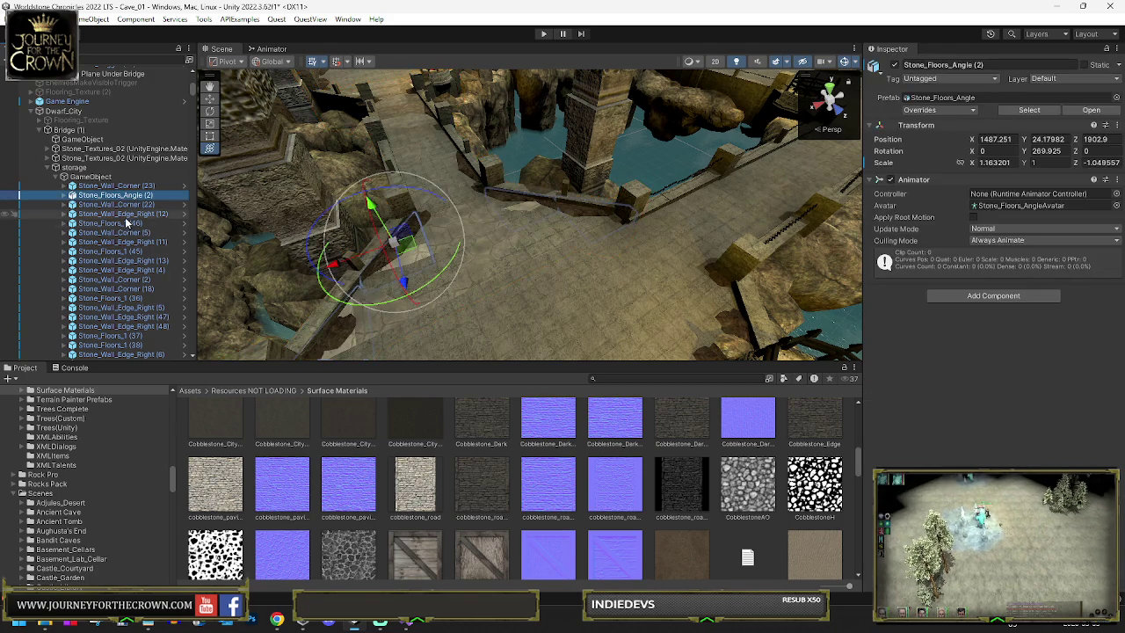
pyautogui.keyDown('ctrl'); pyautogui.click(129, 223); pyautogui.keyUp('ctrl')
pyautogui.keyDown('ctrl'); pyautogui.click(130, 251); pyautogui.keyUp('ctrl')
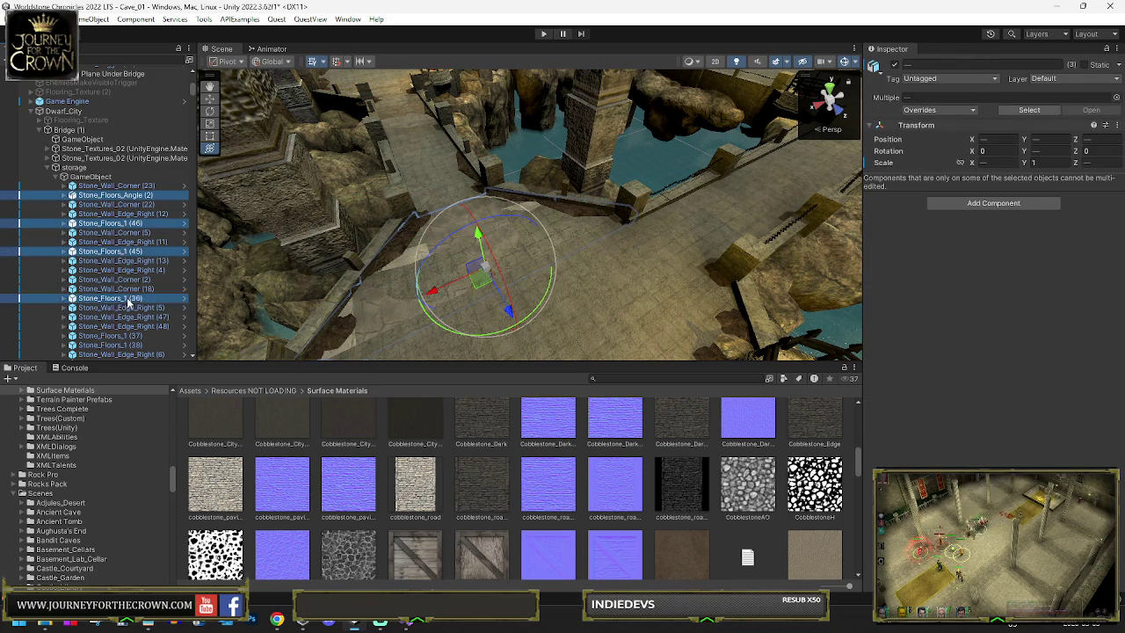
pyautogui.scroll(-5, 129, 301)
pyautogui.keyDown('ctrl'); pyautogui.click(122, 204); pyautogui.keyUp('ctrl')
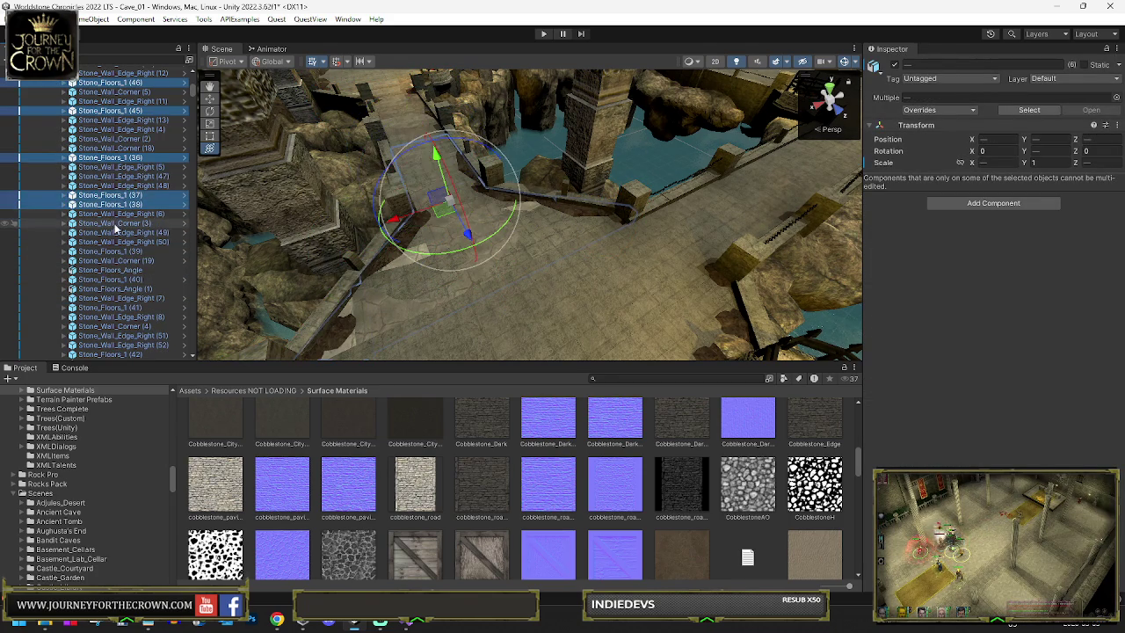
pyautogui.keyDown('ctrl'); pyautogui.click(133, 252); pyautogui.keyUp('ctrl')
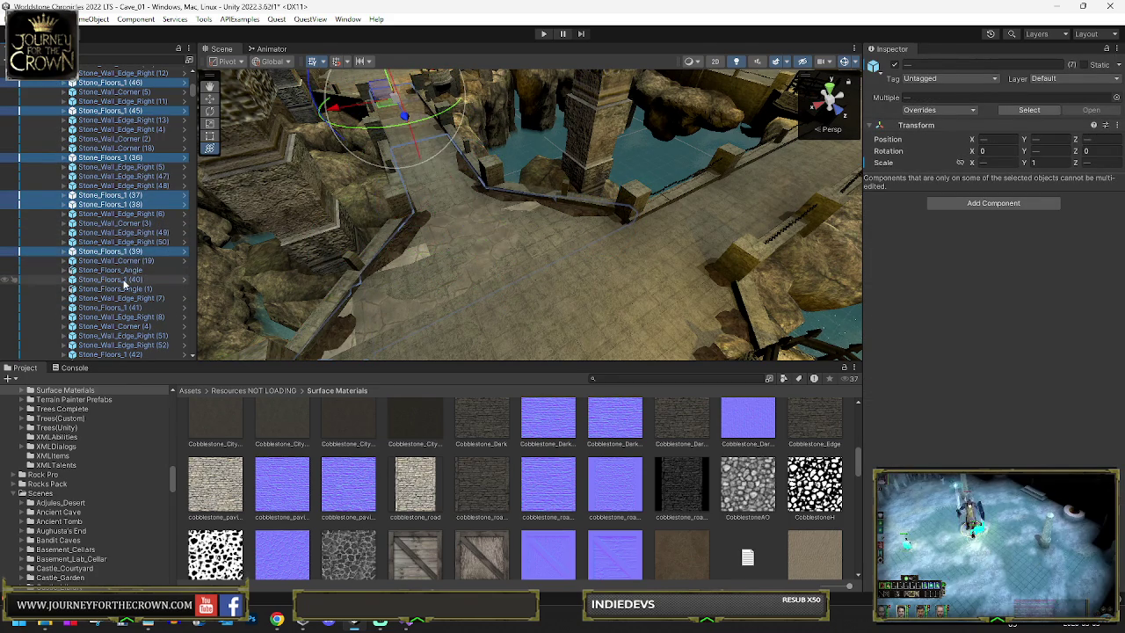
pyautogui.keyDown('ctrl'); pyautogui.click(121, 280); pyautogui.keyUp('ctrl')
pyautogui.keyDown('ctrl'); pyautogui.click(124, 288); pyautogui.keyUp('ctrl')
pyautogui.scroll(-1, 125, 281)
pyautogui.scroll(-3, 124, 281)
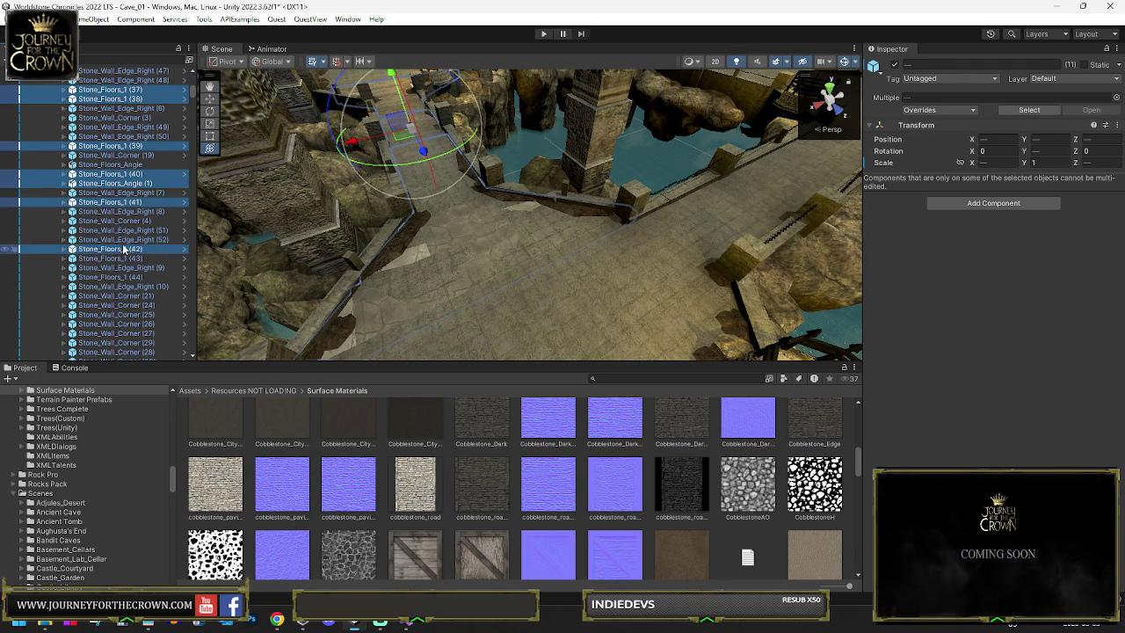
pyautogui.keyDown('ctrl'); pyautogui.click(125, 278); pyautogui.keyUp('ctrl')
pyautogui.scroll(-8, 127, 263)
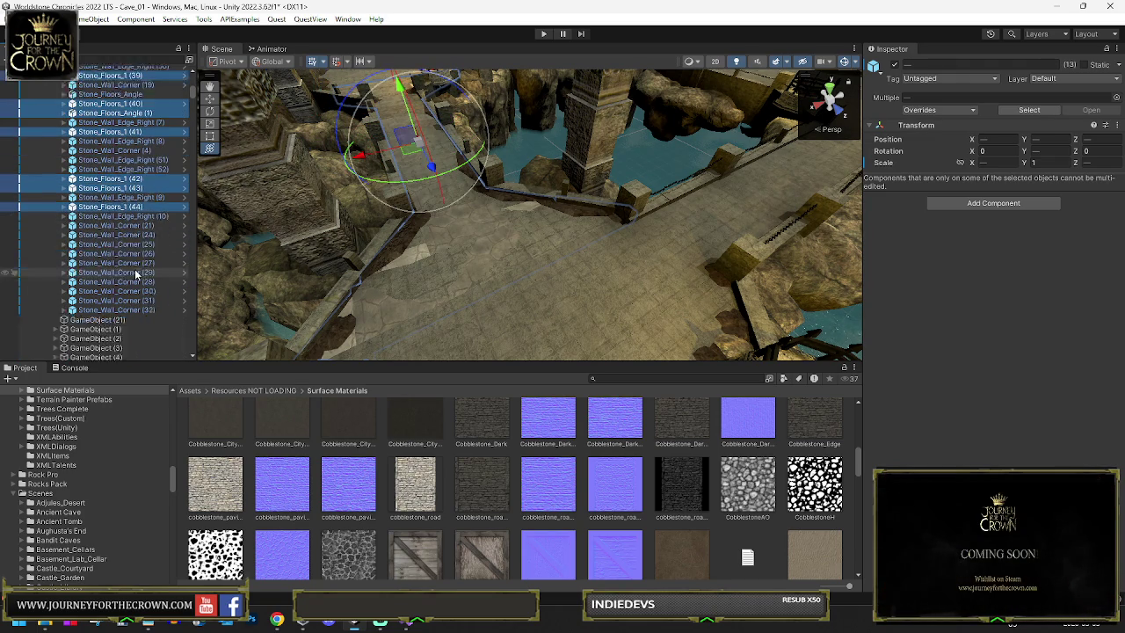
pyautogui.keyDown('ctrl'); pyautogui.click(88, 215); pyautogui.keyUp('ctrl')
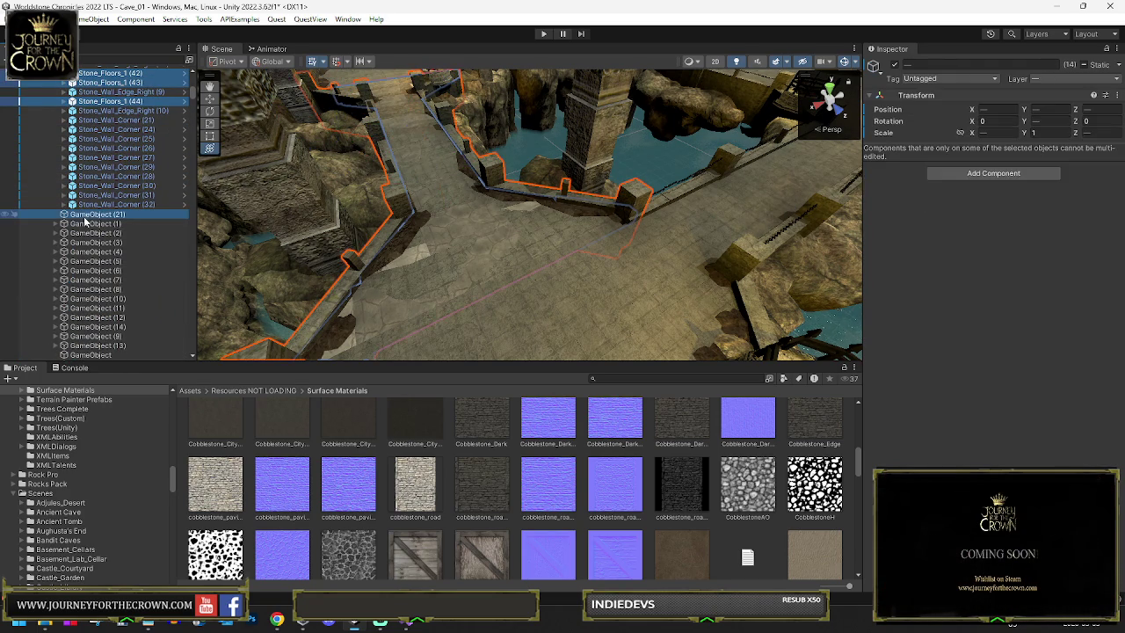
pyautogui.moveTo(92, 220); pyautogui.dragTo(92, 218)
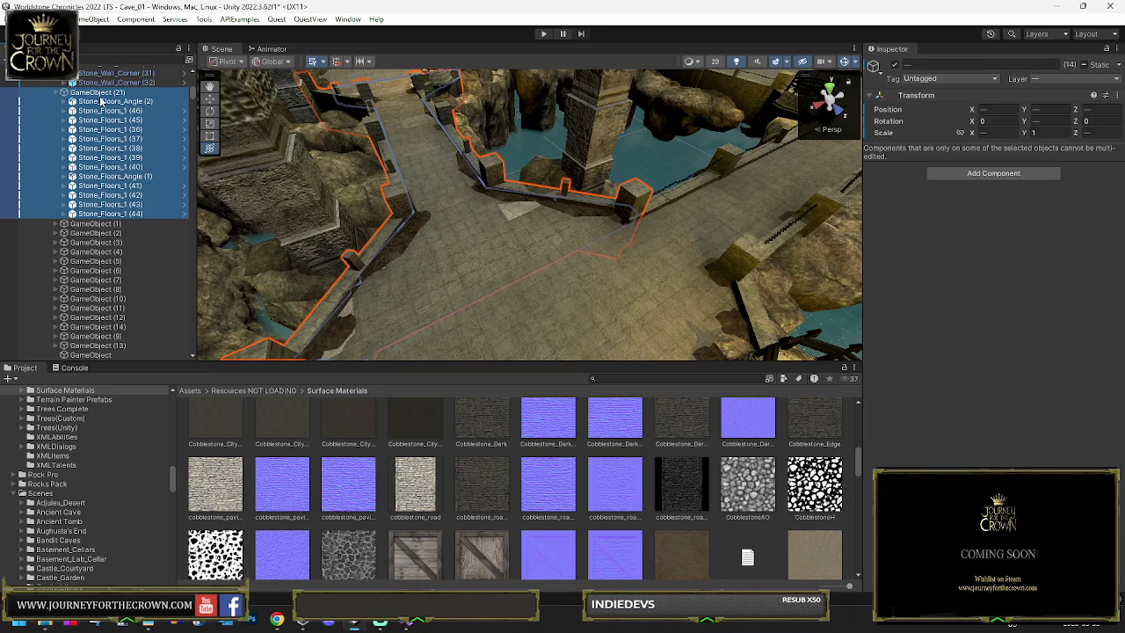
# Step: Combine the floor pieces in GameObject (21) and the wall pieces into single meshes
pyautogui.click(101, 102)
pyautogui.click(96, 93)
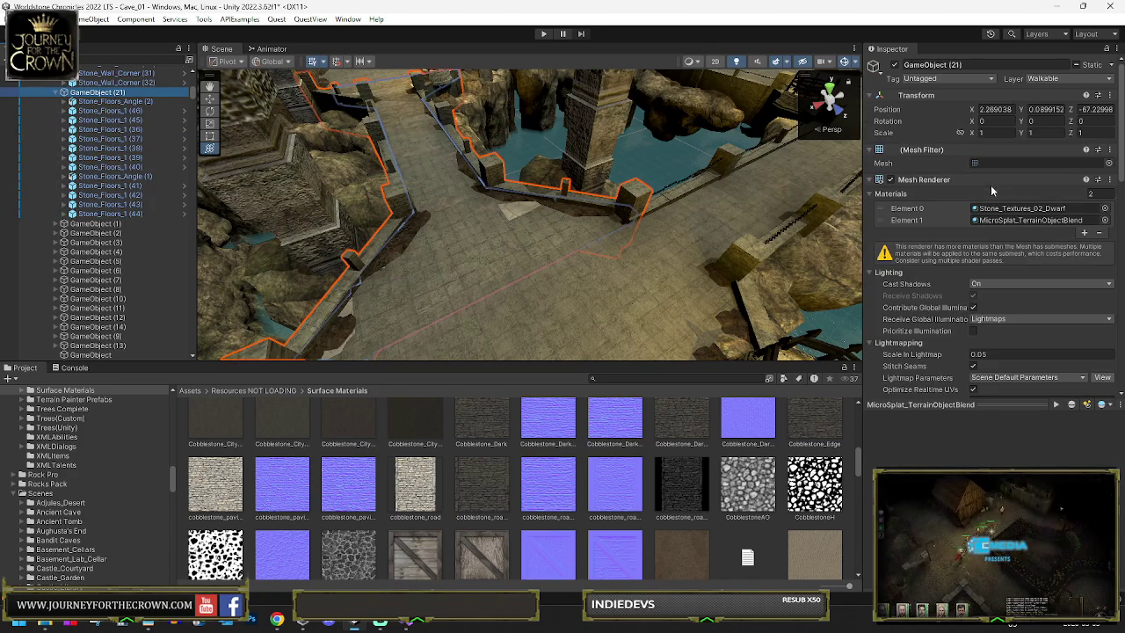
pyautogui.scroll(-10, 964, 369)
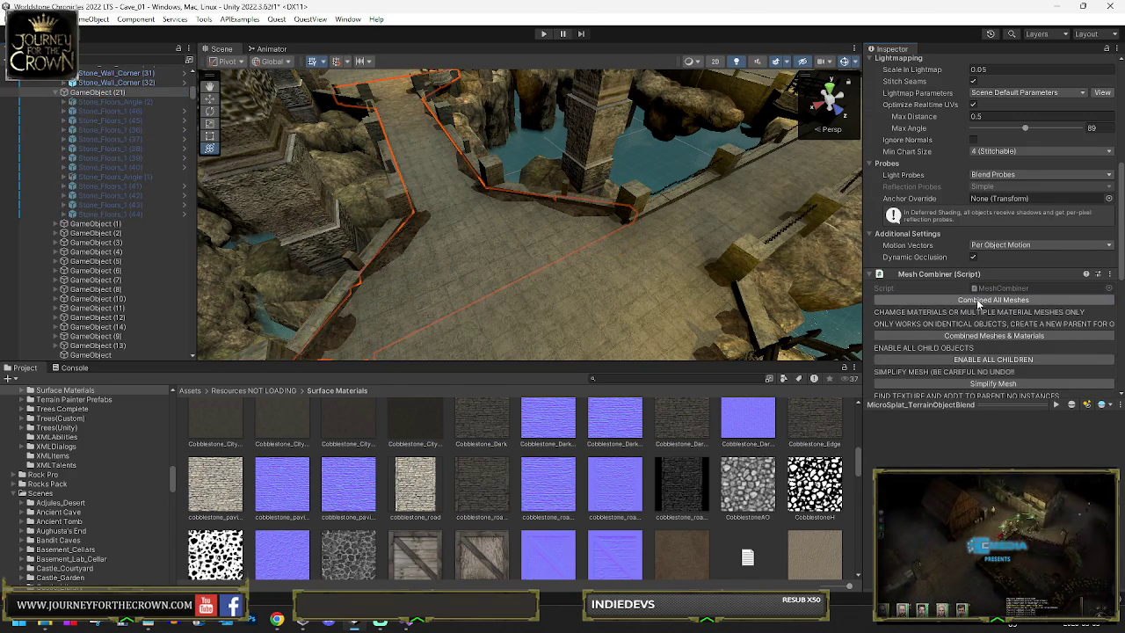
pyautogui.click(988, 301)
pyautogui.scroll(5, 100, 98)
pyautogui.scroll(10, 104, 115)
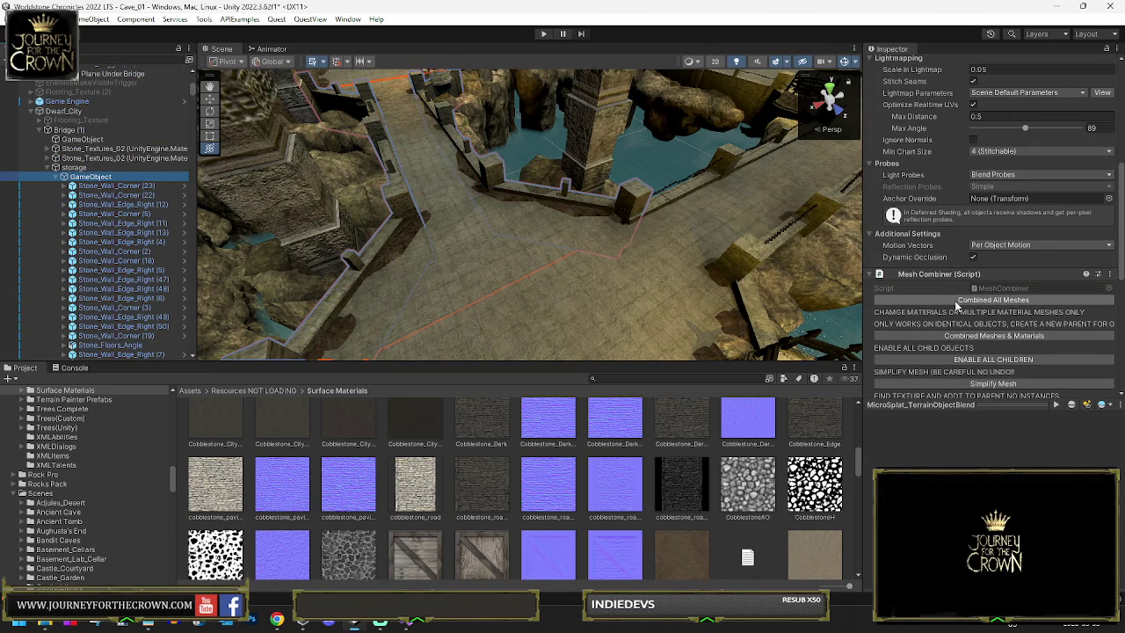
pyautogui.click(951, 300)
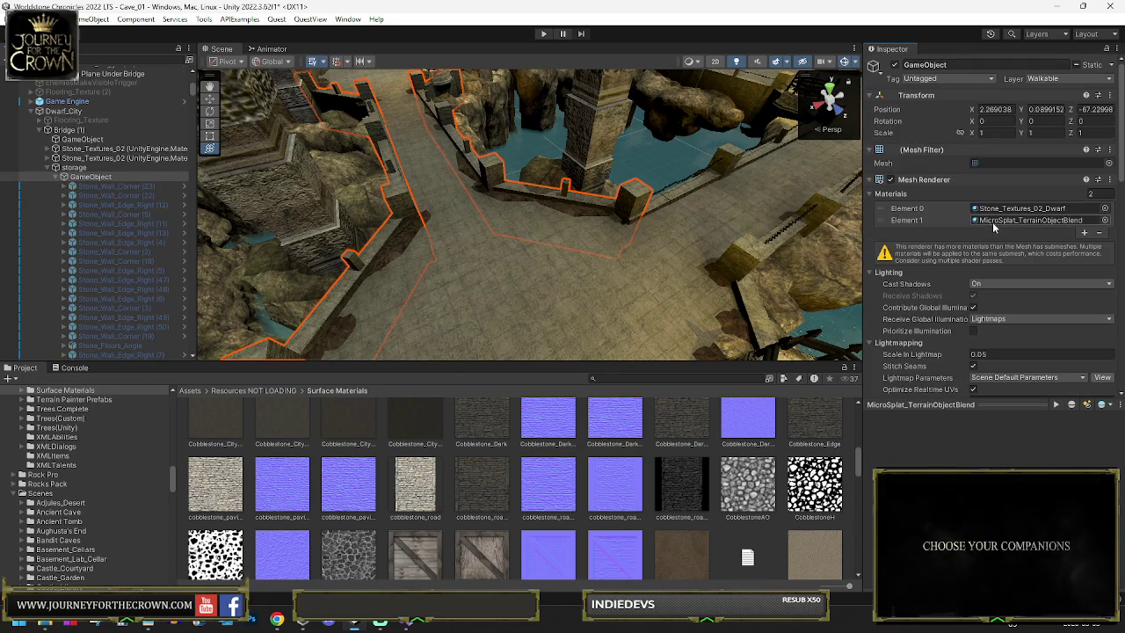
# Step: Put the wall mesh on the Default layer and add RecastMeshObj set to Unwalkable Surface
pyautogui.click(1069, 78)
pyautogui.click(1042, 91)
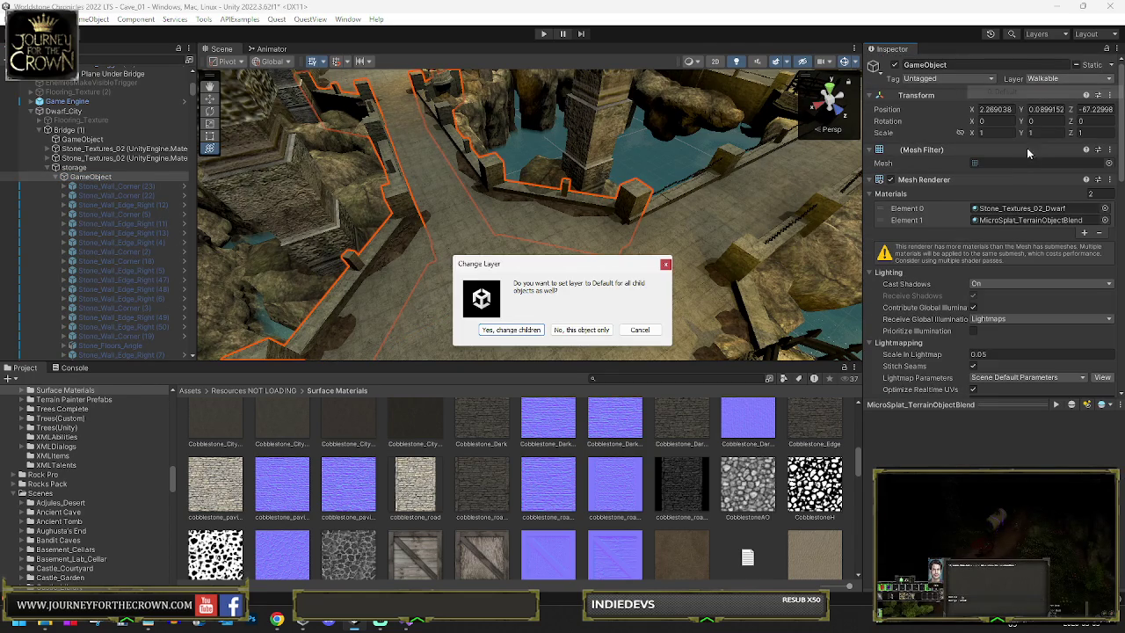
pyautogui.click(563, 330)
pyautogui.scroll(-10, 955, 302)
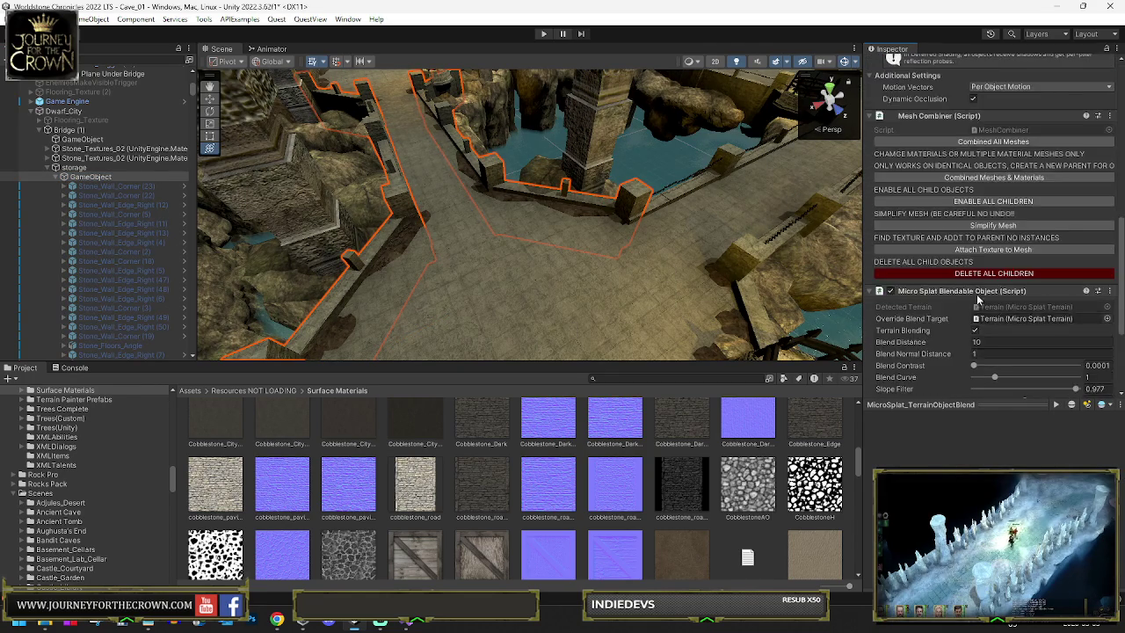
pyautogui.click(975, 384)
pyautogui.click(964, 426)
pyautogui.click(1015, 329)
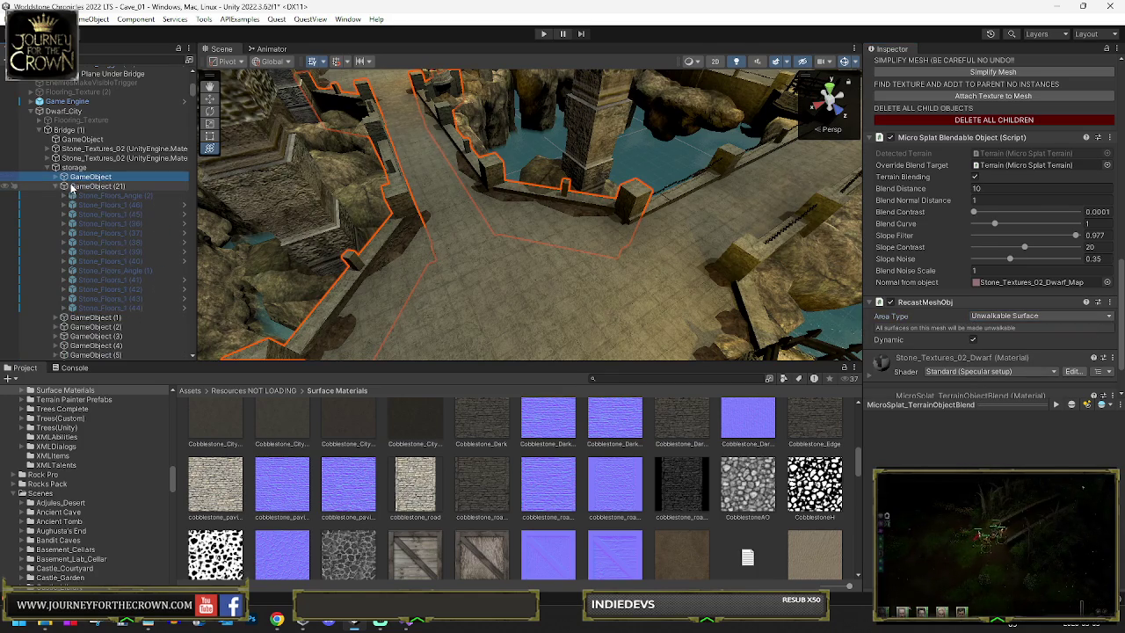
# Step: Collapse GameObject (21) and select both combined objects, GameObject and GameObject (21)
pyautogui.click(56, 188)
pyautogui.click(94, 187)
pyautogui.keyDown('shift'); pyautogui.click(88, 179); pyautogui.keyUp('shift')
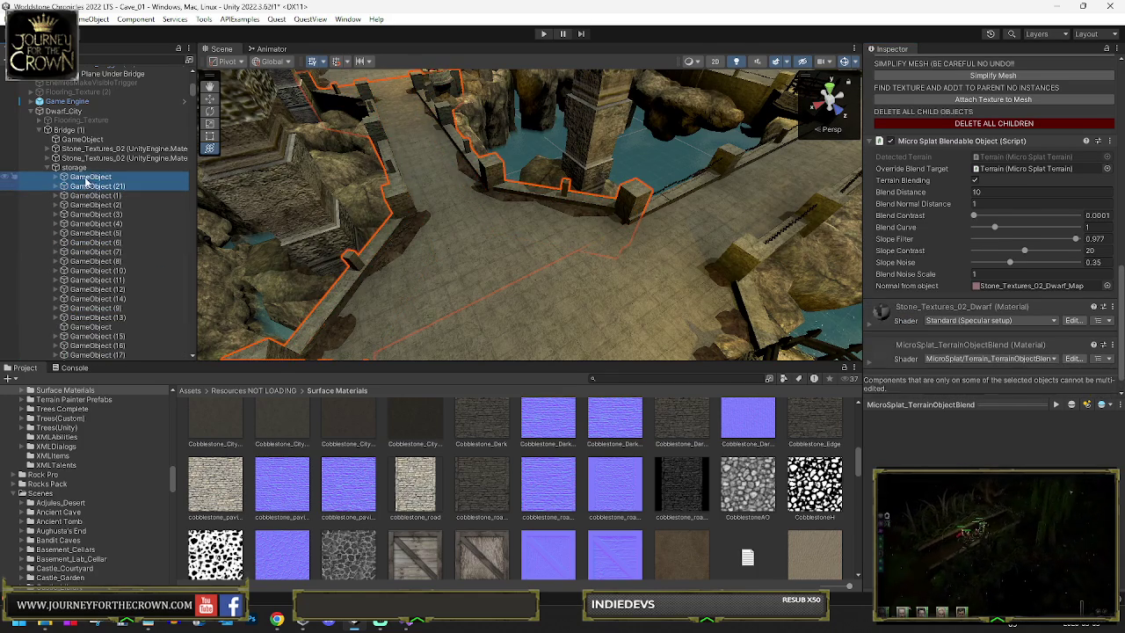
# Step: Focus the view on GameObject (1) and orbit closer to inspect the bridge walkway and water
pyautogui.click(78, 196)
pyautogui.press('f')
pyautogui.moveTo(767, 191)
pyautogui.mouseDown()
pyautogui.moveTo(671, 171)
pyautogui.moveTo(602, 258)
pyautogui.moveTo(568, 255)
pyautogui.mouseUp()
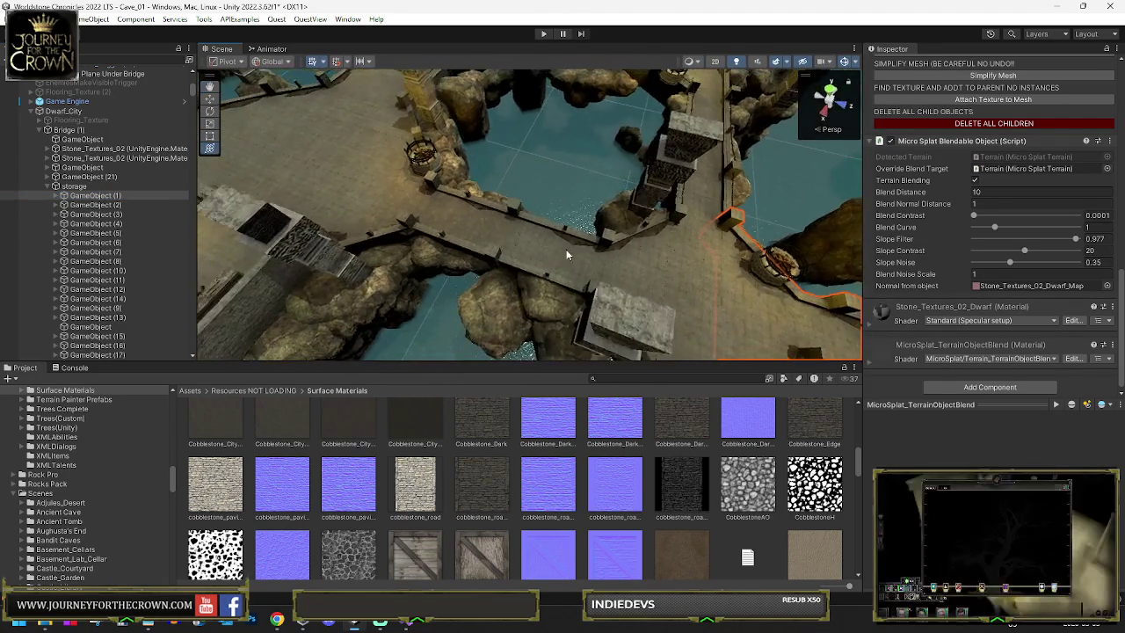
pyautogui.click(561, 247)
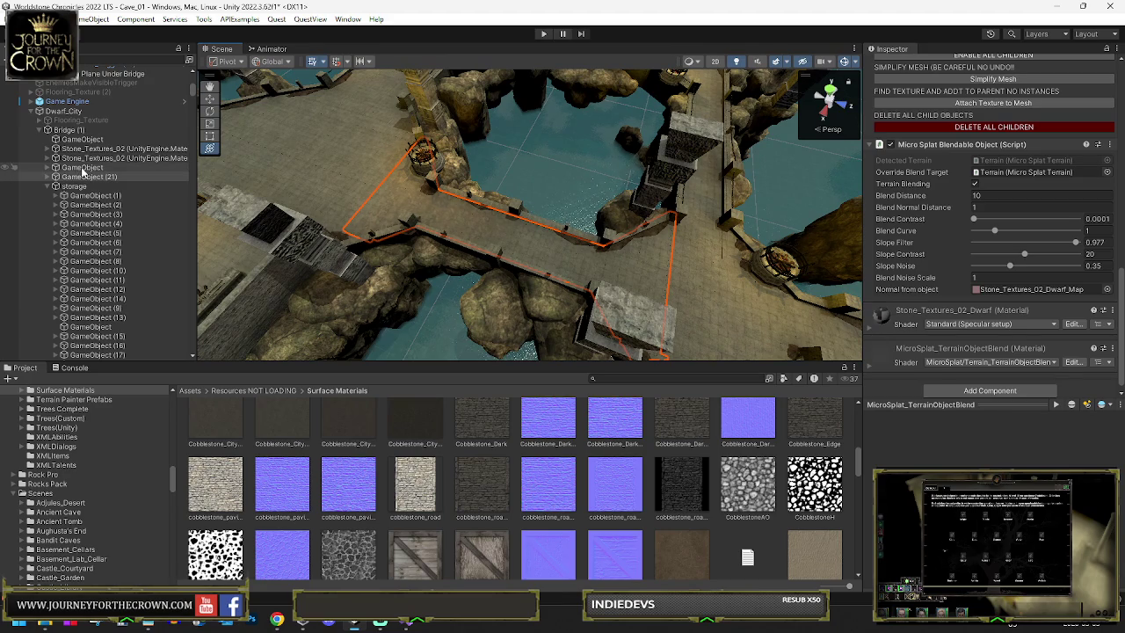
pyautogui.click(84, 169)
pyautogui.moveTo(463, 184)
pyautogui.mouseDown()
pyautogui.moveTo(451, 219)
pyautogui.moveTo(402, 186)
pyautogui.moveTo(413, 195)
pyautogui.mouseUp()
pyautogui.moveTo(869, 132)
pyautogui.mouseDown()
pyautogui.moveTo(485, 156)
pyautogui.moveTo(316, 146)
pyautogui.moveTo(957, 123)
pyautogui.moveTo(595, 143)
pyautogui.moveTo(583, 146)
pyautogui.moveTo(613, 164)
pyautogui.moveTo(527, 197)
pyautogui.mouseUp()
pyautogui.click(526, 201)
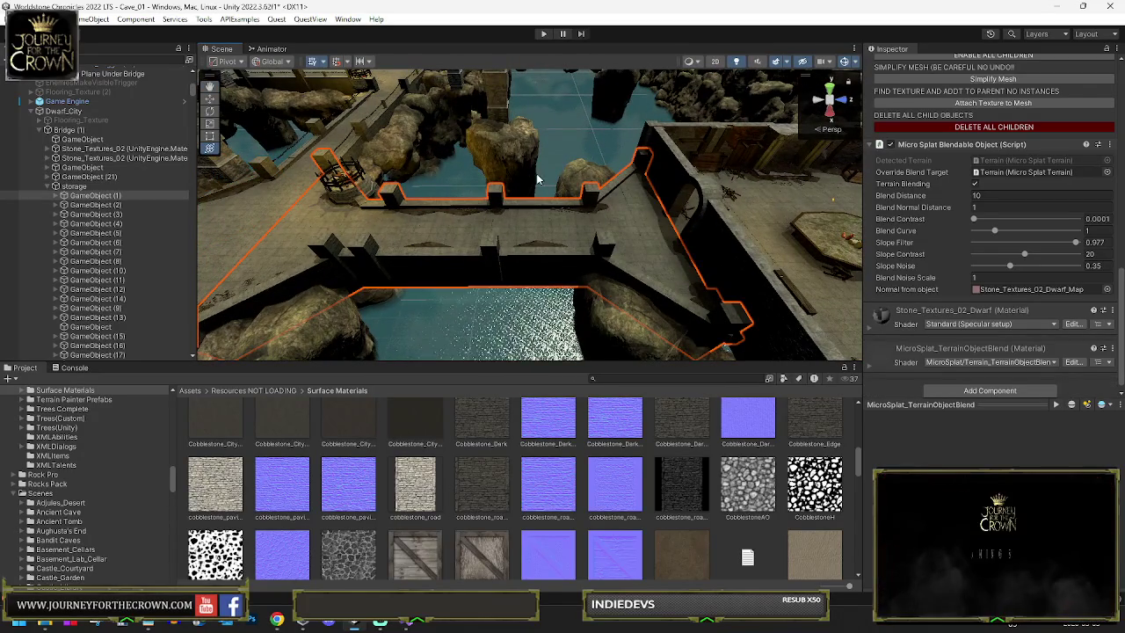
# Step: Reactivate GameObject (1) via its Inspector active checkbox
pyautogui.scroll(3, 347, 163)
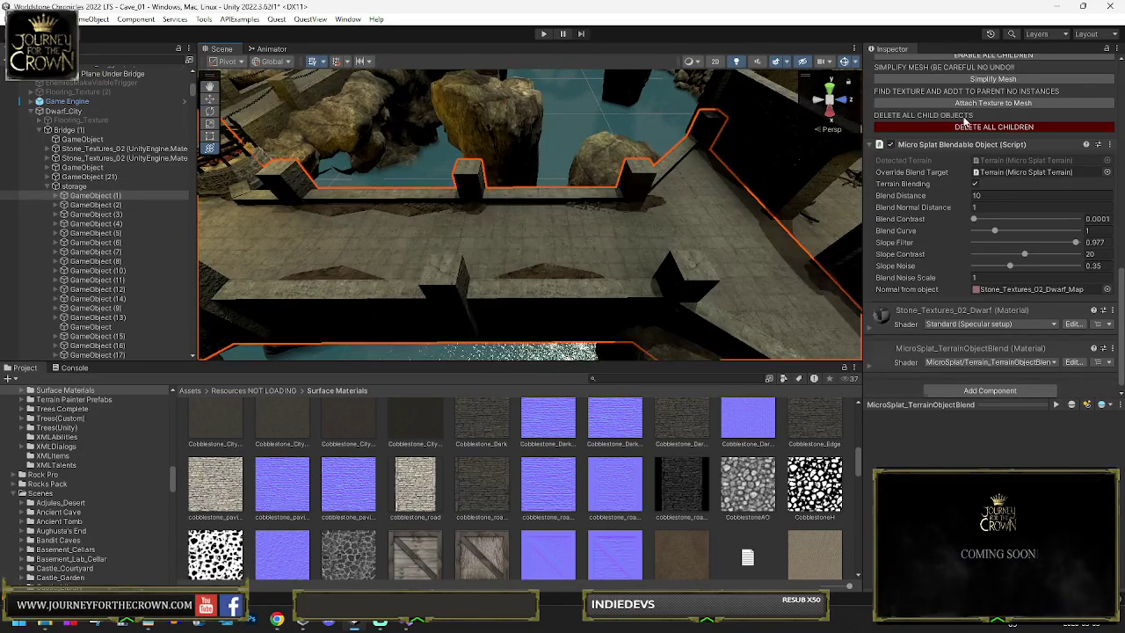
pyautogui.scroll(10, 895, 74)
pyautogui.scroll(-5, 668, 111)
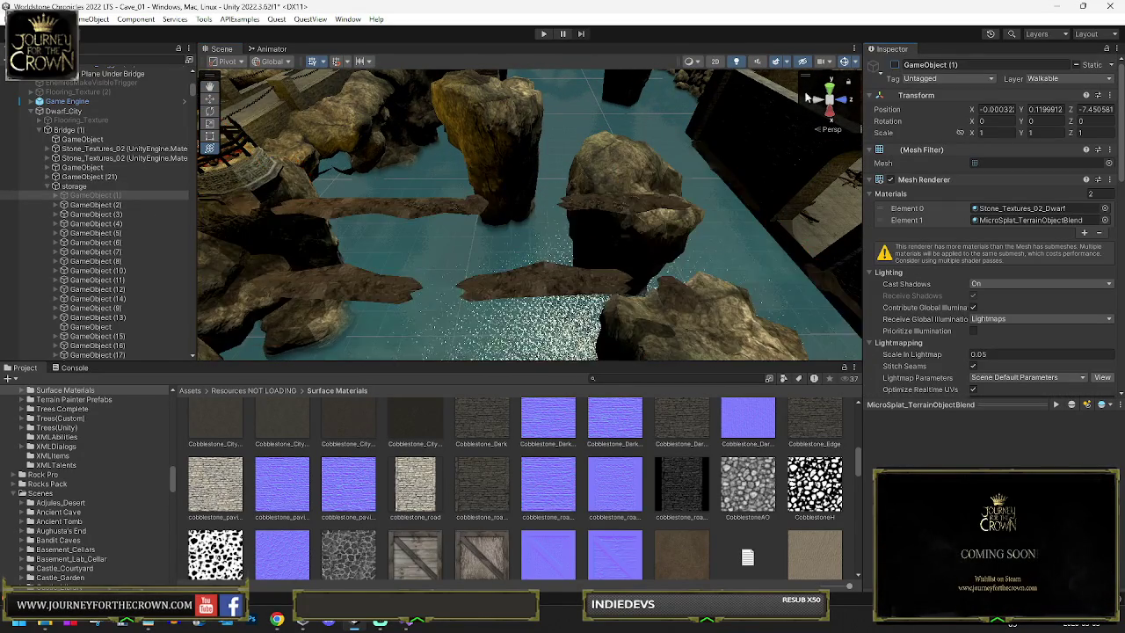
pyautogui.moveTo(668, 111)
pyautogui.mouseDown()
pyautogui.moveTo(752, 127)
pyautogui.moveTo(765, 109)
pyautogui.mouseUp()
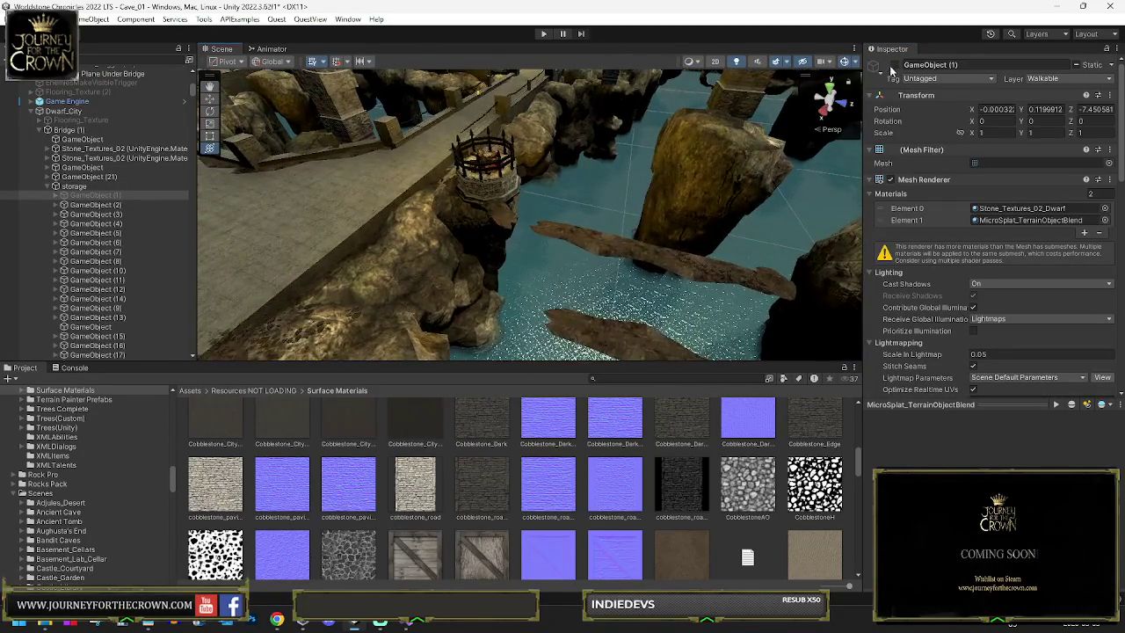
pyautogui.click(894, 65)
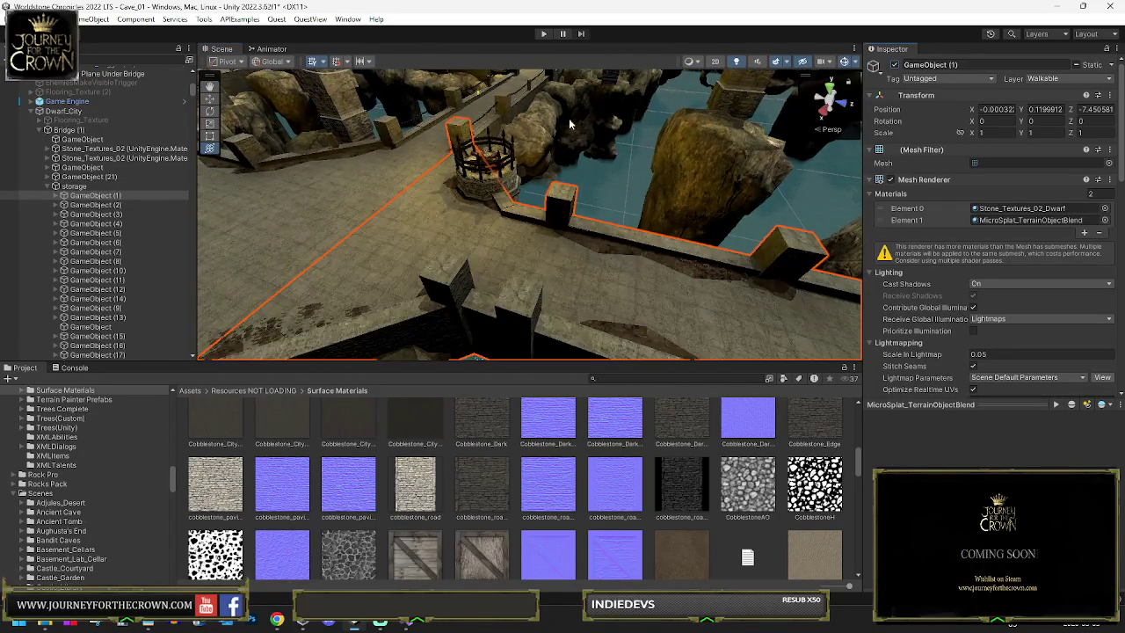
# Step: Duplicate GameObject and GameObject (21) and shift the copies a short way along X
pyautogui.keyDown('ctrl'); pyautogui.click(82, 167); pyautogui.keyUp('ctrl')
pyautogui.press('f')
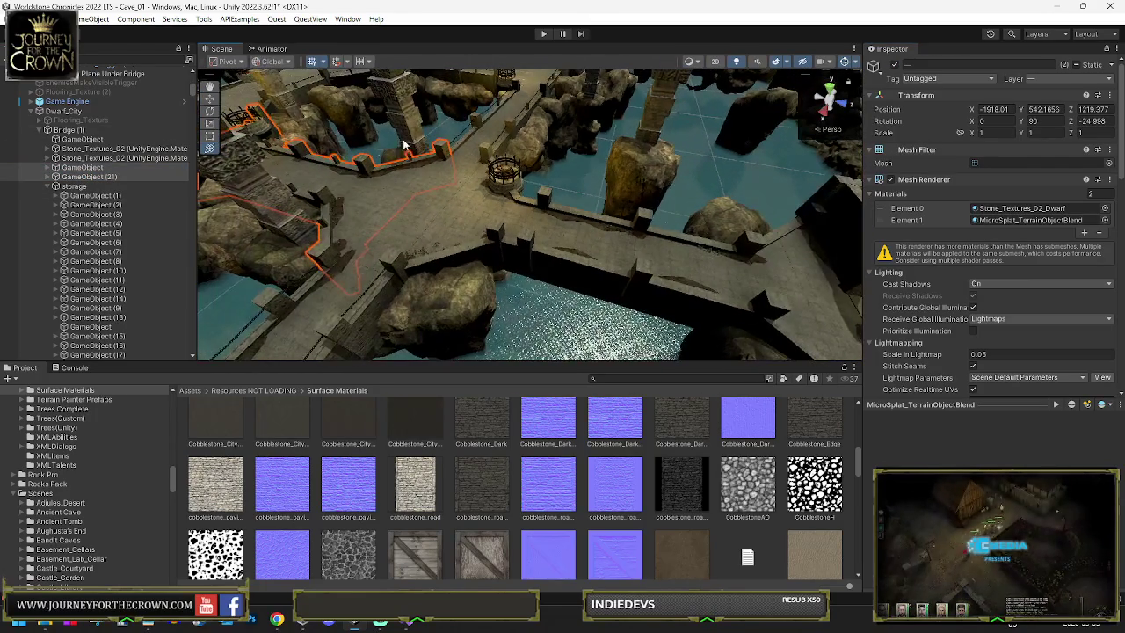
pyautogui.scroll(-5, 466, 182)
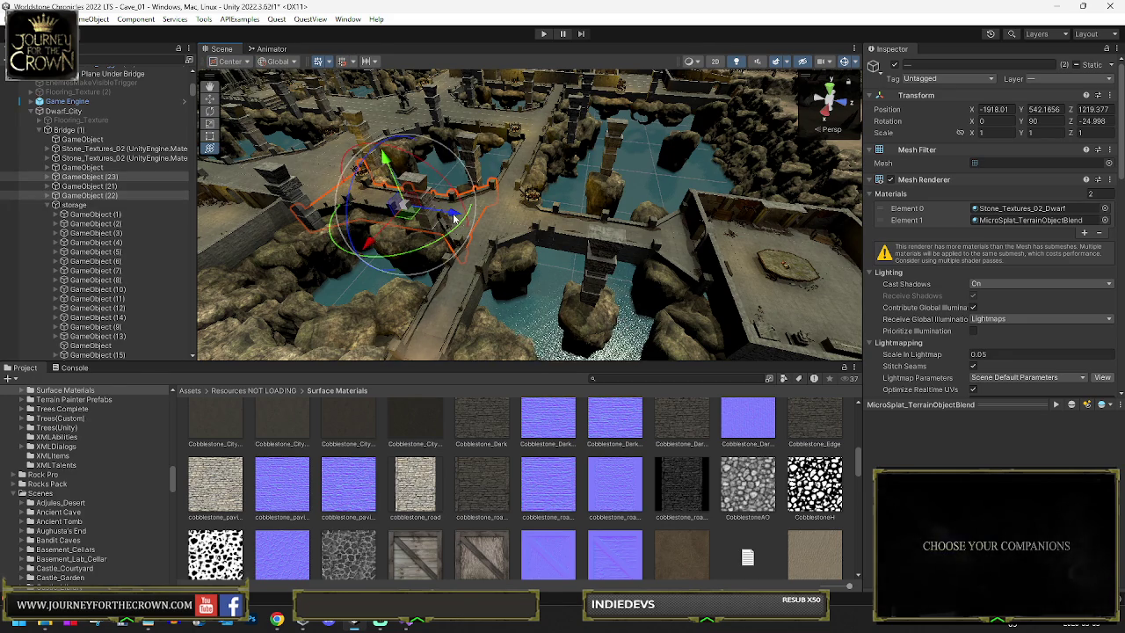
pyautogui.moveTo(608, 245)
pyautogui.mouseDown()
pyautogui.moveTo(644, 247)
pyautogui.moveTo(641, 226)
pyautogui.moveTo(690, 228)
pyautogui.moveTo(718, 245)
pyautogui.moveTo(608, 254)
pyautogui.moveTo(501, 191)
pyautogui.moveTo(734, 211)
pyautogui.moveTo(710, 184)
pyautogui.mouseUp()
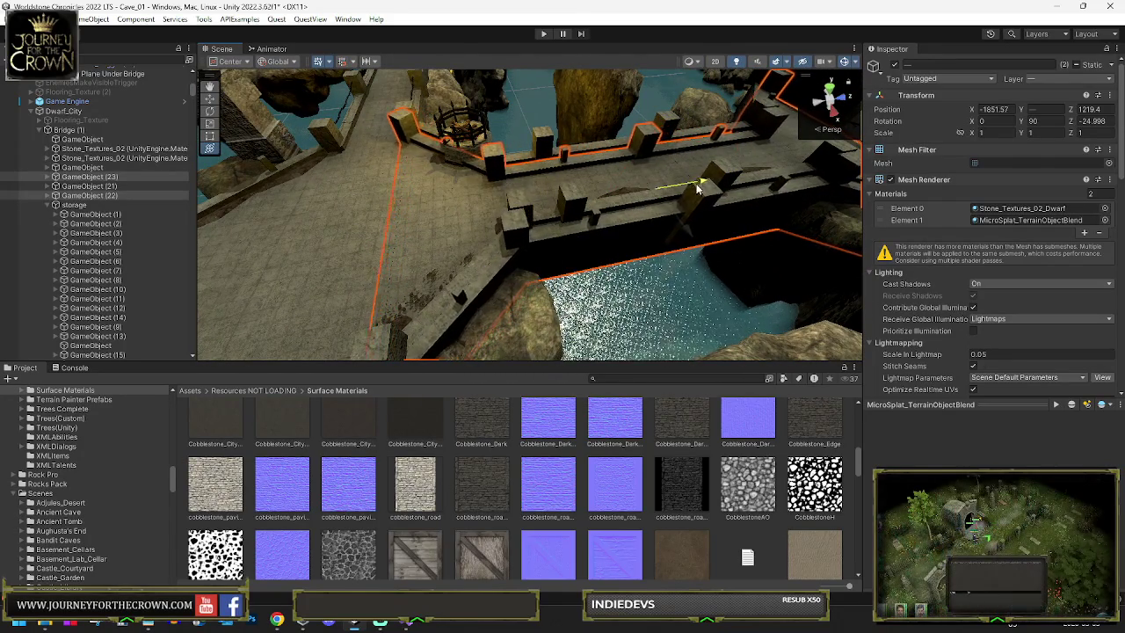
pyautogui.moveTo(706, 185)
pyautogui.mouseDown()
pyautogui.moveTo(789, 194)
pyautogui.moveTo(615, 186)
pyautogui.mouseUp()
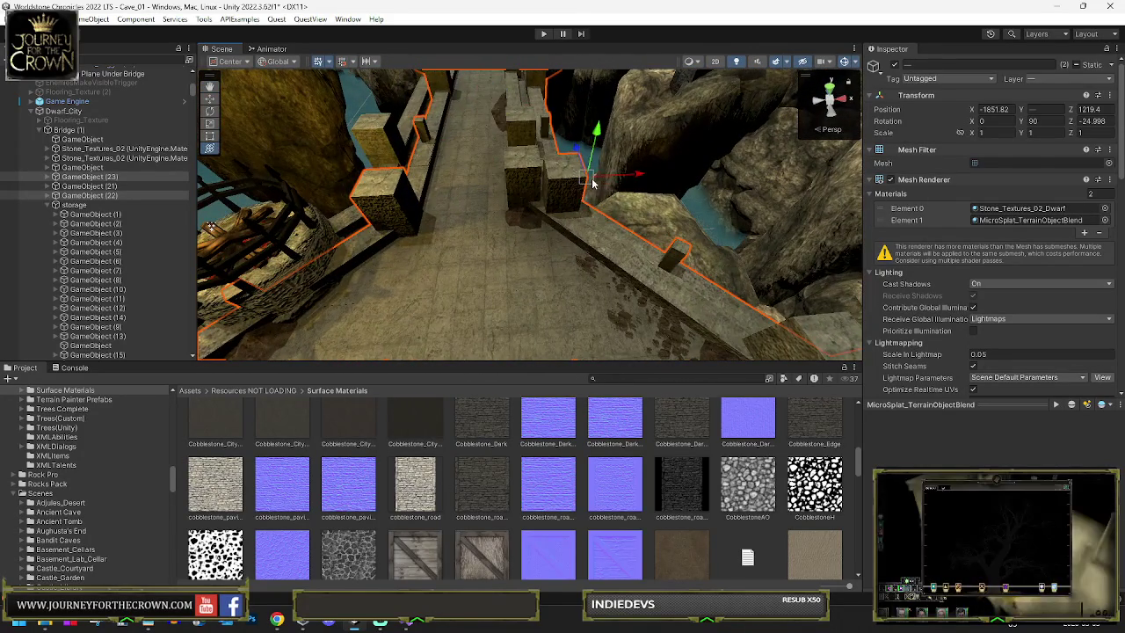
pyautogui.click(553, 173)
pyautogui.moveTo(565, 180)
pyautogui.mouseDown()
pyautogui.moveTo(383, 186)
pyautogui.moveTo(500, 168)
pyautogui.moveTo(94, 177)
pyautogui.mouseUp()
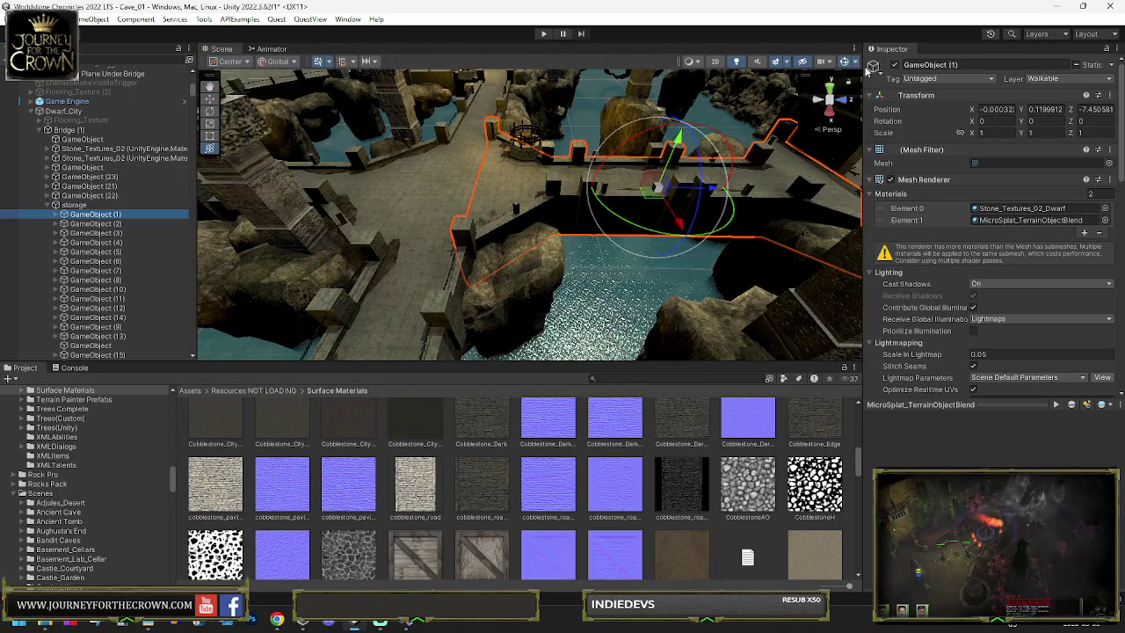
# Step: Deactivate GameObject (1), then orbit around the bridge and select the chain Jail_Chain (45)
pyautogui.click(895, 66)
pyautogui.moveTo(667, 158)
pyautogui.mouseDown()
pyautogui.moveTo(632, 153)
pyautogui.moveTo(693, 142)
pyautogui.moveTo(618, 162)
pyautogui.mouseUp()
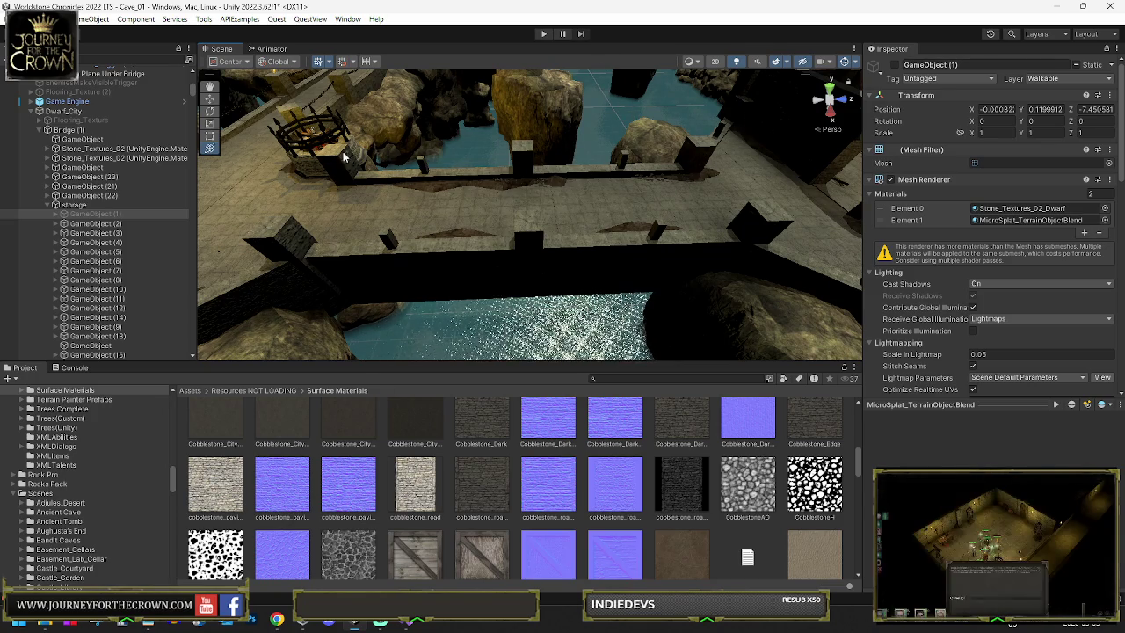
pyautogui.moveTo(350, 92)
pyautogui.mouseDown()
pyautogui.moveTo(430, 123)
pyautogui.moveTo(514, 214)
pyautogui.moveTo(479, 105)
pyautogui.moveTo(195, 139)
pyautogui.moveTo(302, 159)
pyautogui.moveTo(343, 180)
pyautogui.mouseUp()
pyautogui.moveTo(519, 196)
pyautogui.mouseDown()
pyautogui.moveTo(739, 135)
pyautogui.moveTo(721, 184)
pyautogui.moveTo(565, 158)
pyautogui.mouseUp()
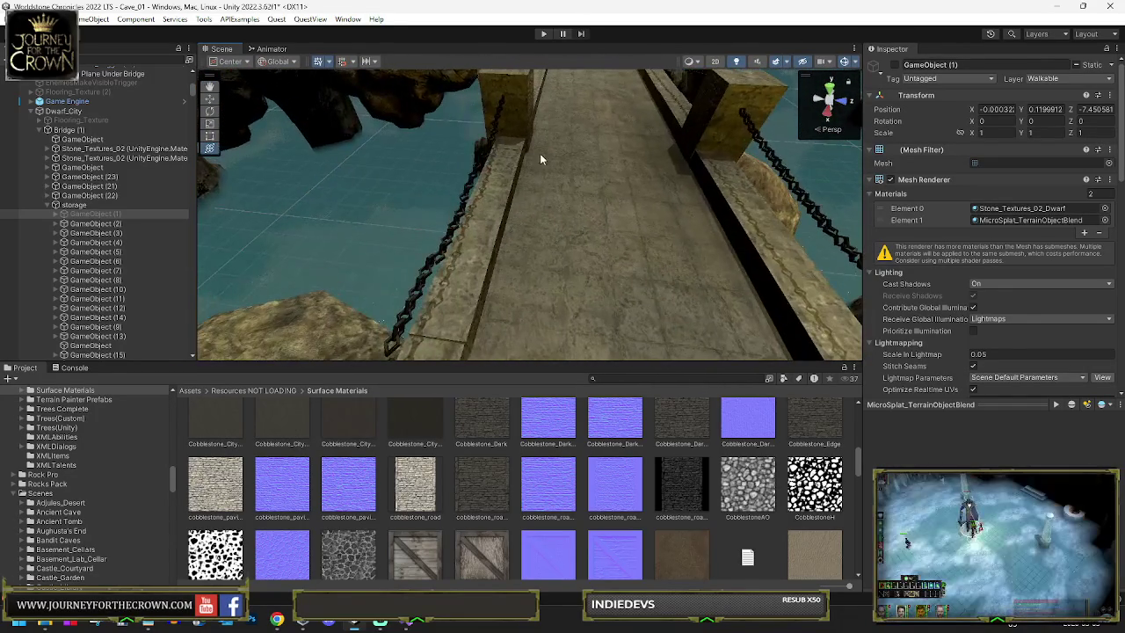
pyautogui.click(473, 176)
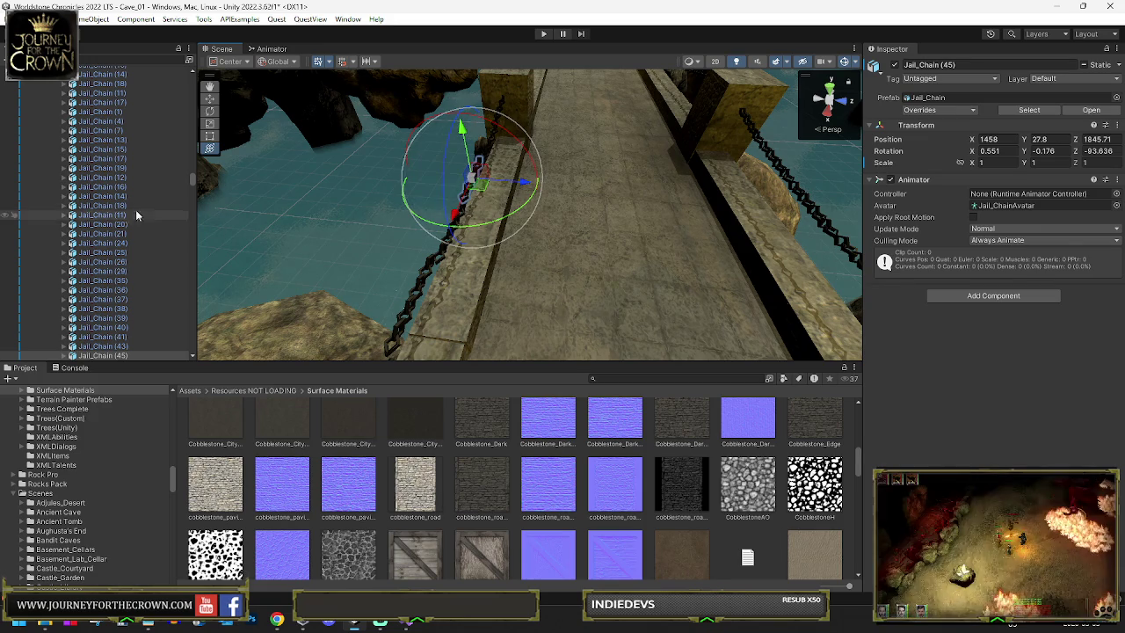
# Step: Expand the storage Stone_House_psd entries and select Stone_House_psd (2) to show its Mesh Combiner
pyautogui.scroll(10, 132, 203)
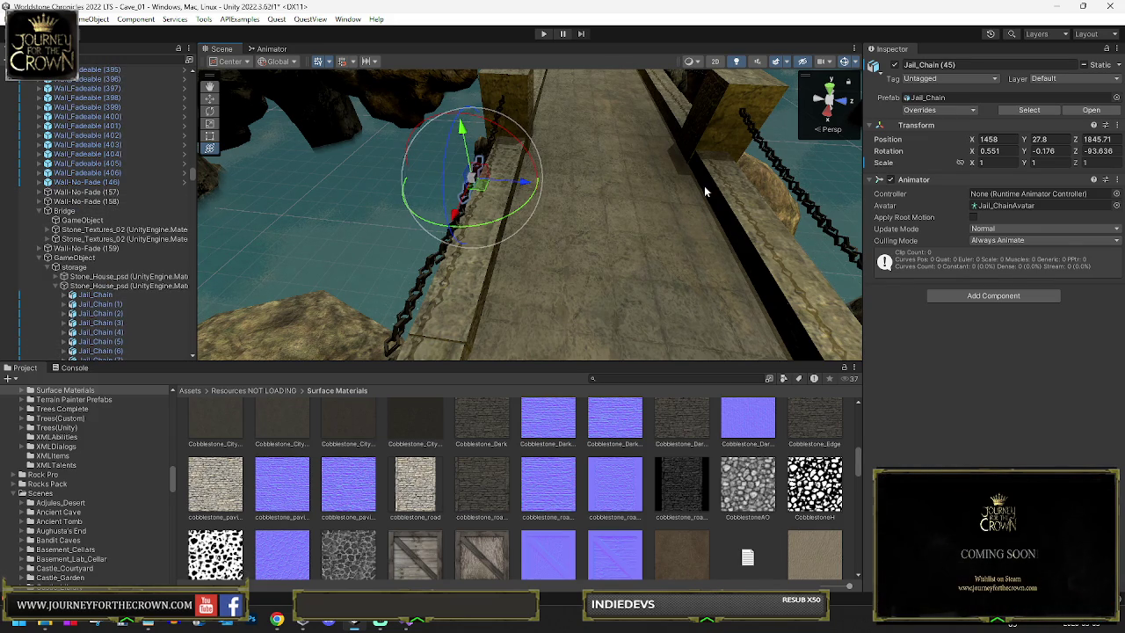
pyautogui.moveTo(511, 174)
pyautogui.mouseDown()
pyautogui.moveTo(433, 143)
pyautogui.moveTo(280, 127)
pyautogui.moveTo(126, 273)
pyautogui.mouseUp()
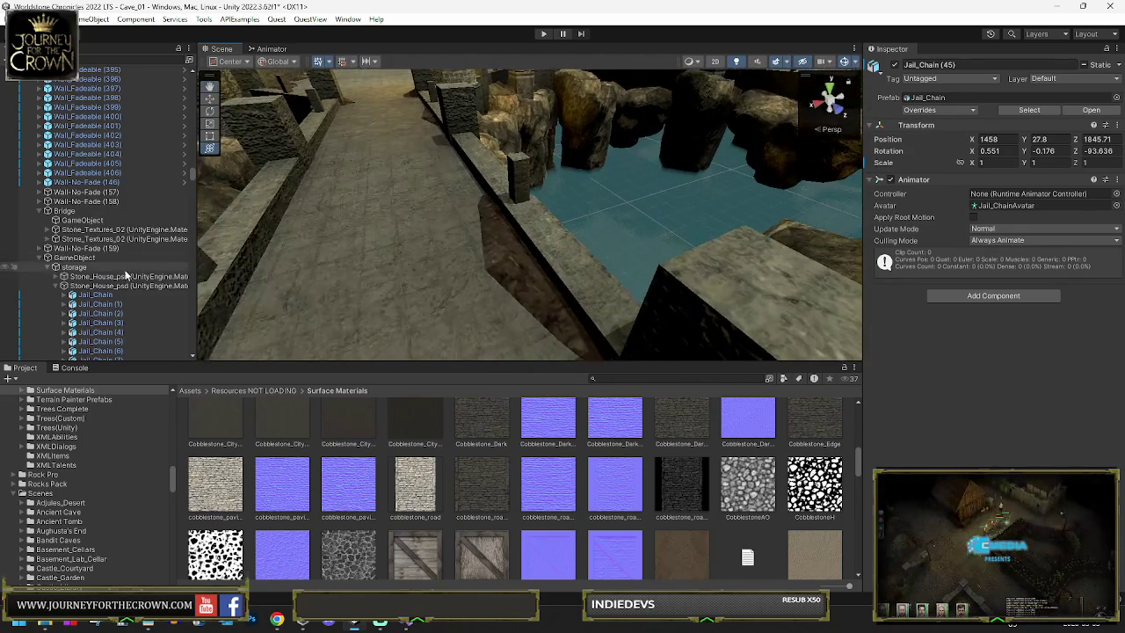
pyautogui.click(56, 285)
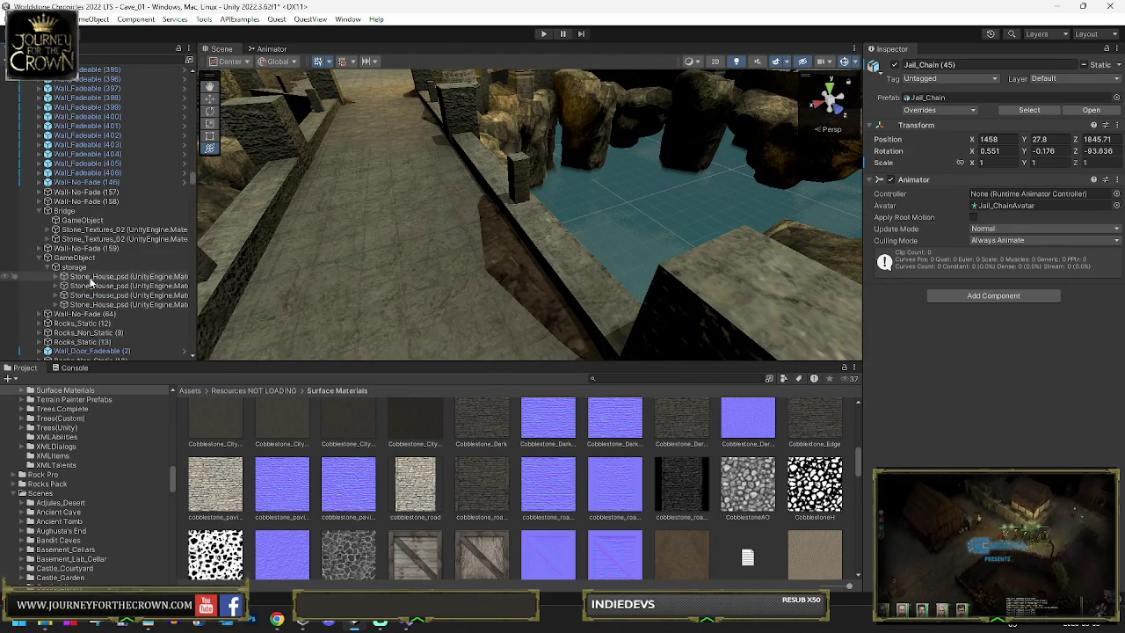
pyautogui.click(56, 277)
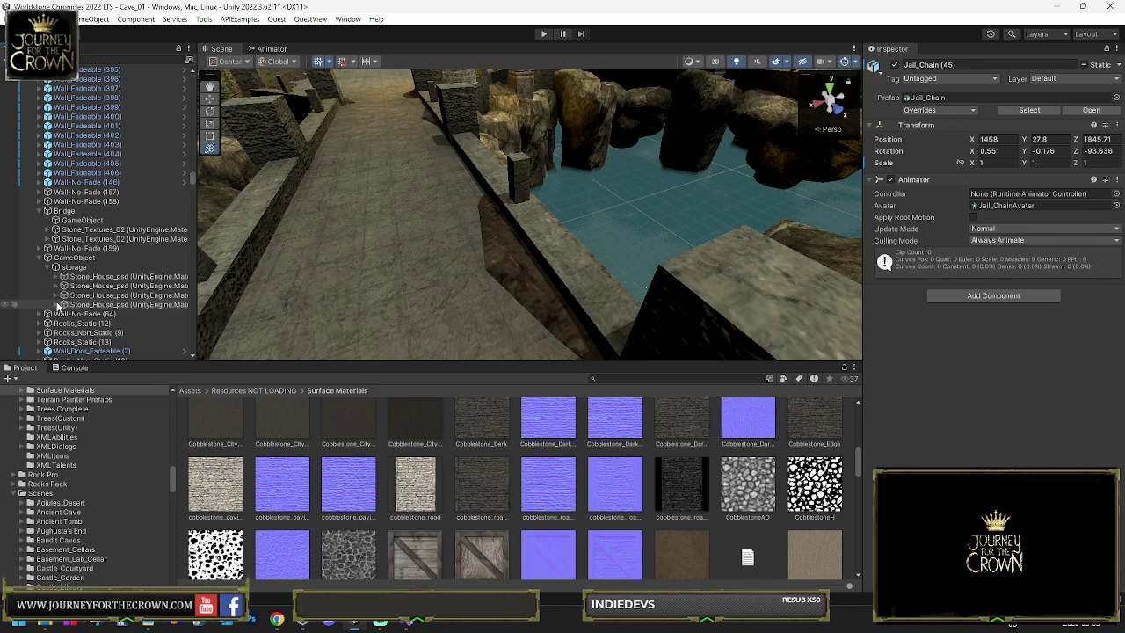
pyautogui.click(86, 295)
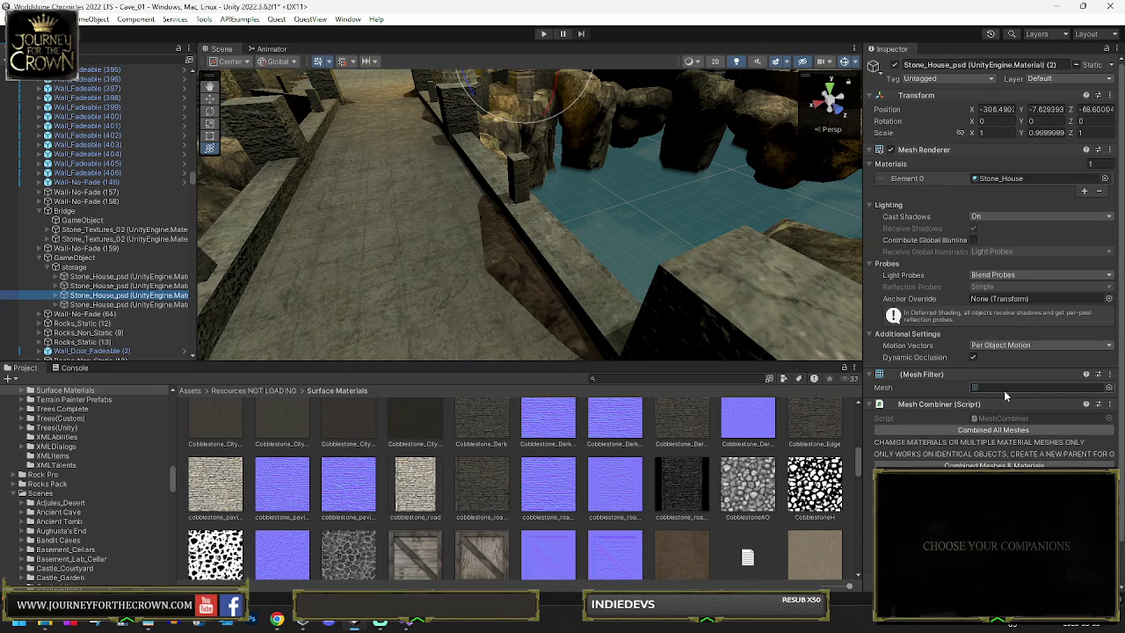
pyautogui.moveTo(693, 300)
pyautogui.mouseDown()
pyautogui.moveTo(711, 231)
pyautogui.moveTo(733, 238)
pyautogui.moveTo(922, 402)
pyautogui.mouseUp()
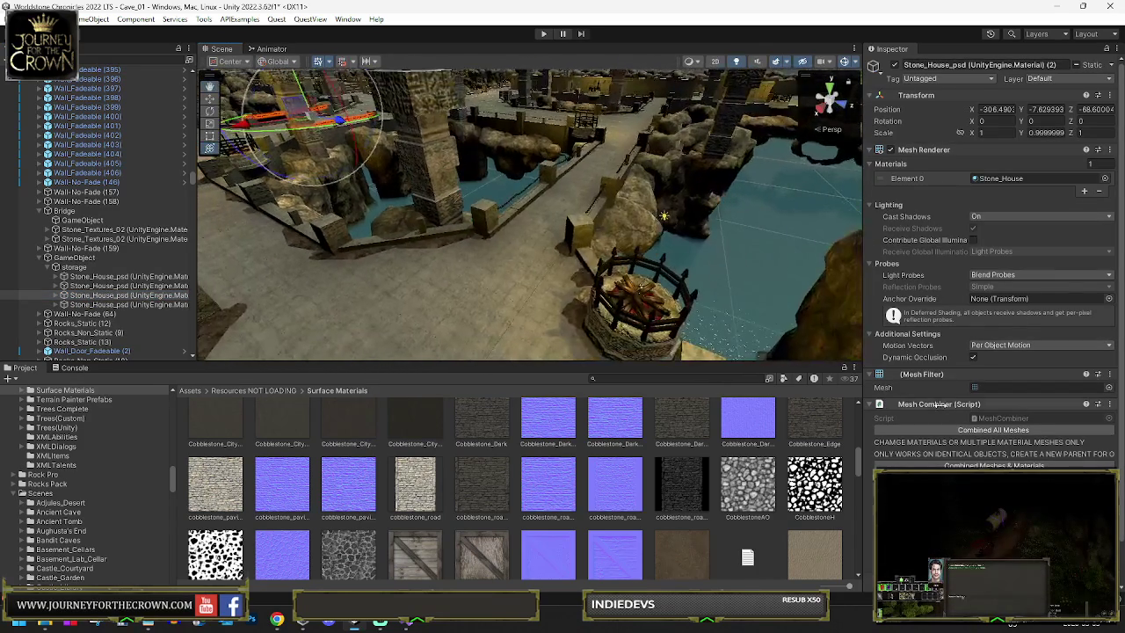
pyautogui.scroll(-2, 1017, 389)
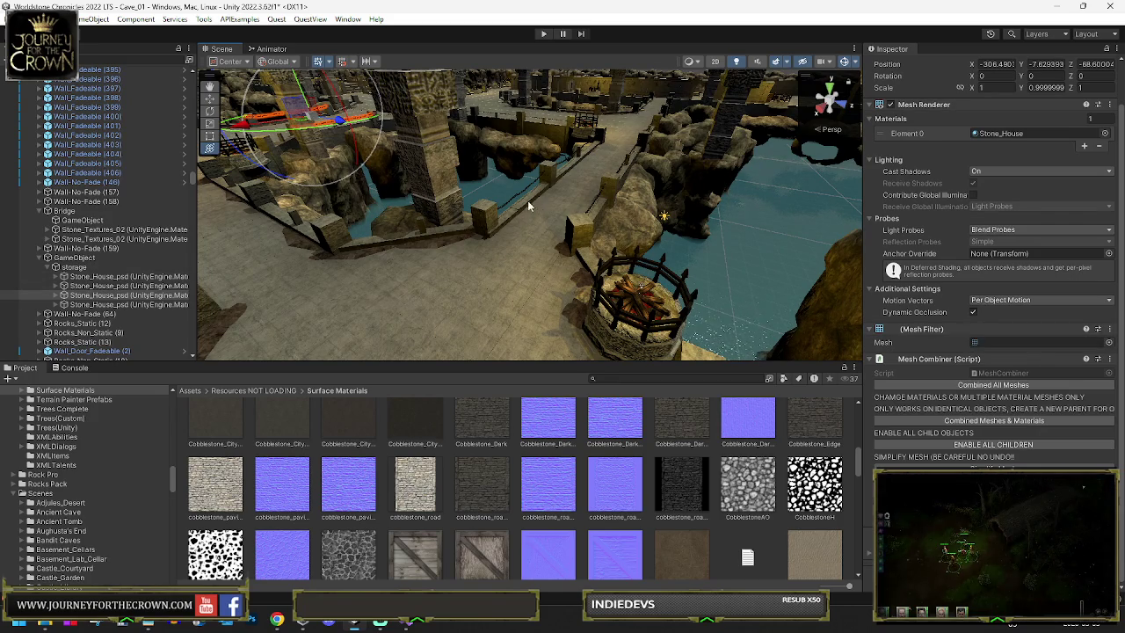
pyautogui.moveTo(573, 177)
pyautogui.mouseDown()
pyautogui.moveTo(439, 198)
pyautogui.moveTo(539, 265)
pyautogui.mouseUp()
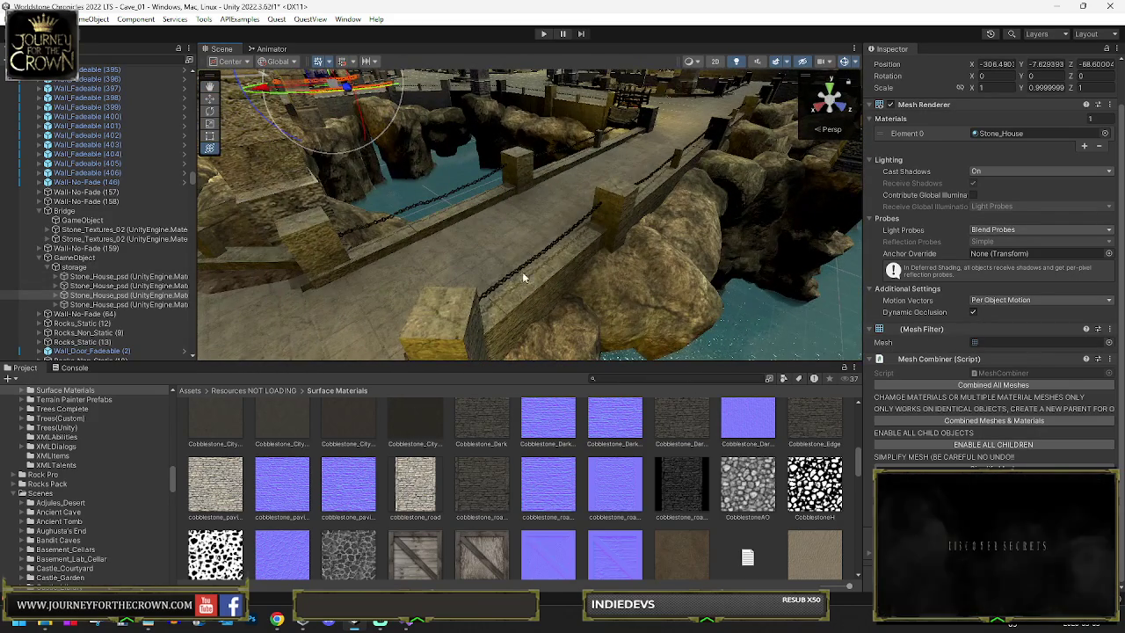
pyautogui.moveTo(594, 210); pyautogui.dragTo(500, 219)
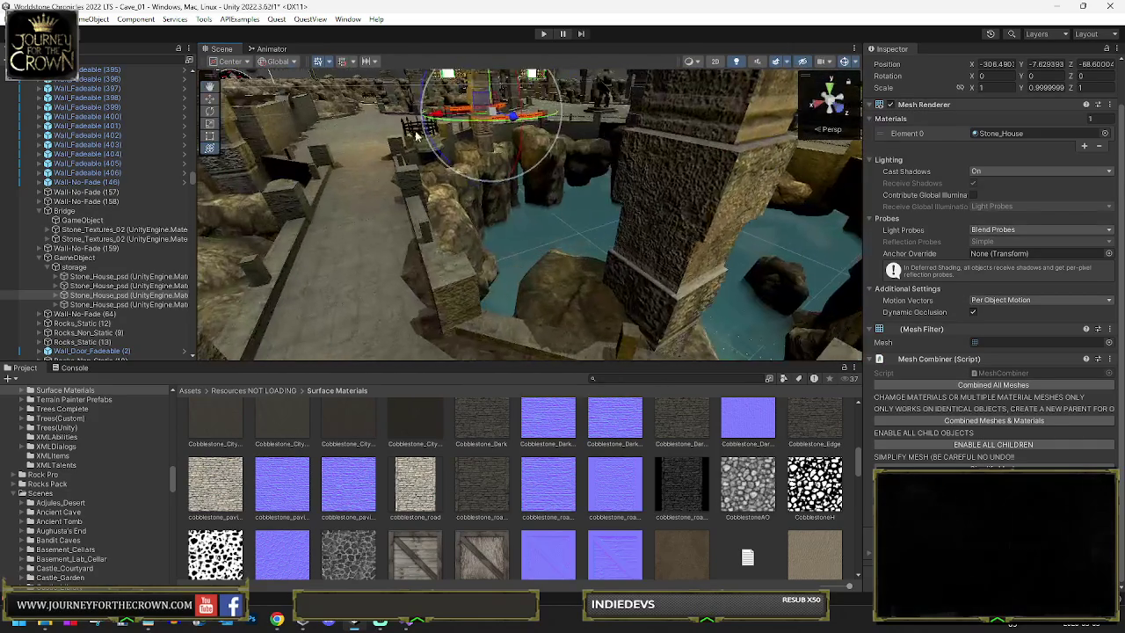
pyautogui.click(13, 18)
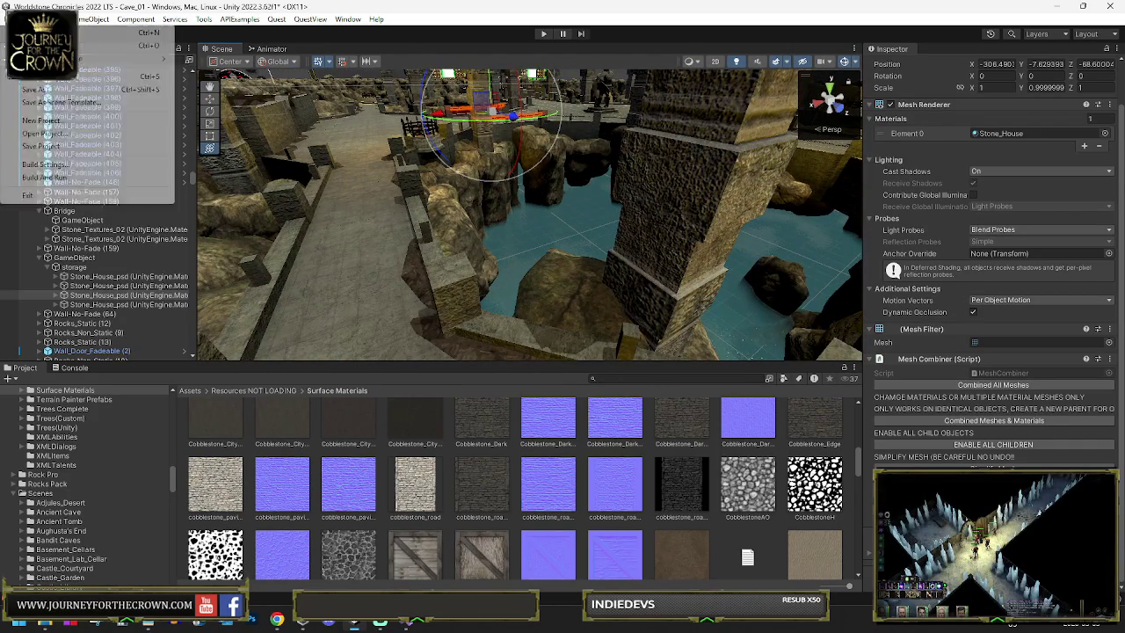
# Step: Save the scene, find the Cave_01 folder in the Project panel and show it in File Explorer
pyautogui.press('Escape')
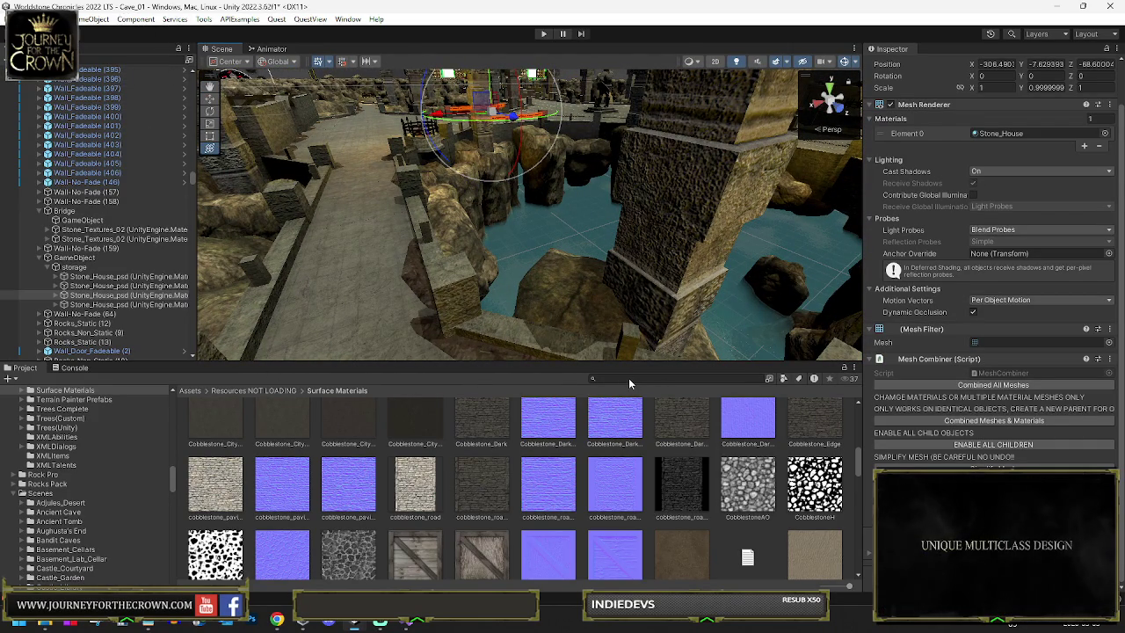
pyautogui.hotkey('ctrl', 's')
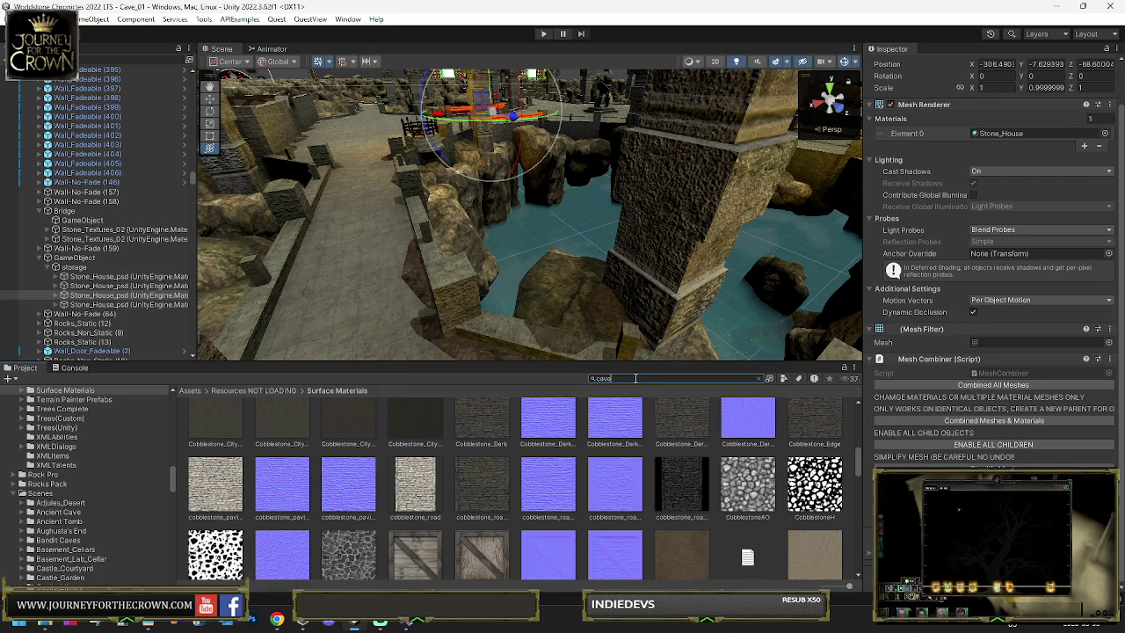
pyautogui.write(' 01')
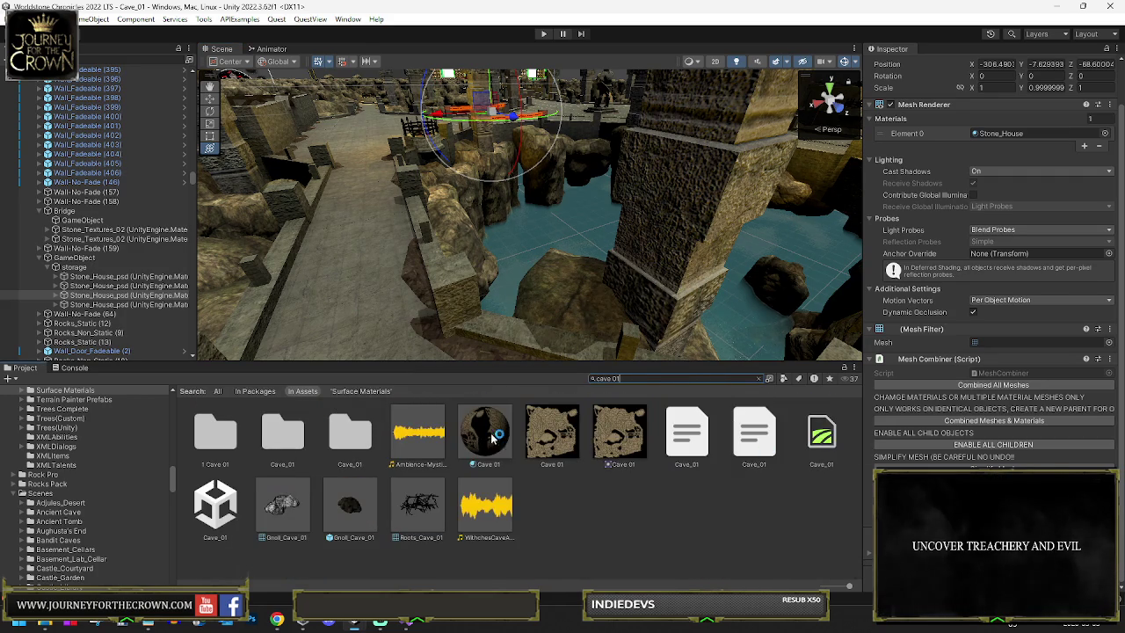
pyautogui.click(285, 439)
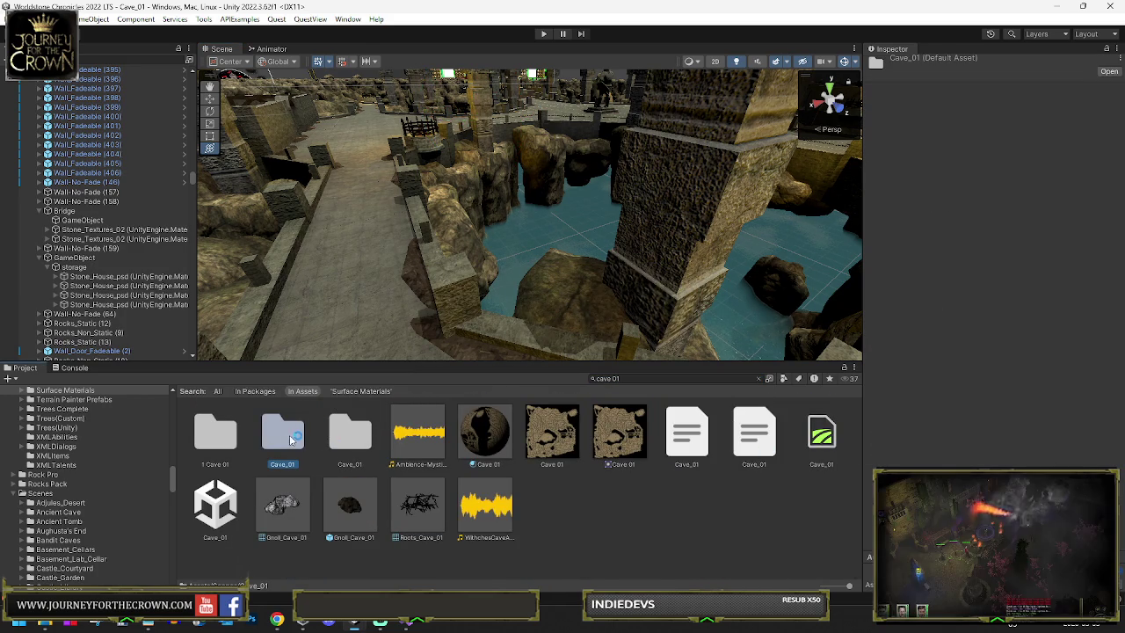
pyautogui.rightClick(272, 449)
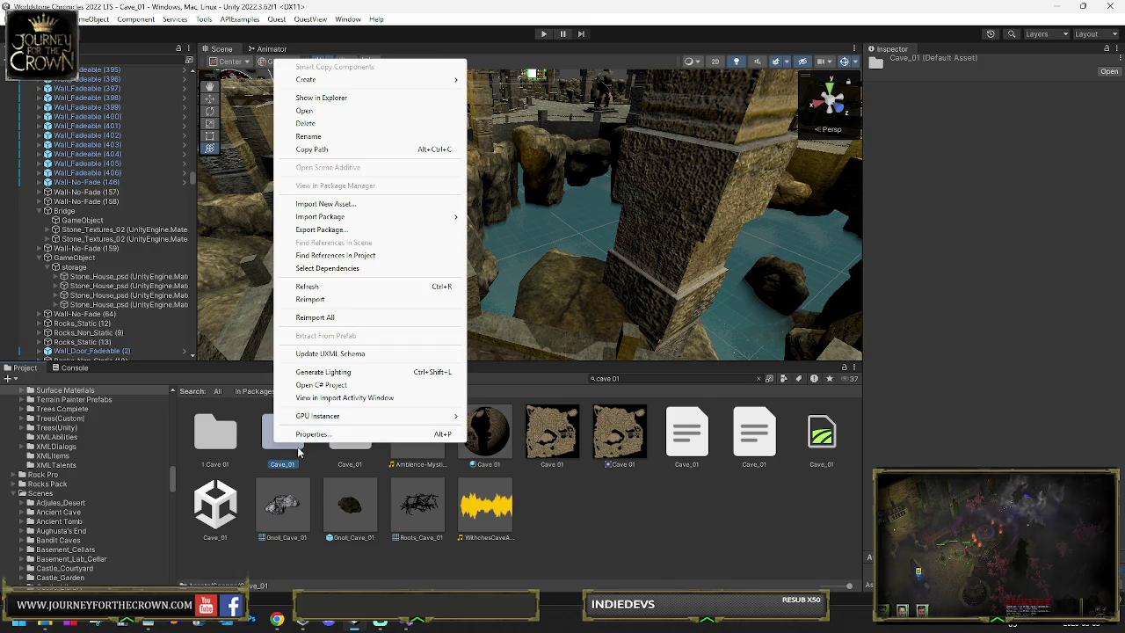
pyautogui.click(312, 434)
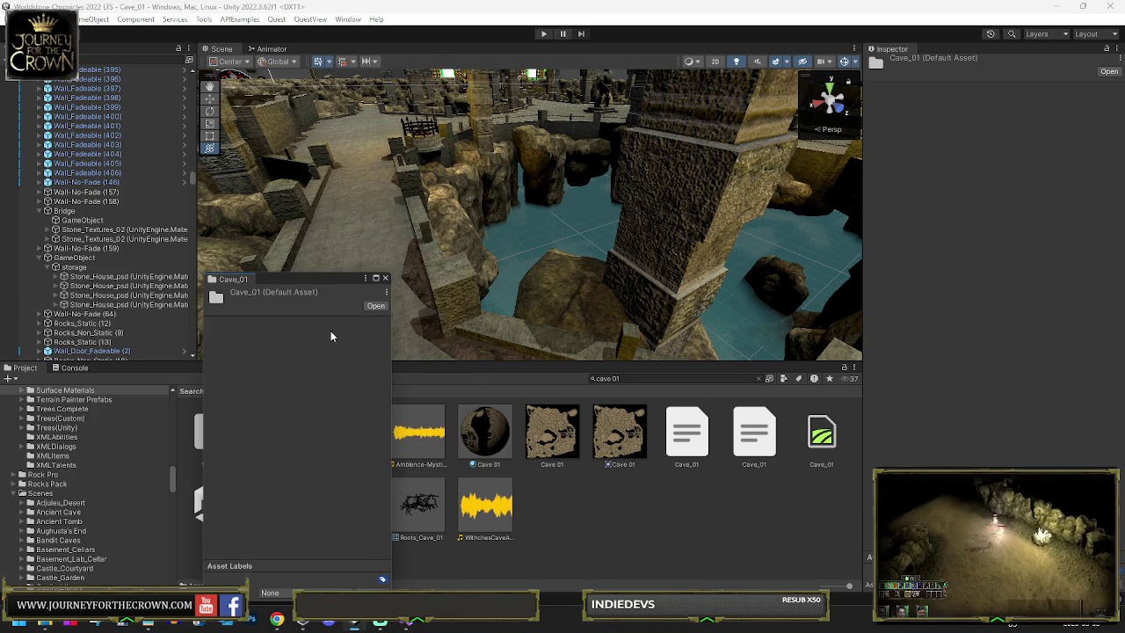
pyautogui.press('Escape')
pyautogui.rightClick(280, 438)
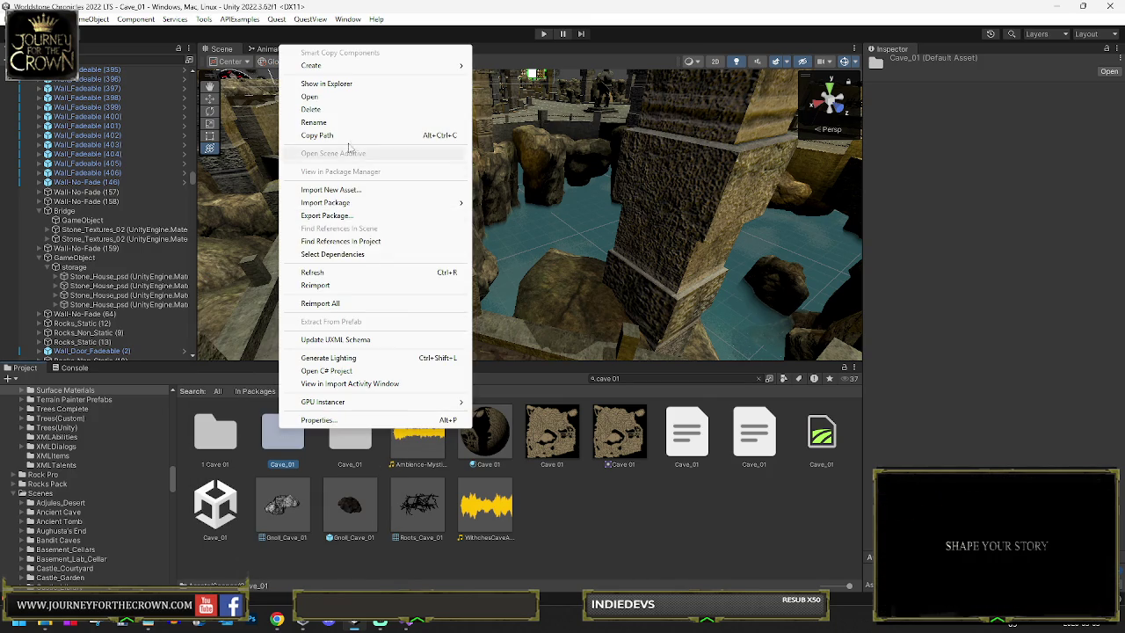
pyautogui.click(355, 97)
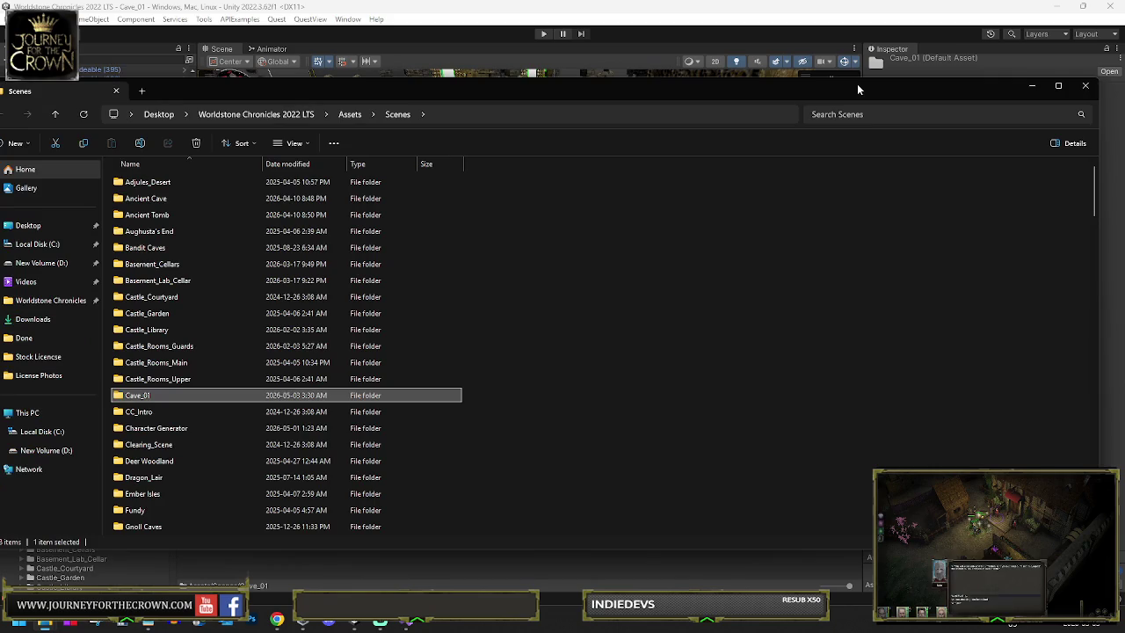
# Step: Open the Cave_01 folder, confirm Cave_01.unity is about 242 MB, and minimize File Explorer
pyautogui.doubleClick(146, 397)
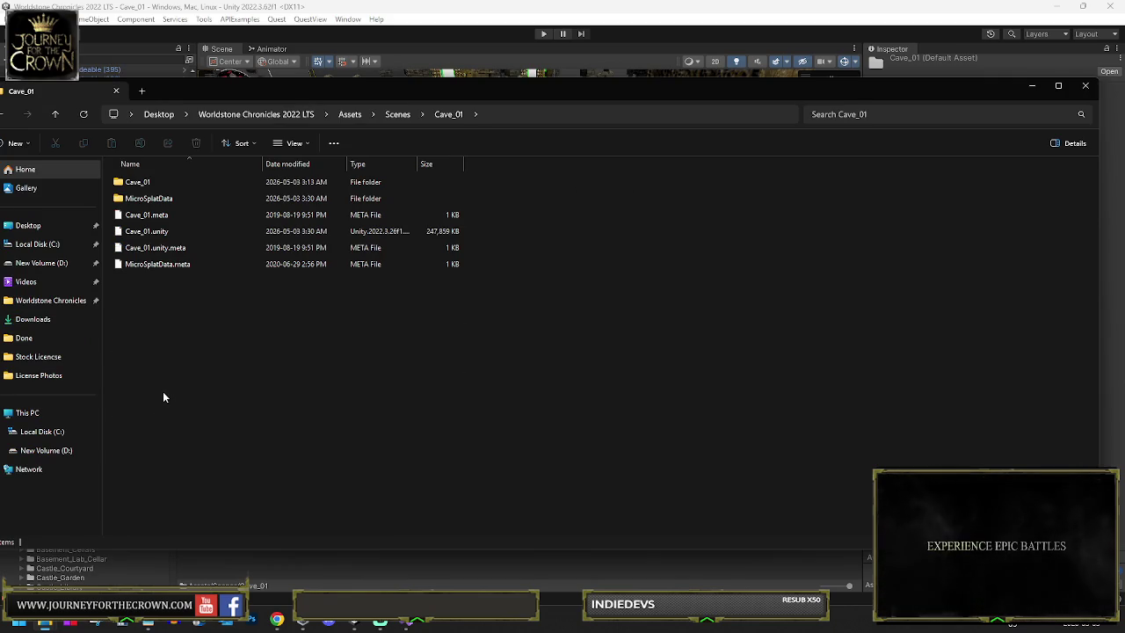
pyautogui.click(439, 231)
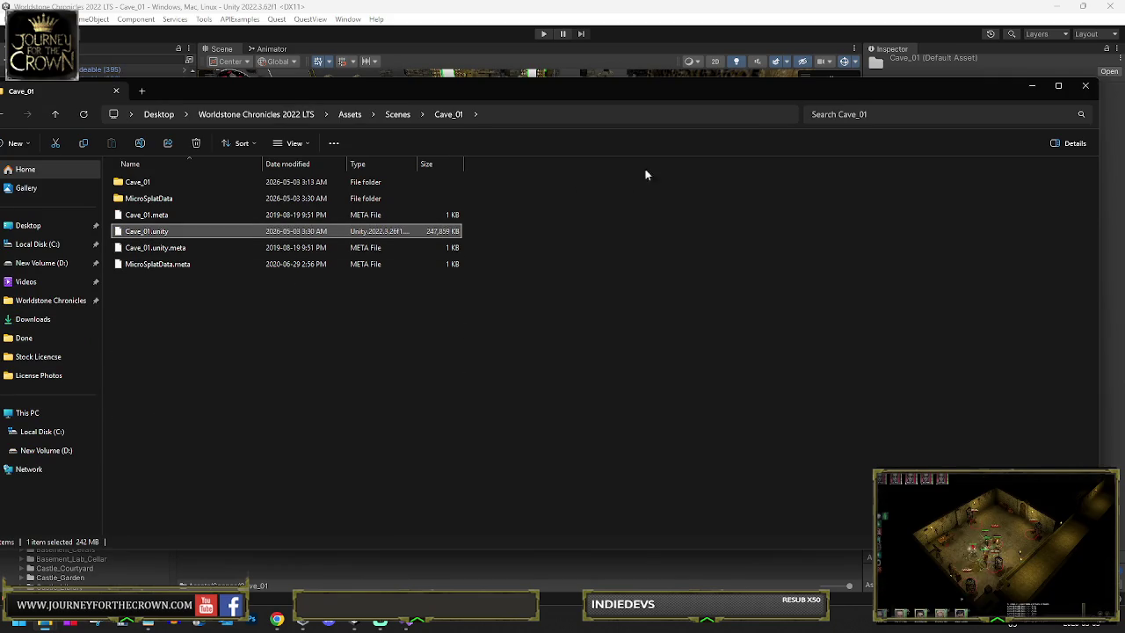
pyautogui.click(1032, 85)
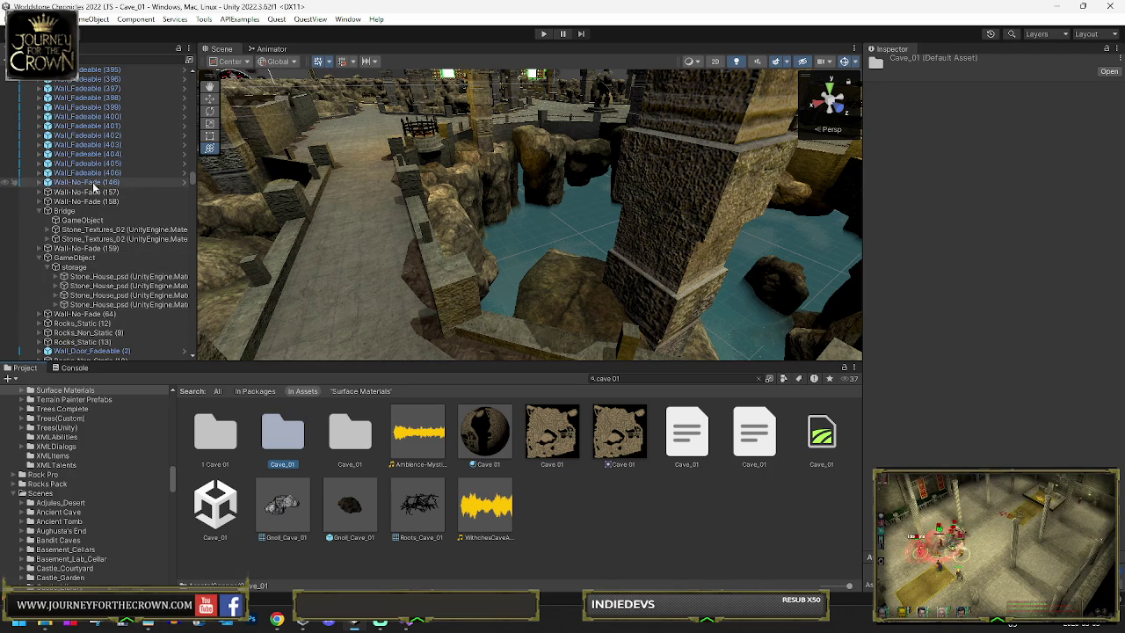
# Step: Select floor pieces such as GameObject (21) and view their combined mesh: 892 vertices, 448 triangles
pyautogui.moveTo(444, 229); pyautogui.dragTo(466, 250)
pyautogui.click(466, 250)
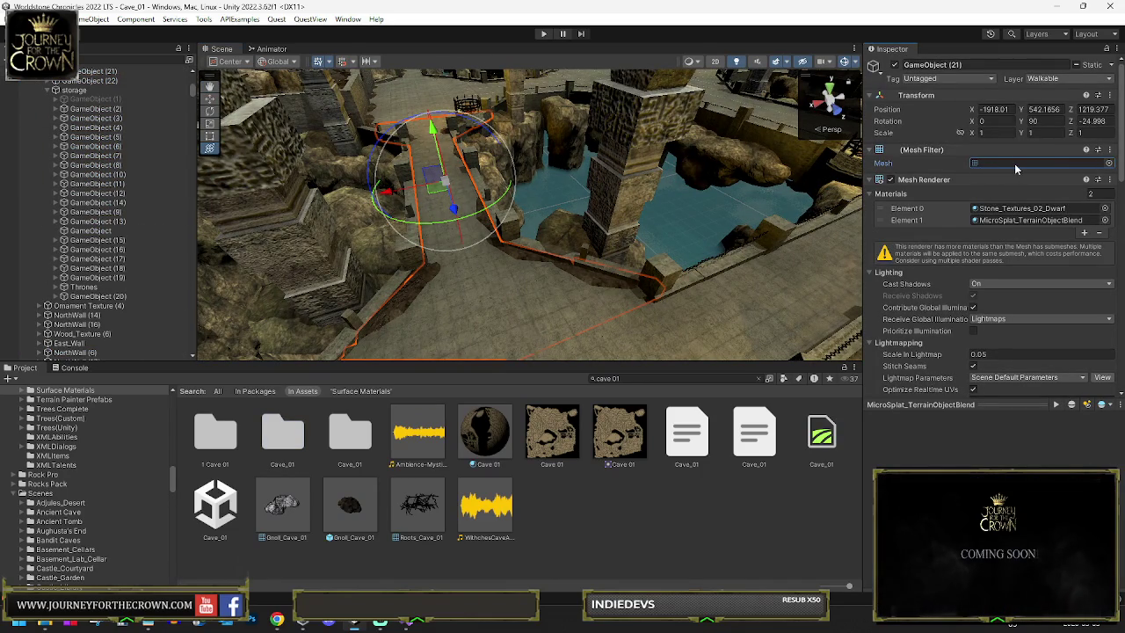
pyautogui.doubleClick(1015, 164)
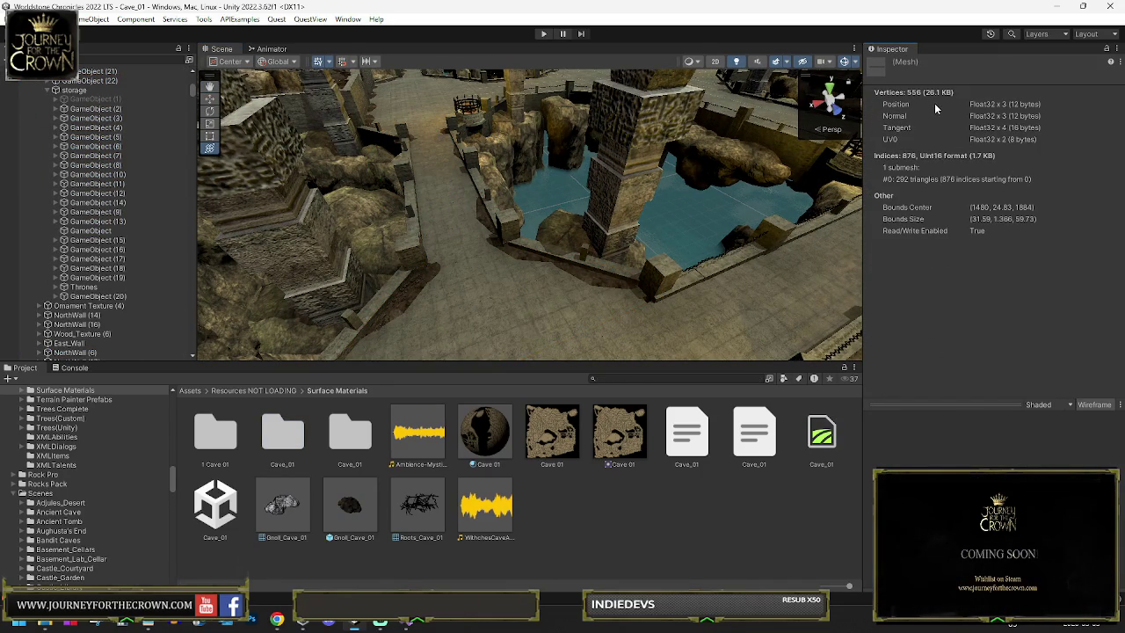
pyautogui.click(510, 224)
pyautogui.doubleClick(1028, 169)
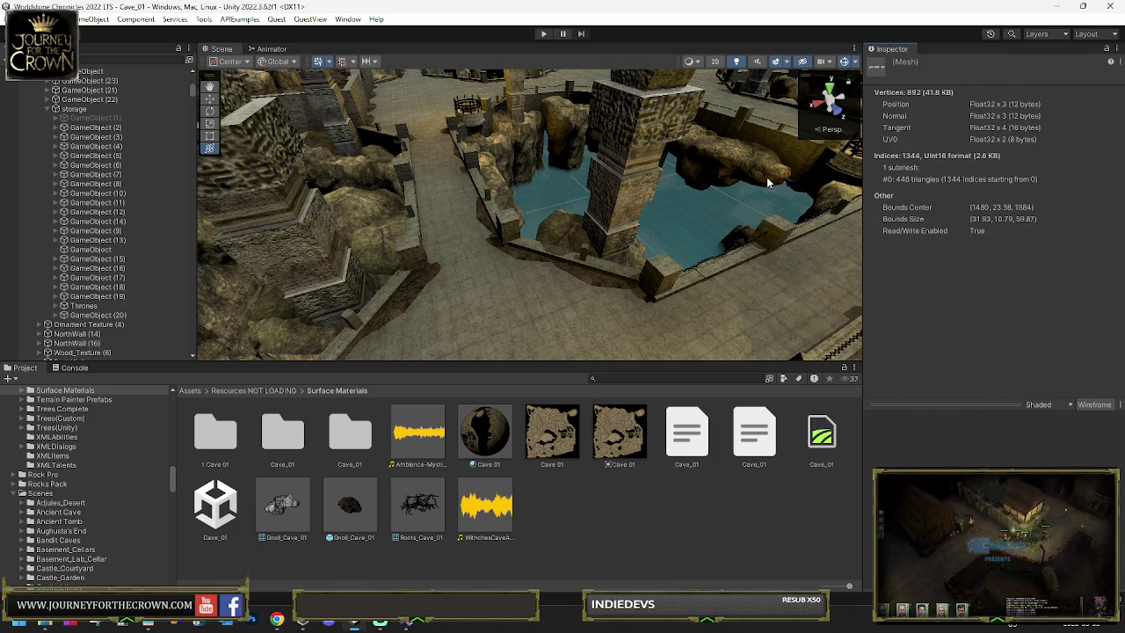
# Step: Select the hooded Stone_Textures_02 statue and view its combined mesh: 3717 vertices, 4634 triangles
pyautogui.moveTo(505, 244); pyautogui.dragTo(607, 241)
pyautogui.click(545, 143)
pyautogui.moveTo(546, 143); pyautogui.dragTo(616, 163)
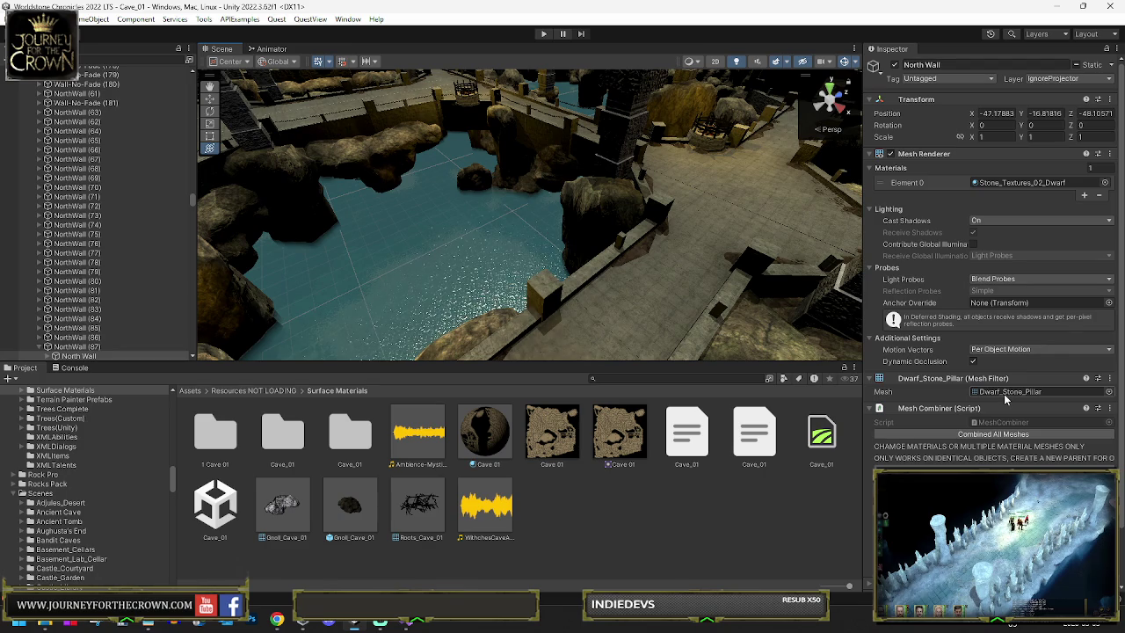
pyautogui.moveTo(669, 278)
pyautogui.mouseDown()
pyautogui.moveTo(551, 182)
pyautogui.moveTo(512, 190)
pyautogui.moveTo(482, 243)
pyautogui.moveTo(434, 253)
pyautogui.moveTo(617, 231)
pyautogui.mouseUp()
pyautogui.click(512, 190)
pyautogui.click(471, 249)
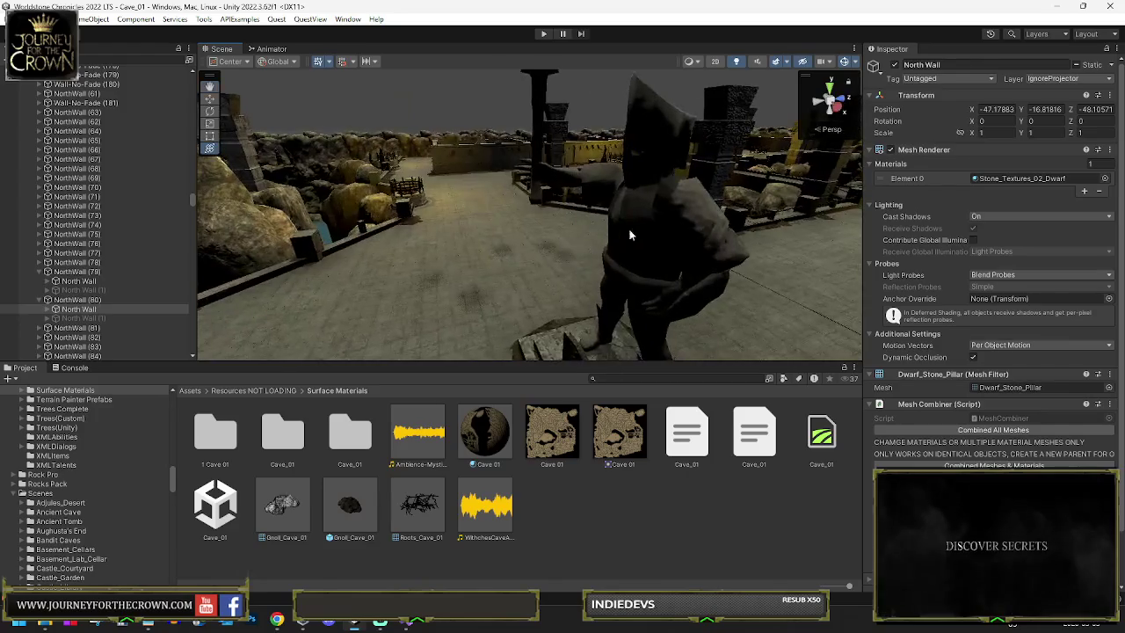
pyautogui.click(605, 271)
pyautogui.moveTo(605, 270); pyautogui.dragTo(920, 360)
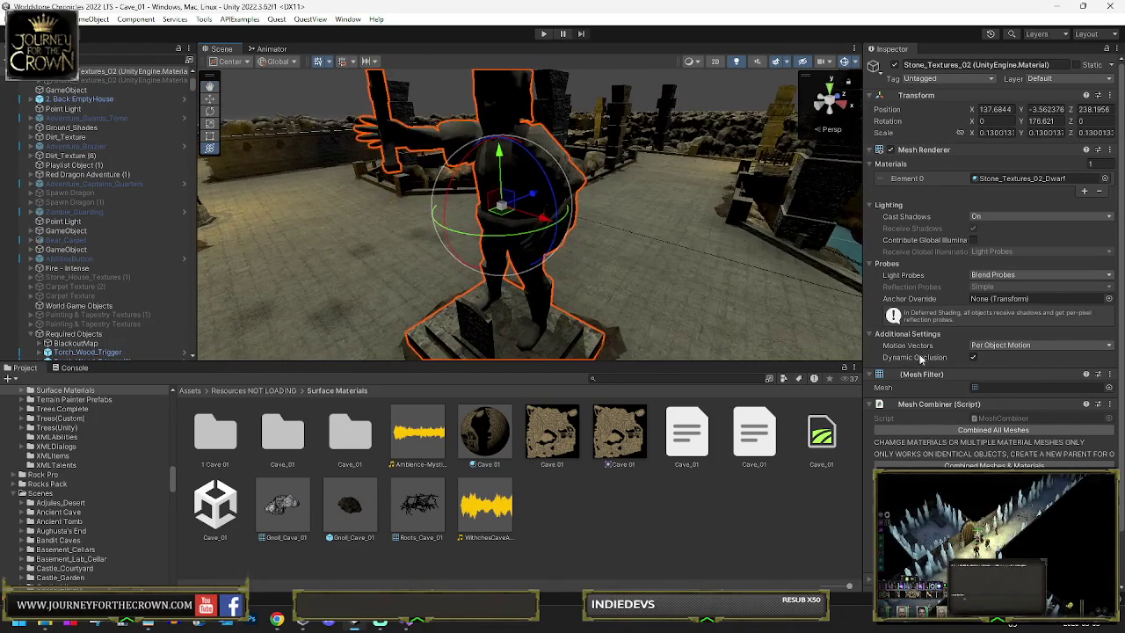
pyautogui.doubleClick(1017, 389)
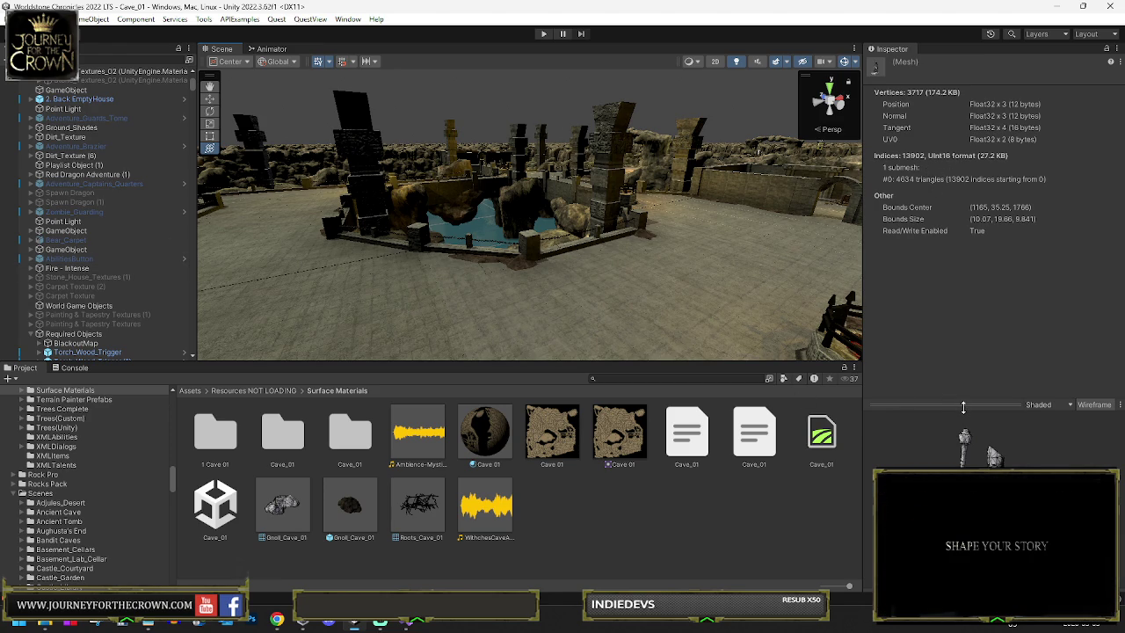
# Step: Enlarge the mesh preview and switch it to wireframe
pyautogui.moveTo(963, 407); pyautogui.dragTo(995, 340)
pyautogui.click(1120, 332)
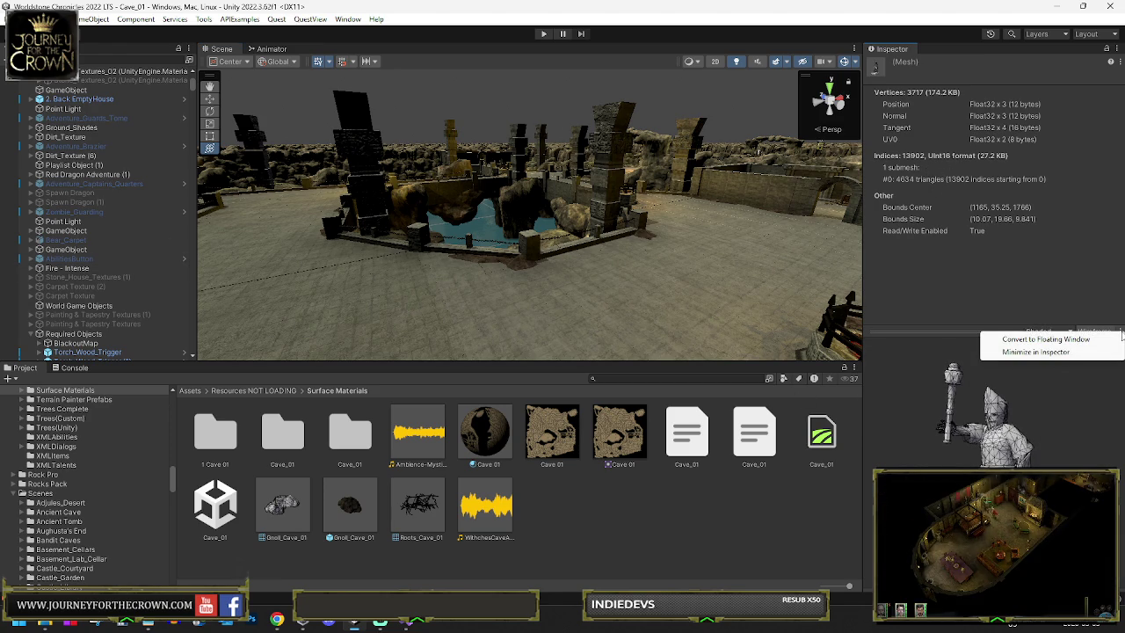
pyautogui.click(1090, 332)
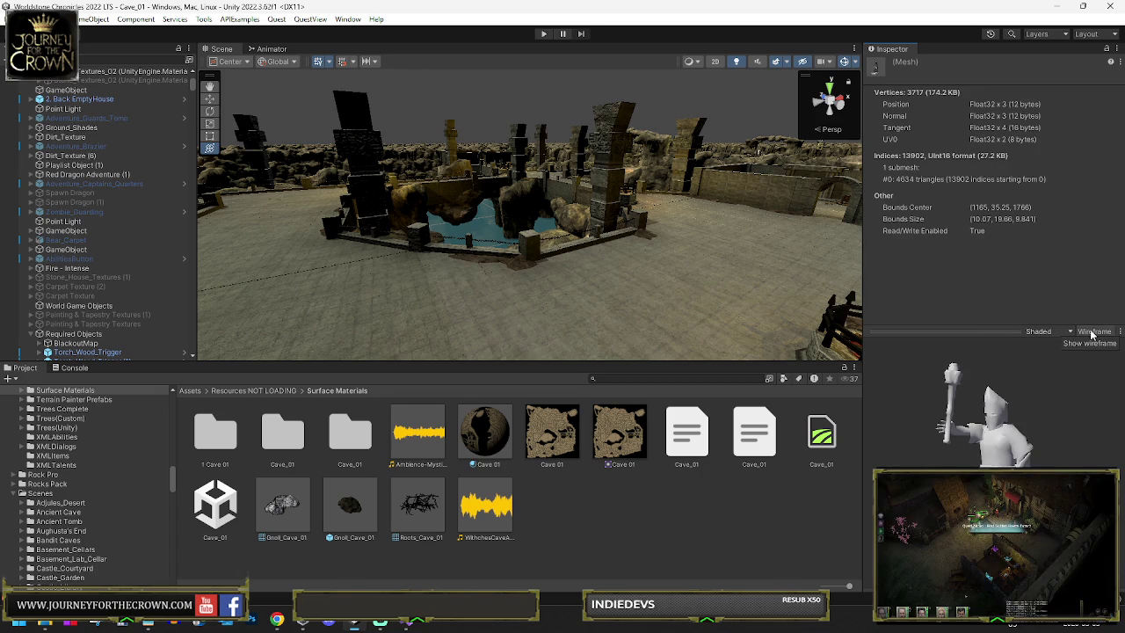
pyautogui.click(1091, 332)
# Step: Fly around the cave, selecting the bridge and floor pieces GameObject (21) and GameObject (8)
pyautogui.moveTo(484, 261)
pyautogui.mouseDown()
pyautogui.moveTo(527, 337)
pyautogui.moveTo(519, 325)
pyautogui.moveTo(110, 349)
pyautogui.mouseUp()
pyautogui.doubleClick(110, 350)
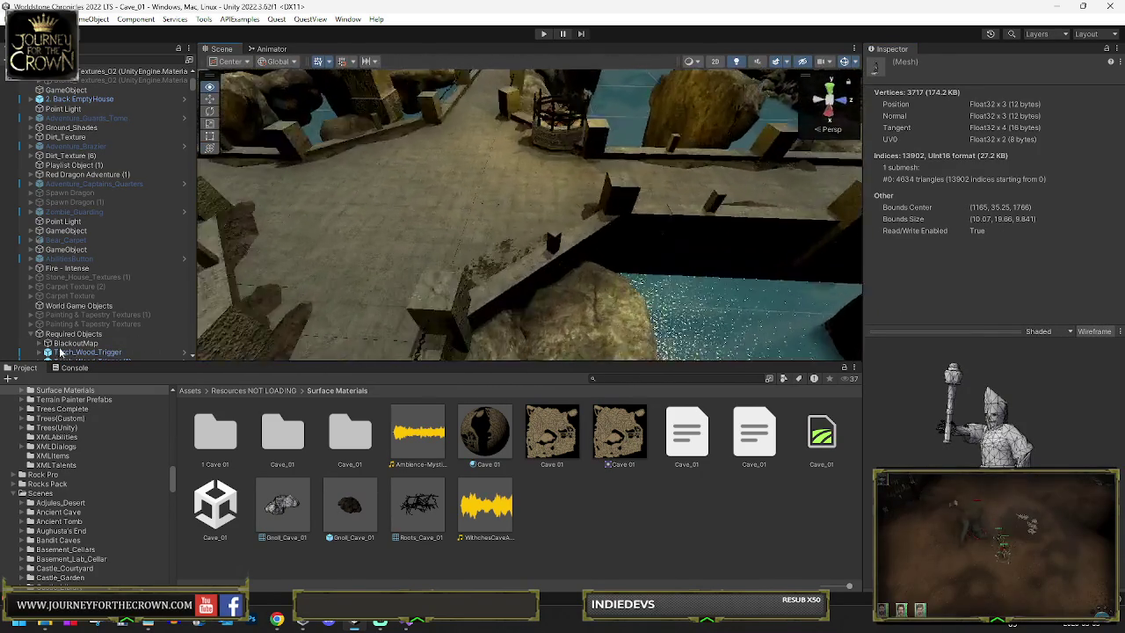
pyautogui.moveTo(809, 187)
pyautogui.mouseDown()
pyautogui.moveTo(788, 247)
pyautogui.moveTo(744, 235)
pyautogui.mouseUp()
pyautogui.click(585, 229)
pyautogui.moveTo(587, 228); pyautogui.dragTo(377, 219)
pyautogui.click(448, 213)
pyautogui.moveTo(448, 213)
pyautogui.mouseDown()
pyautogui.moveTo(490, 231)
pyautogui.moveTo(505, 211)
pyautogui.moveTo(422, 220)
pyautogui.mouseUp()
pyautogui.click(505, 212)
pyautogui.moveTo(555, 205)
pyautogui.mouseDown()
pyautogui.moveTo(469, 243)
pyautogui.moveTo(488, 262)
pyautogui.moveTo(509, 229)
pyautogui.moveTo(606, 164)
pyautogui.moveTo(730, 149)
pyautogui.moveTo(955, 91)
pyautogui.moveTo(800, 136)
pyautogui.mouseUp()
# Step: Inspect storage's GameObject (2) through (7) and move GameObject (7) out of storage
pyautogui.scroll(-3, 977, 279)
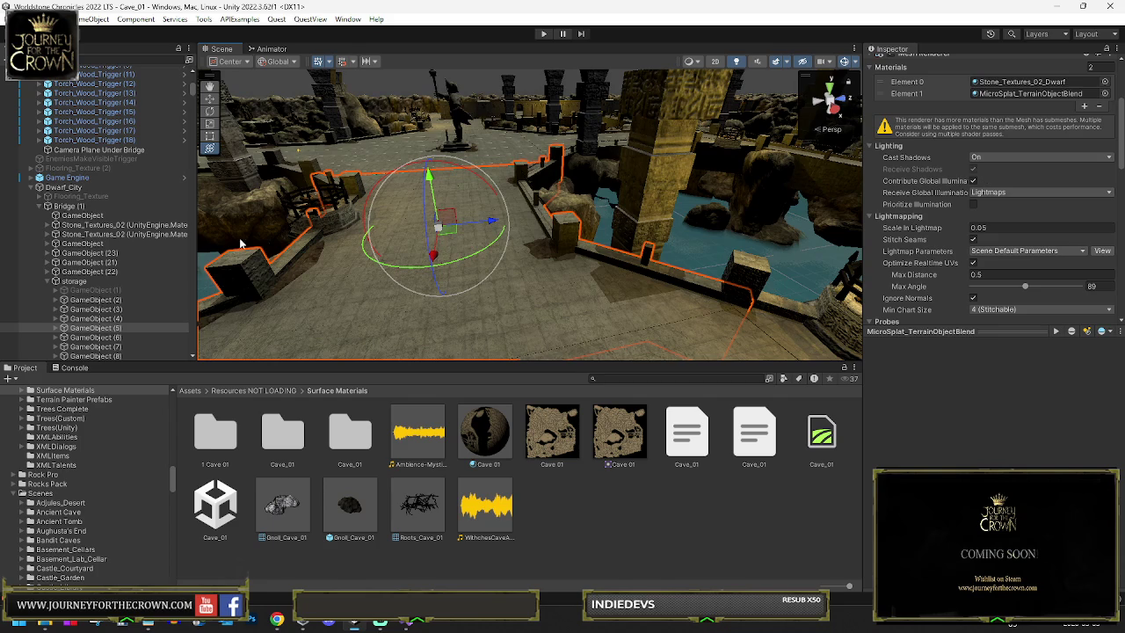
pyautogui.click(56, 329)
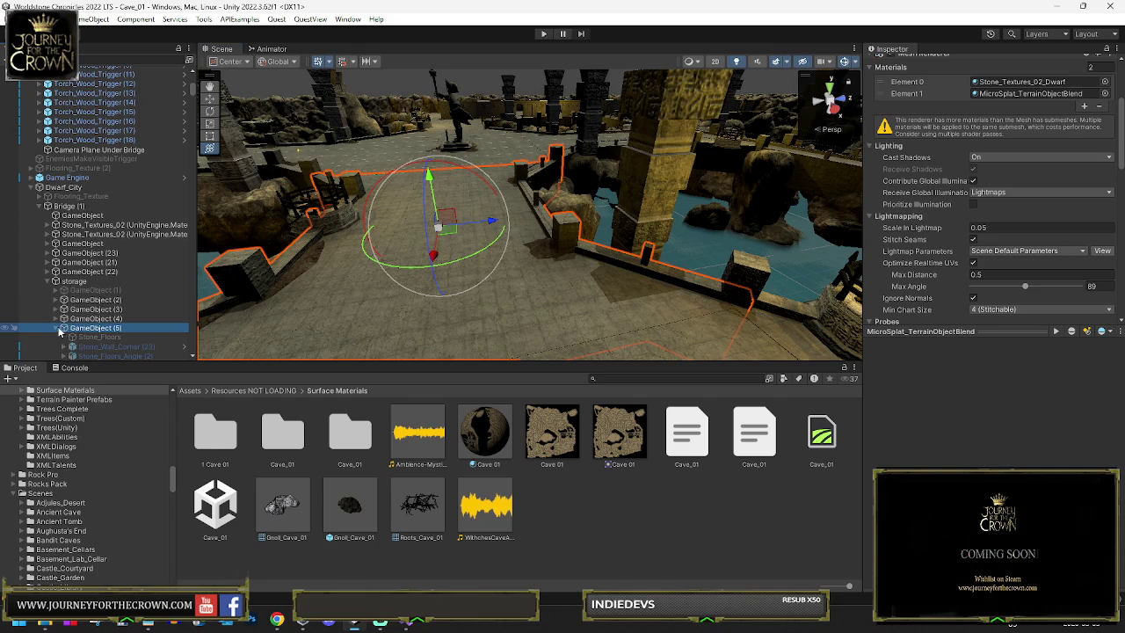
pyautogui.click(91, 319)
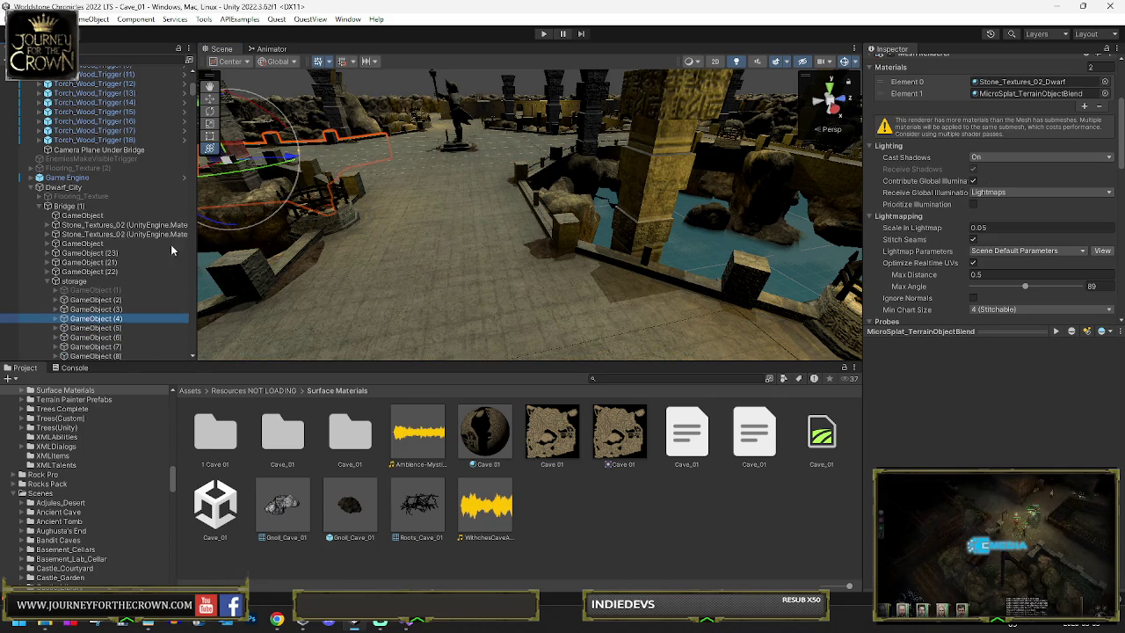
pyautogui.click(126, 300)
pyautogui.press('f')
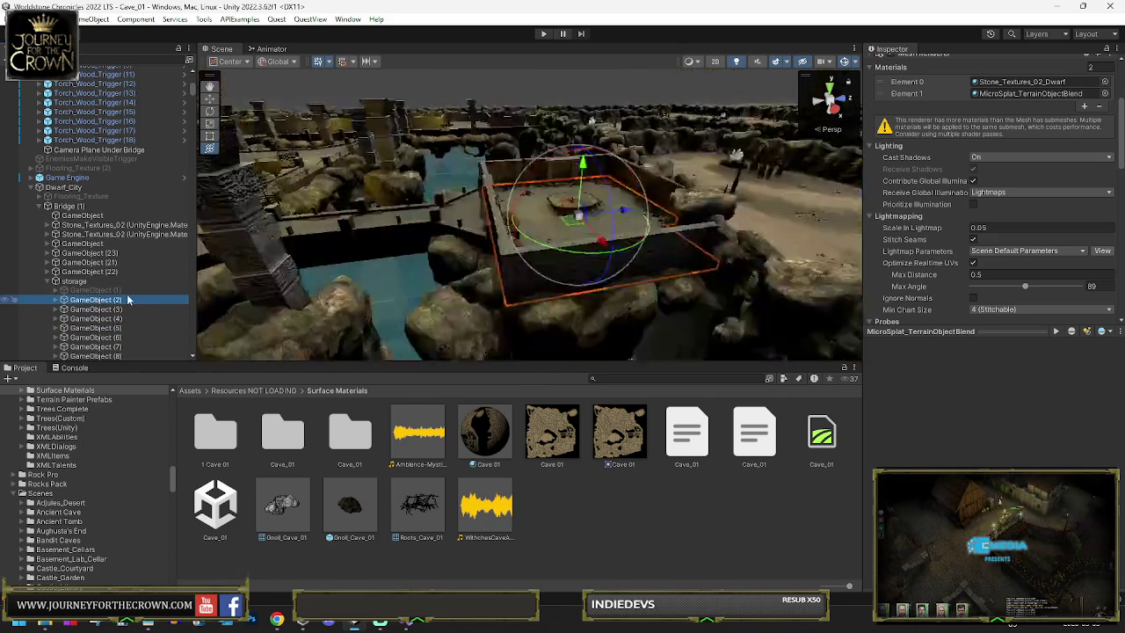
pyautogui.scroll(5, 562, 219)
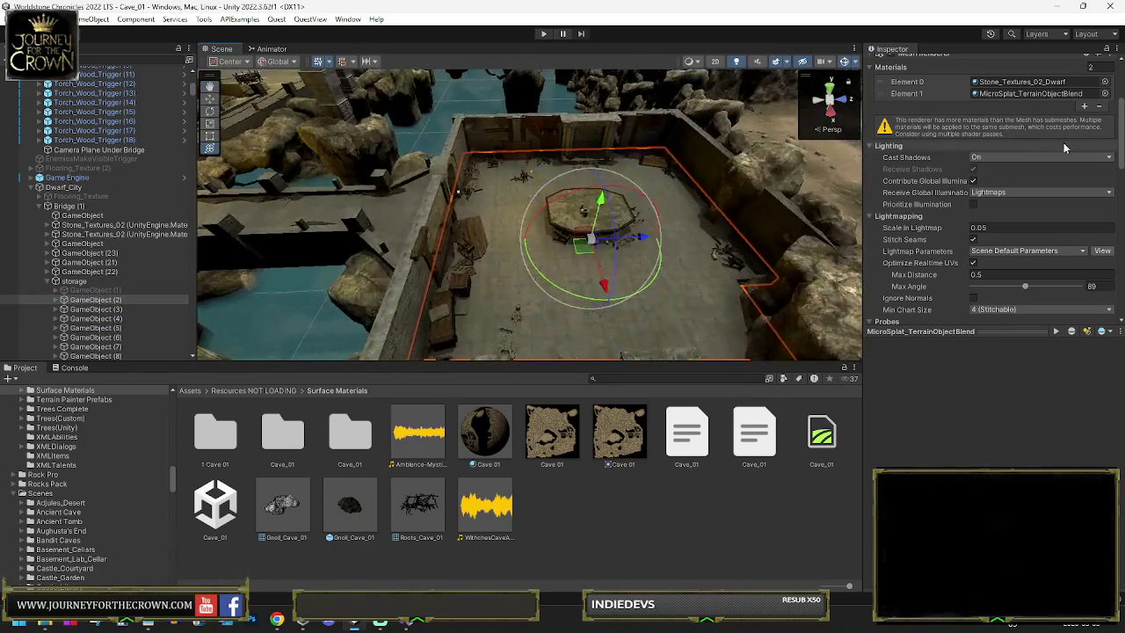
pyautogui.doubleClick(94, 310)
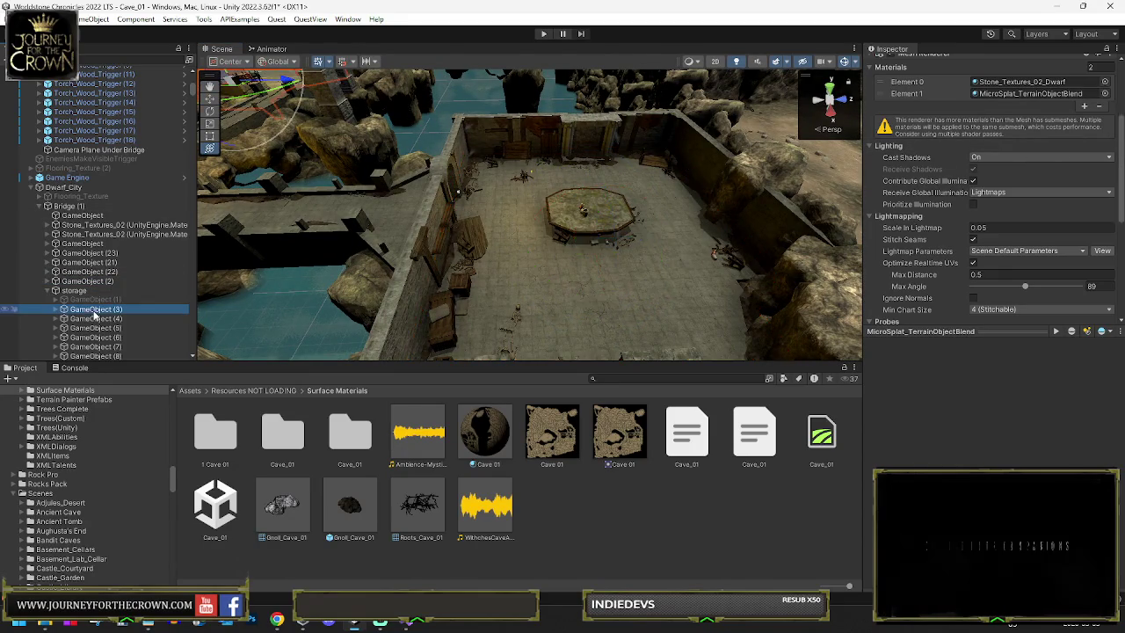
pyautogui.doubleClick(124, 319)
pyautogui.doubleClick(121, 327)
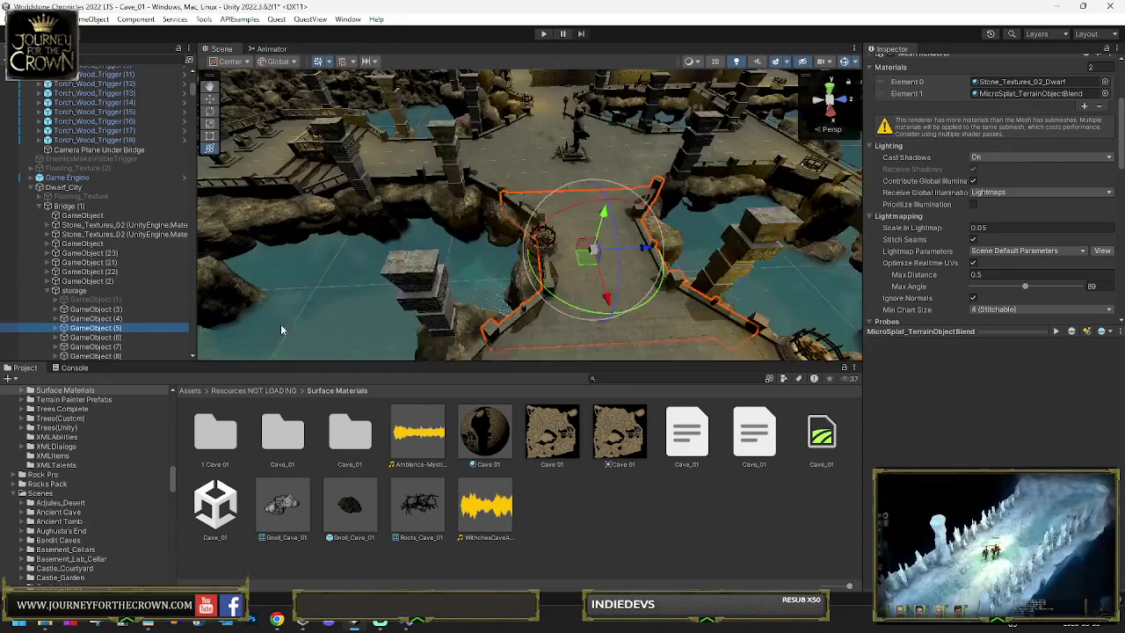
pyautogui.doubleClick(124, 338)
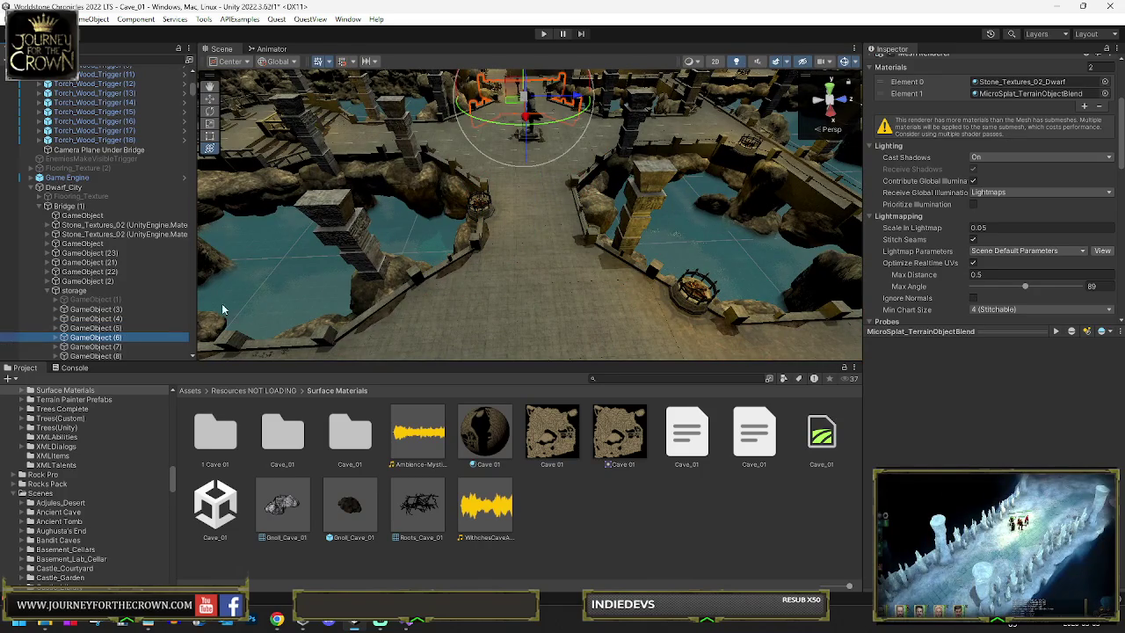
pyautogui.doubleClick(123, 347)
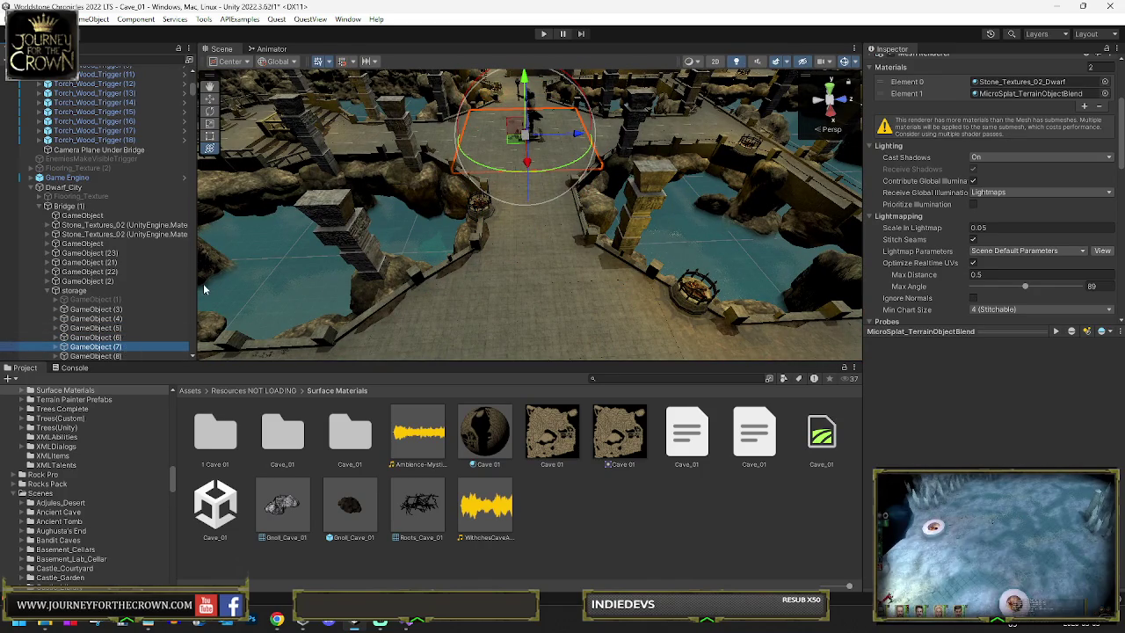
pyautogui.moveTo(103, 289); pyautogui.dragTo(103, 290)
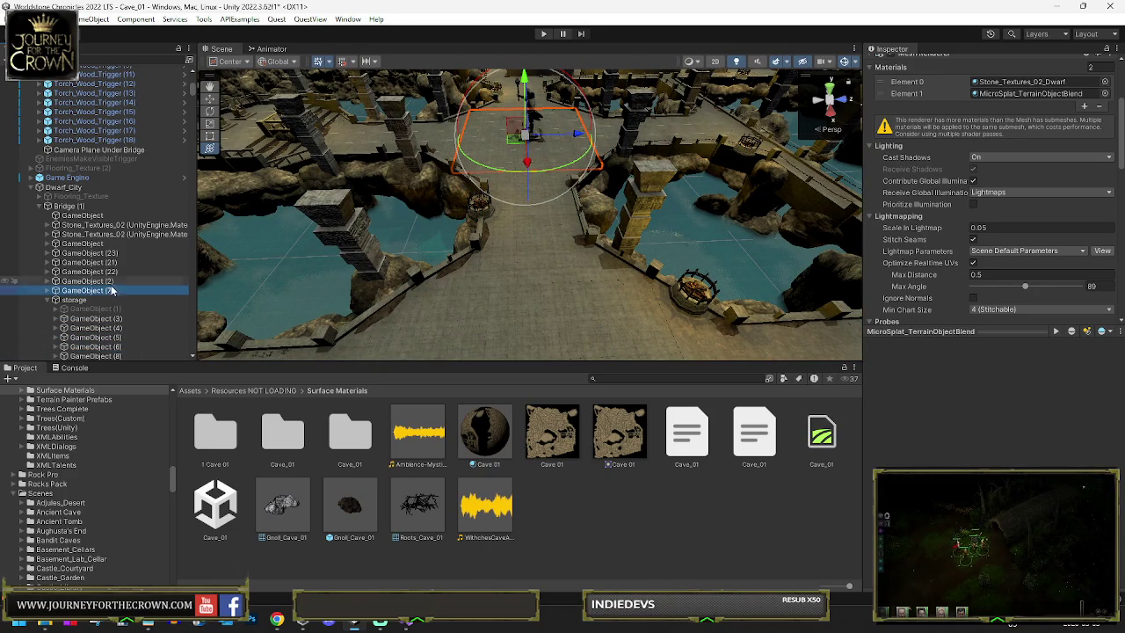
# Step: Check GameObject (13) and (14), then move GameObject (14) out of storage
pyautogui.click(95, 320)
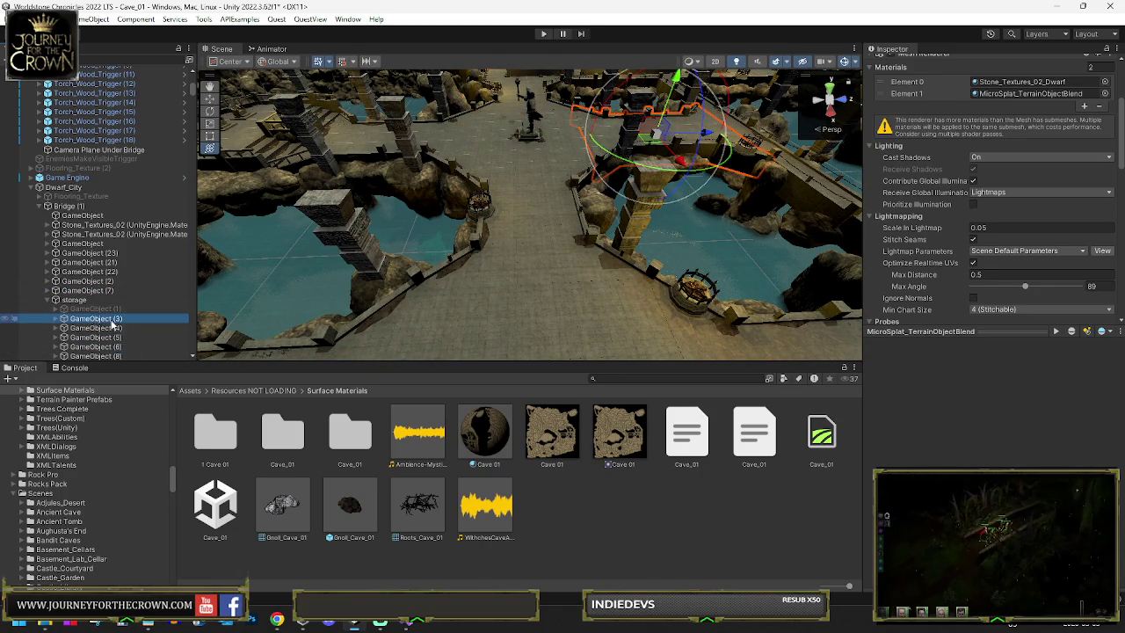
pyautogui.scroll(-5, 113, 321)
pyautogui.click(140, 273)
pyautogui.press('f')
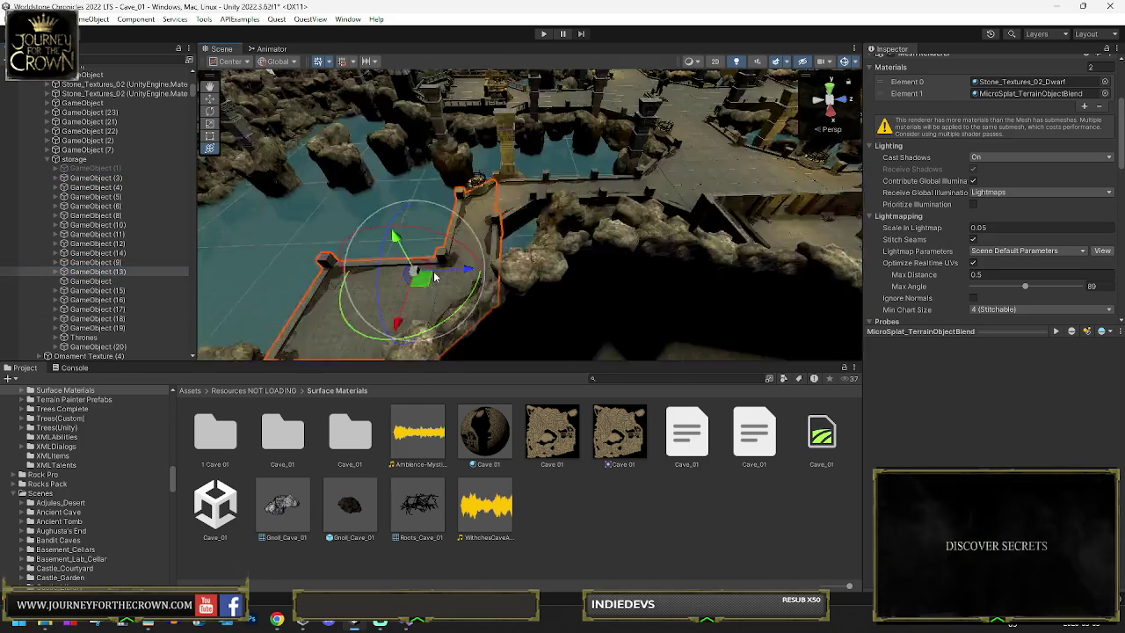
pyautogui.click(122, 253)
pyautogui.press('f')
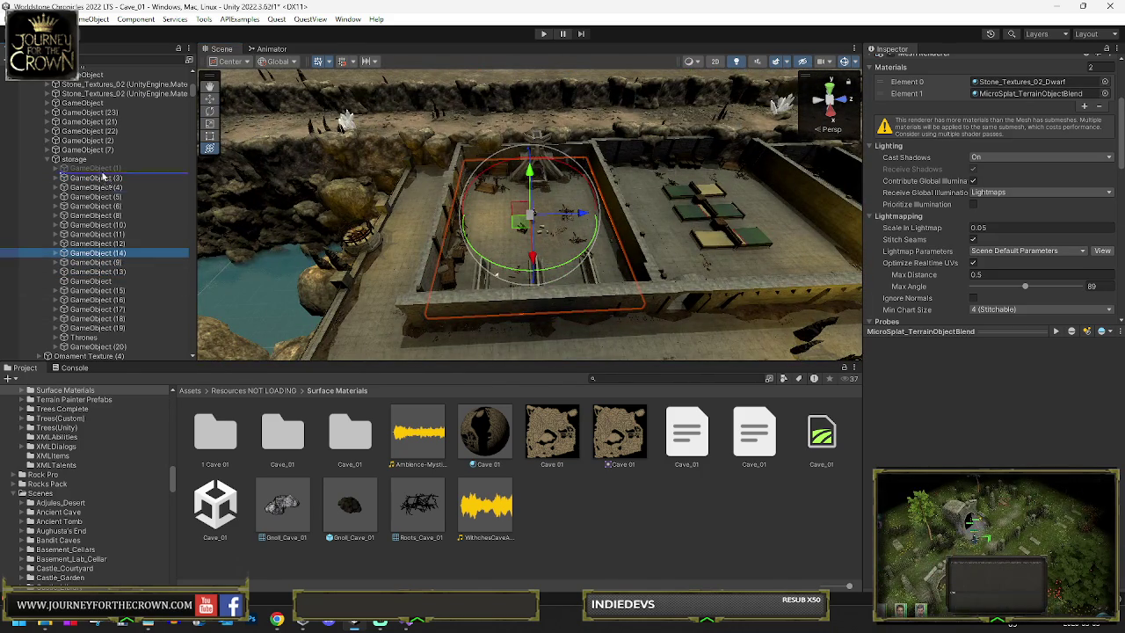
pyautogui.moveTo(103, 162); pyautogui.dragTo(104, 162)
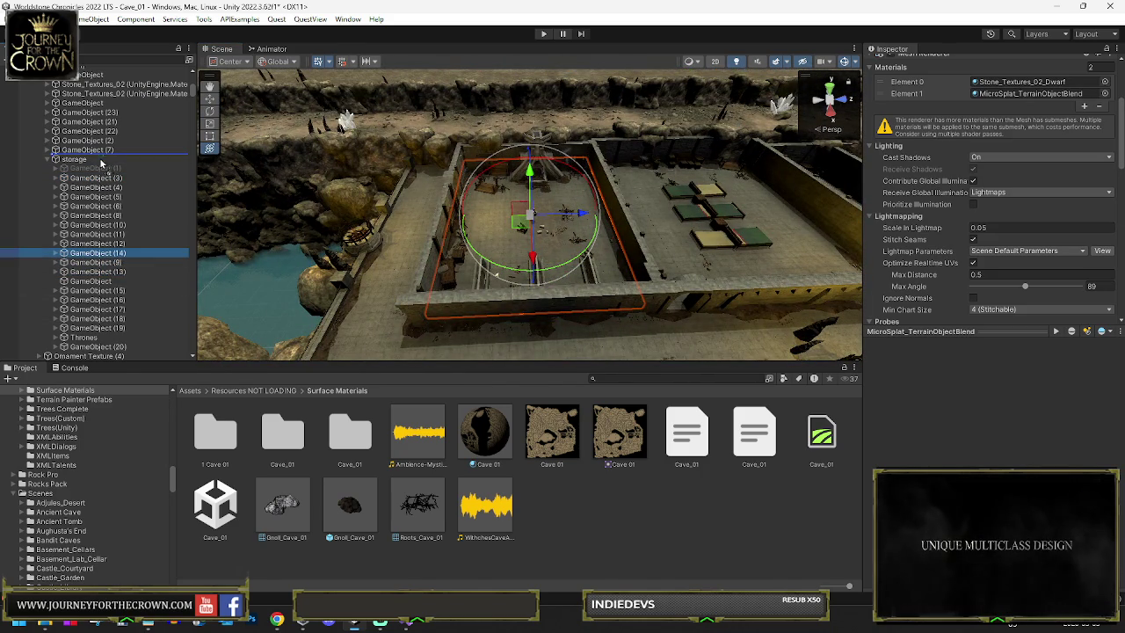
# Step: Frame GameObject (16) and move GameObject (17) to the top of storage
pyautogui.click(98, 301)
pyautogui.press('f')
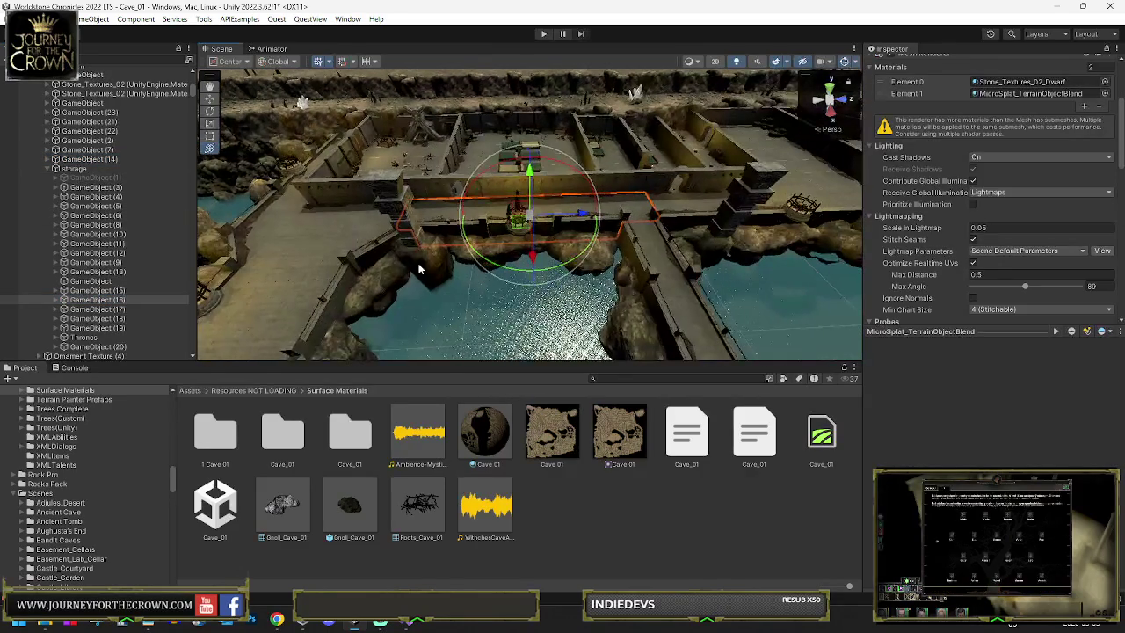
pyautogui.scroll(5, 526, 249)
pyautogui.moveTo(526, 249)
pyautogui.mouseDown()
pyautogui.moveTo(459, 186)
pyautogui.moveTo(413, 210)
pyautogui.moveTo(187, 257)
pyautogui.mouseUp()
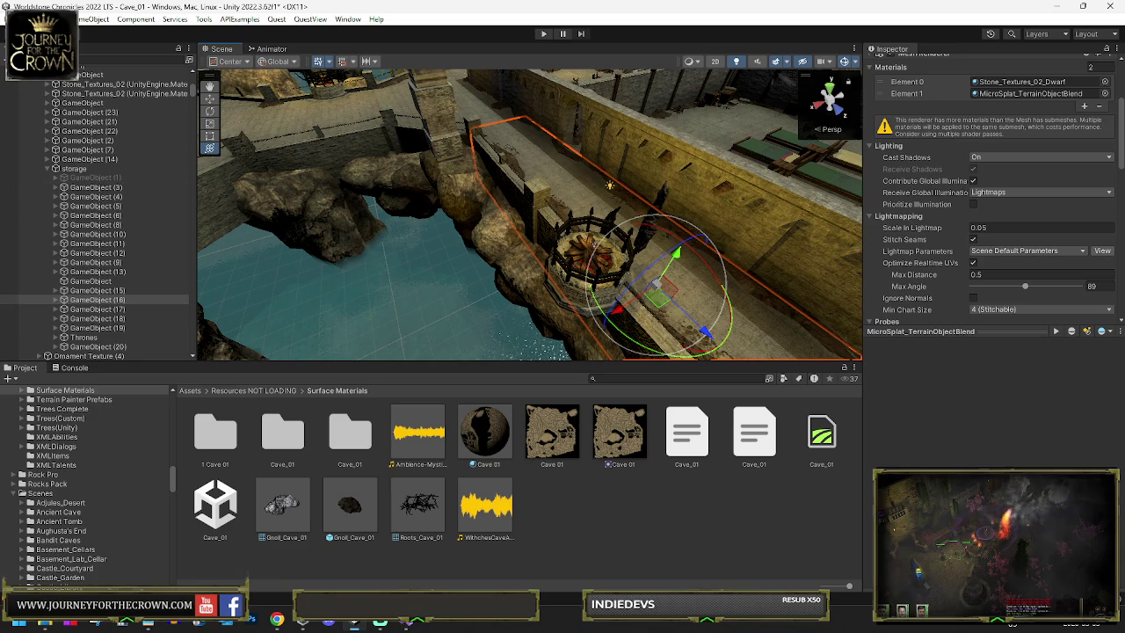
pyautogui.click(79, 308)
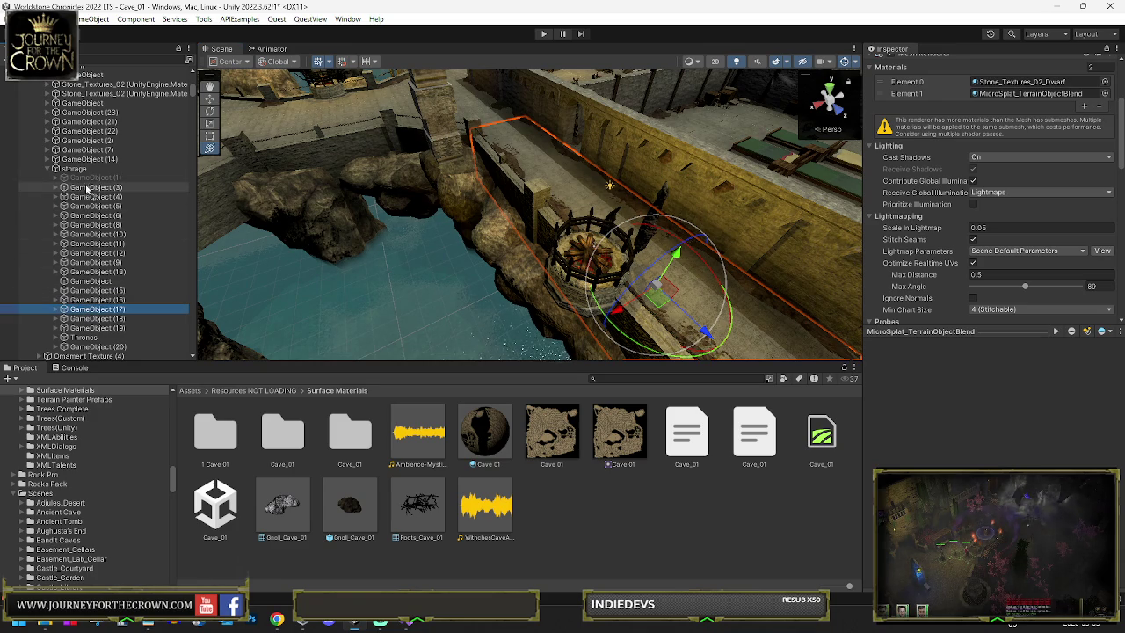
pyautogui.moveTo(89, 179); pyautogui.dragTo(89, 179)
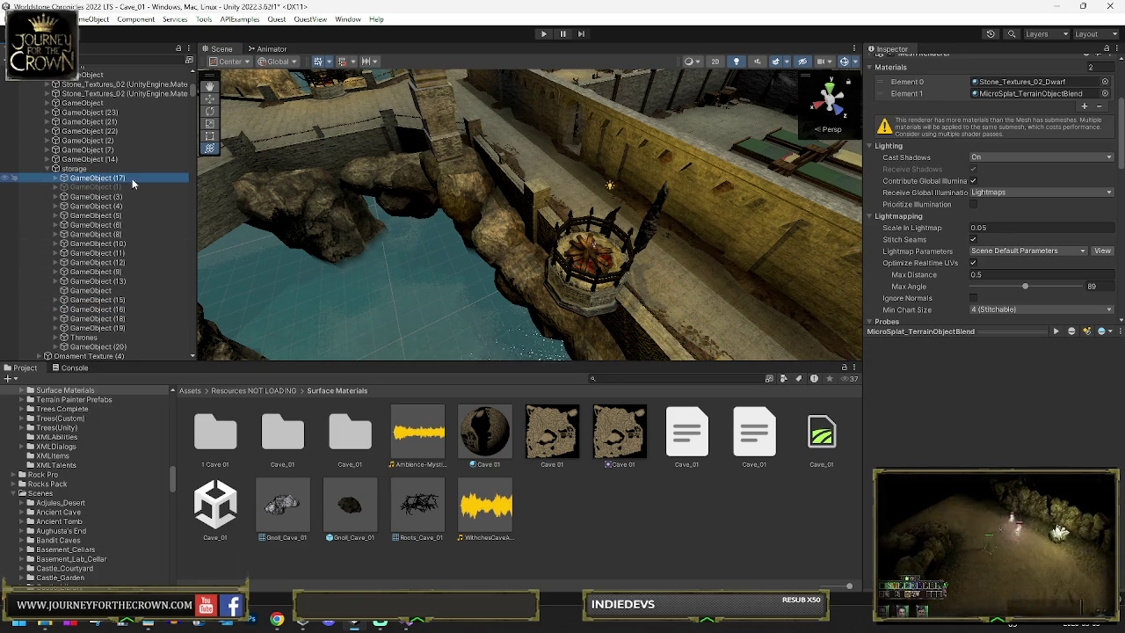
pyautogui.press('f')
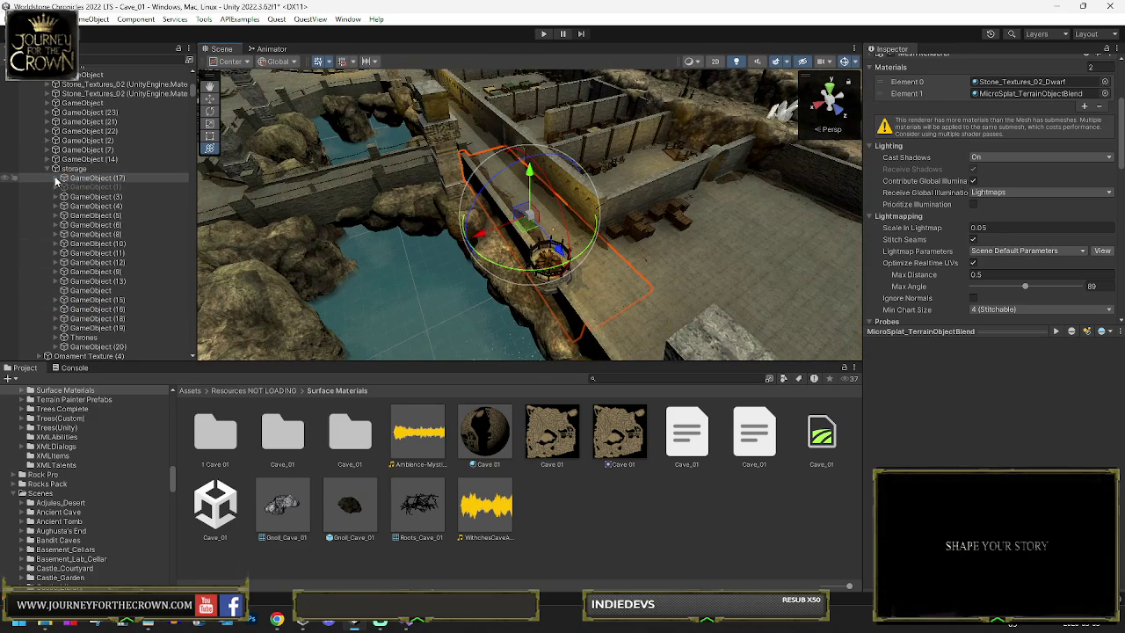
# Step: Expand GameObject (17) to view its pieces, then select GameObject (21)
pyautogui.click(55, 178)
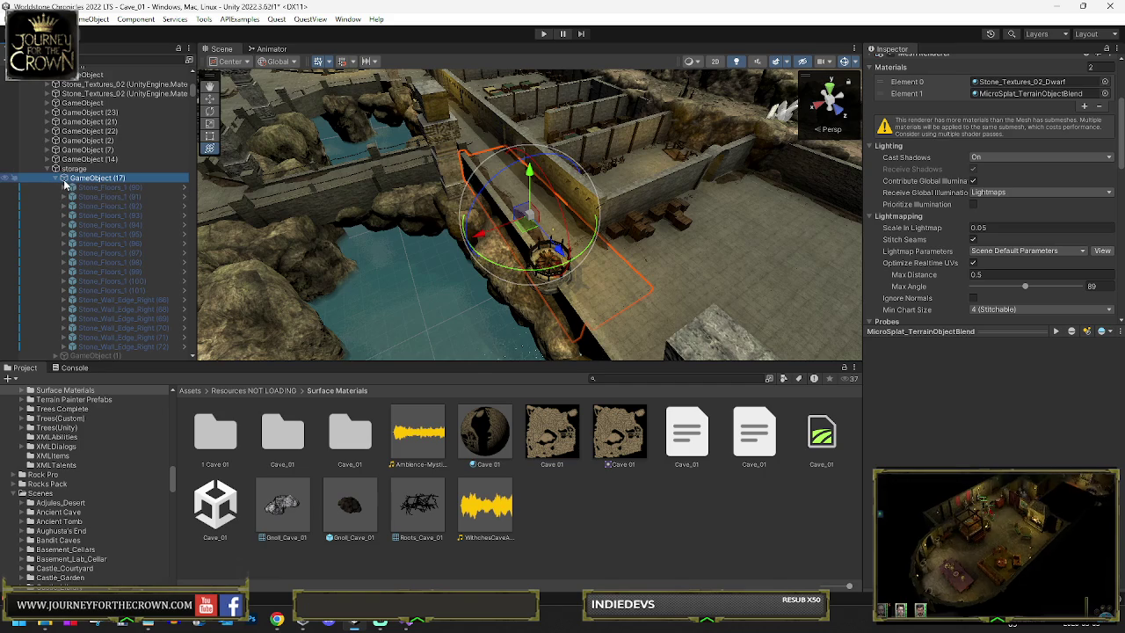
pyautogui.press('Left')
pyautogui.click(100, 187)
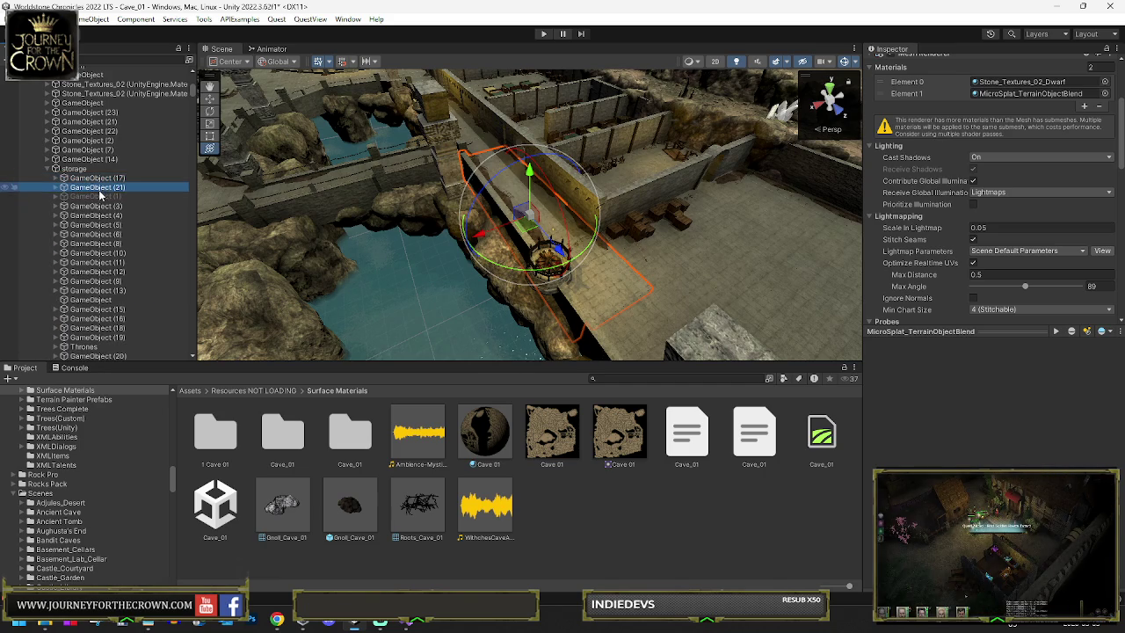
pyautogui.scroll(-5, 919, 213)
pyautogui.scroll(-4, 952, 227)
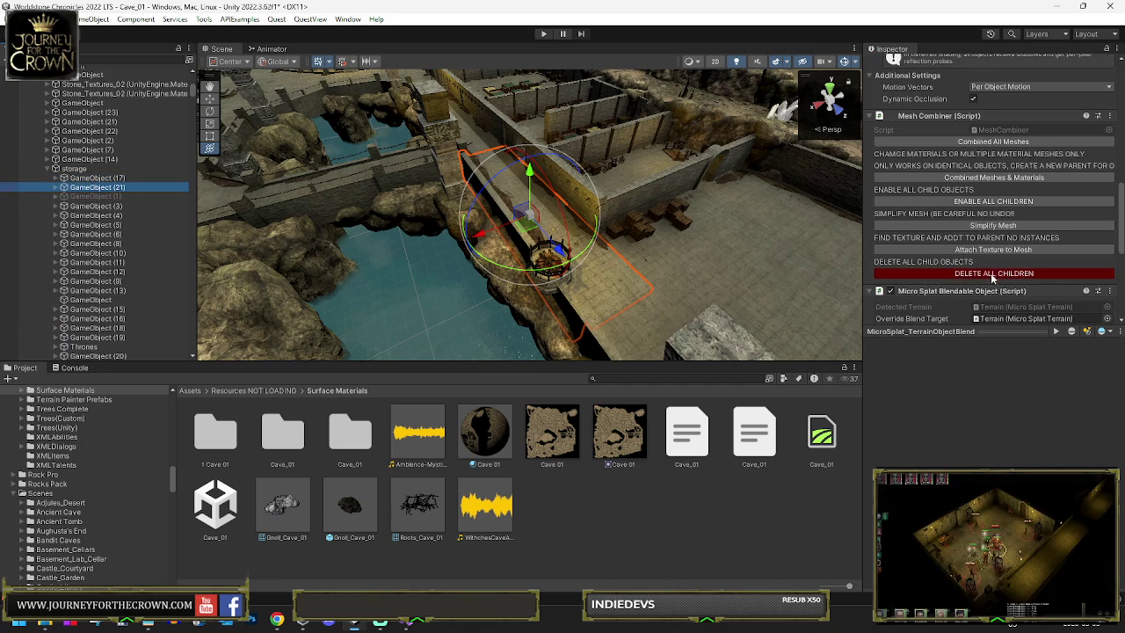
# Step: Move floor pieces Stone_Floors_1 (90) through (101) from GameObject (17) into GameObject (21)
pyautogui.click(992, 274)
pyautogui.click(97, 178)
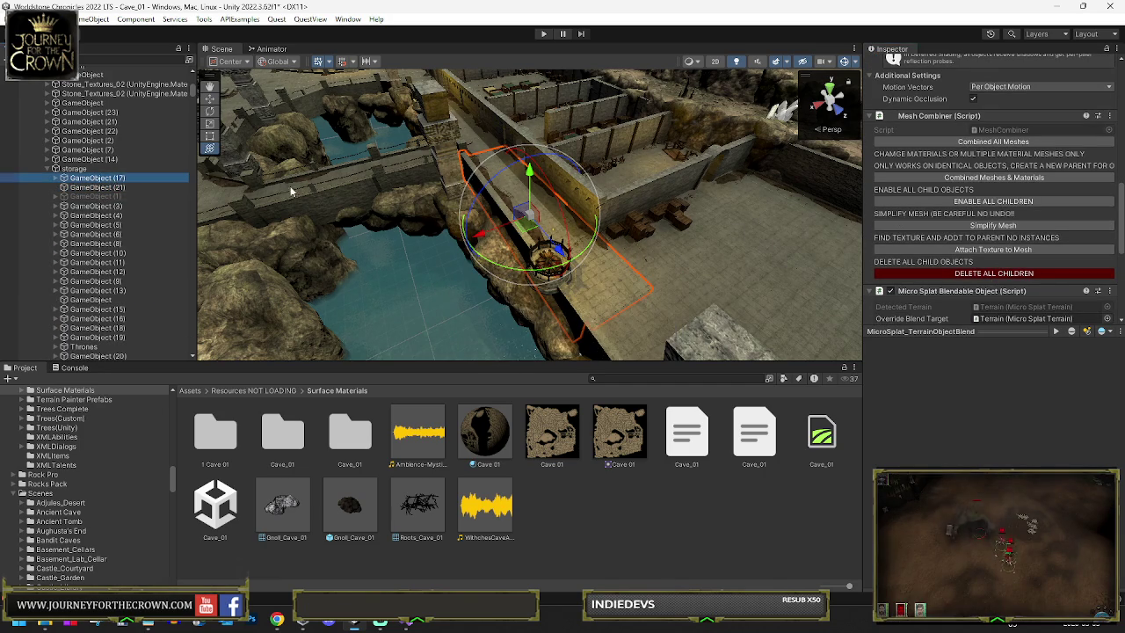
pyautogui.click(60, 178)
pyautogui.click(110, 186)
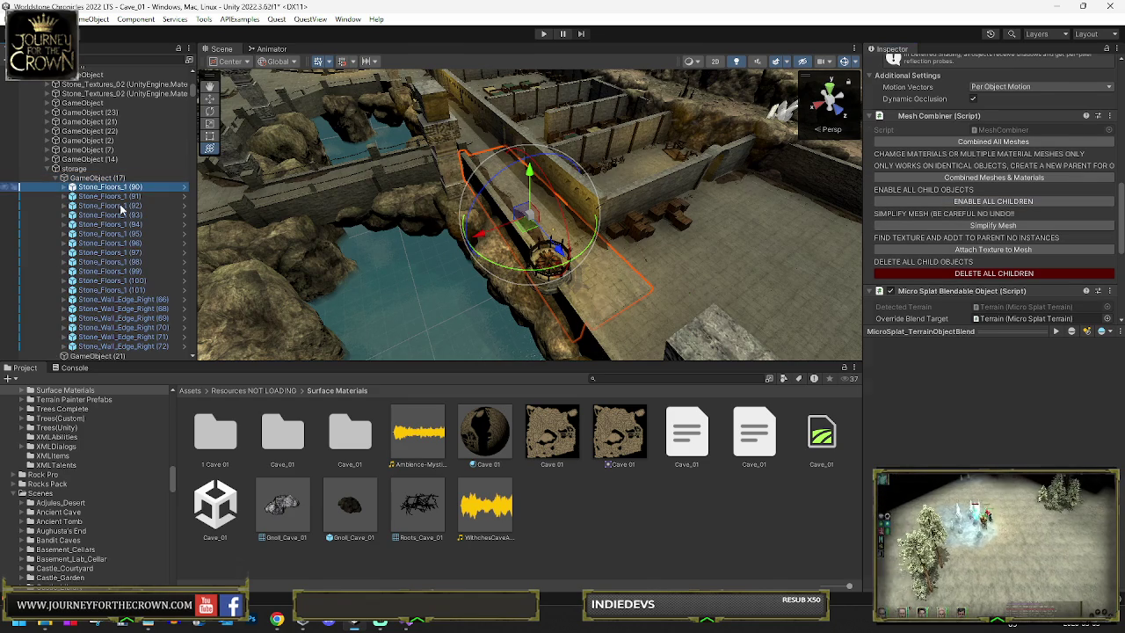
pyautogui.keyDown('shift'); pyautogui.click(126, 283); pyautogui.keyUp('shift')
pyautogui.keyDown('shift'); pyautogui.click(123, 345); pyautogui.keyUp('shift')
pyautogui.scroll(-2, 147, 253)
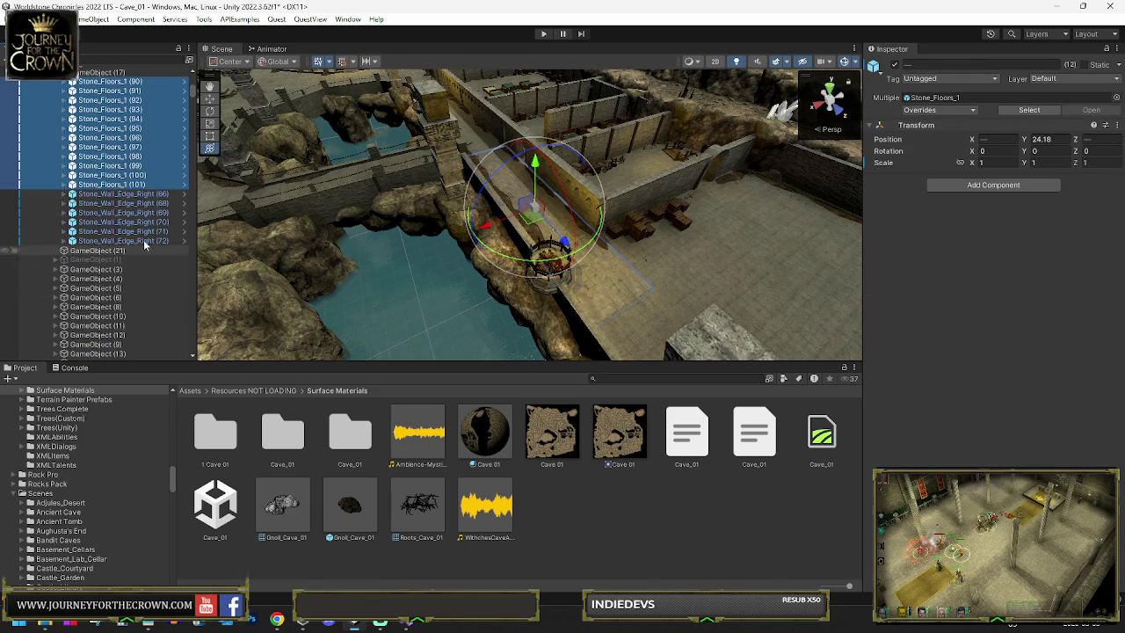
pyautogui.moveTo(101, 237); pyautogui.dragTo(98, 251)
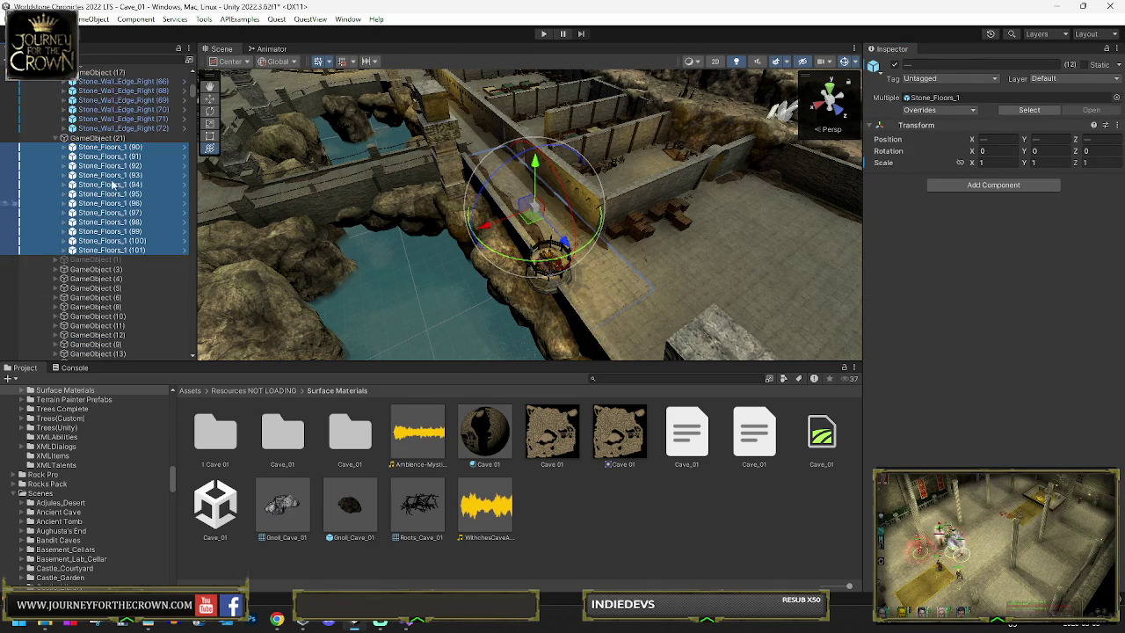
# Step: Combine GameObject (21)'s child floor meshes into one mesh
pyautogui.click(97, 138)
pyautogui.scroll(-5, 1002, 214)
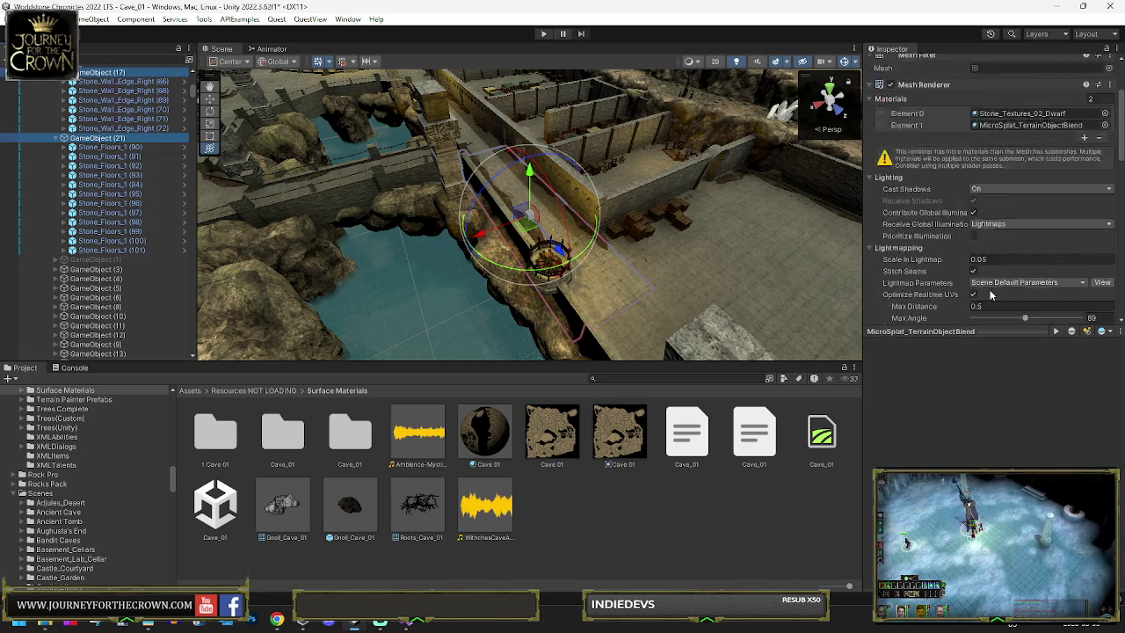
pyautogui.scroll(-4, 1002, 214)
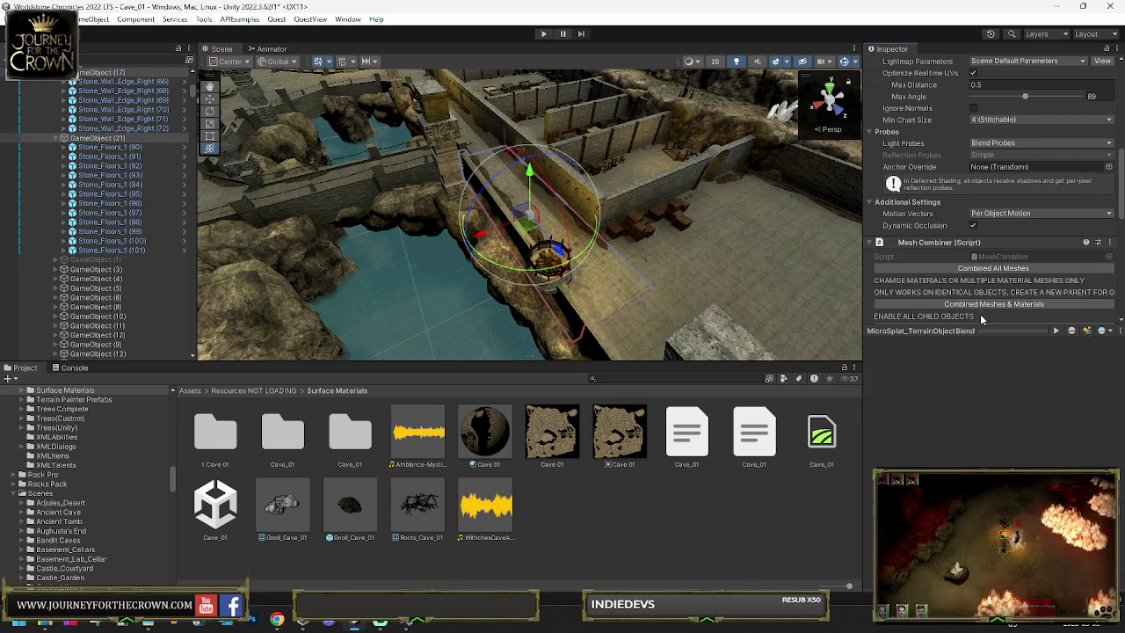
pyautogui.click(975, 331)
pyautogui.click(990, 269)
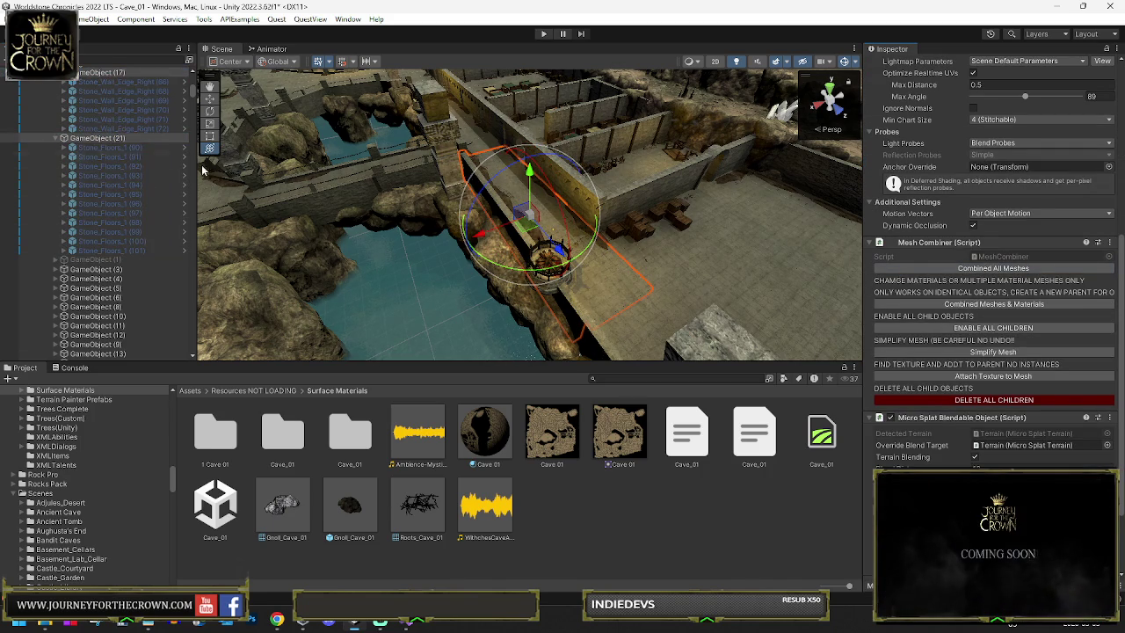
# Step: Set GameObject (17)'s layer to Default for this object only
pyautogui.click(122, 71)
pyautogui.scroll(3, 1037, 141)
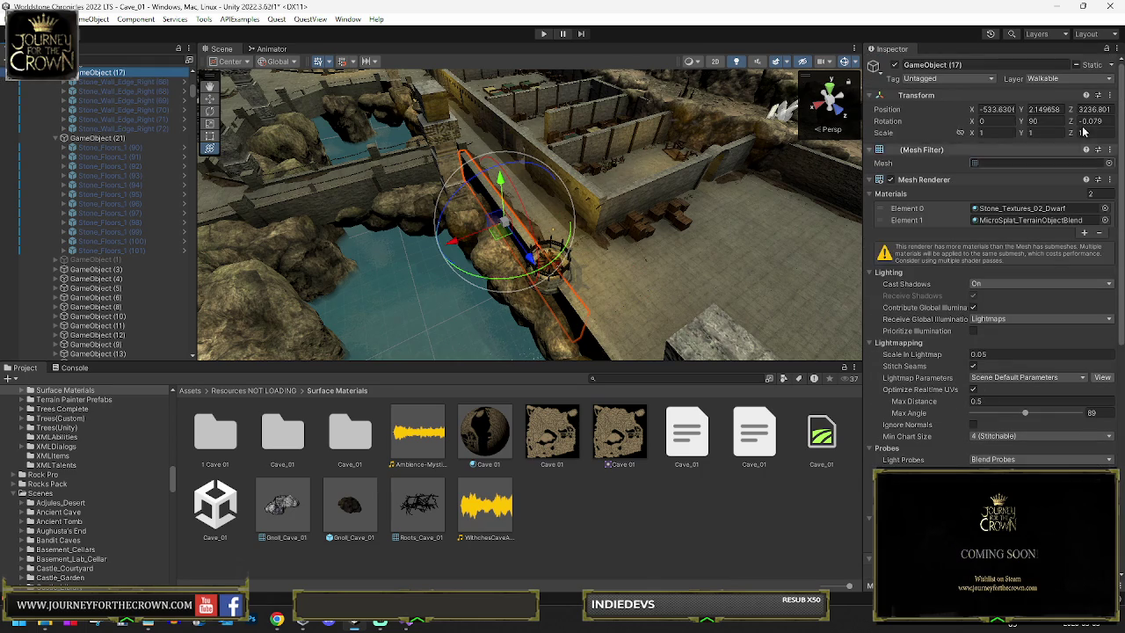
pyautogui.click(1056, 84)
pyautogui.click(1043, 94)
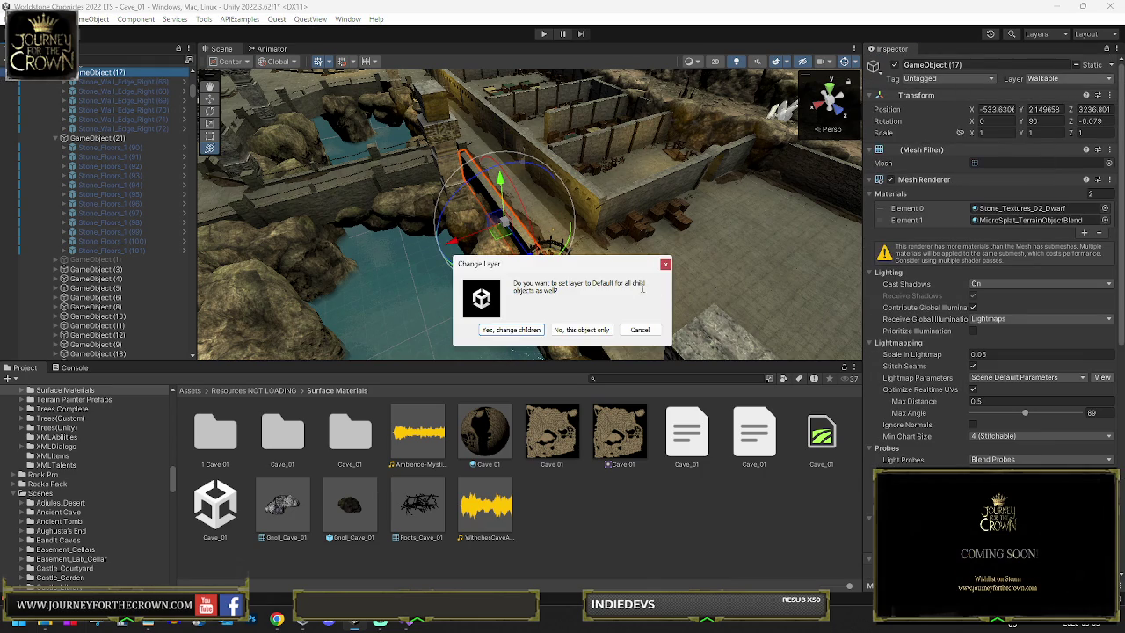
pyautogui.click(581, 330)
pyautogui.scroll(-10, 999, 430)
pyautogui.scroll(-1, 967, 431)
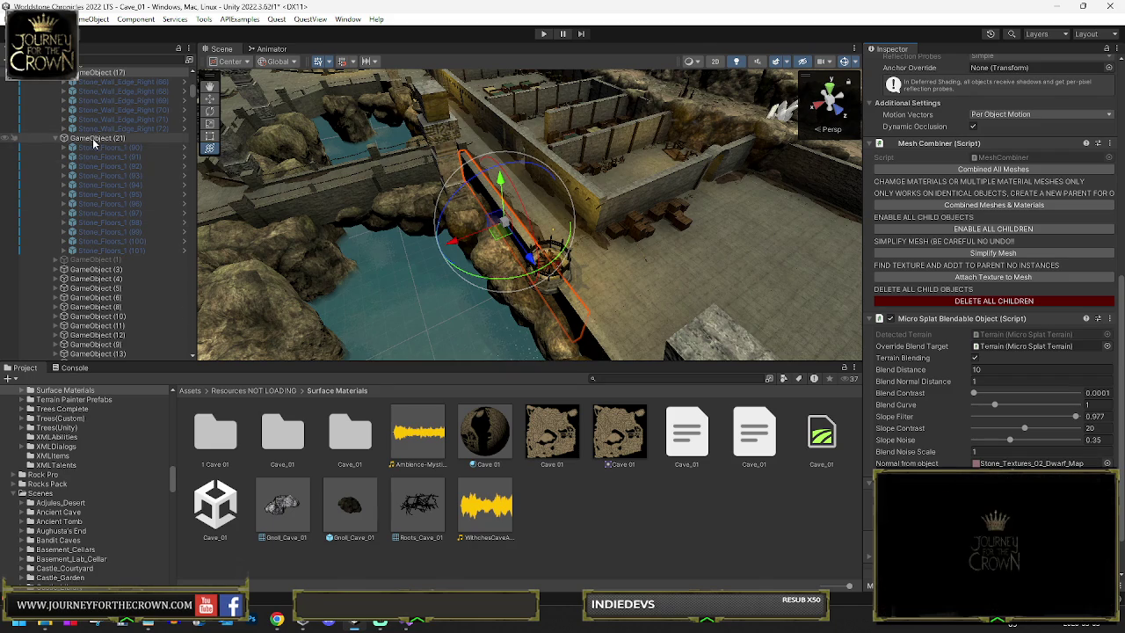
pyautogui.scroll(3, 92, 138)
# Step: Move GameObject (17) and (21) up out of their stone group and collapse them
pyautogui.click(105, 176)
pyautogui.scroll(1, 82, 204)
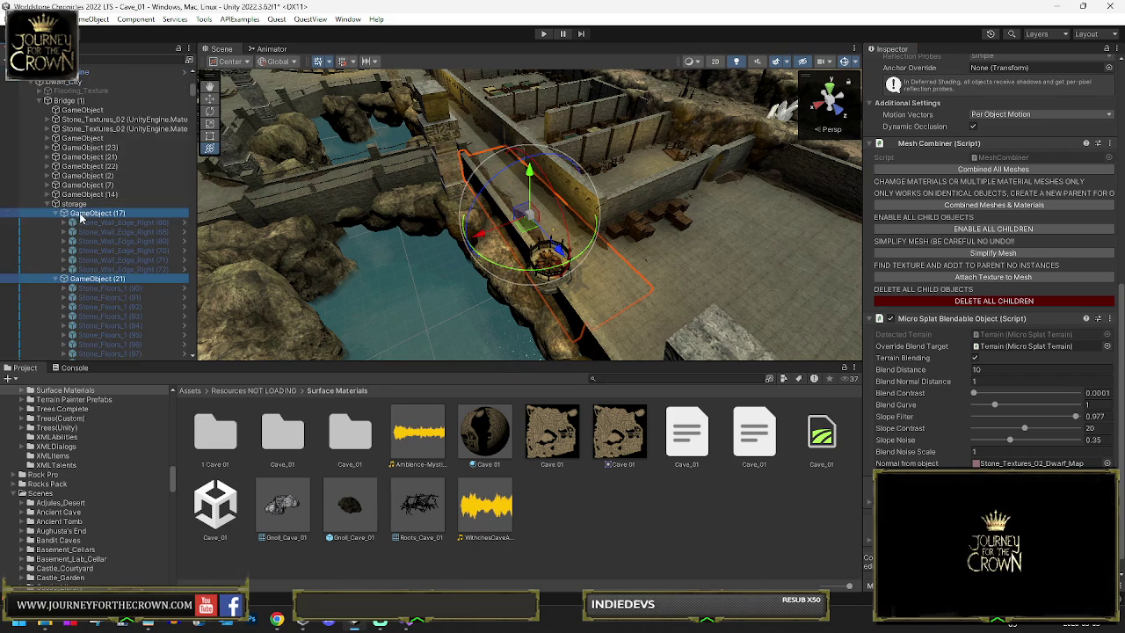
pyautogui.moveTo(76, 203); pyautogui.dragTo(78, 206)
pyautogui.click(49, 205)
pyautogui.click(50, 214)
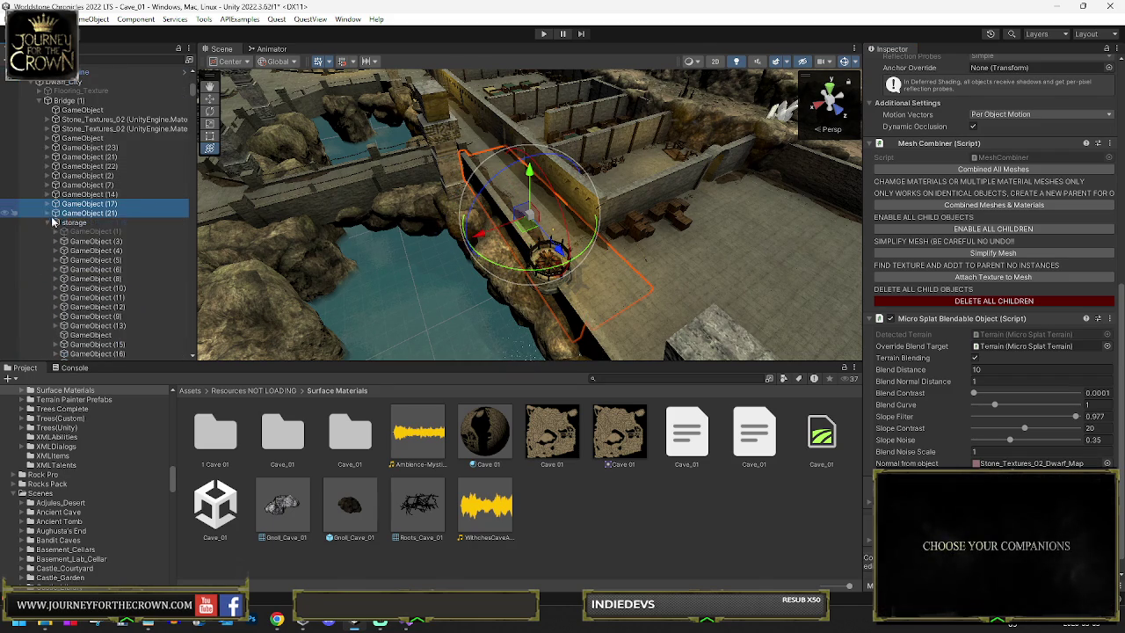
# Step: Move GameObject (16) to the top of storage and duplicate it with Ctrl+D
pyautogui.click(99, 241)
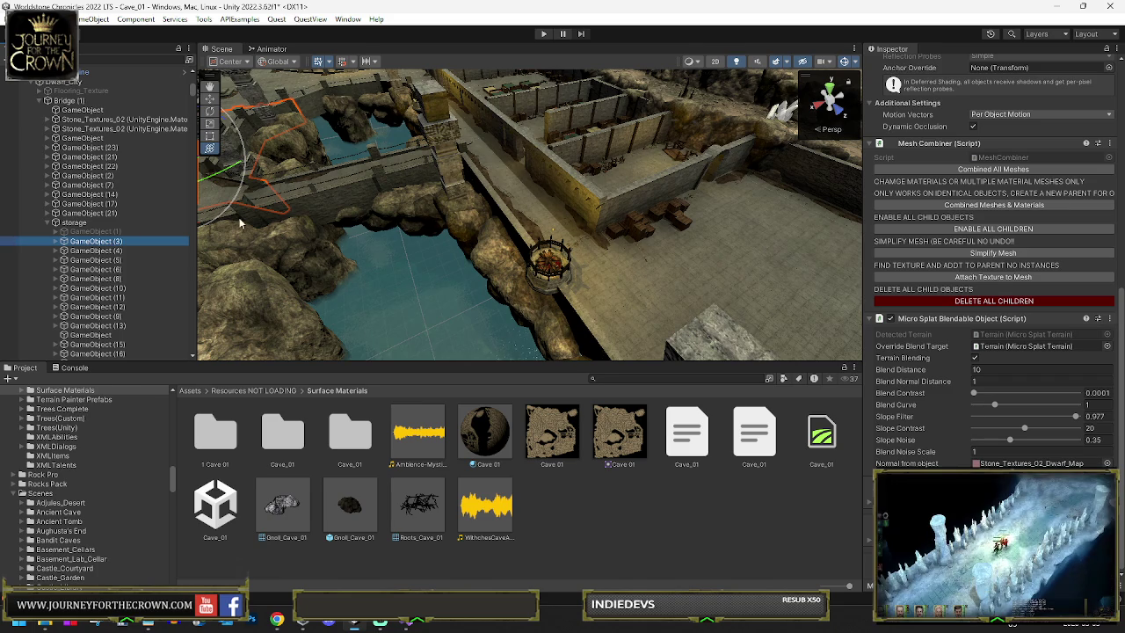
pyautogui.click(470, 123)
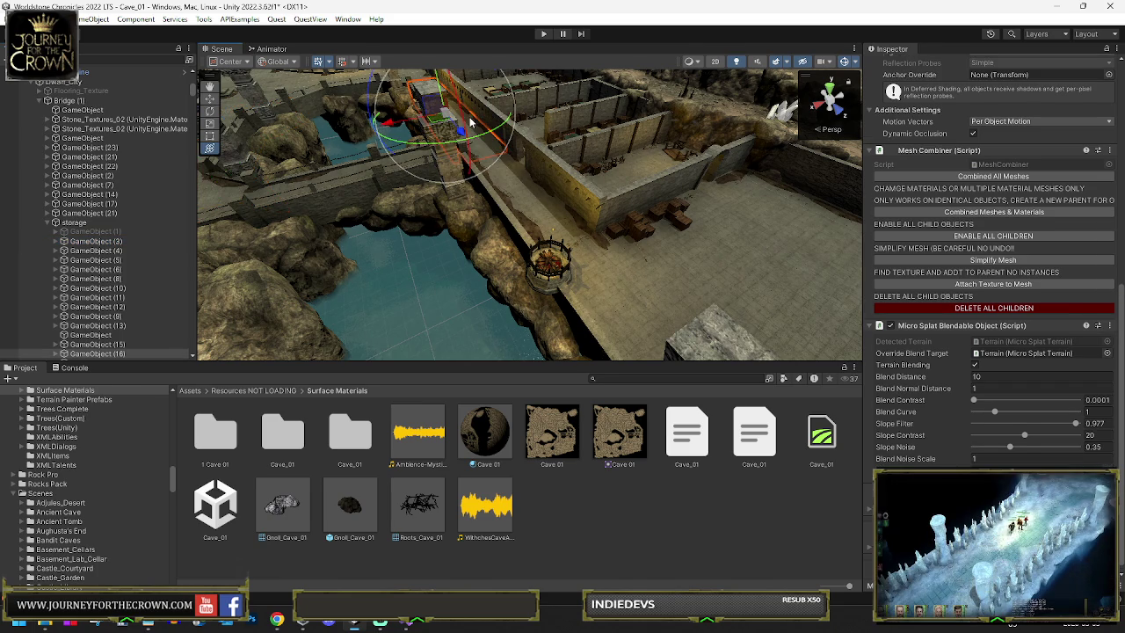
pyautogui.scroll(-3, 85, 289)
pyautogui.click(90, 284)
pyautogui.moveTo(91, 284); pyautogui.dragTo(102, 166)
pyautogui.hotkey('ctrl', 'd')
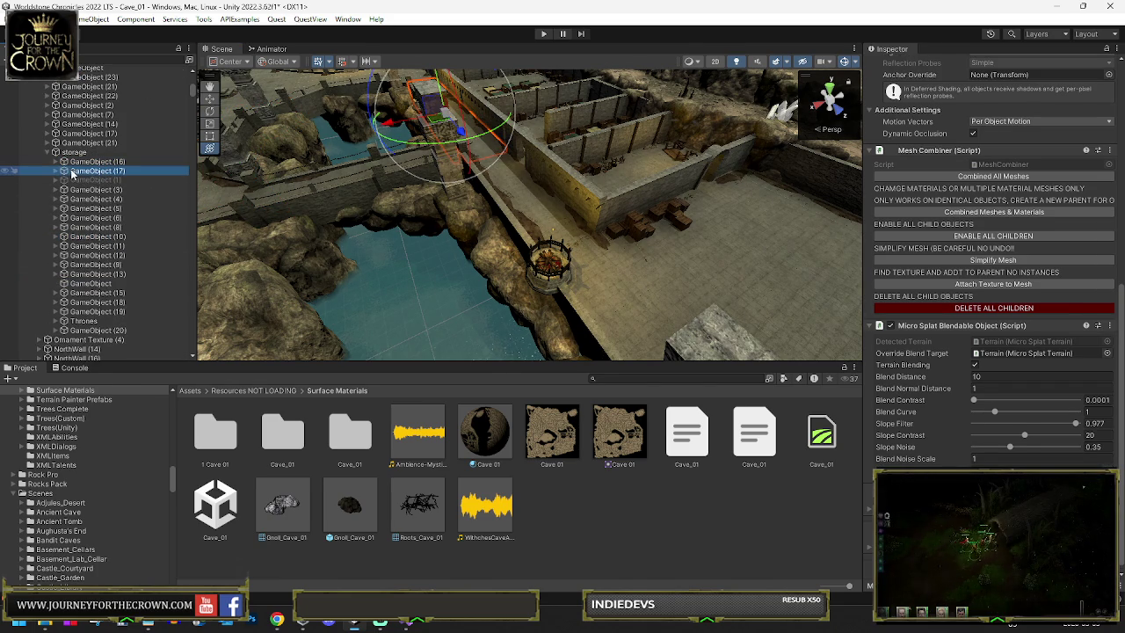
pyautogui.click(967, 307)
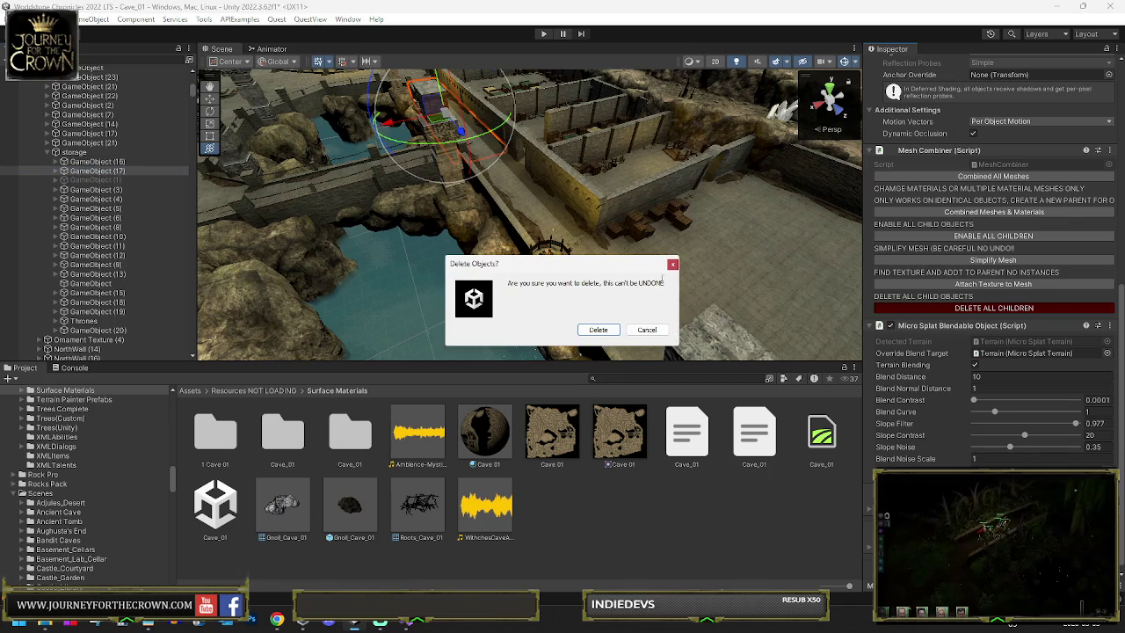
# Step: Confirm deleting the duplicate's children and re-enable GameObject (16)'s child pieces
pyautogui.click(603, 329)
pyautogui.click(55, 161)
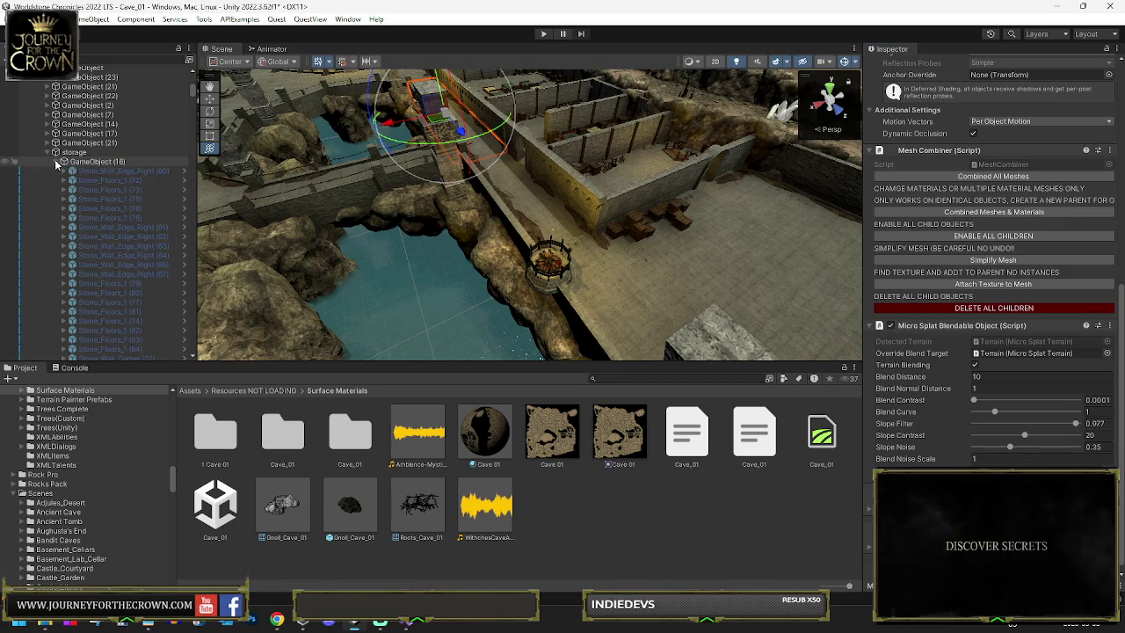
pyautogui.click(96, 161)
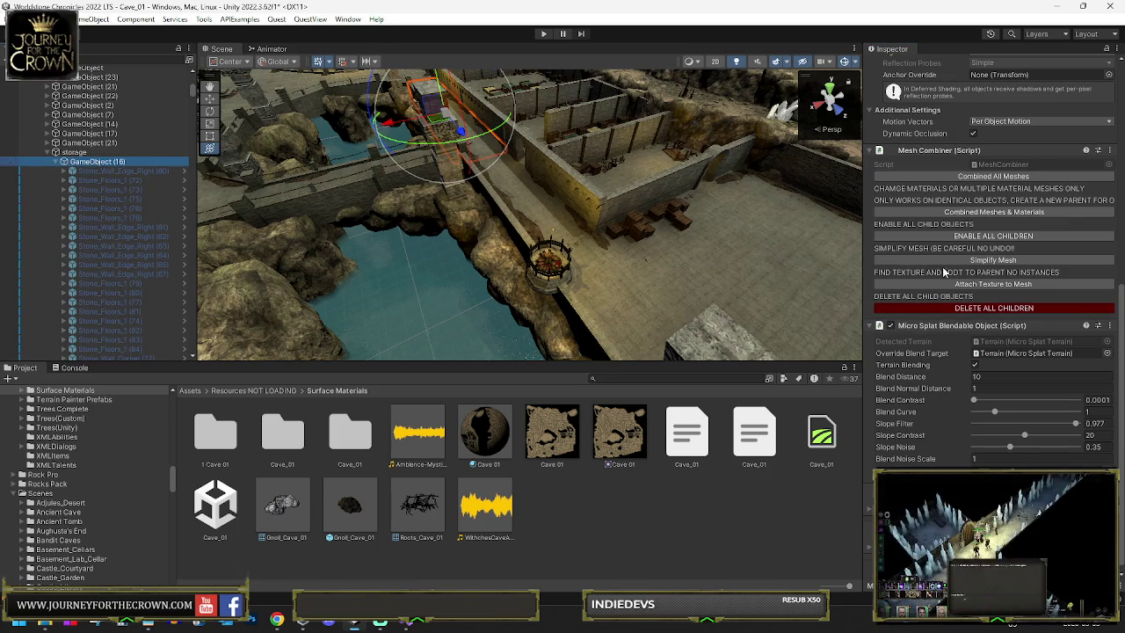
pyautogui.click(975, 235)
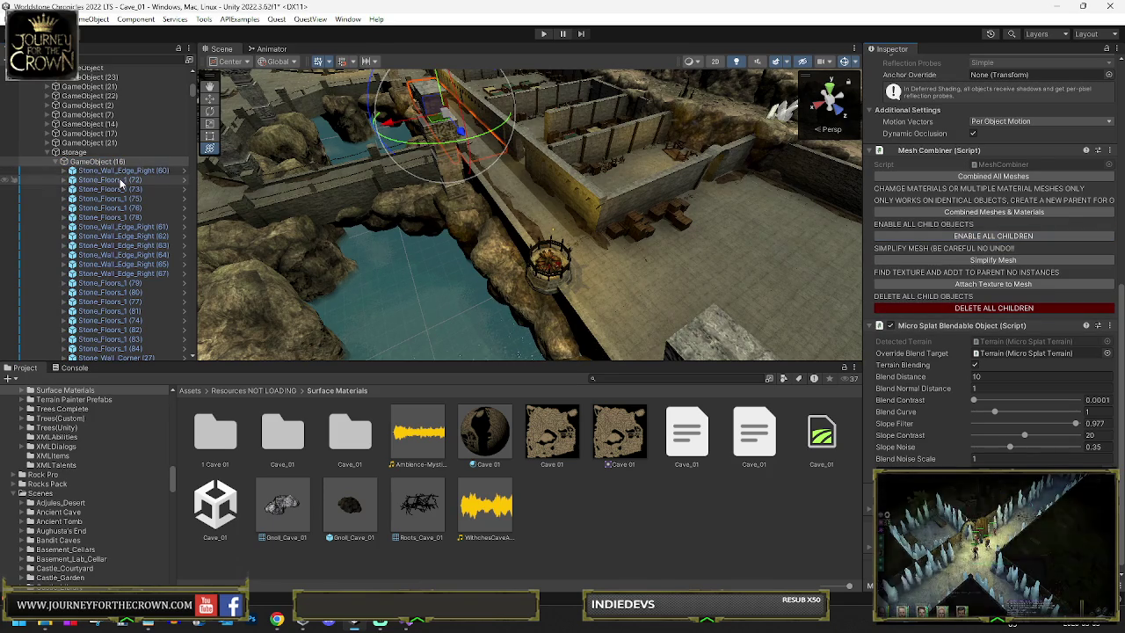
# Step: Select every Stone_Floors_1 piece in GameObject (16) and drag them onto GameObject (17)
pyautogui.click(110, 179)
pyautogui.keyDown('shift'); pyautogui.click(109, 217); pyautogui.keyUp('shift')
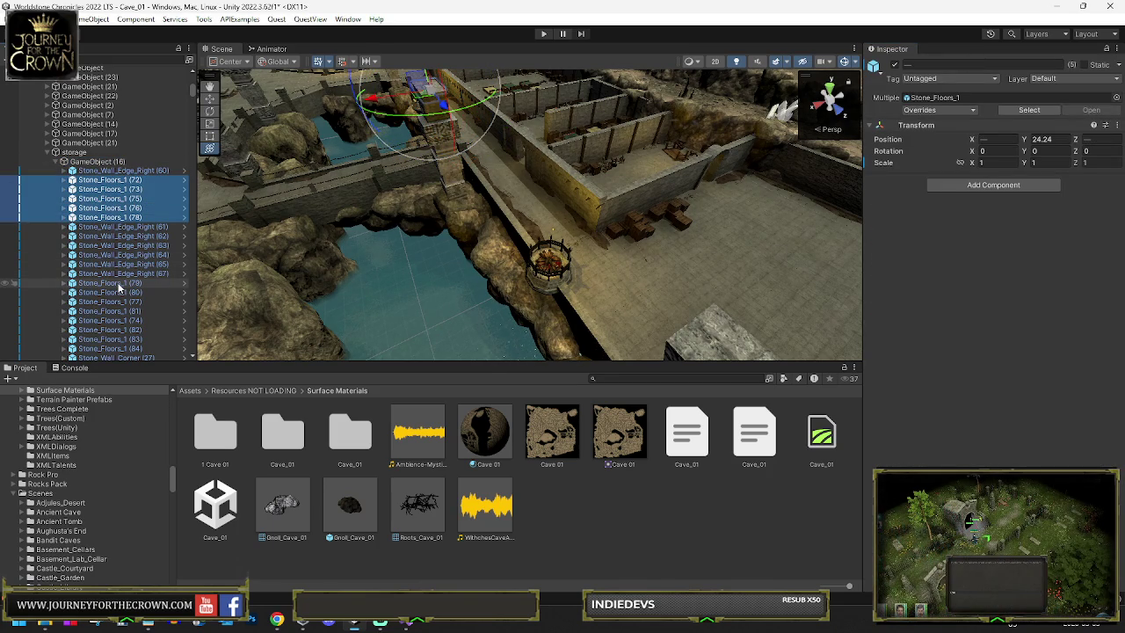
pyautogui.keyDown('ctrl'); pyautogui.click(119, 286); pyautogui.keyUp('ctrl')
pyautogui.keyDown('shift'); pyautogui.click(114, 348); pyautogui.keyUp('shift')
pyautogui.scroll(-5, 132, 221)
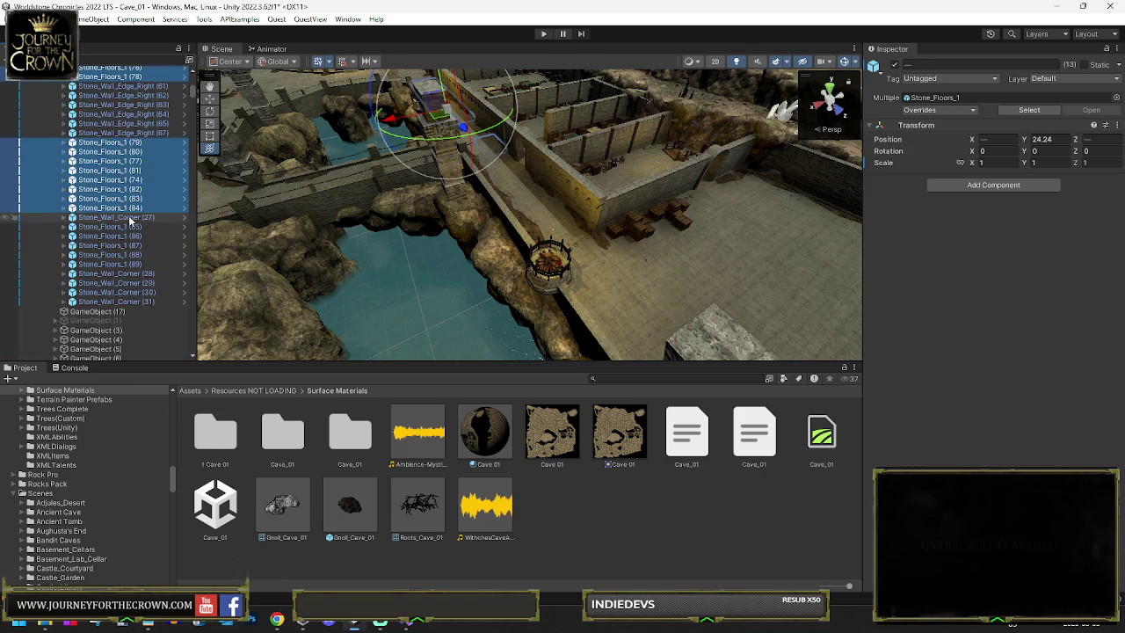
pyautogui.keyDown('shift'); pyautogui.click(112, 264); pyautogui.keyUp('shift')
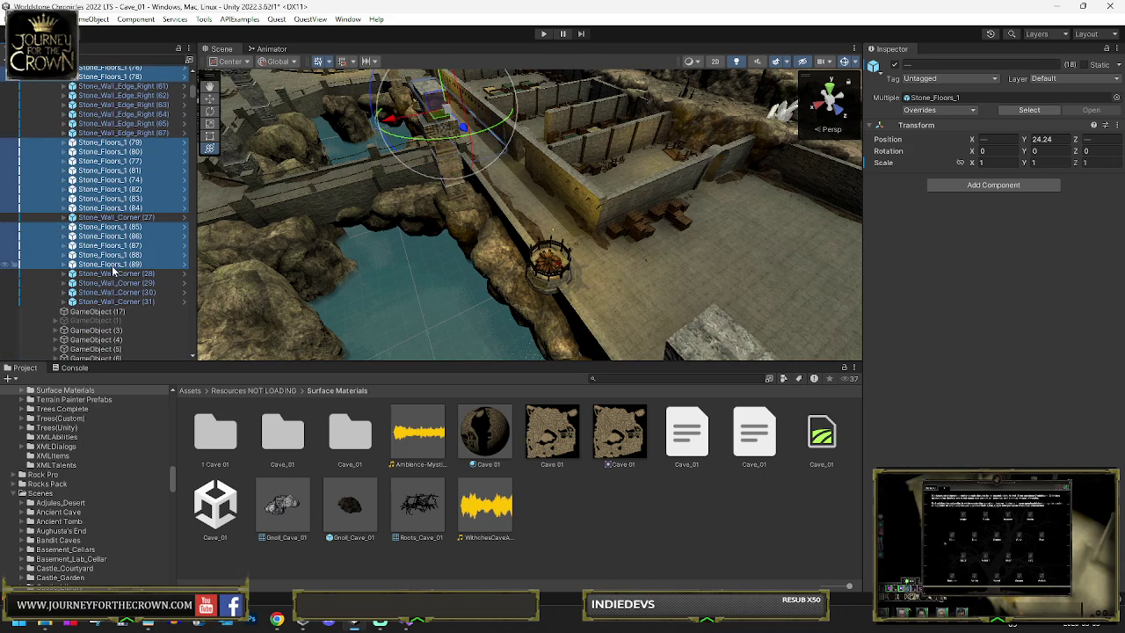
pyautogui.moveTo(103, 309); pyautogui.dragTo(98, 312)
pyautogui.scroll(3, 97, 219)
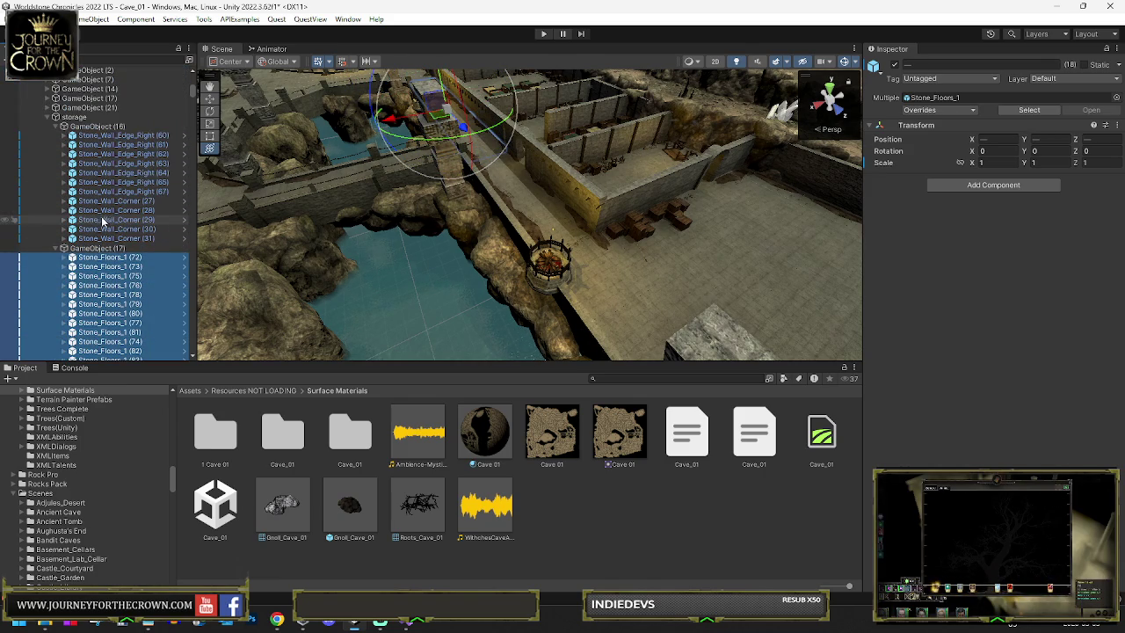
pyautogui.click(96, 126)
# Step: Combine all meshes of GameObject (16) and (17), then put (16) on IgnoreProjector
pyautogui.keyDown('ctrl'); pyautogui.click(96, 248); pyautogui.keyUp('ctrl')
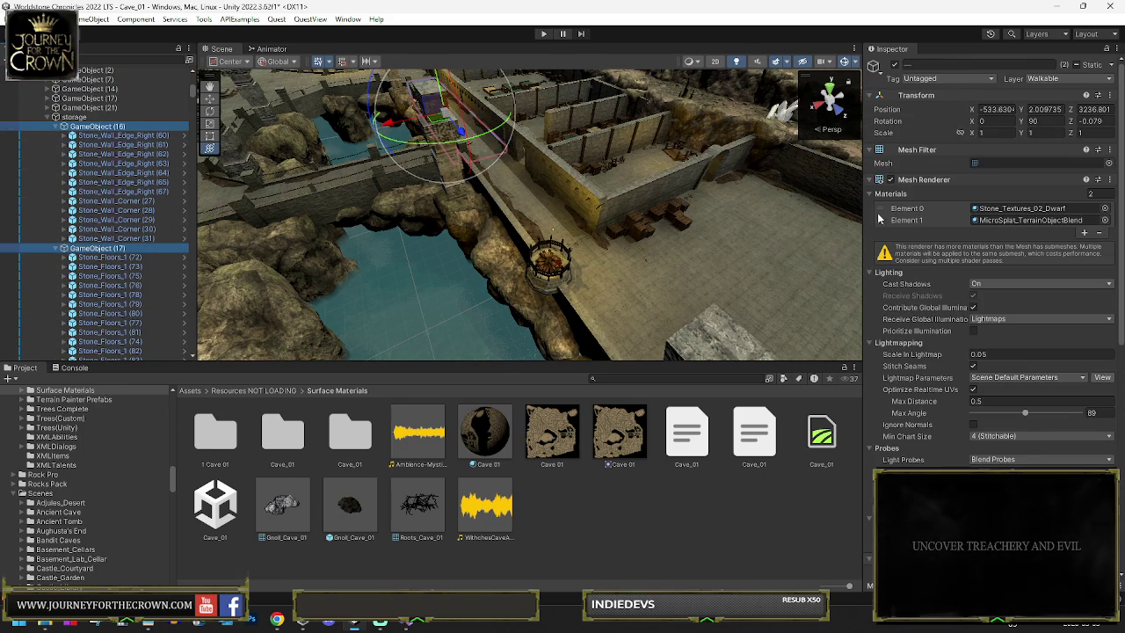
pyautogui.click(998, 397)
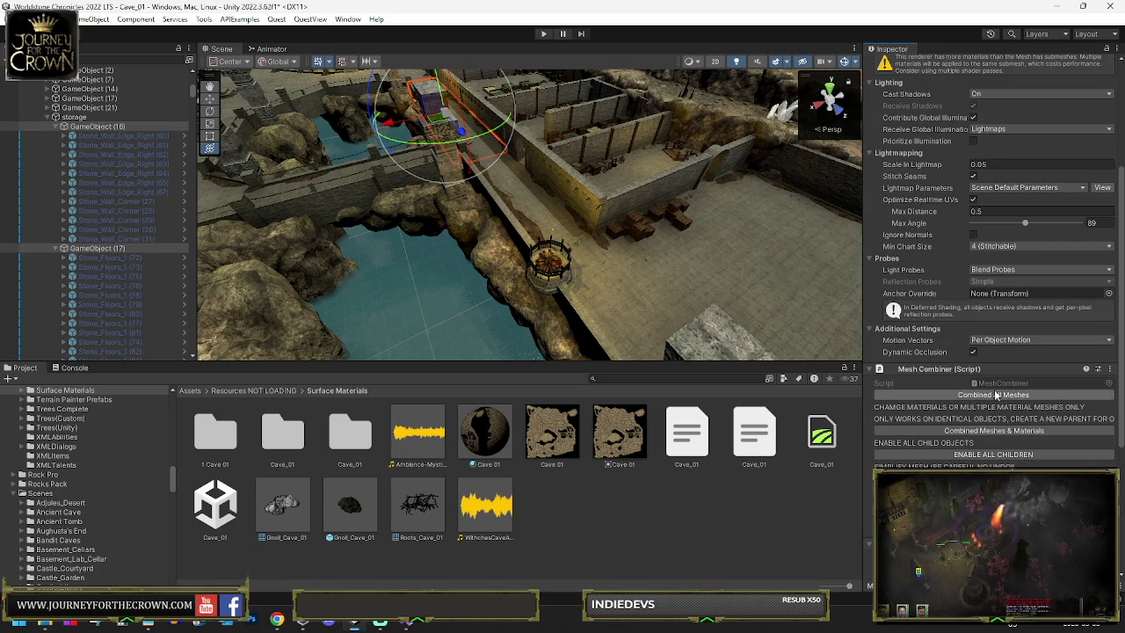
pyautogui.click(89, 127)
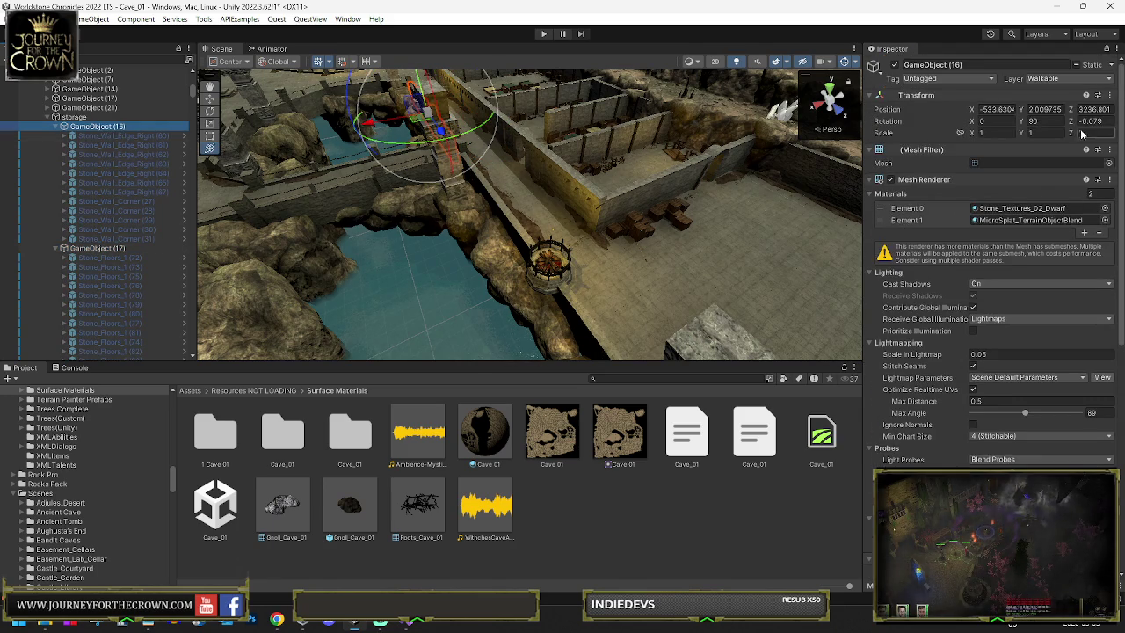
pyautogui.click(1041, 79)
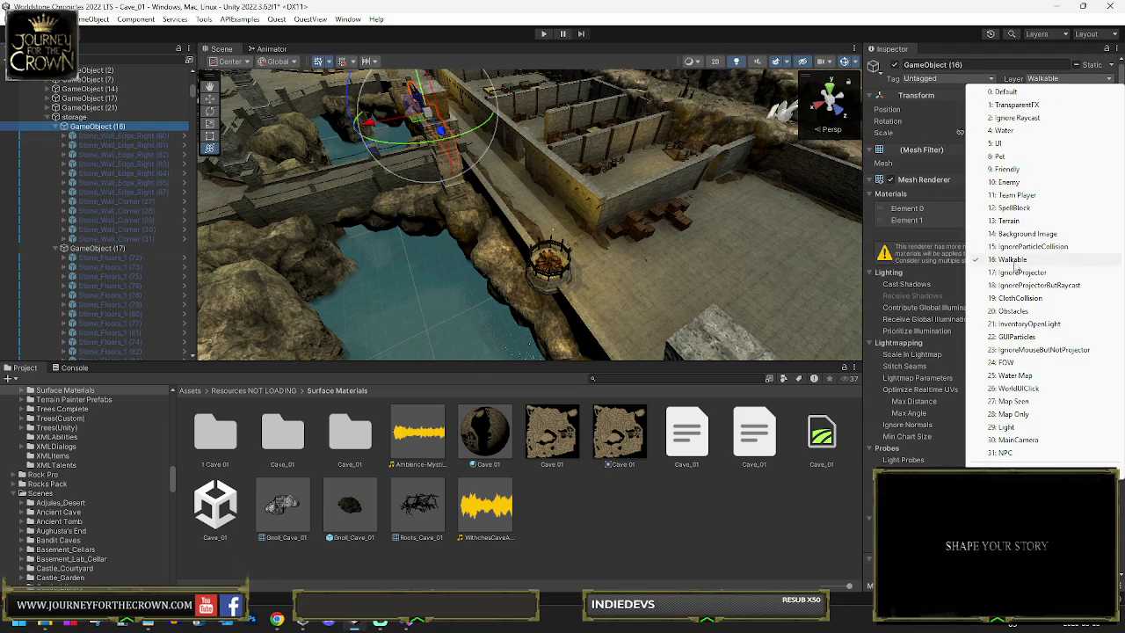
pyautogui.click(1016, 273)
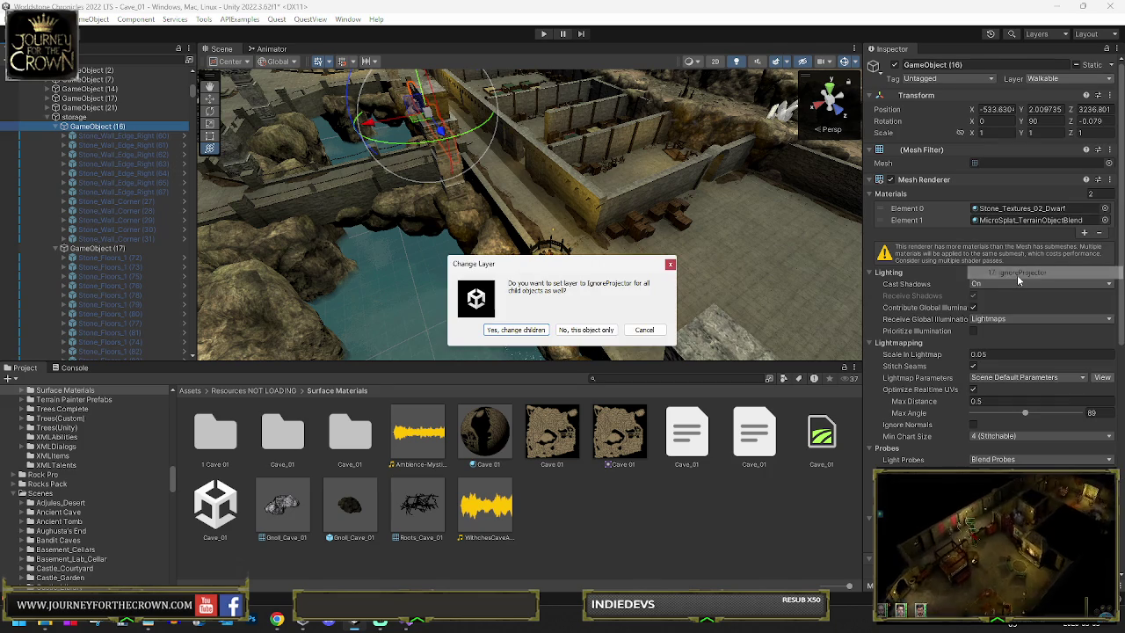
pyautogui.click(639, 331)
# Step: Add the RecastMeshObj component to GameObject (16) via a 'recas' search
pyautogui.scroll(-5, 1015, 388)
pyautogui.scroll(-5, 1015, 387)
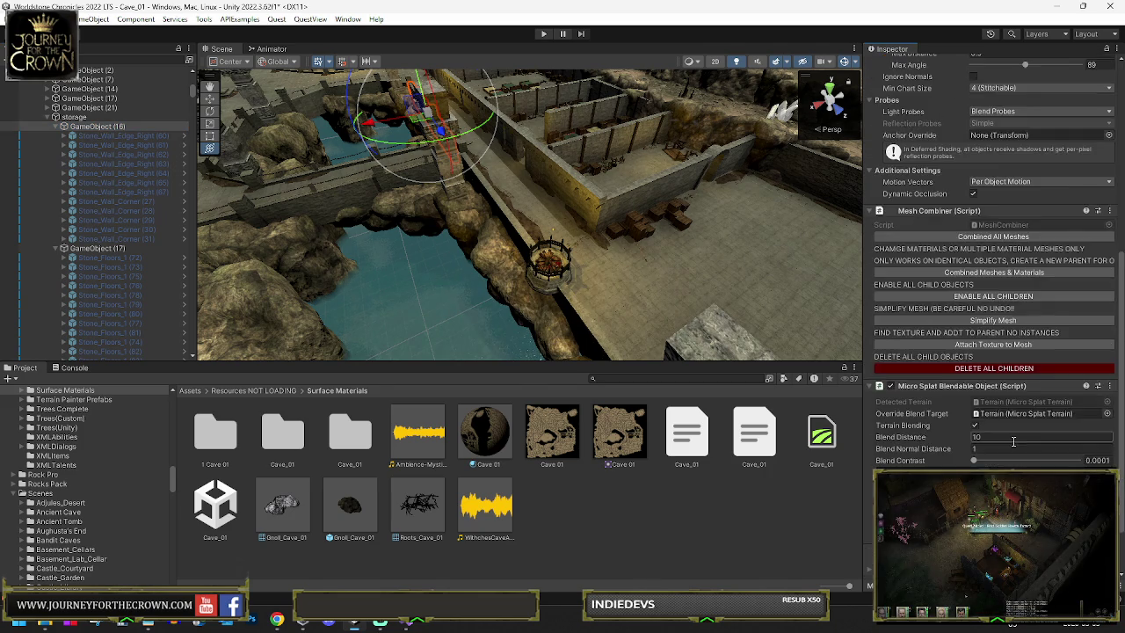
pyautogui.hotkey('ctrl', 'shift', 'a')
pyautogui.write('recas')
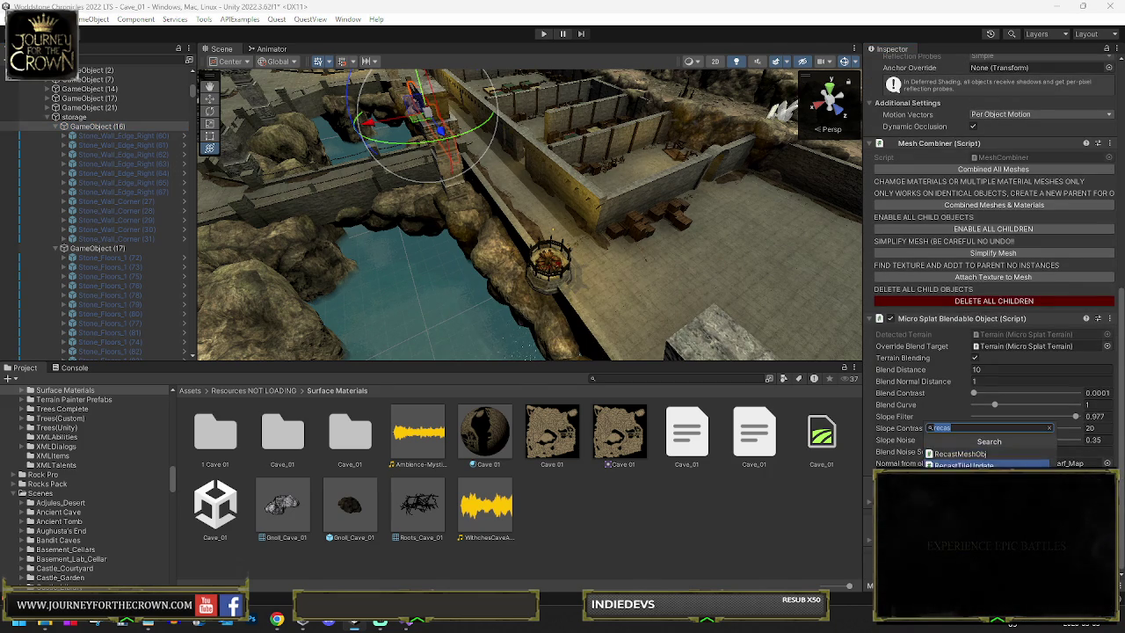
pyautogui.click(970, 455)
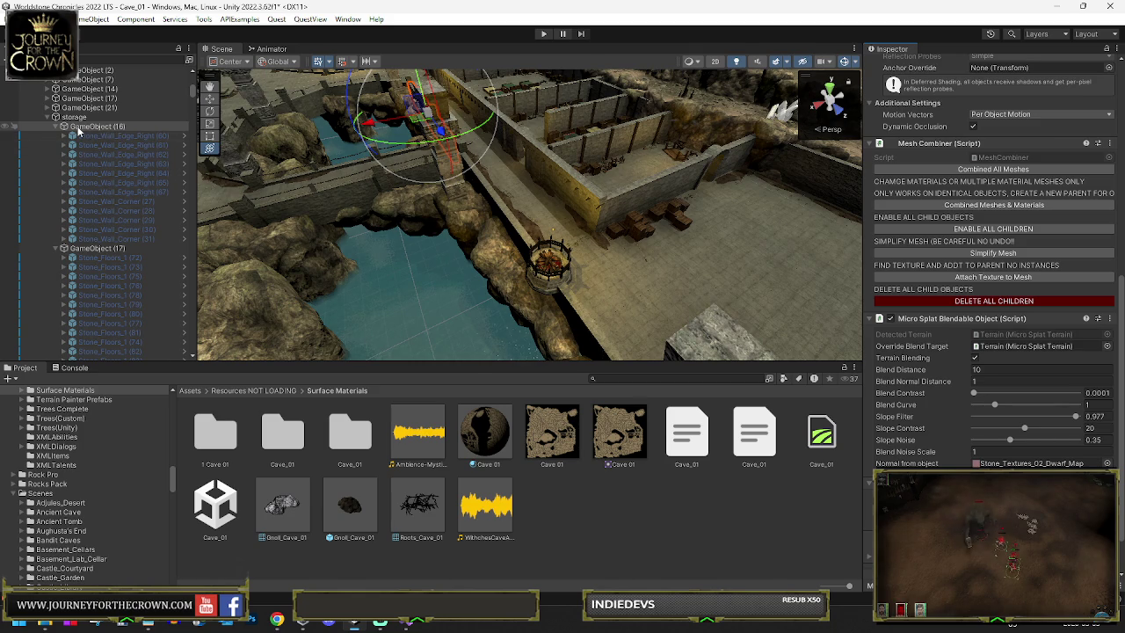
# Step: Move GameObject (16) and the floor GameObject (17) out of storage to the top level
pyautogui.moveTo(74, 130); pyautogui.dragTo(74, 113)
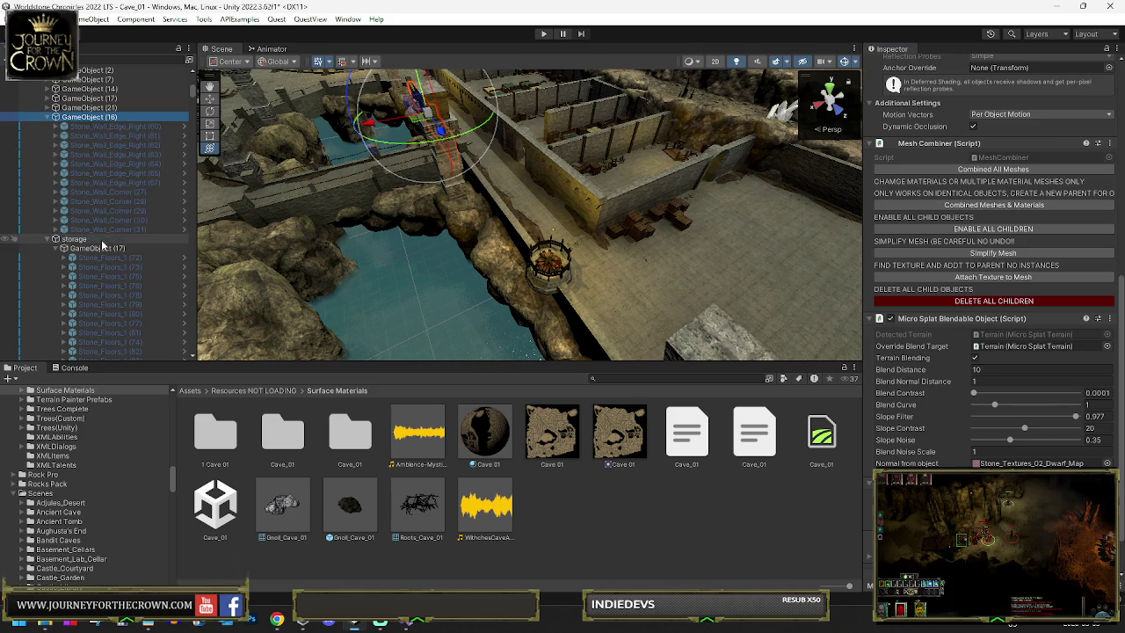
pyautogui.moveTo(101, 249); pyautogui.dragTo(80, 117)
pyautogui.click(83, 109)
# Step: Put GameObject (17) on the IgnoreProjector layer for this object only
pyautogui.click(86, 98)
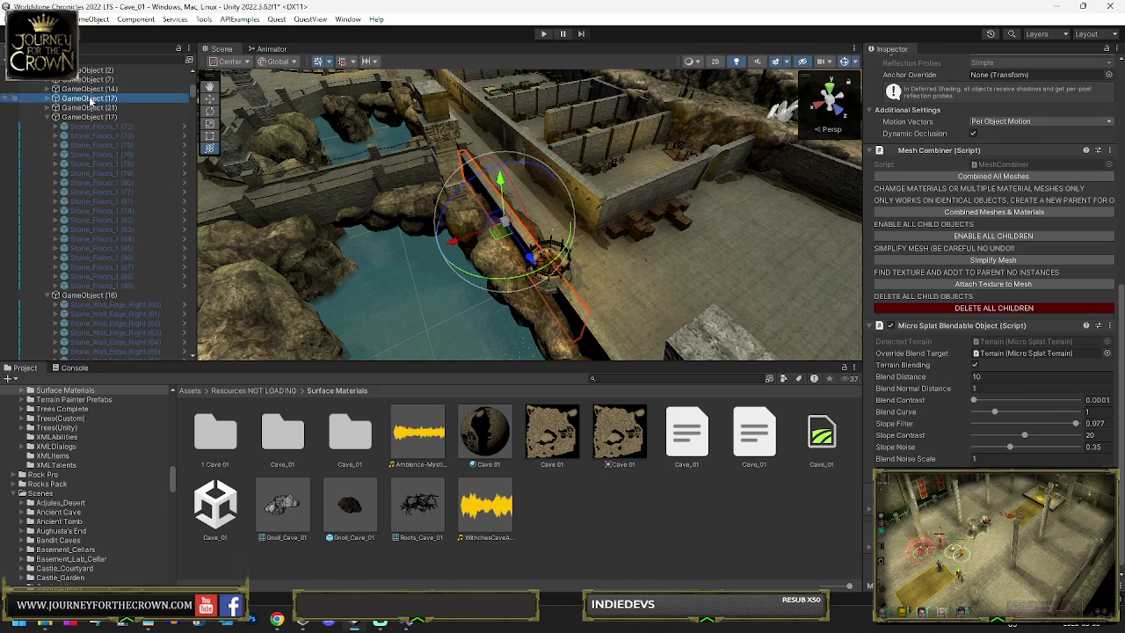
pyautogui.click(1046, 79)
pyautogui.click(1023, 273)
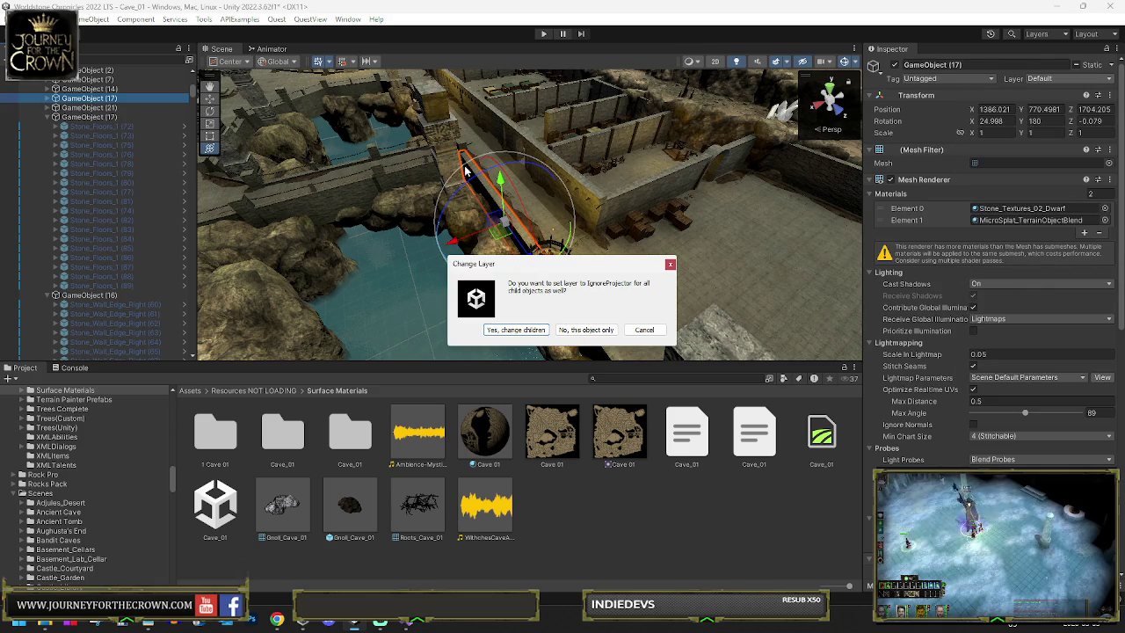
pyautogui.click(581, 330)
pyautogui.click(557, 141)
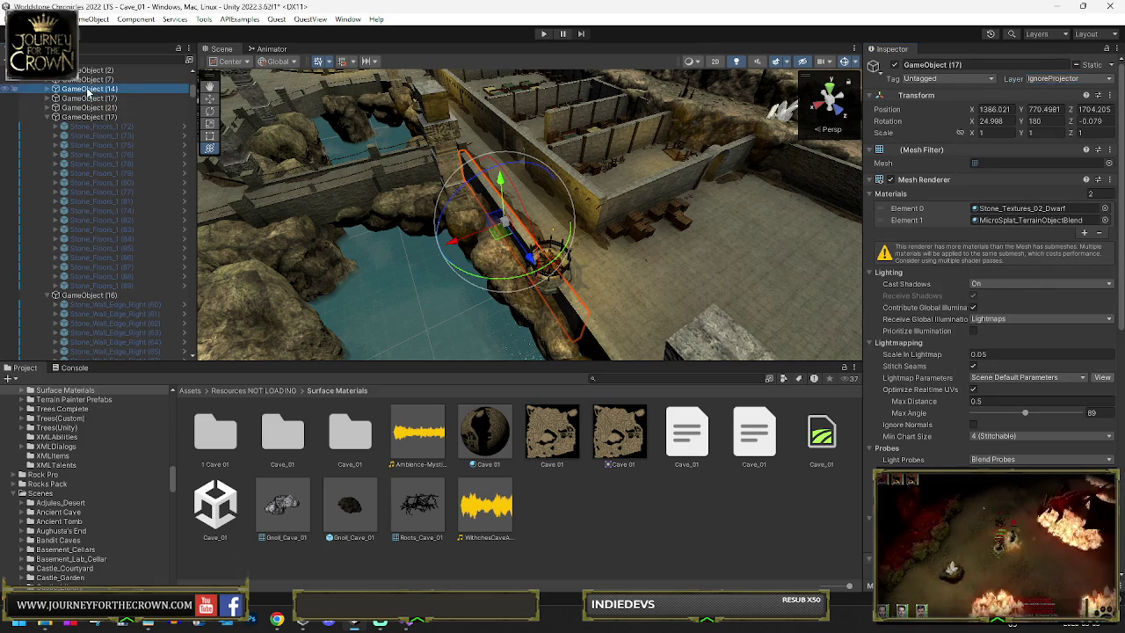
# Step: Frame the bridge GameObjects (7), (2), (22), (21) and (23) in the scene view to inspect them
pyautogui.press('f')
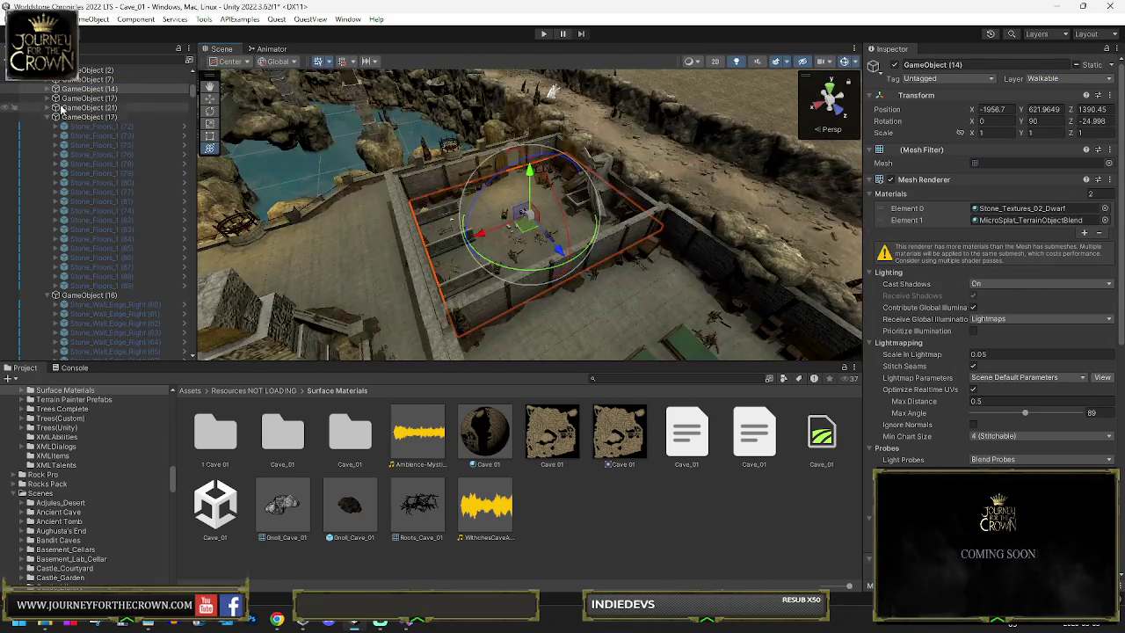
pyautogui.scroll(4, 104, 125)
pyautogui.click(93, 186)
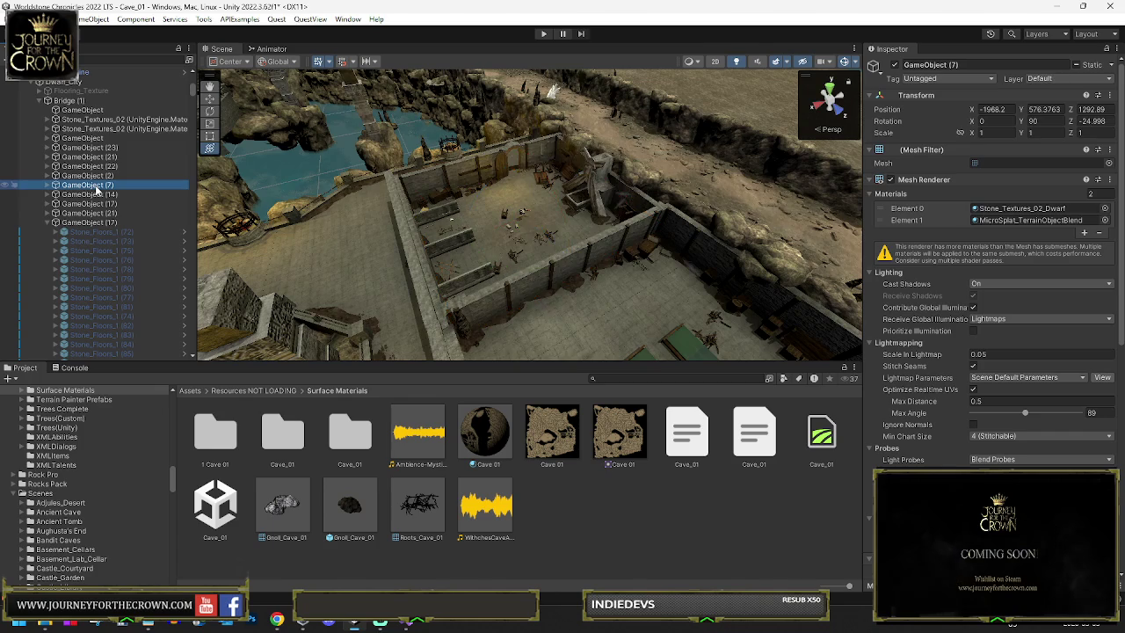
pyautogui.doubleClick(96, 186)
pyautogui.click(104, 176)
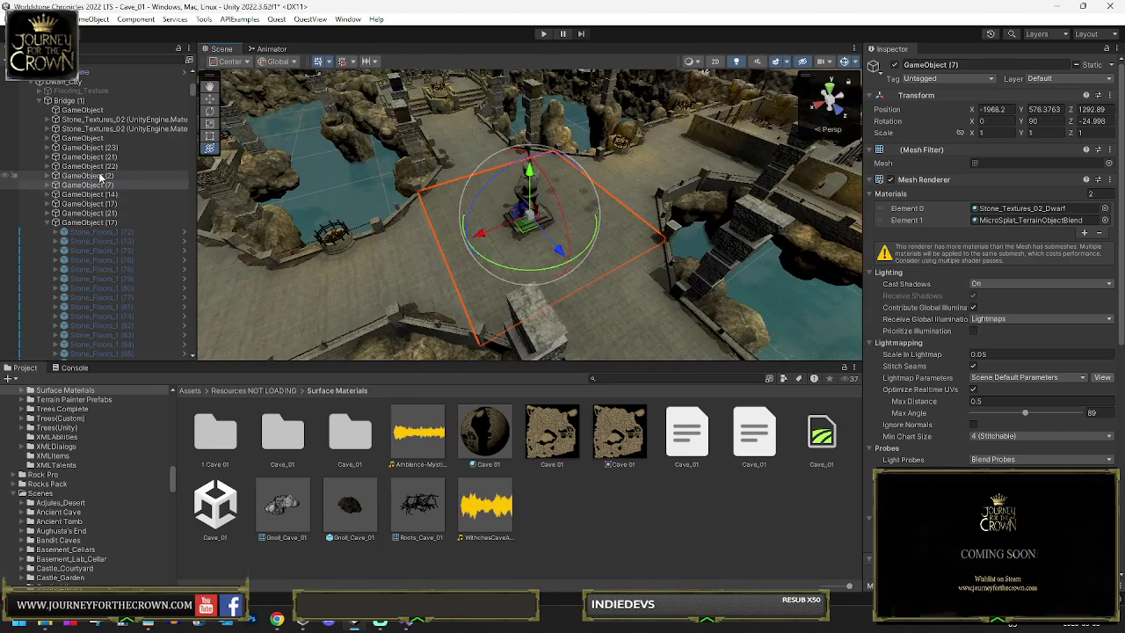
pyautogui.press('f')
pyautogui.doubleClick(115, 165)
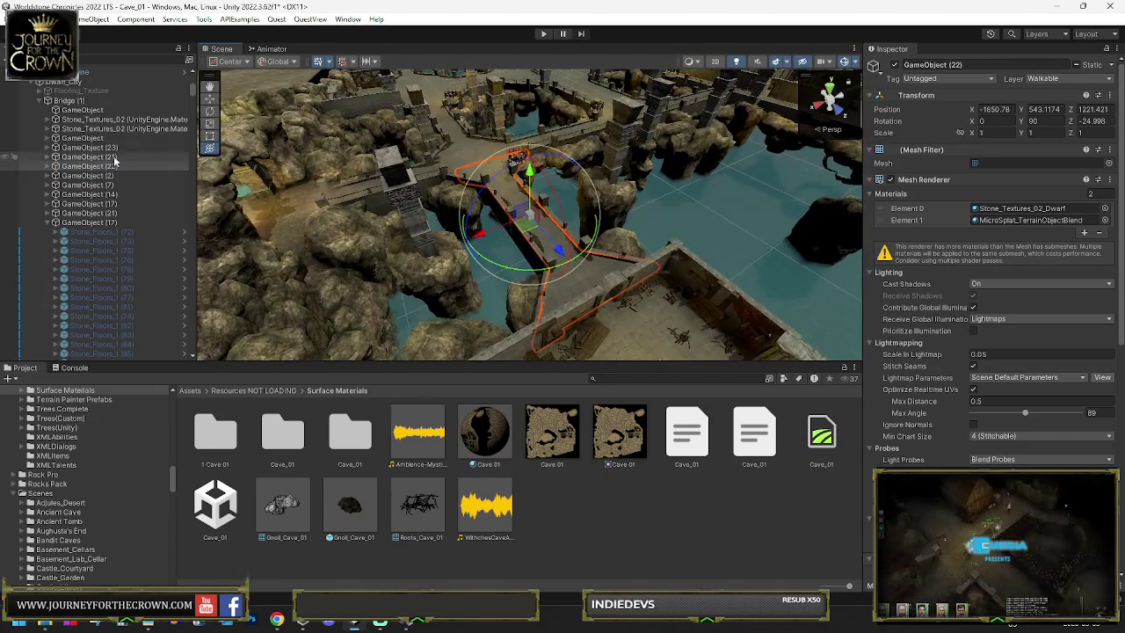
pyautogui.doubleClick(106, 157)
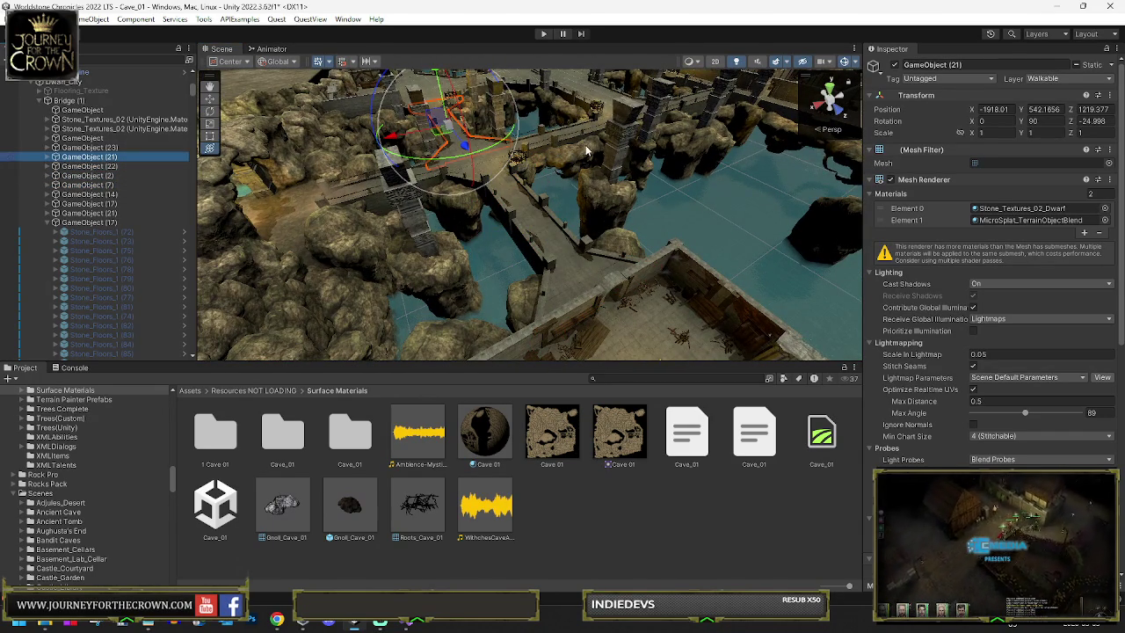
pyautogui.doubleClick(88, 148)
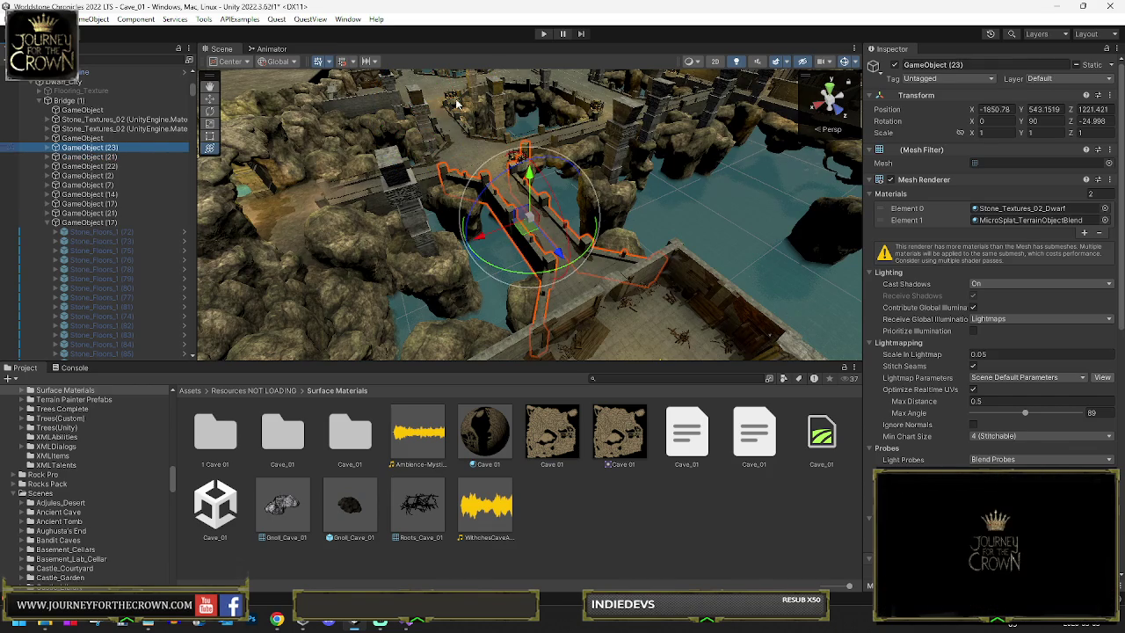
# Step: Put bridge GameObject (23) on the IgnoreProjector layer, applied to this object only
pyautogui.click(1046, 78)
pyautogui.click(1024, 261)
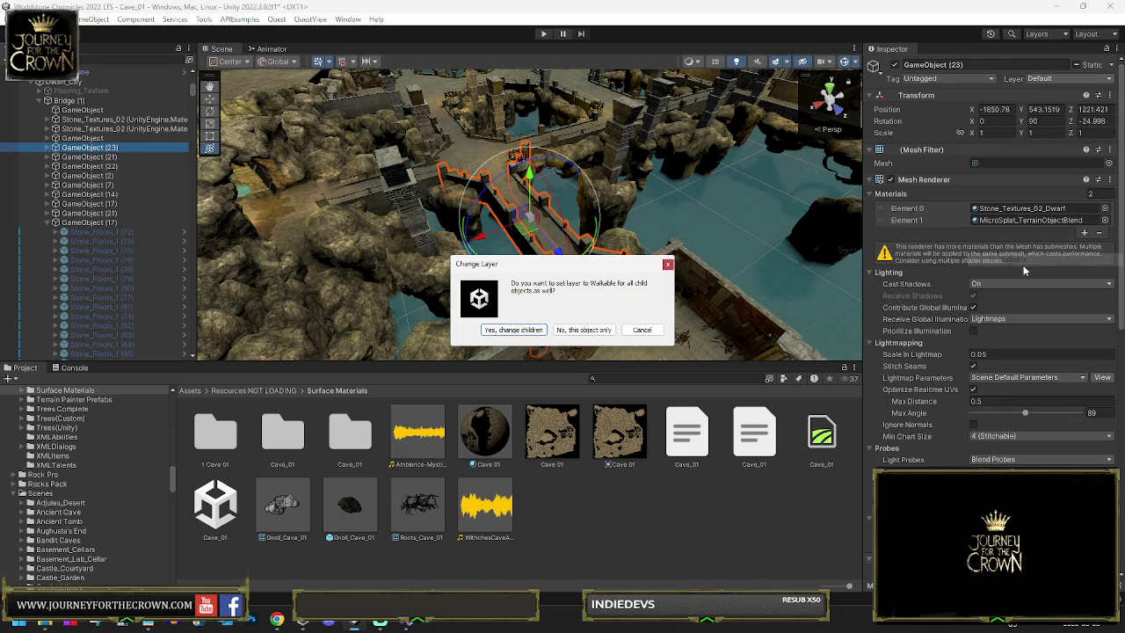
pyautogui.click(641, 330)
pyautogui.click(1046, 78)
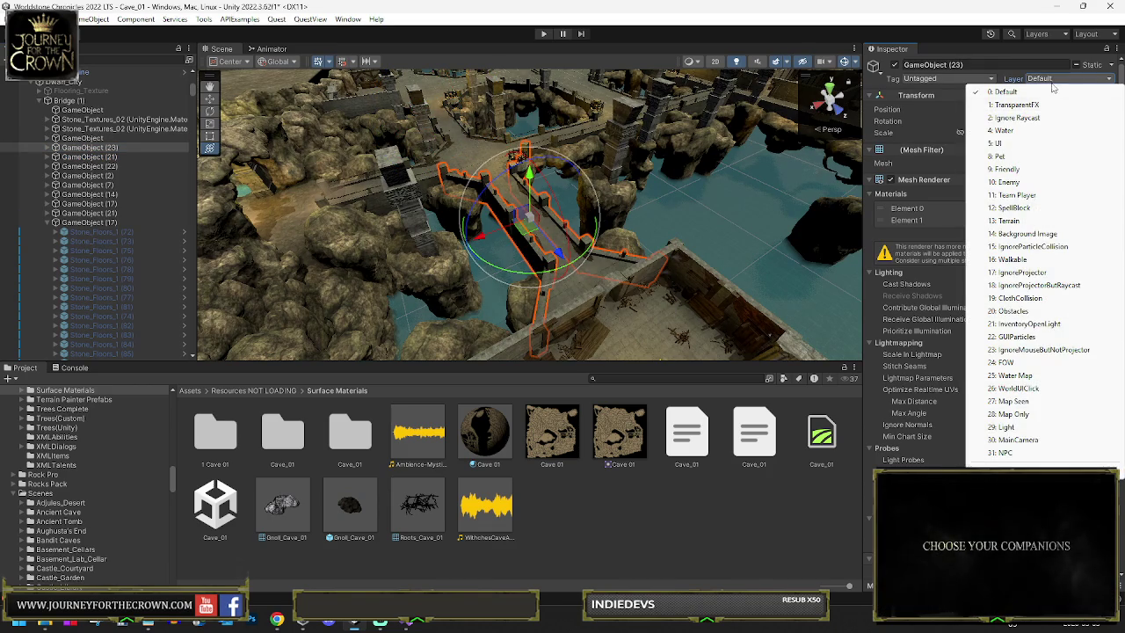
pyautogui.click(1021, 272)
pyautogui.click(585, 329)
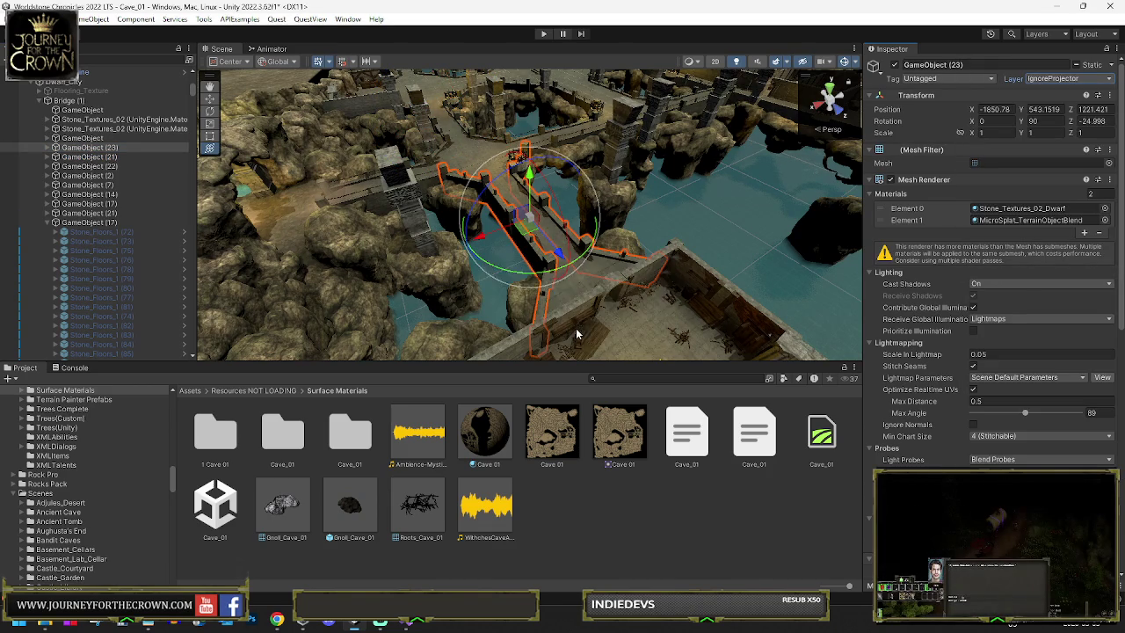
# Step: Set the next combined bridge mesh and Stone_Textures_02 to IgnoreProjector, this object only
pyautogui.click(102, 139)
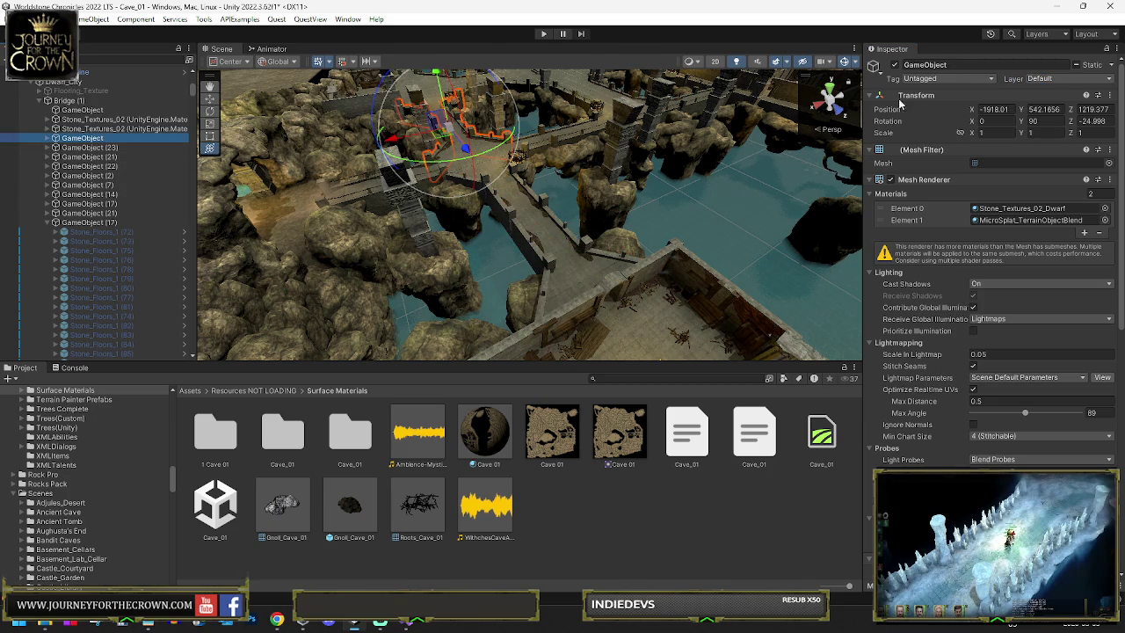
pyautogui.click(1046, 79)
pyautogui.click(1021, 272)
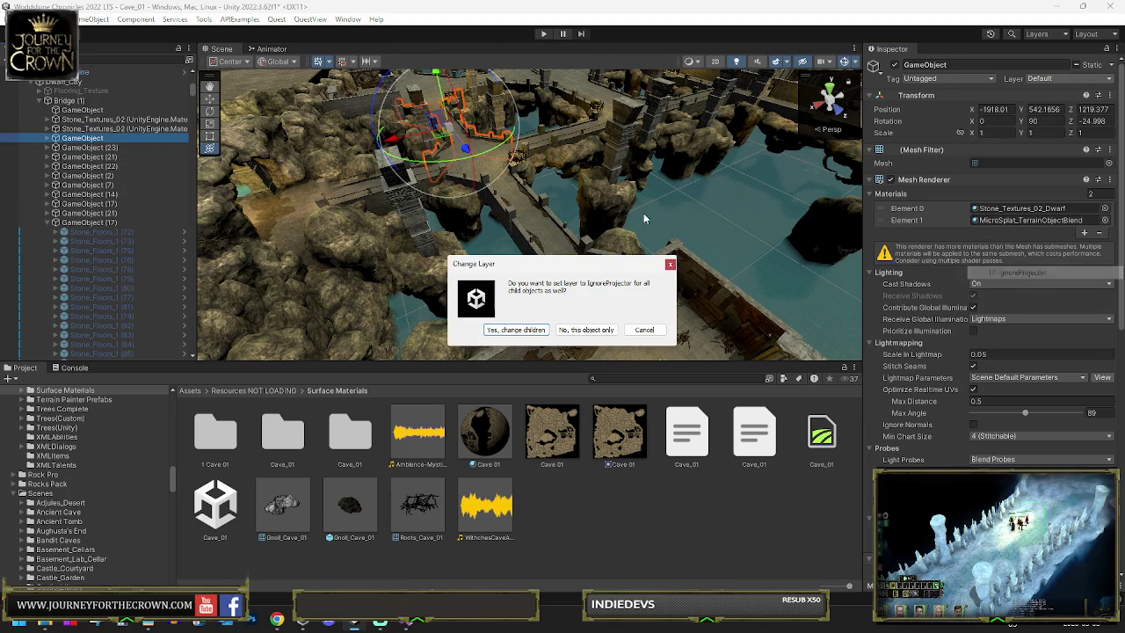
pyautogui.click(585, 328)
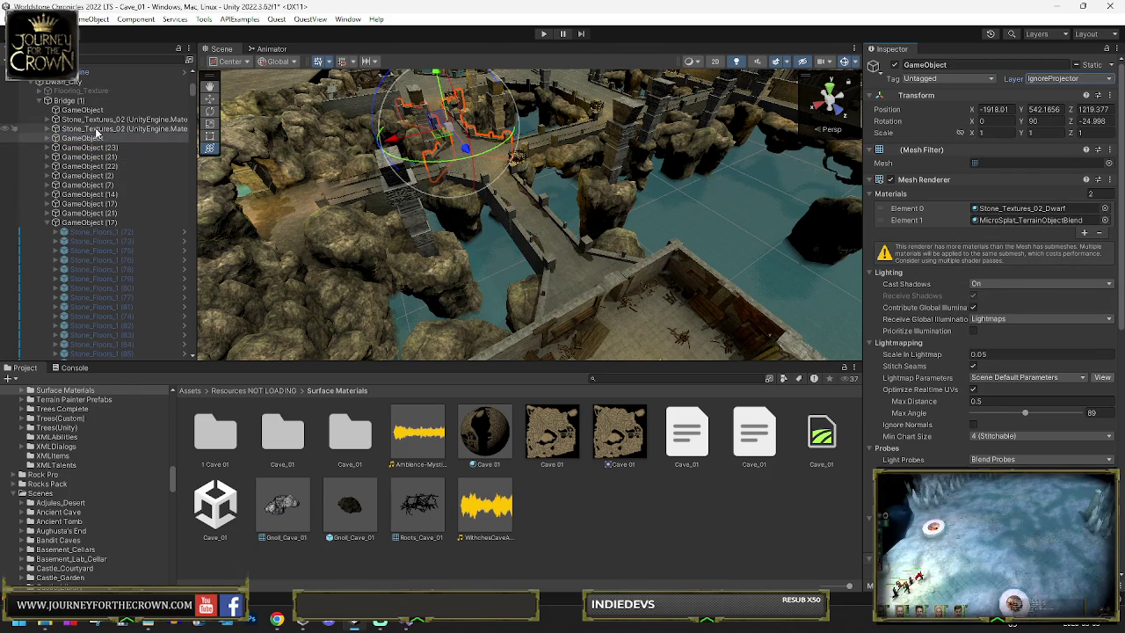
pyautogui.click(102, 121)
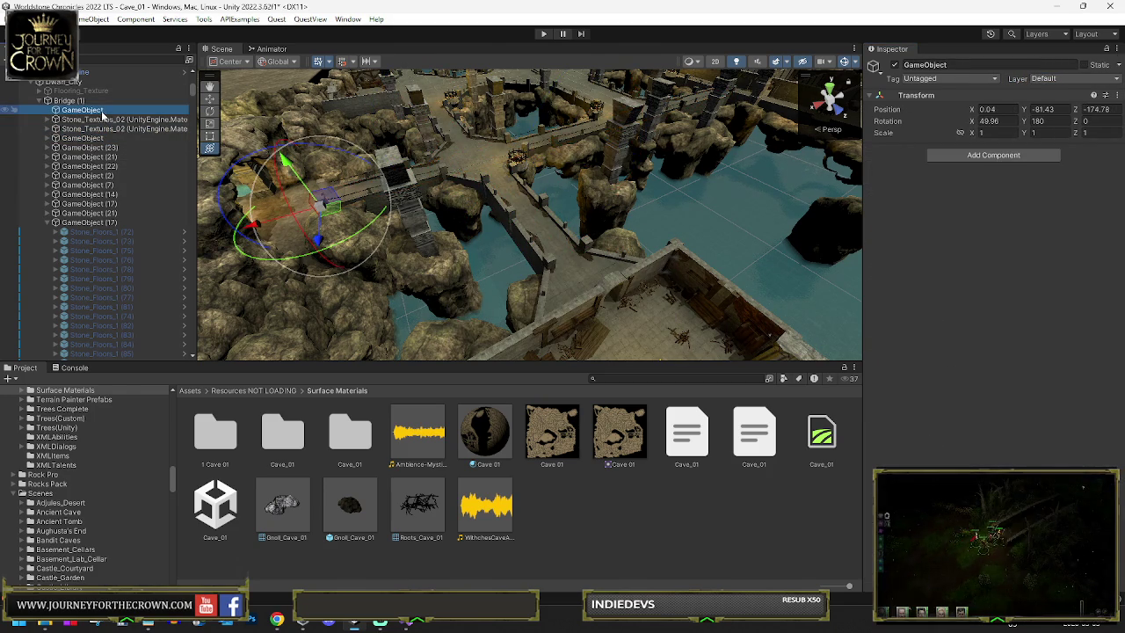
pyautogui.click(103, 119)
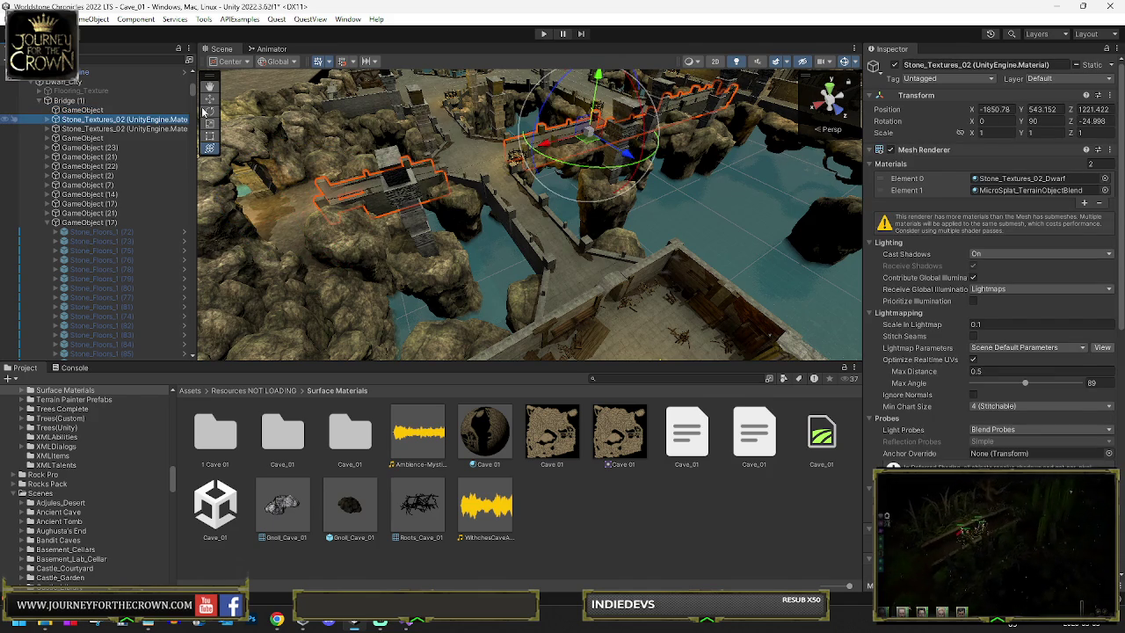
pyautogui.click(1046, 79)
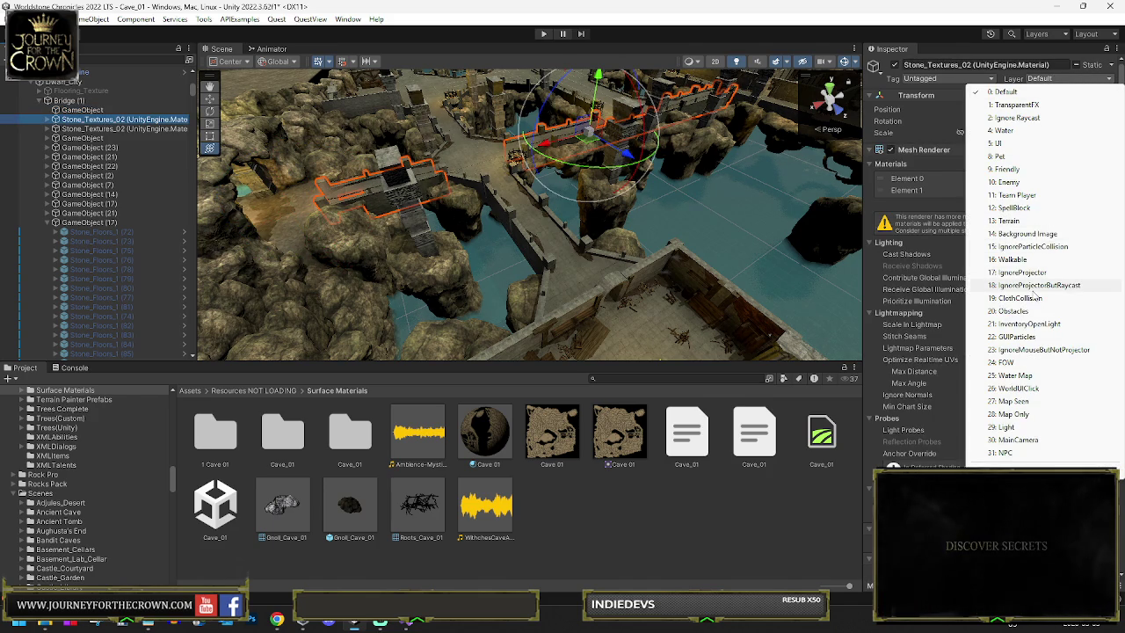
pyautogui.click(1039, 274)
pyautogui.click(514, 326)
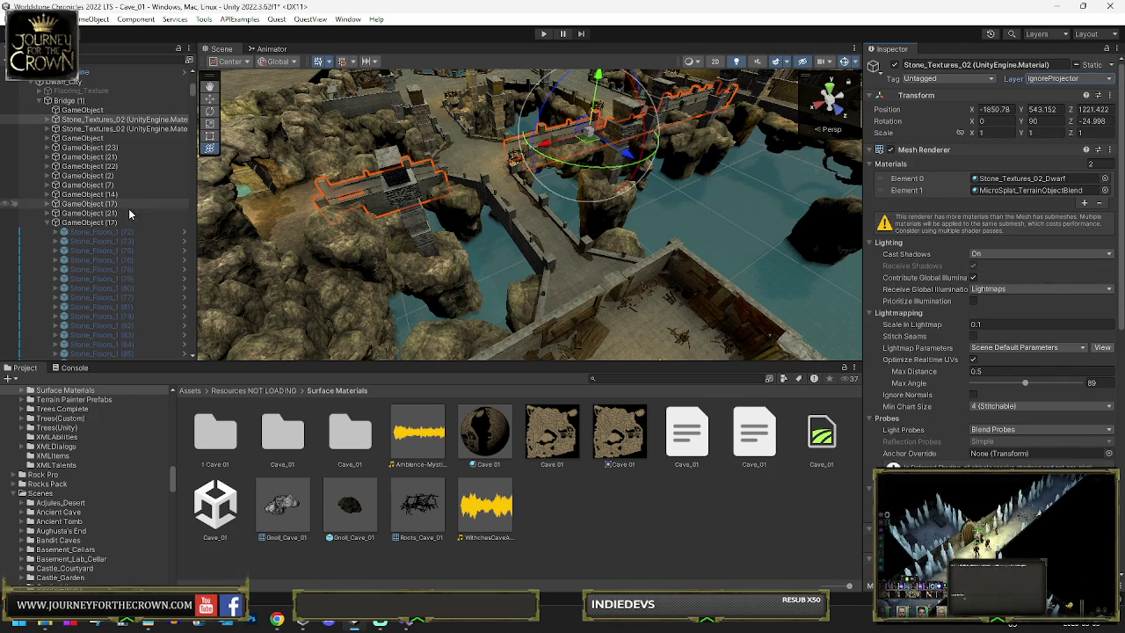
# Step: Select GameObject (3) inside the storage group and frame it in the scene
pyautogui.click(55, 223)
pyautogui.click(56, 232)
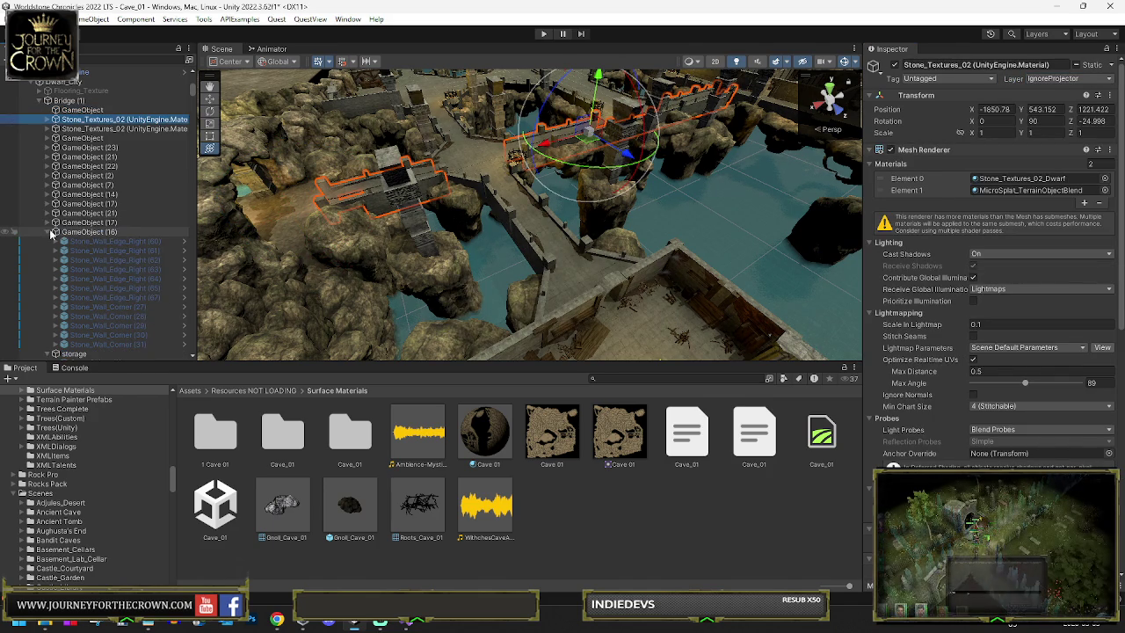
pyautogui.click(48, 233)
pyautogui.click(48, 233)
pyautogui.click(49, 242)
pyautogui.click(95, 261)
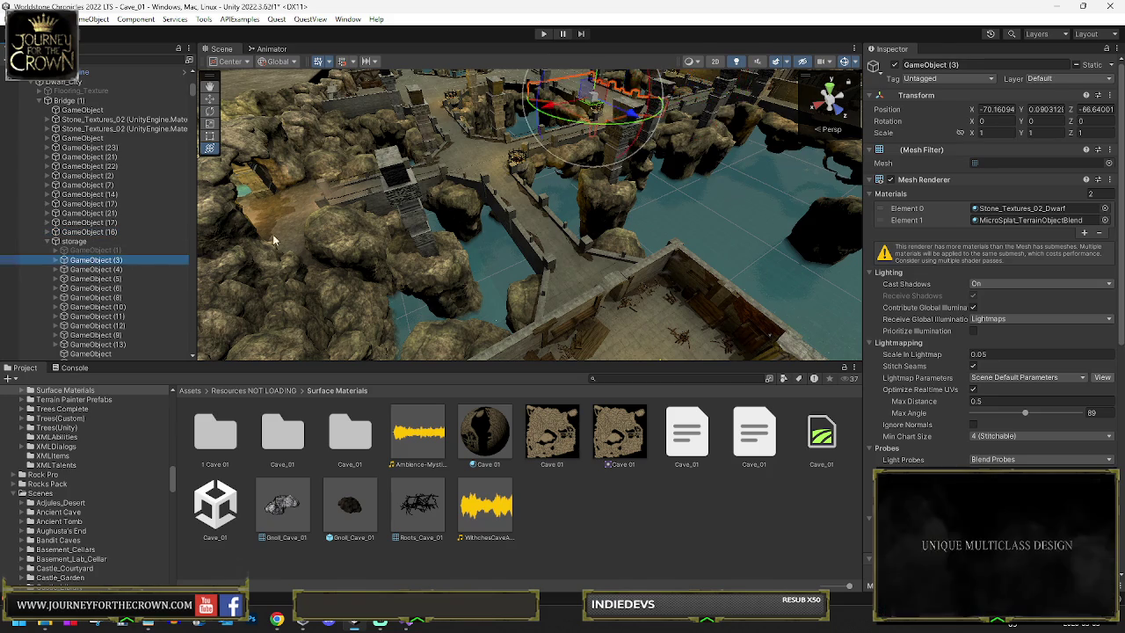
pyautogui.press('f')
pyautogui.moveTo(646, 214); pyautogui.dragTo(835, 338)
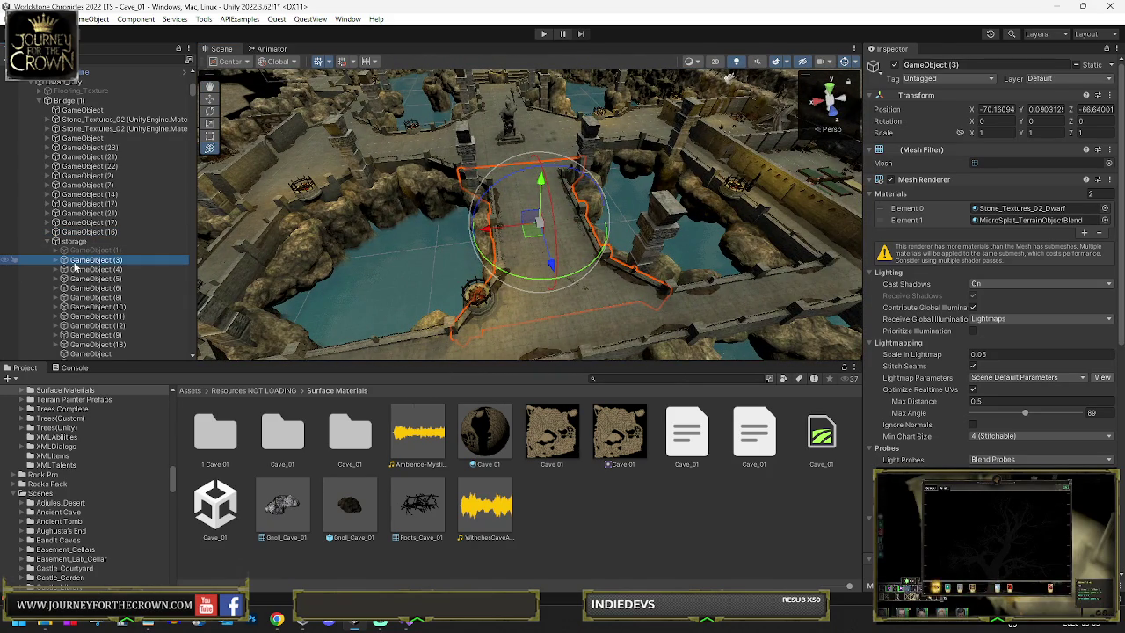
# Step: Duplicate GameObject (3) and delete all children from the copy
pyautogui.hotkey('ctrl', 'd')
pyautogui.scroll(-10, 969, 421)
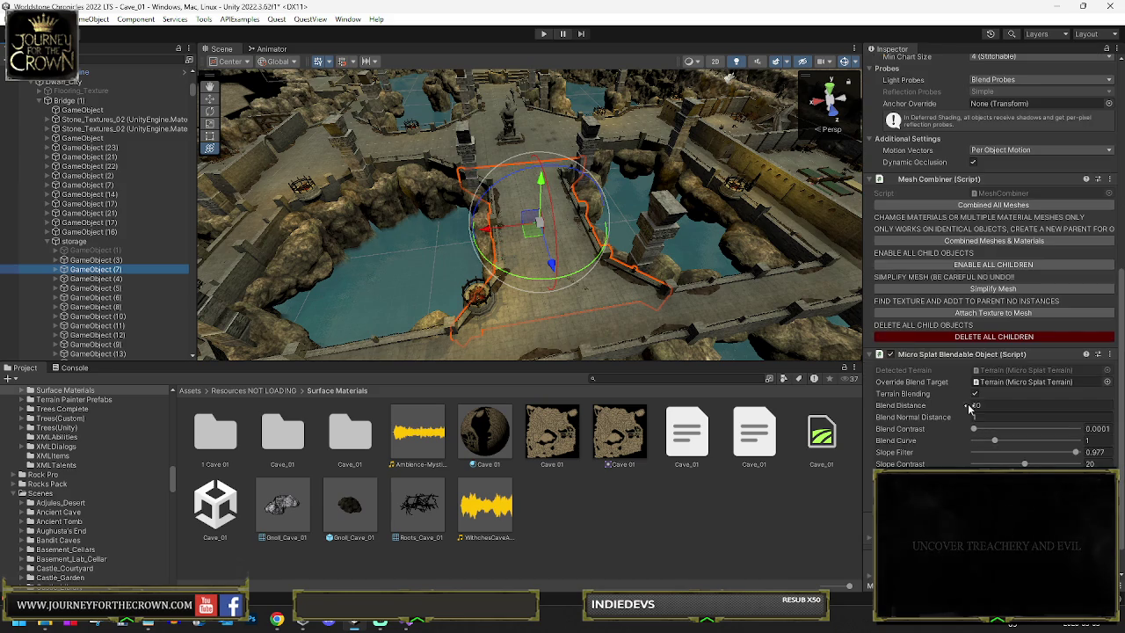
pyautogui.click(970, 340)
pyautogui.click(615, 334)
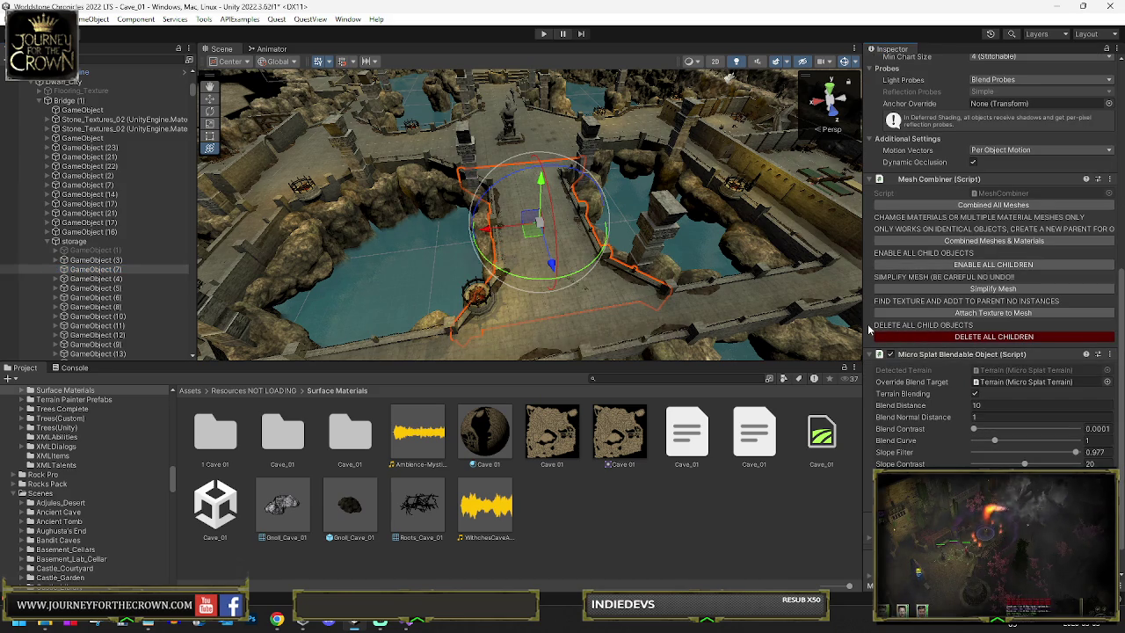
# Step: Expand GameObject (3) and select floor pieces such as Stone_Floors (2) and Stone_Floors_1 (37), (38), (45), (46)
pyautogui.click(88, 260)
pyautogui.click(56, 261)
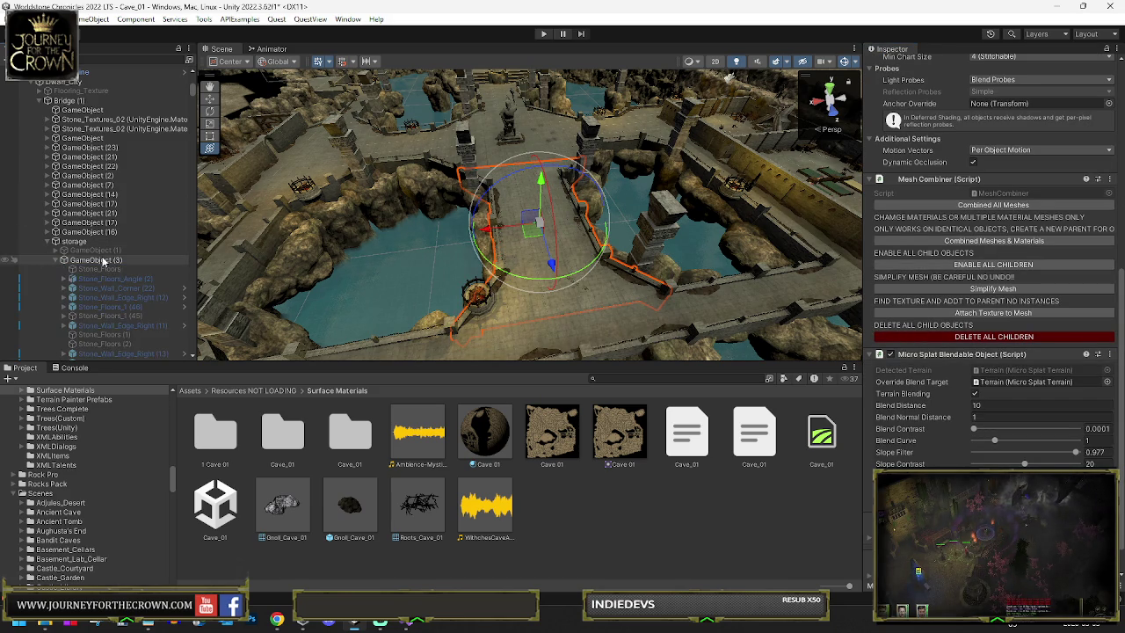
pyautogui.click(127, 270)
pyautogui.scroll(-5, 130, 263)
pyautogui.keyDown('ctrl'); pyautogui.click(121, 194); pyautogui.keyUp('ctrl')
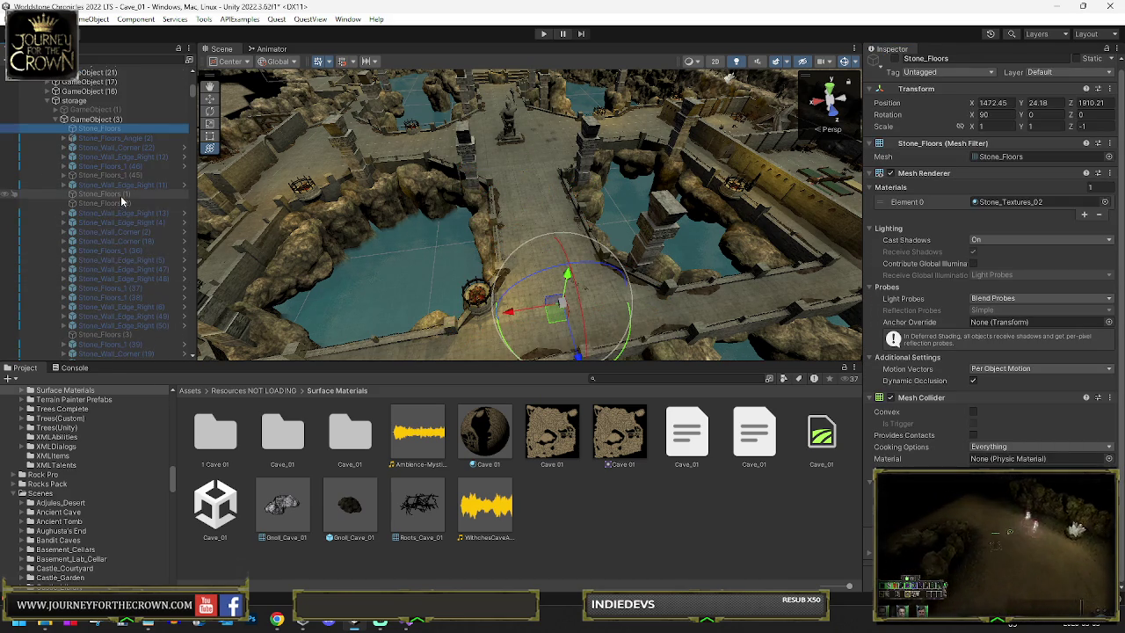
pyautogui.keyDown('ctrl'); pyautogui.click(123, 176); pyautogui.keyUp('ctrl')
pyautogui.keyDown('ctrl'); pyautogui.click(124, 166); pyautogui.keyUp('ctrl')
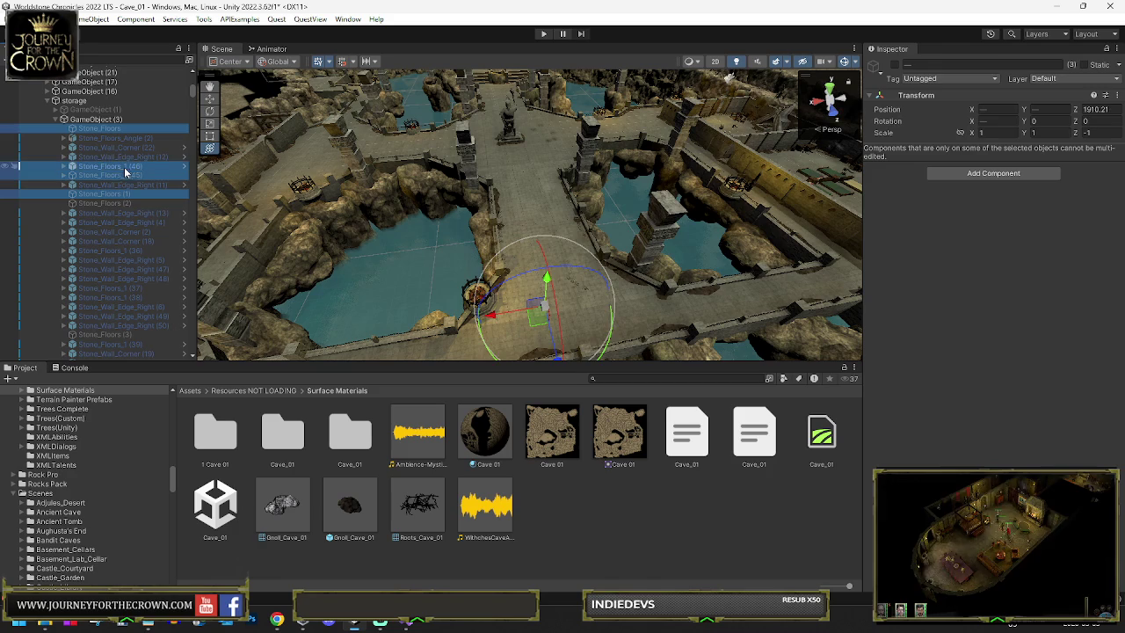
pyautogui.keyDown('ctrl'); pyautogui.click(127, 202); pyautogui.keyUp('ctrl')
pyautogui.keyDown('ctrl'); pyautogui.click(127, 250); pyautogui.keyUp('ctrl')
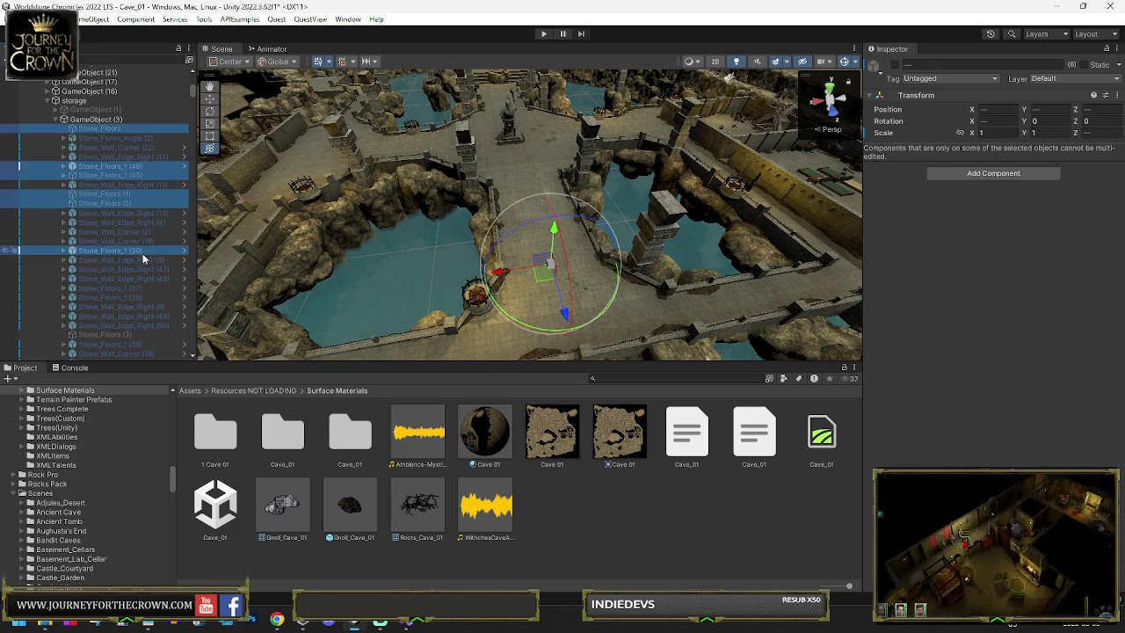
pyautogui.keyDown('ctrl'); pyautogui.click(131, 287); pyautogui.keyUp('ctrl')
pyautogui.keyDown('ctrl'); pyautogui.click(130, 298); pyautogui.keyUp('ctrl')
# Step: Add the remaining Stone_Floors, Stone_Floors_Angle and Stone_Floors_1 (39)–(64) pieces, then drag them into GameObject (7)
pyautogui.scroll(-4, 130, 298)
pyautogui.keyDown('ctrl'); pyautogui.click(125, 229); pyautogui.keyUp('ctrl')
pyautogui.keyDown('ctrl'); pyautogui.click(121, 239); pyautogui.keyUp('ctrl')
pyautogui.keyDown('ctrl'); pyautogui.click(126, 258); pyautogui.keyUp('ctrl')
pyautogui.keyDown('ctrl'); pyautogui.click(125, 267); pyautogui.keyUp('ctrl')
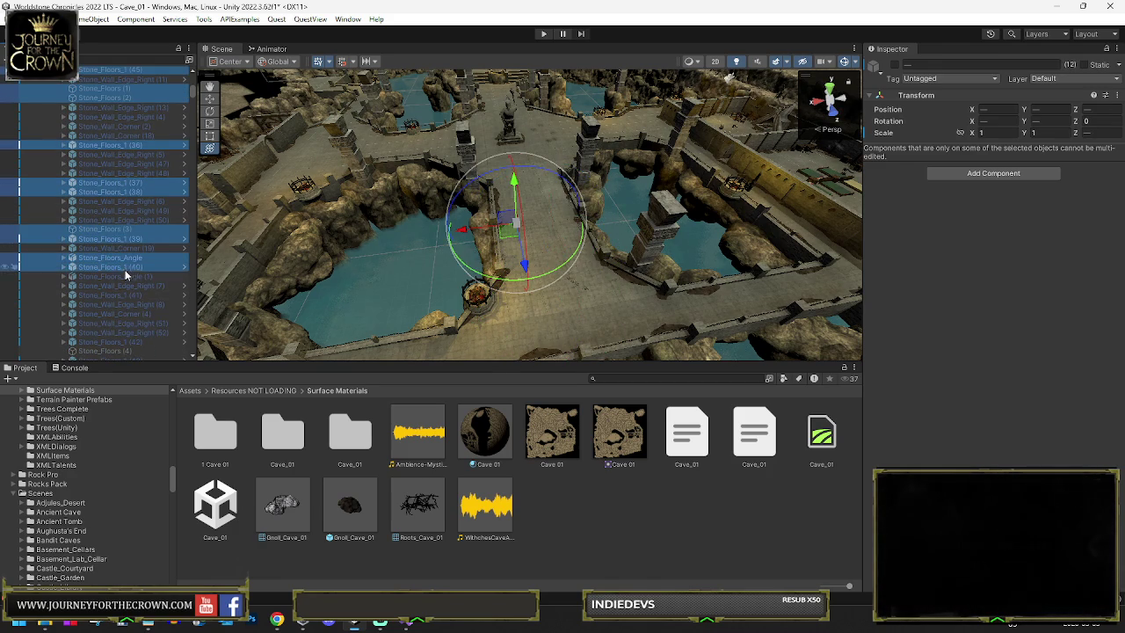
pyautogui.keyDown('ctrl'); pyautogui.click(124, 276); pyautogui.keyUp('ctrl')
pyautogui.keyDown('ctrl'); pyautogui.click(122, 295); pyautogui.keyUp('ctrl')
pyautogui.keyDown('ctrl'); pyautogui.click(127, 341); pyautogui.keyUp('ctrl')
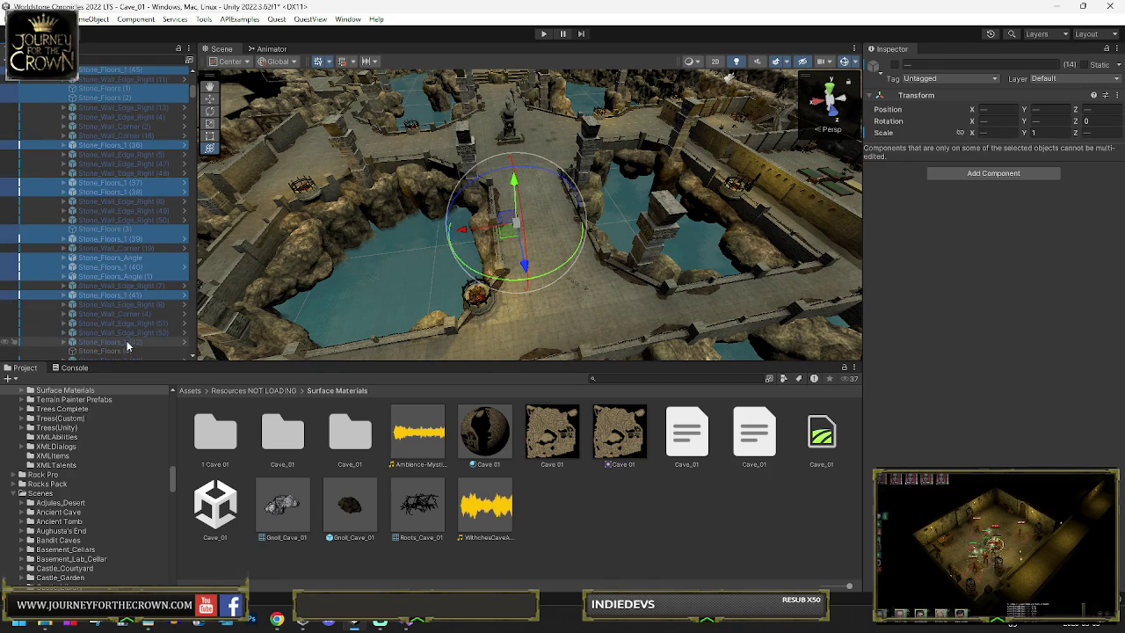
pyautogui.keyDown('ctrl'); pyautogui.click(124, 350); pyautogui.keyUp('ctrl')
pyautogui.scroll(-7, 169, 328)
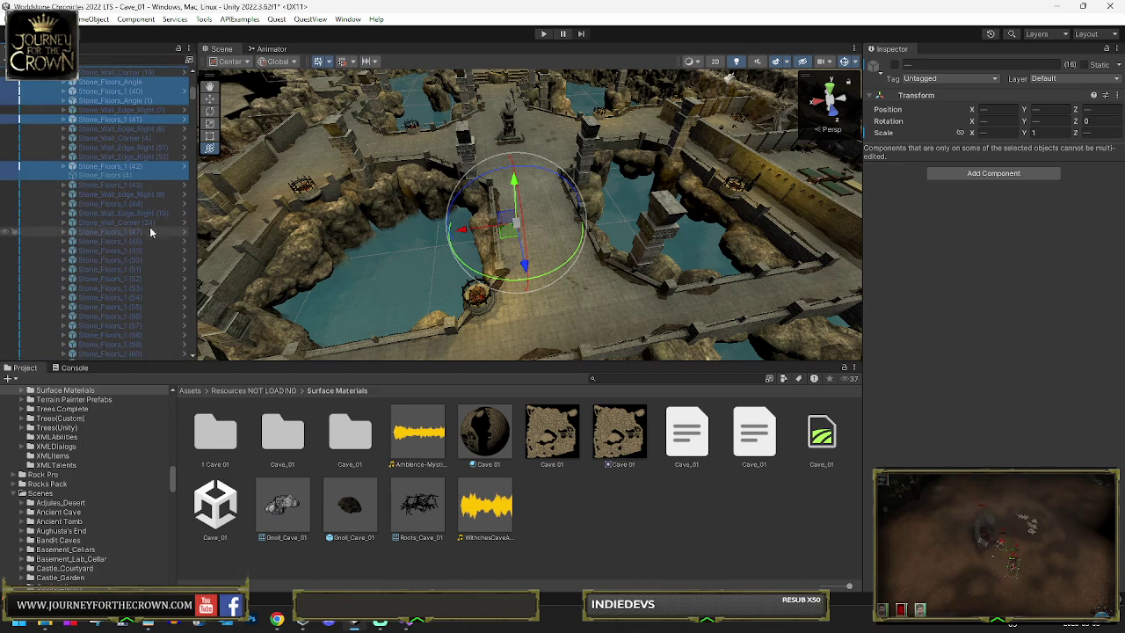
pyautogui.keyDown('ctrl'); pyautogui.click(131, 186); pyautogui.keyUp('ctrl')
pyautogui.keyDown('ctrl'); pyautogui.click(132, 203); pyautogui.keyUp('ctrl')
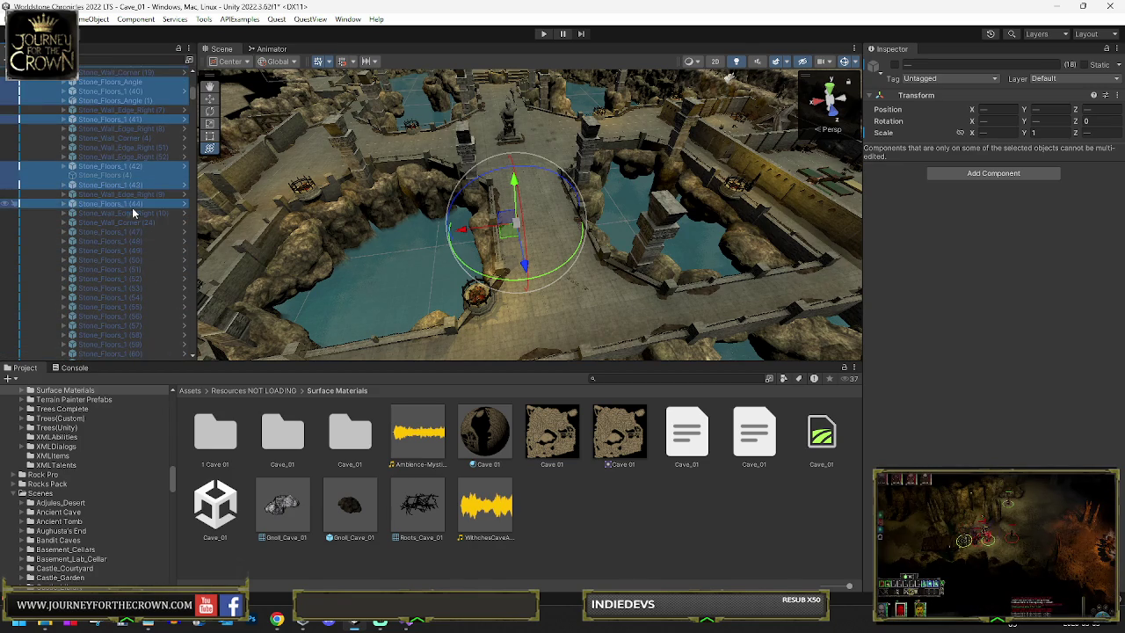
pyautogui.keyDown('ctrl'); pyautogui.click(129, 231); pyautogui.keyUp('ctrl')
pyautogui.scroll(-5, 127, 248)
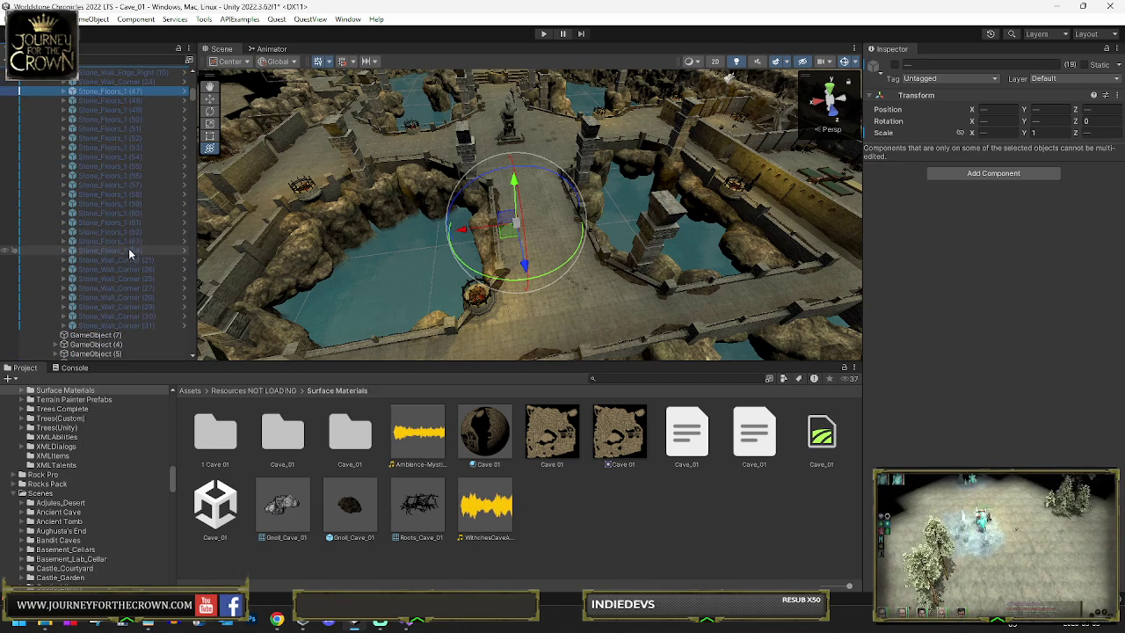
pyautogui.keyDown('shift'); pyautogui.click(132, 251); pyautogui.keyUp('shift')
pyautogui.scroll(-3, 126, 251)
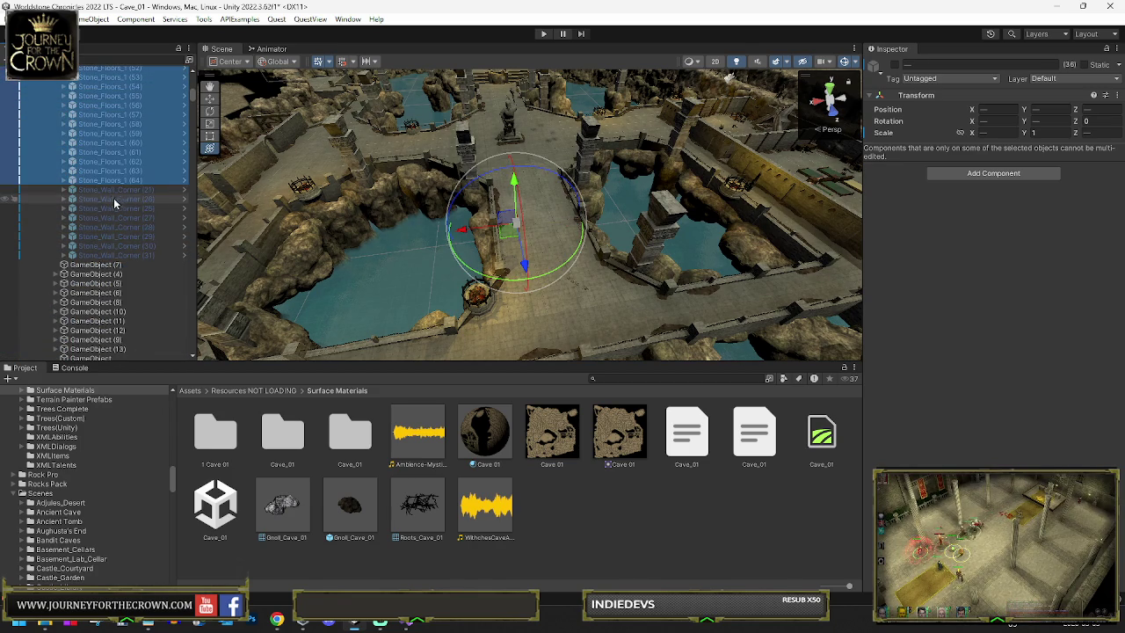
pyautogui.moveTo(104, 266); pyautogui.dragTo(104, 266)
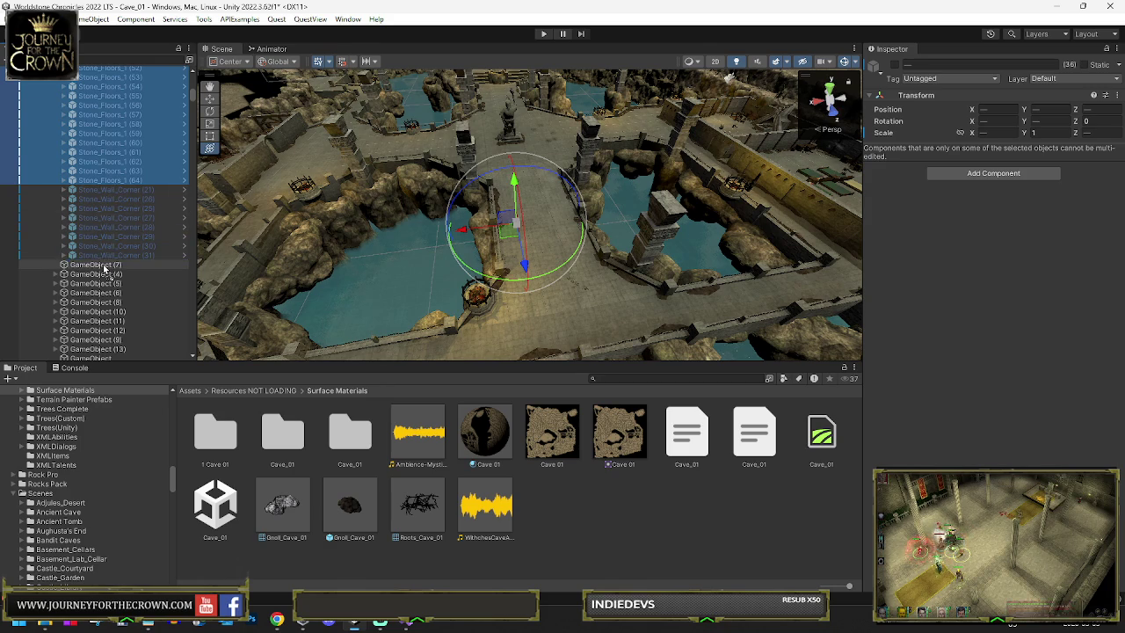
pyautogui.scroll(1, 119, 218)
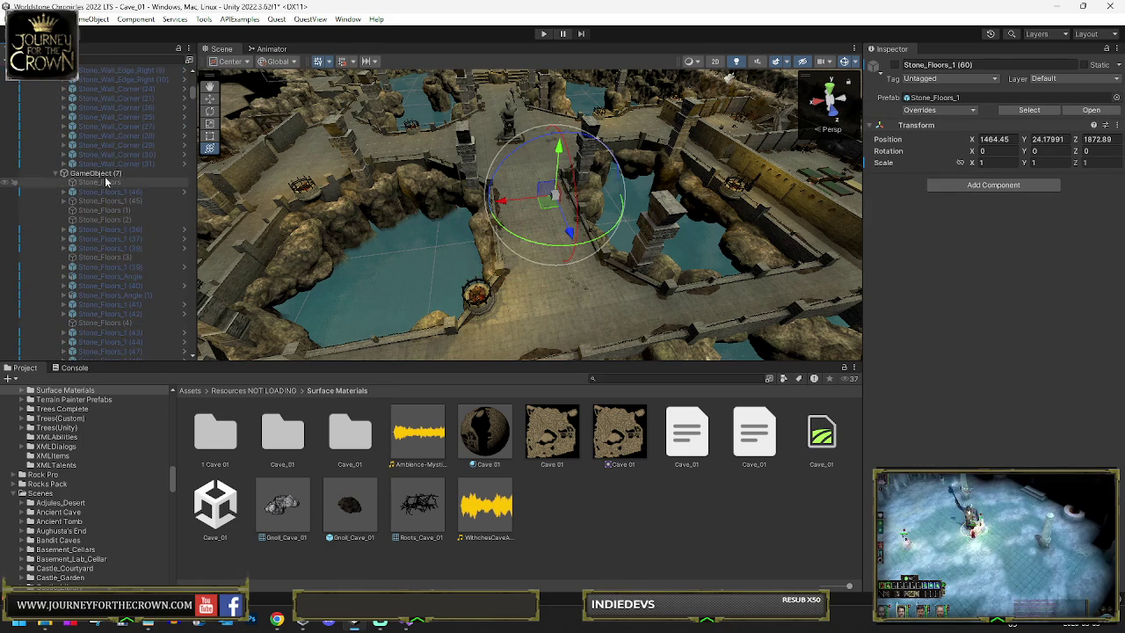
# Step: Combine GameObject (3)'s remaining wall meshes with the Mesh Combiner
pyautogui.click(112, 173)
pyautogui.scroll(6, 156, 169)
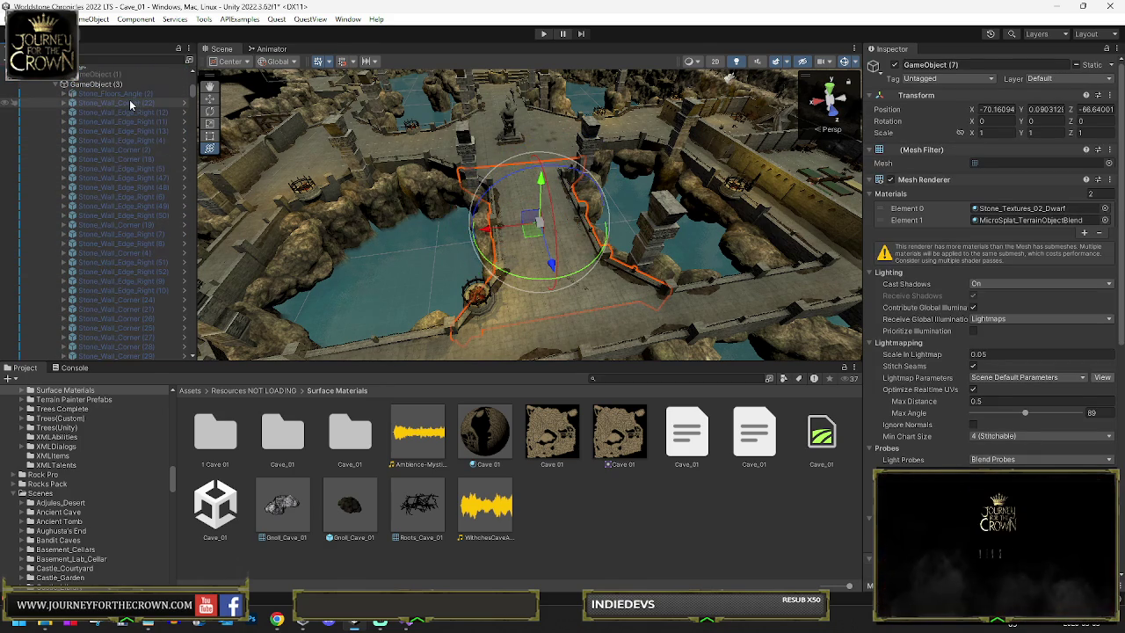
pyautogui.click(122, 84)
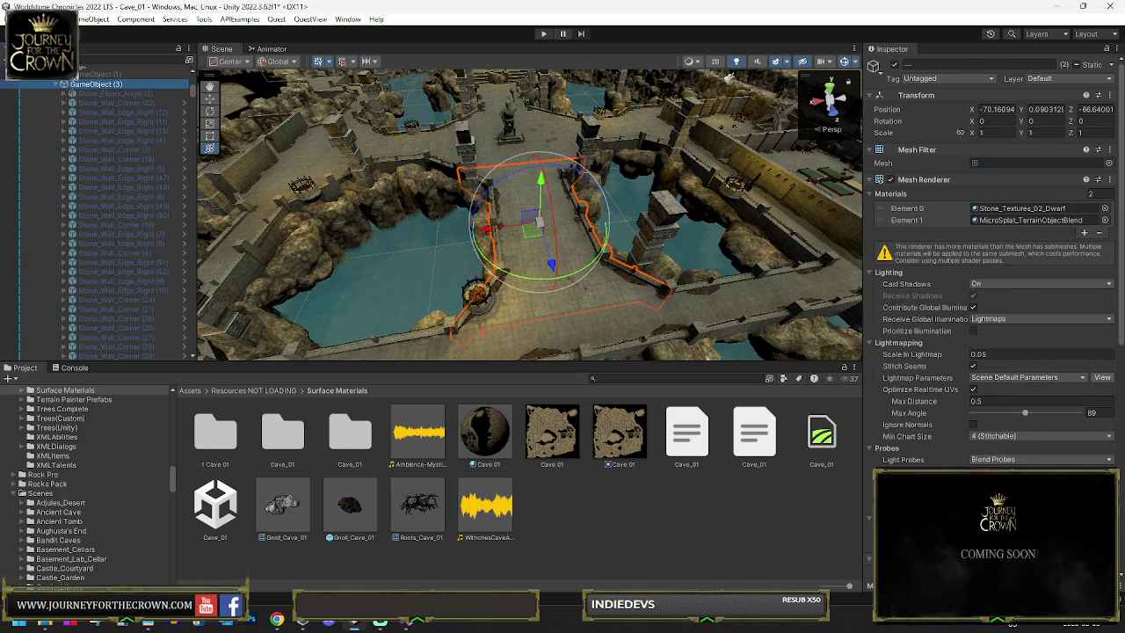
pyautogui.scroll(-5, 993, 264)
pyautogui.click(974, 396)
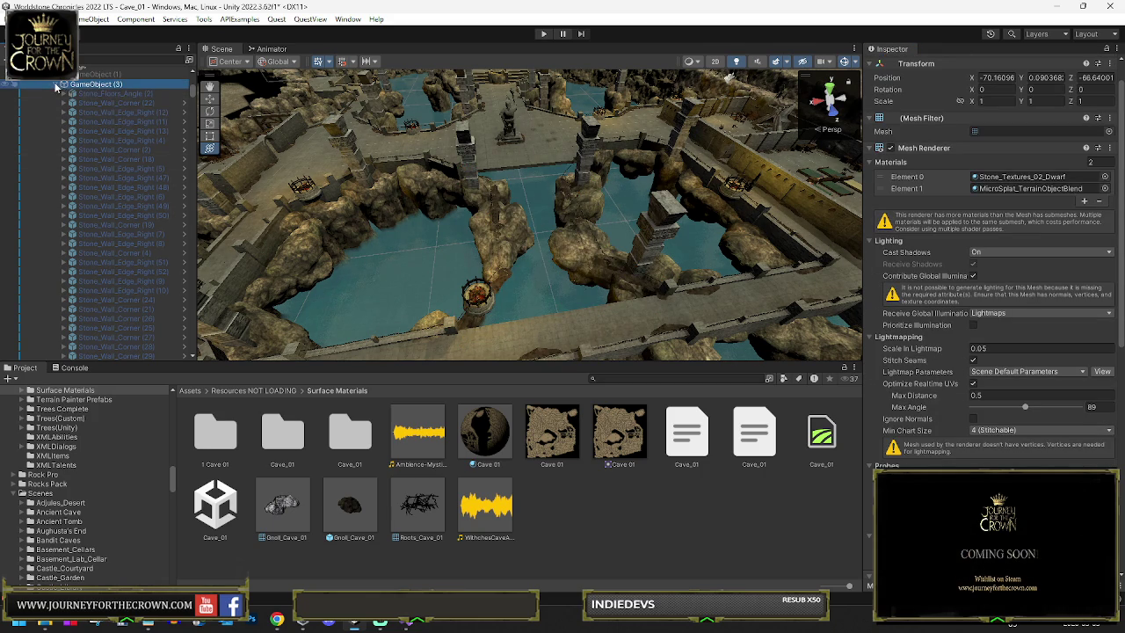
# Step: Merge GameObject (7)'s floor pieces into one combined mesh
pyautogui.click(62, 83)
pyautogui.click(88, 93)
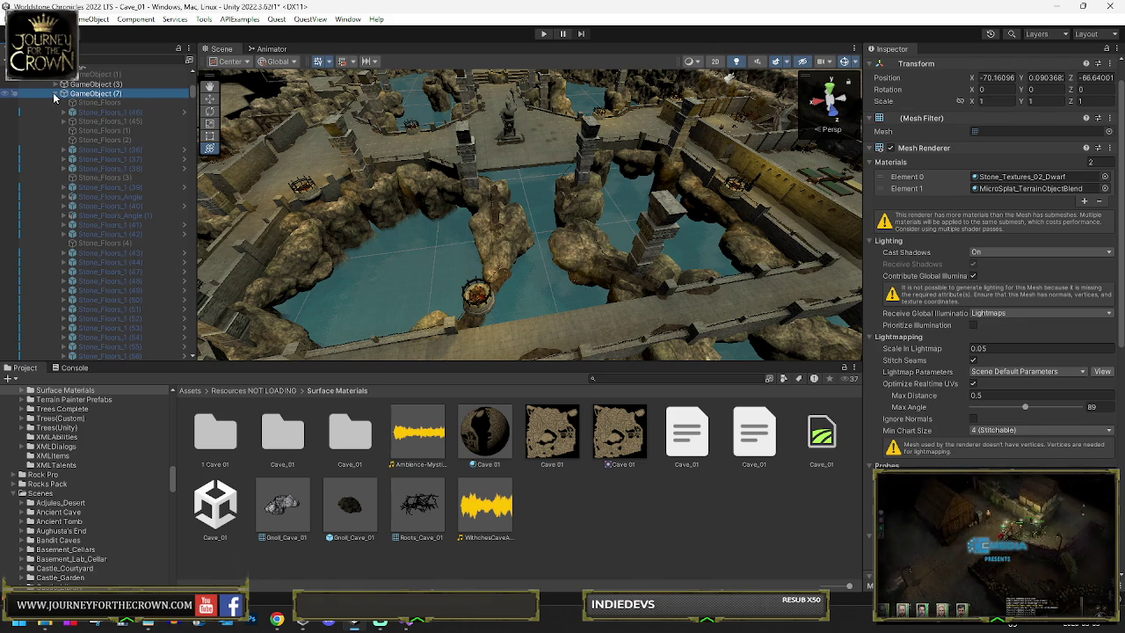
pyautogui.press('Left')
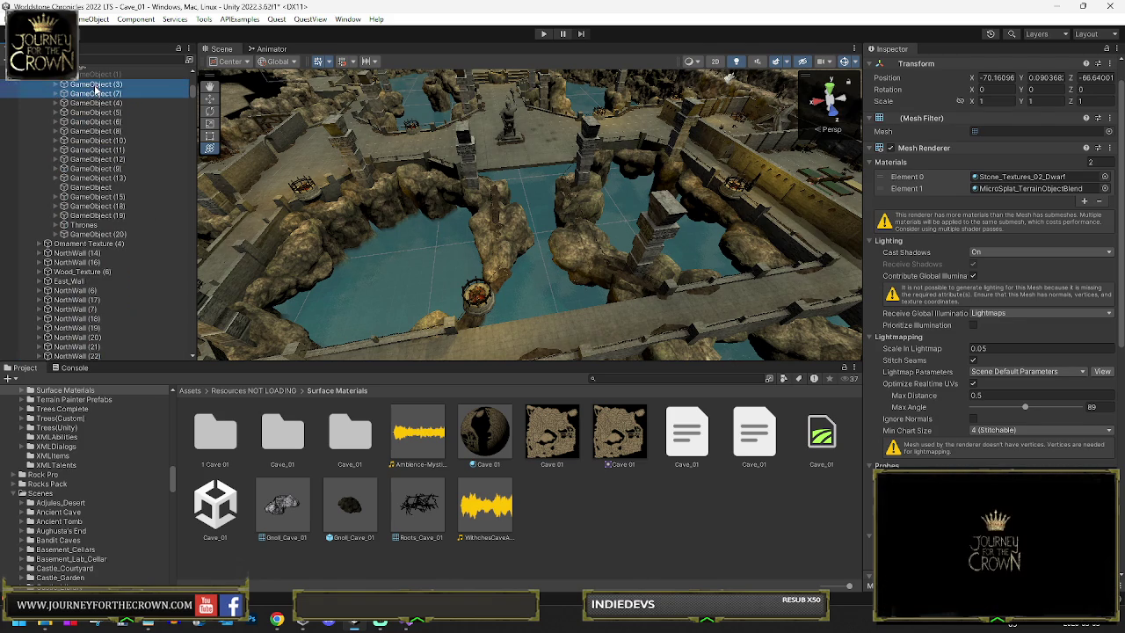
pyautogui.scroll(-8, 1015, 393)
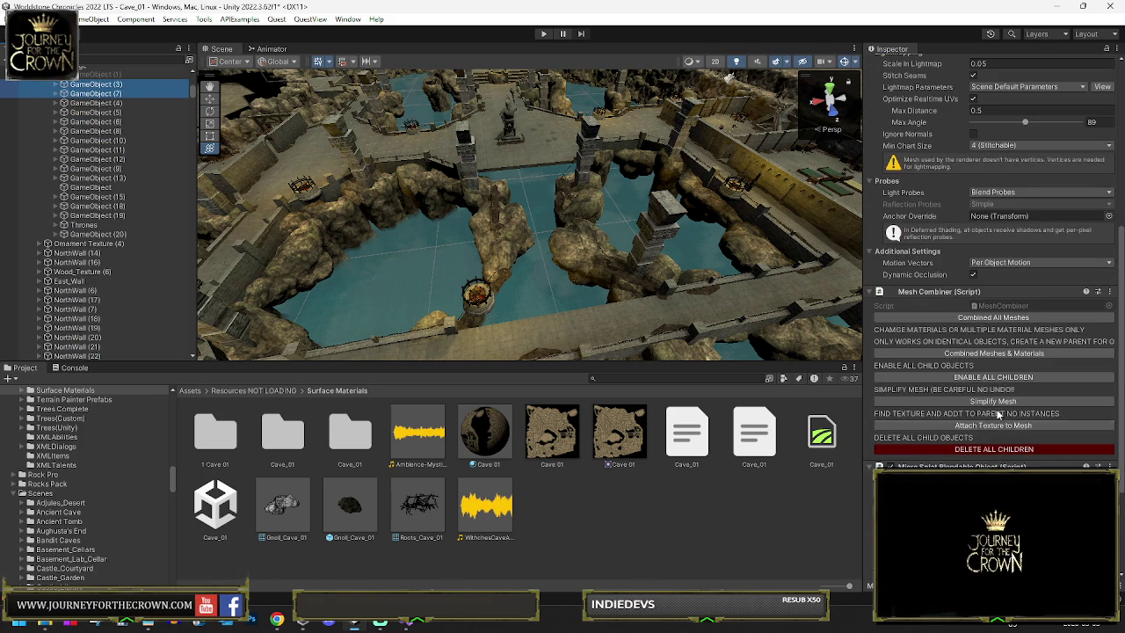
pyautogui.click(999, 378)
pyautogui.click(984, 318)
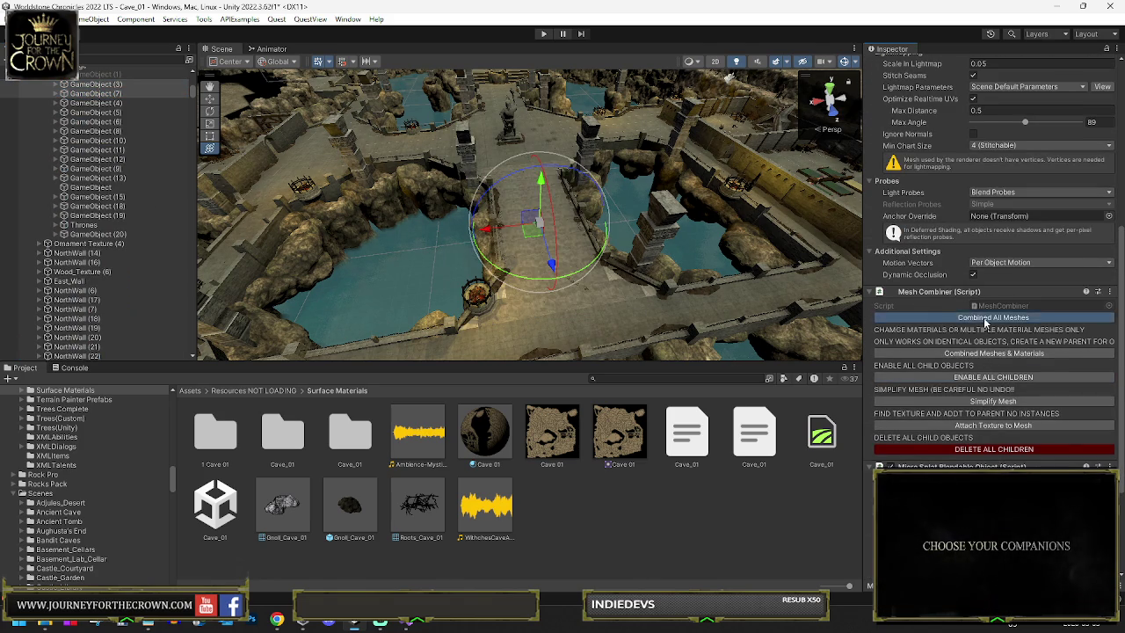
pyautogui.click(88, 94)
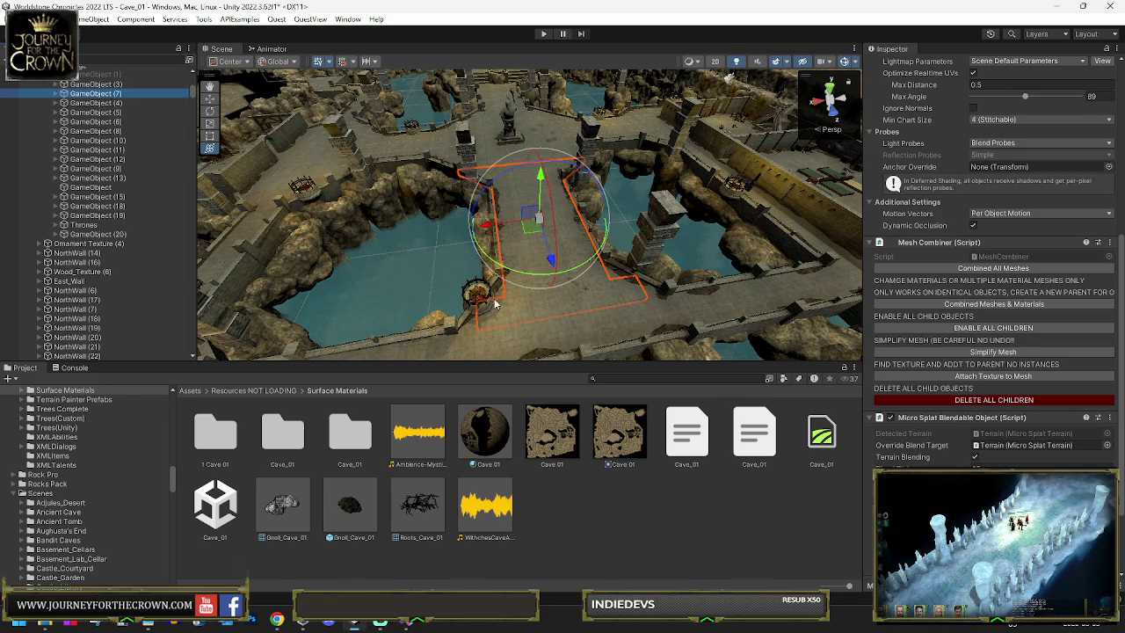
# Step: Inspect GameObject (4), GameObject (7) and the pieces inside GameObject (3), such as Stone_Floors_Angle (2)
pyautogui.click(95, 104)
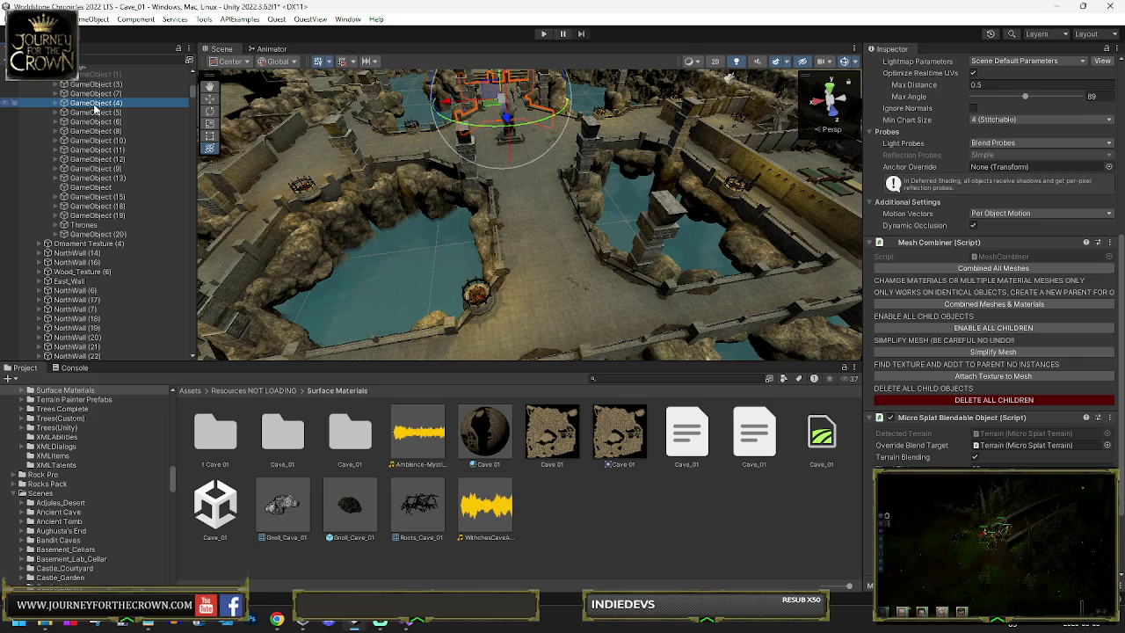
pyautogui.click(88, 94)
pyautogui.click(51, 84)
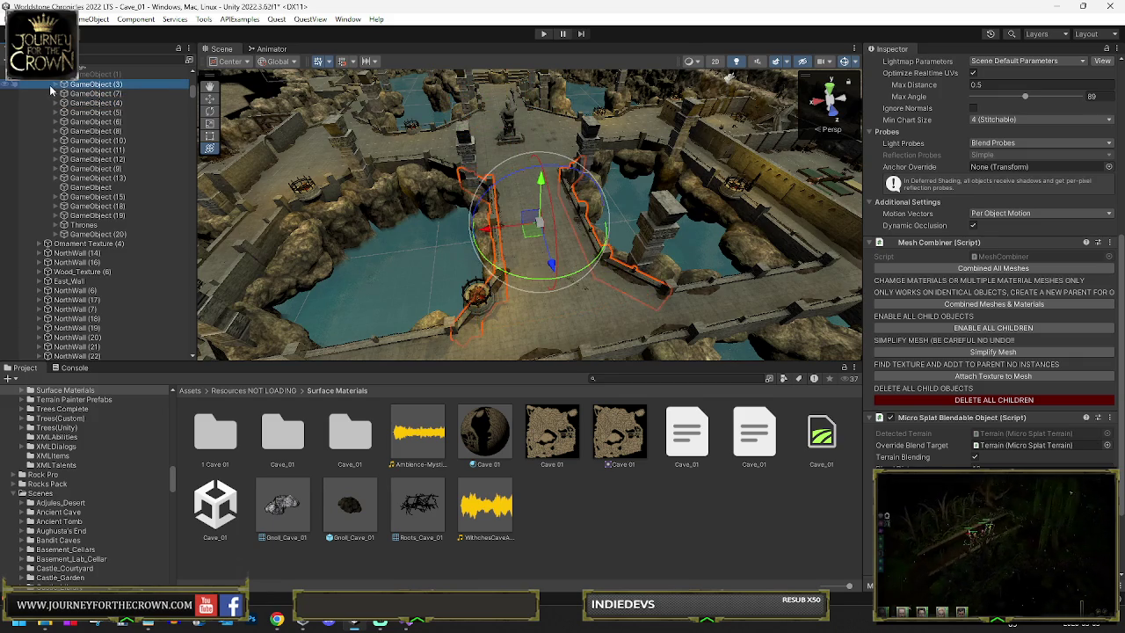
pyautogui.click(54, 82)
pyautogui.click(108, 93)
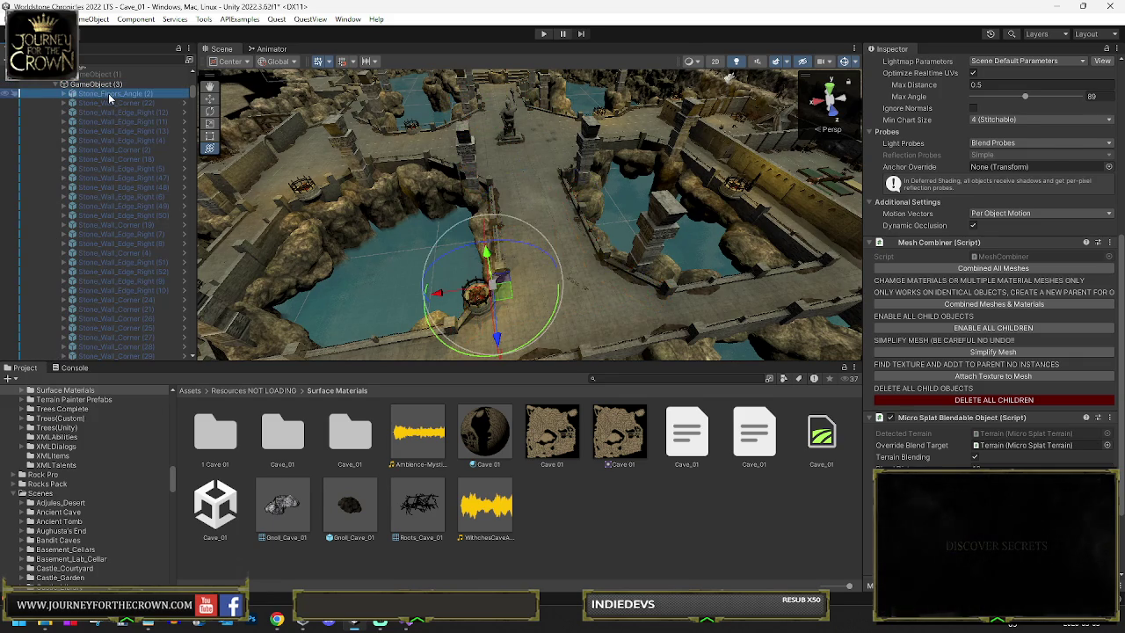
pyautogui.scroll(-4, 145, 151)
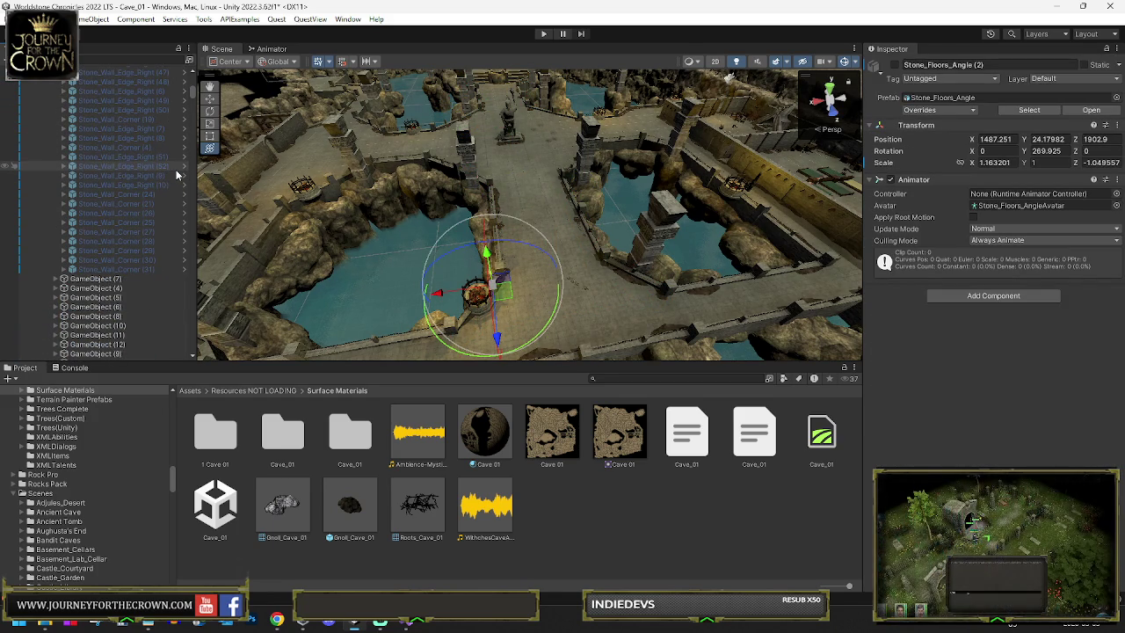
pyautogui.scroll(4, 175, 172)
pyautogui.scroll(2, 176, 173)
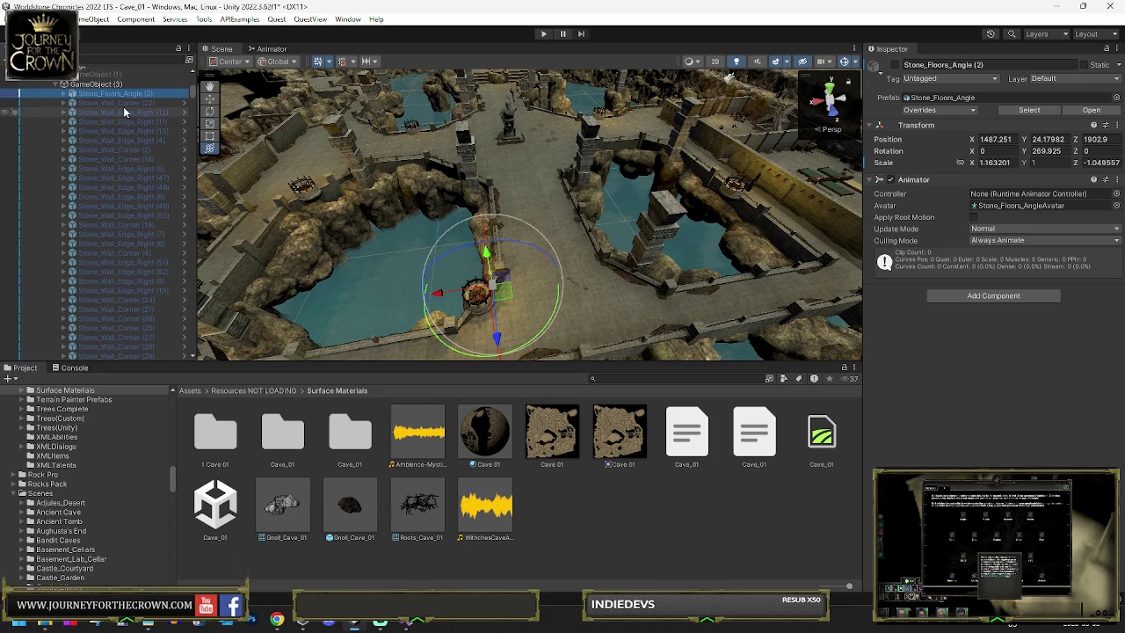
pyautogui.click(59, 90)
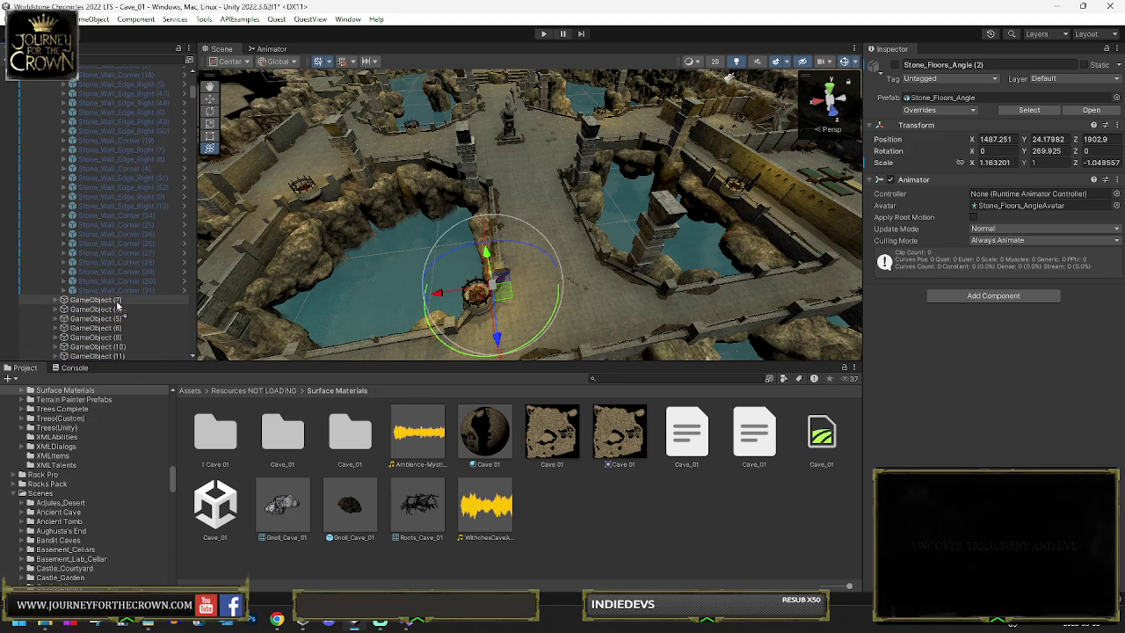
pyautogui.scroll(9, 115, 303)
pyautogui.scroll(5, 96, 216)
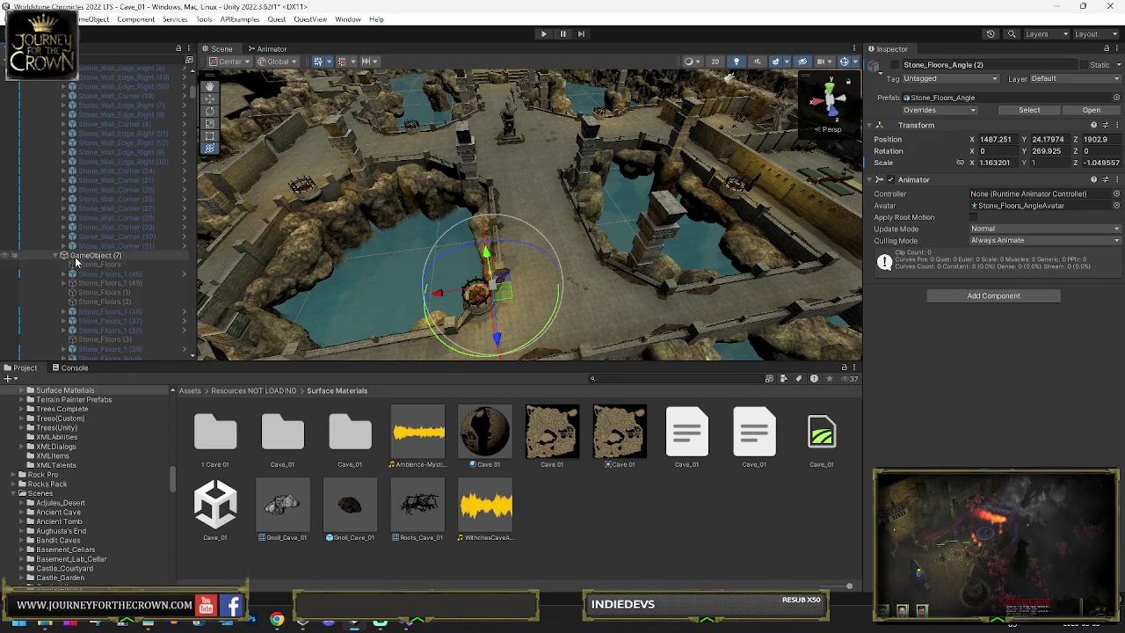
# Step: Combine GameObject (3)'s wall pieces into one mesh, then collapse GameObject (3) and GameObject (7)
pyautogui.click(88, 259)
pyautogui.scroll(5, 93, 210)
pyautogui.click(93, 176)
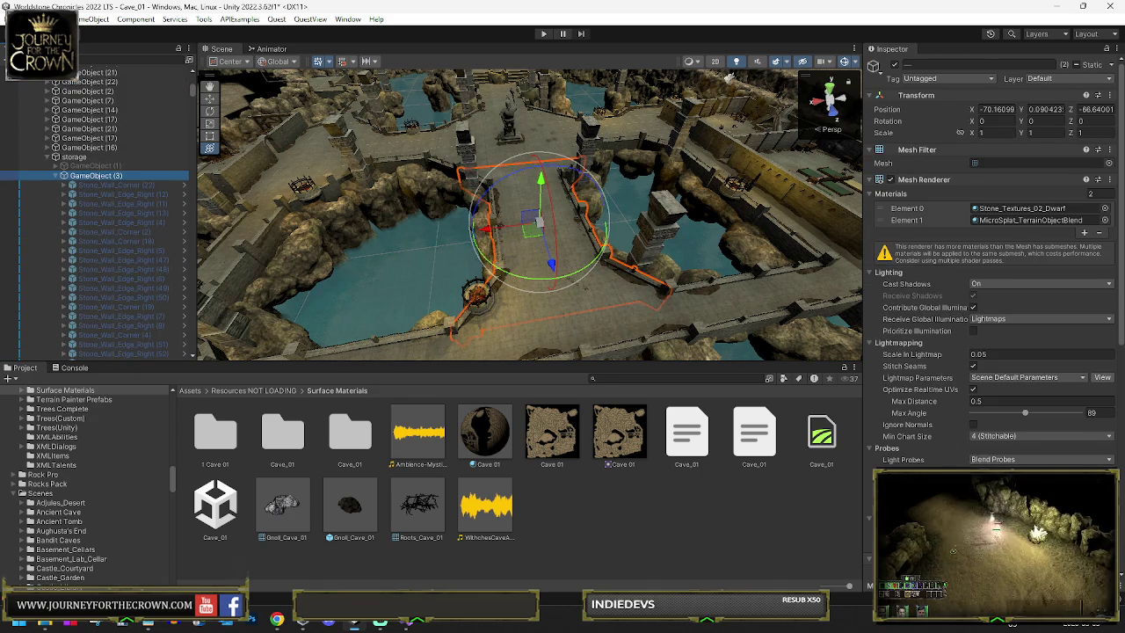
pyautogui.scroll(-5, 986, 422)
pyautogui.click(986, 458)
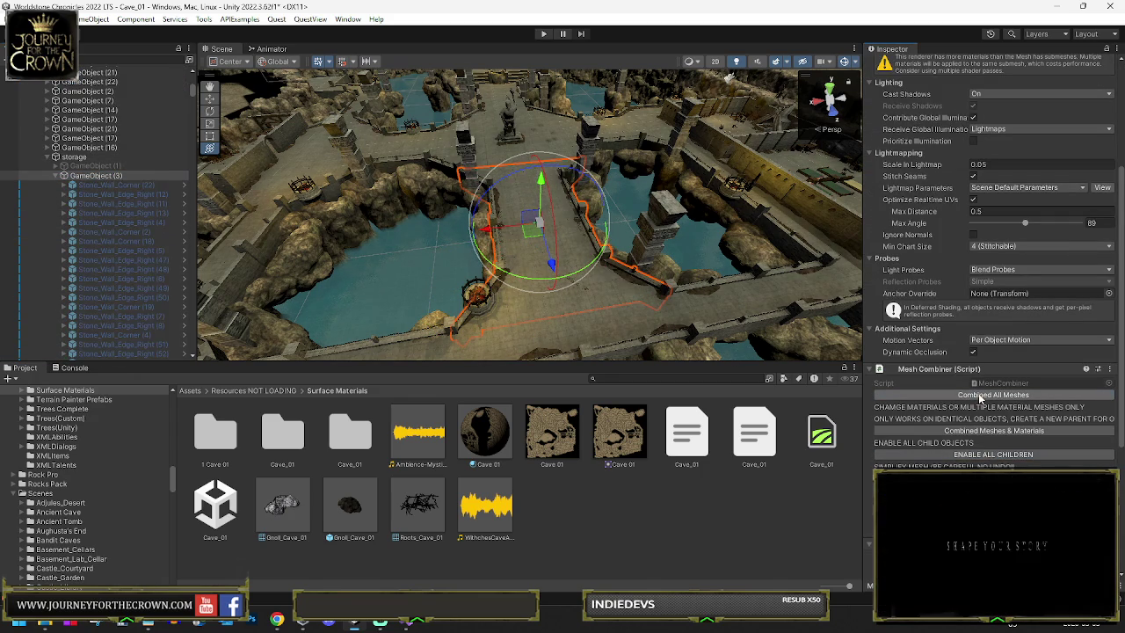
pyautogui.click(66, 178)
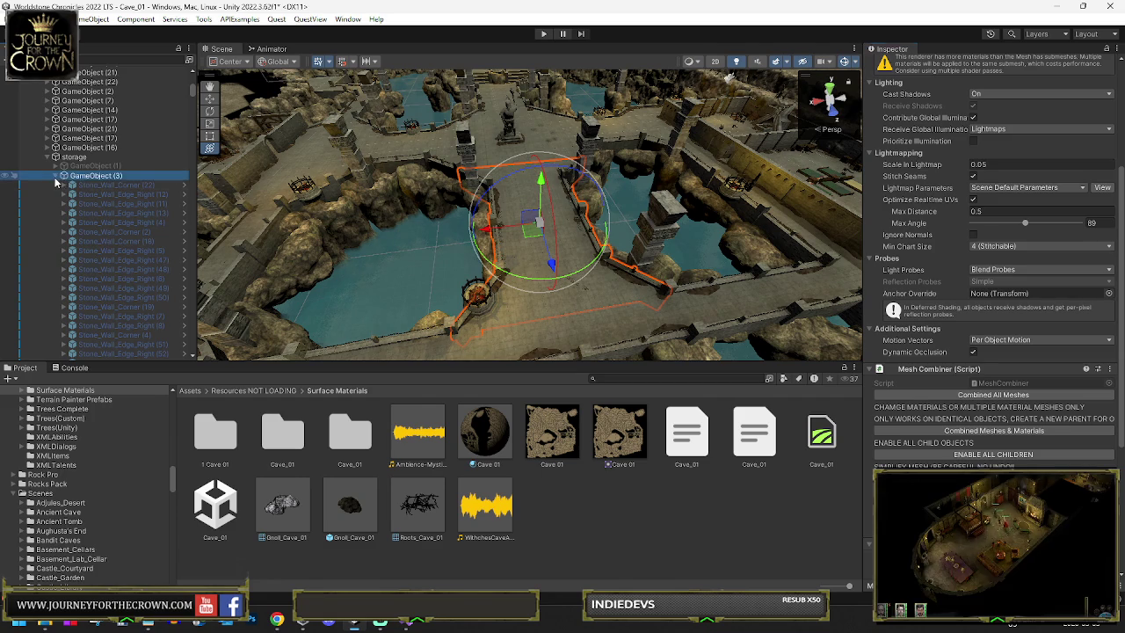
pyautogui.press('Left')
pyautogui.click(85, 186)
pyautogui.press('Left')
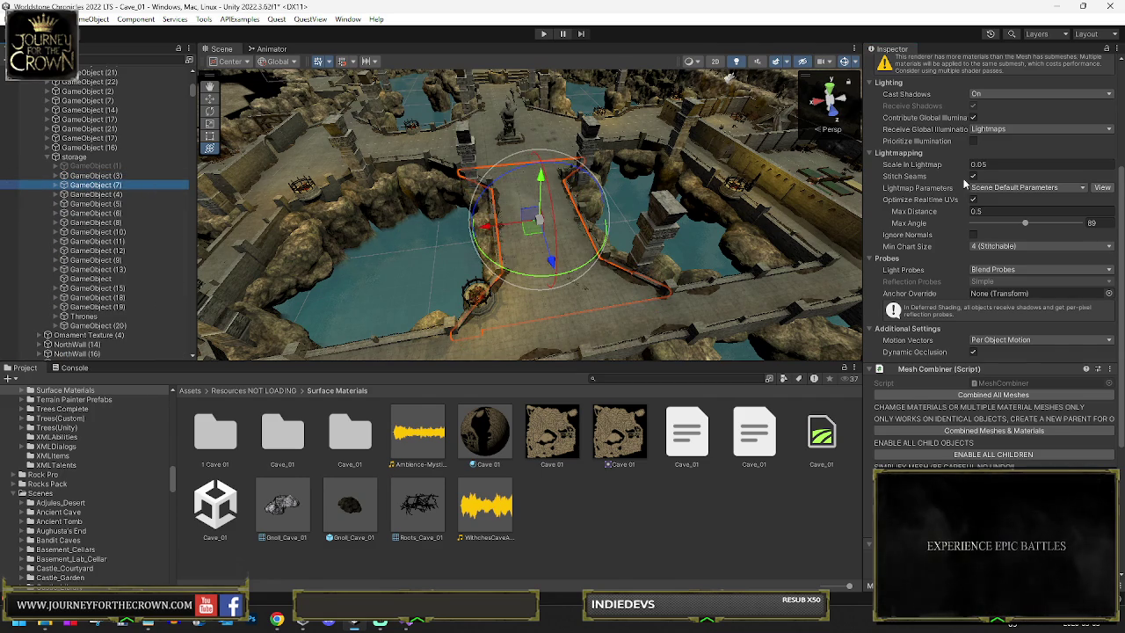
# Step: Put the combined wall mesh GameObject (3) on the IgnoreProjector layer
pyautogui.scroll(5, 985, 173)
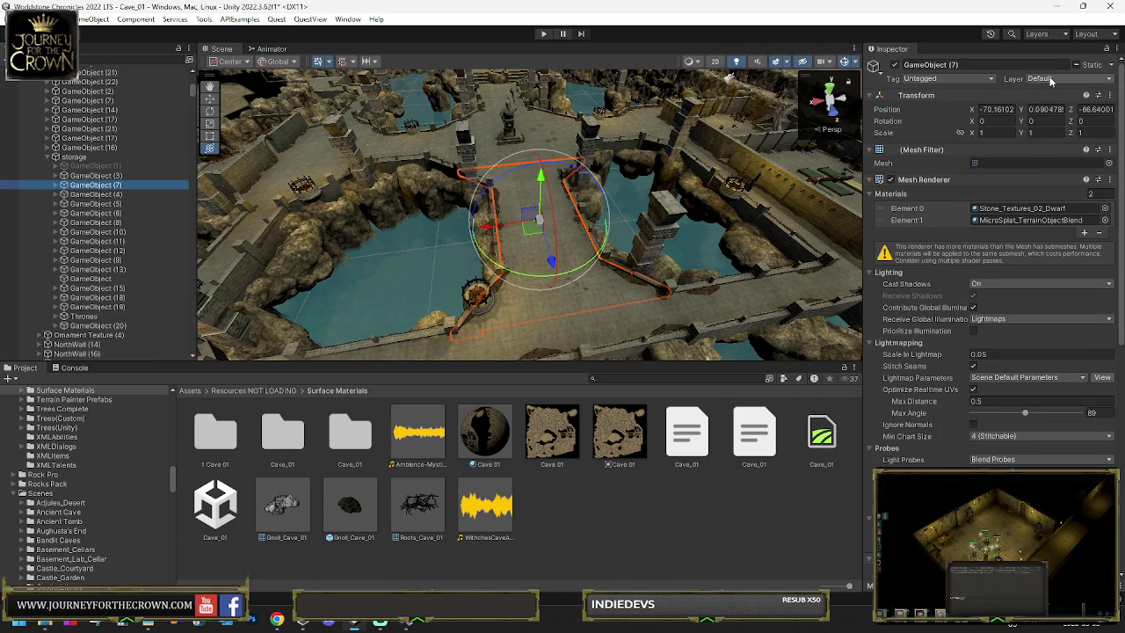
pyautogui.click(100, 178)
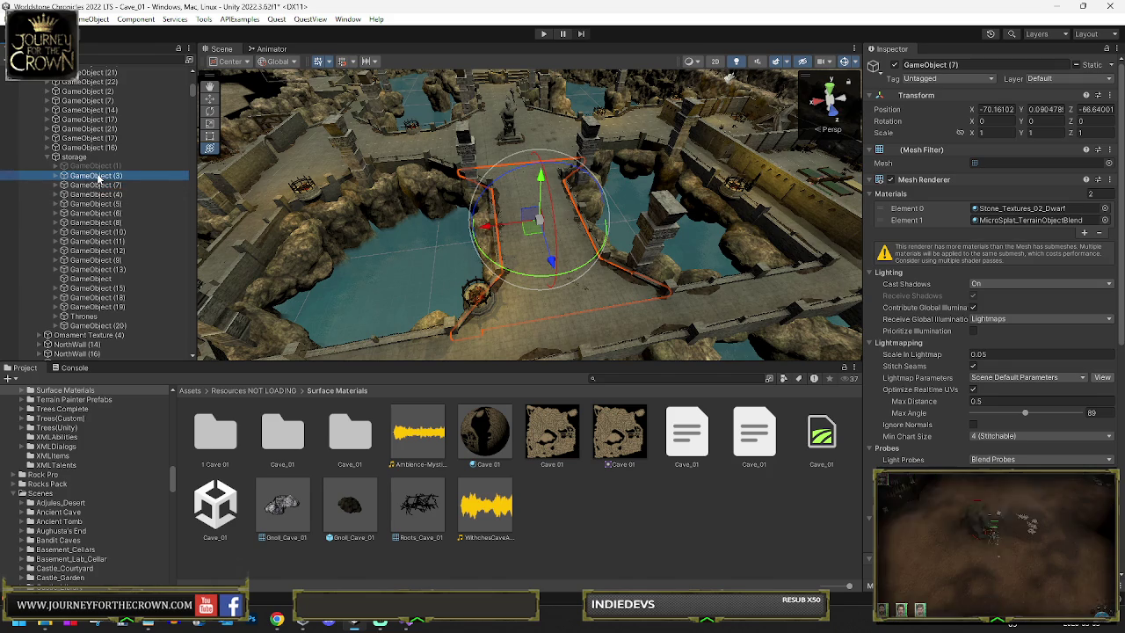
pyautogui.click(101, 185)
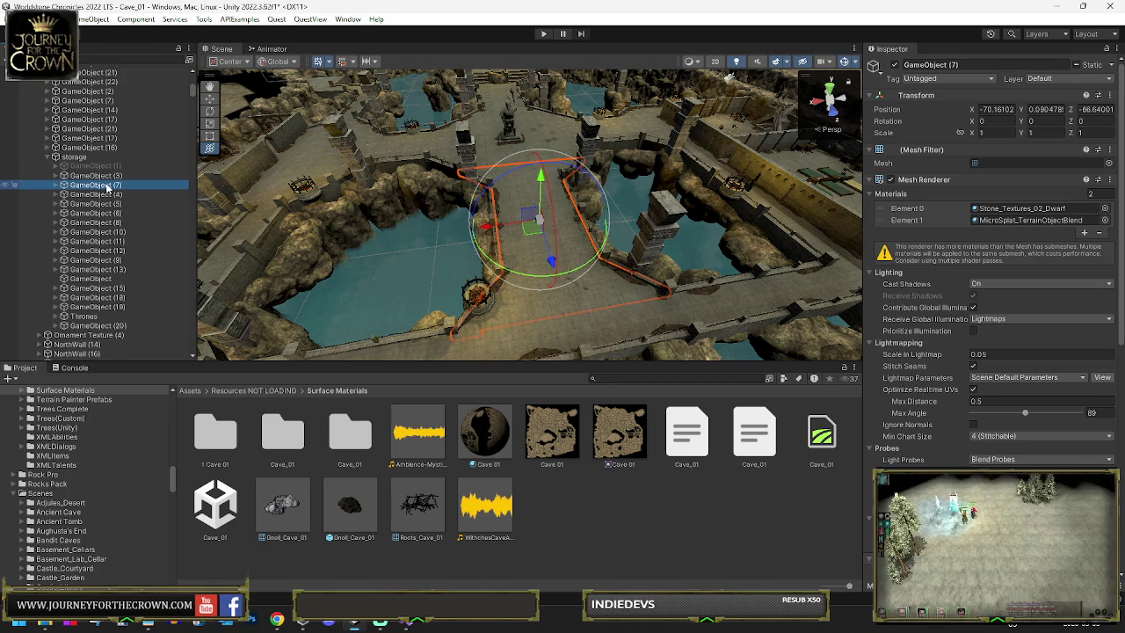
pyautogui.click(103, 129)
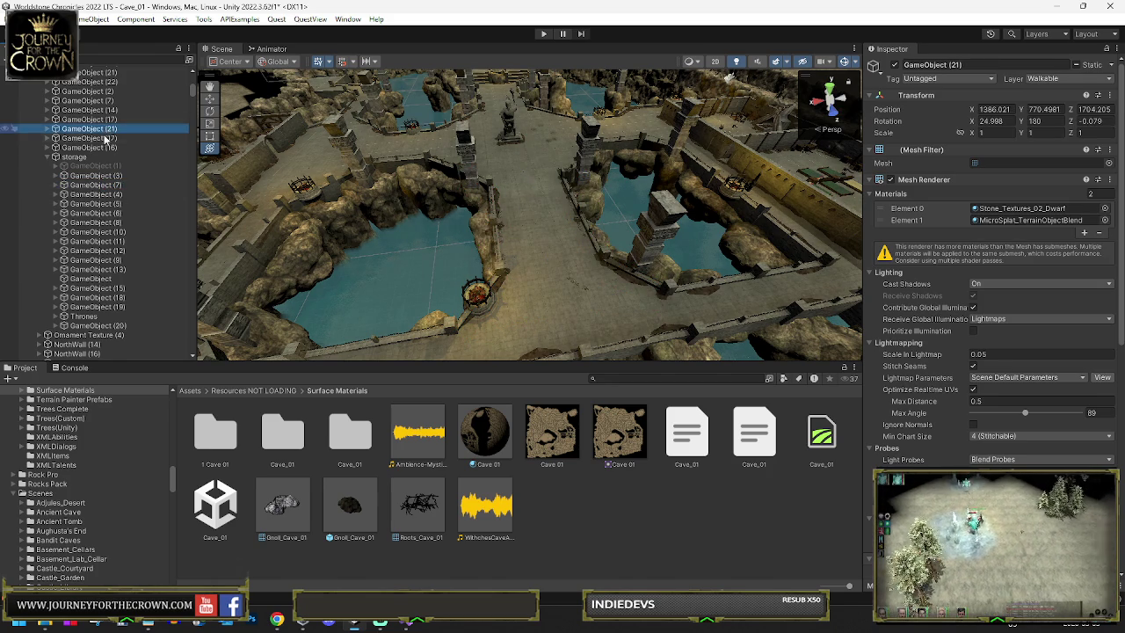
pyautogui.click(99, 176)
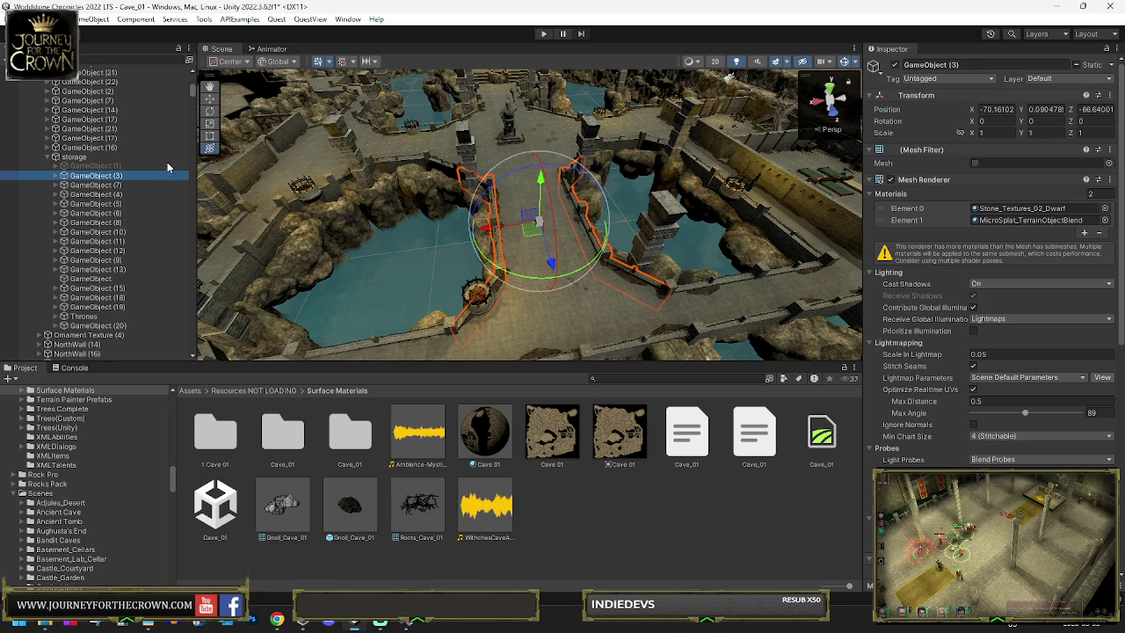
pyautogui.click(1067, 78)
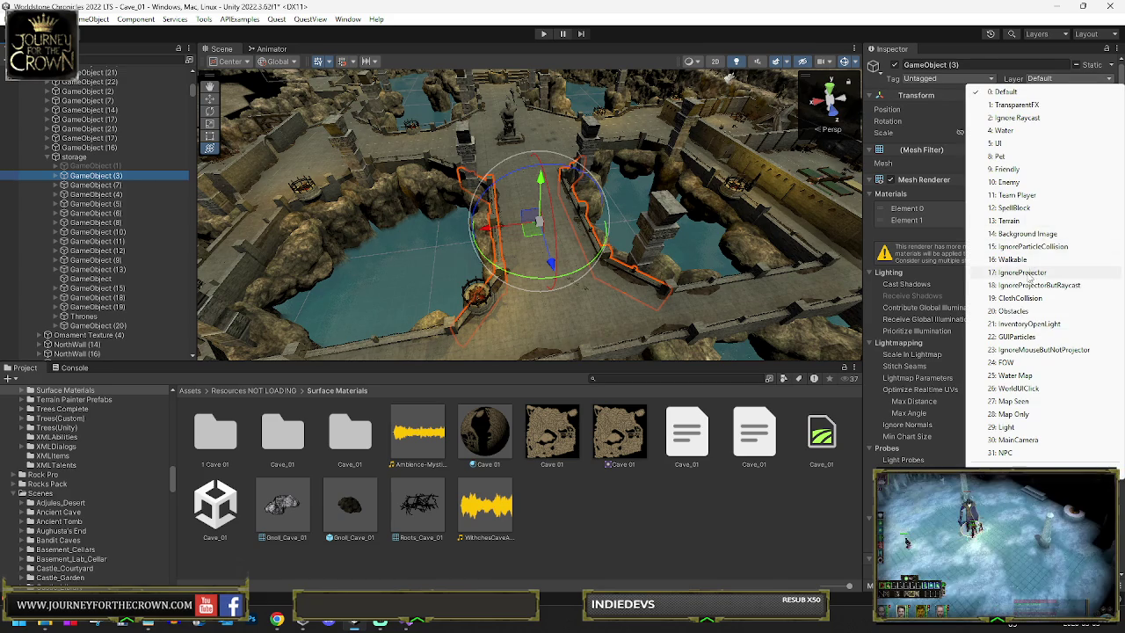
pyautogui.click(1019, 272)
pyautogui.click(573, 325)
# Step: Put the combined floor mesh GameObject (7) on the Walkable layer
pyautogui.scroll(-5, 993, 264)
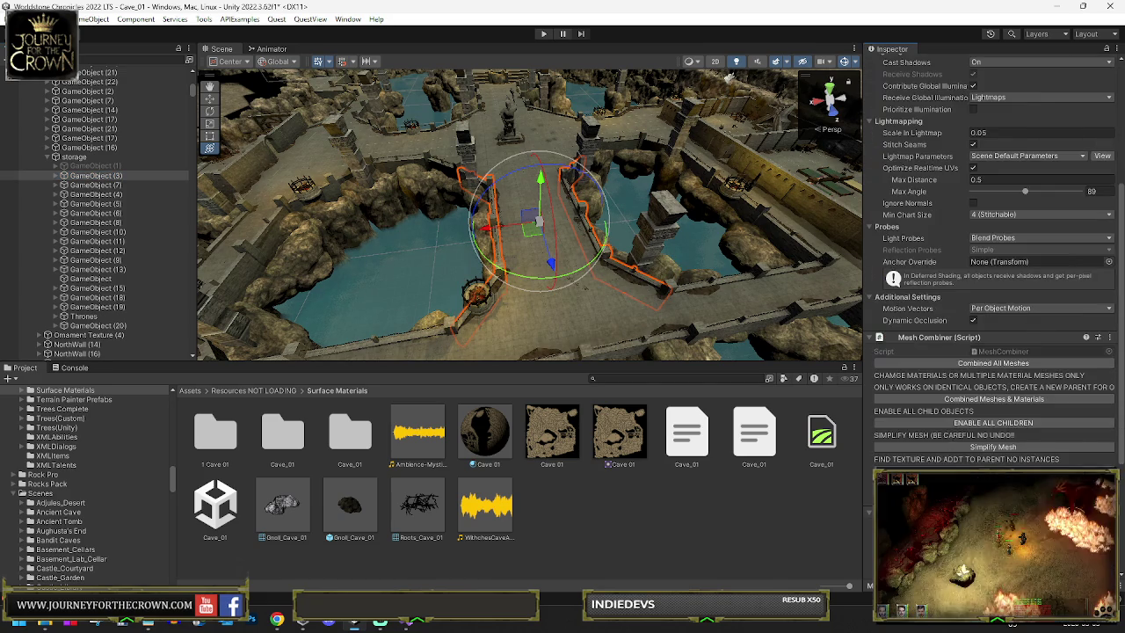
pyautogui.scroll(-5, 993, 264)
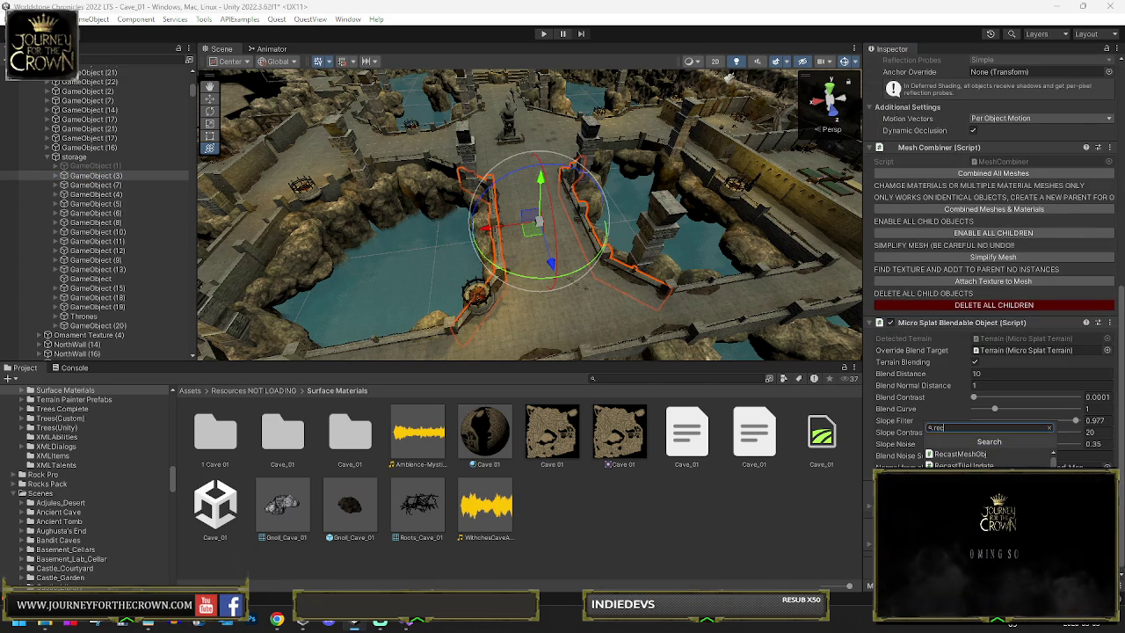
pyautogui.click(958, 464)
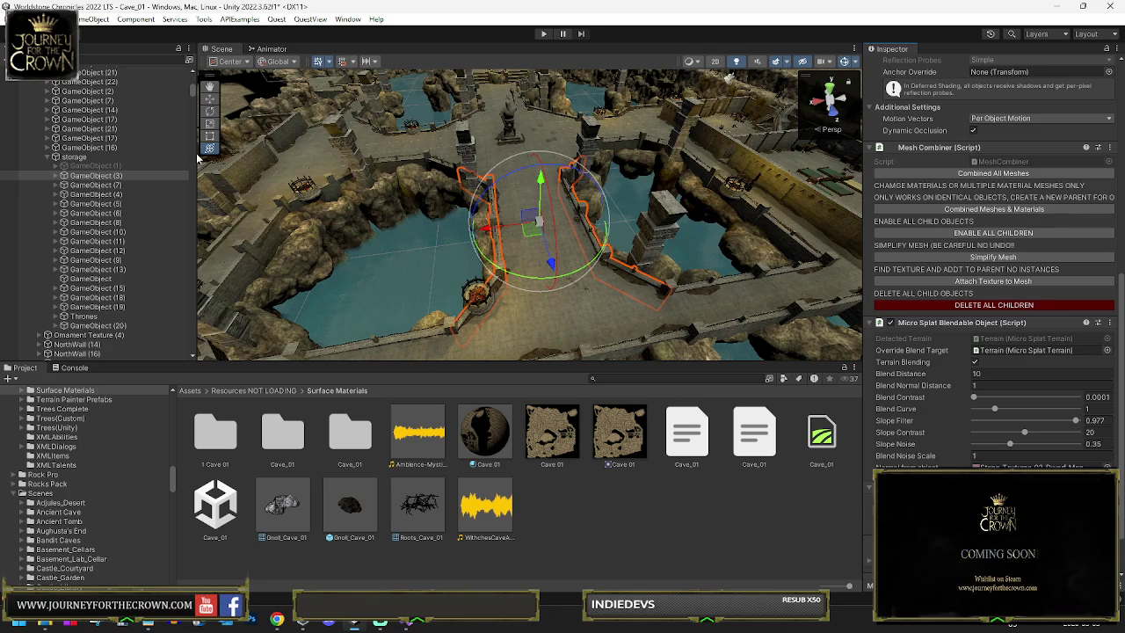
pyautogui.click(105, 185)
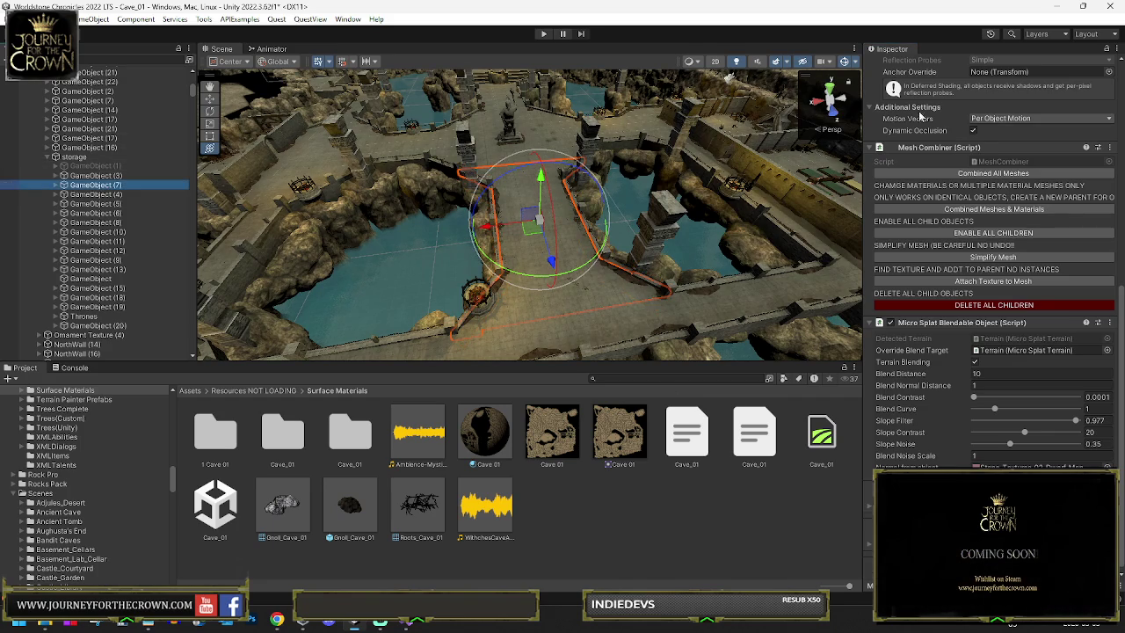
pyautogui.scroll(10, 1051, 88)
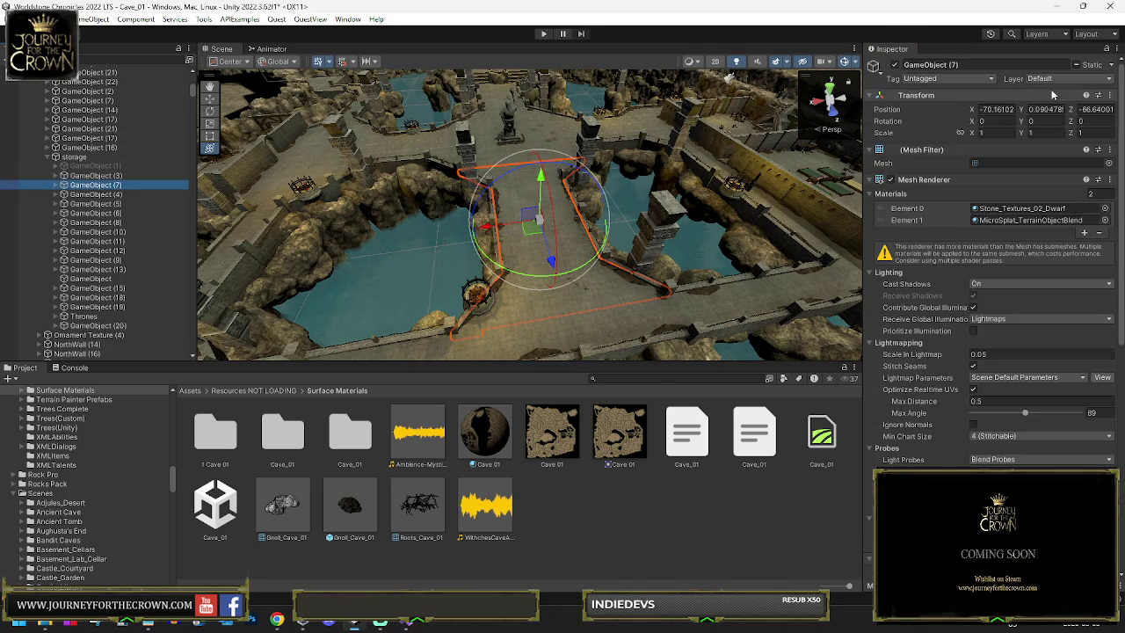
pyautogui.click(1057, 79)
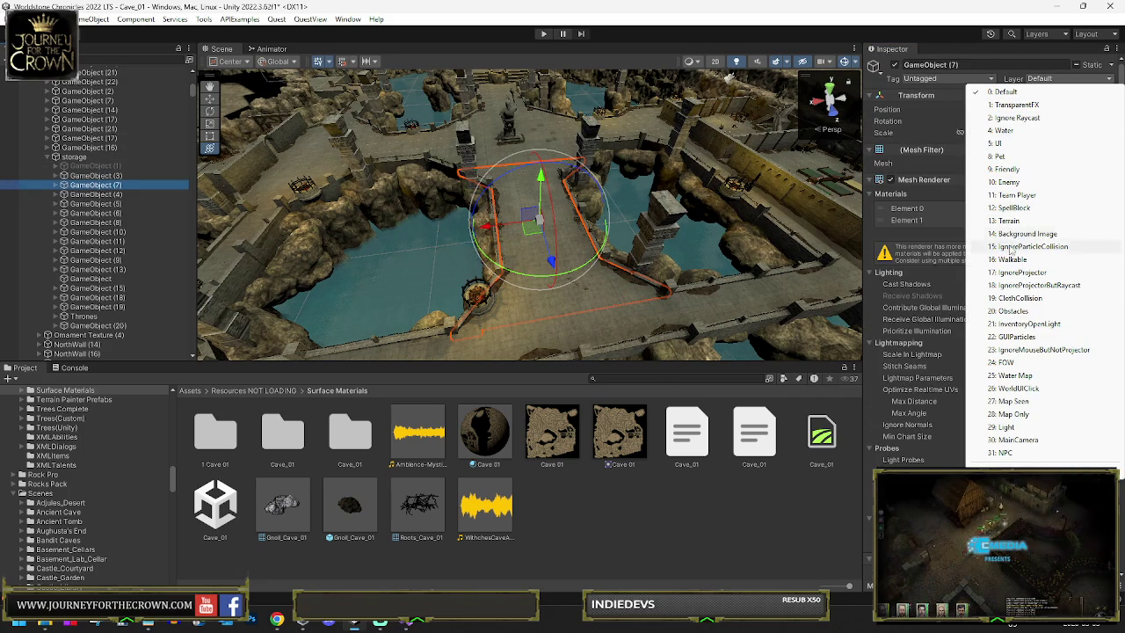
pyautogui.click(1002, 259)
pyautogui.click(583, 329)
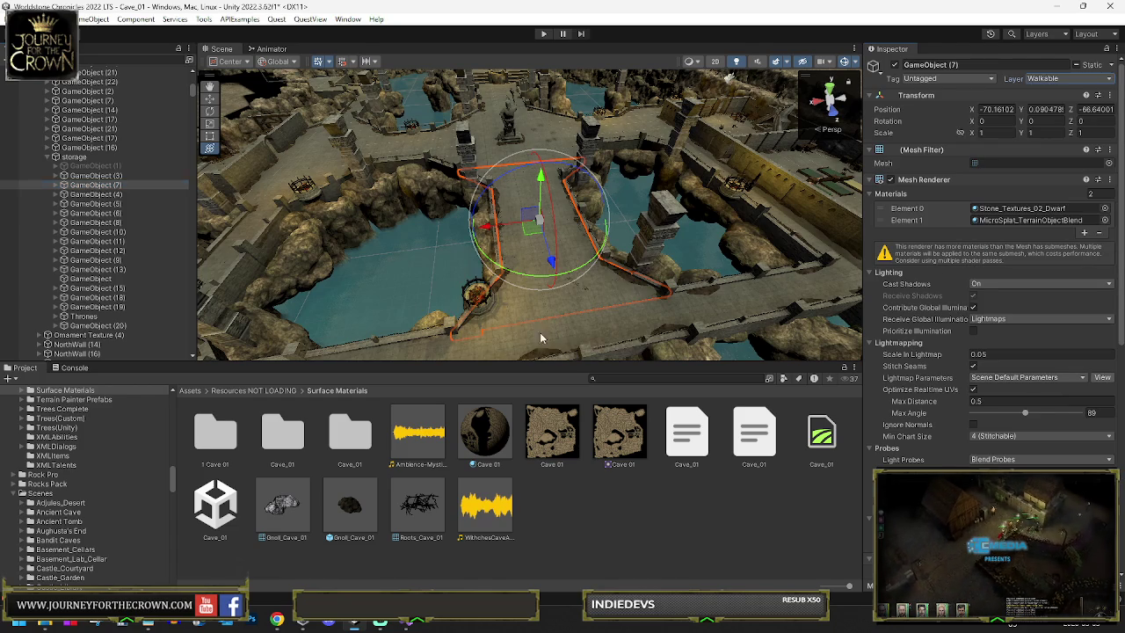
# Step: Move GameObject (3) and GameObject (7) out of storage, placing them above it
pyautogui.keyDown('ctrl'); pyautogui.click(83, 180); pyautogui.keyUp('ctrl')
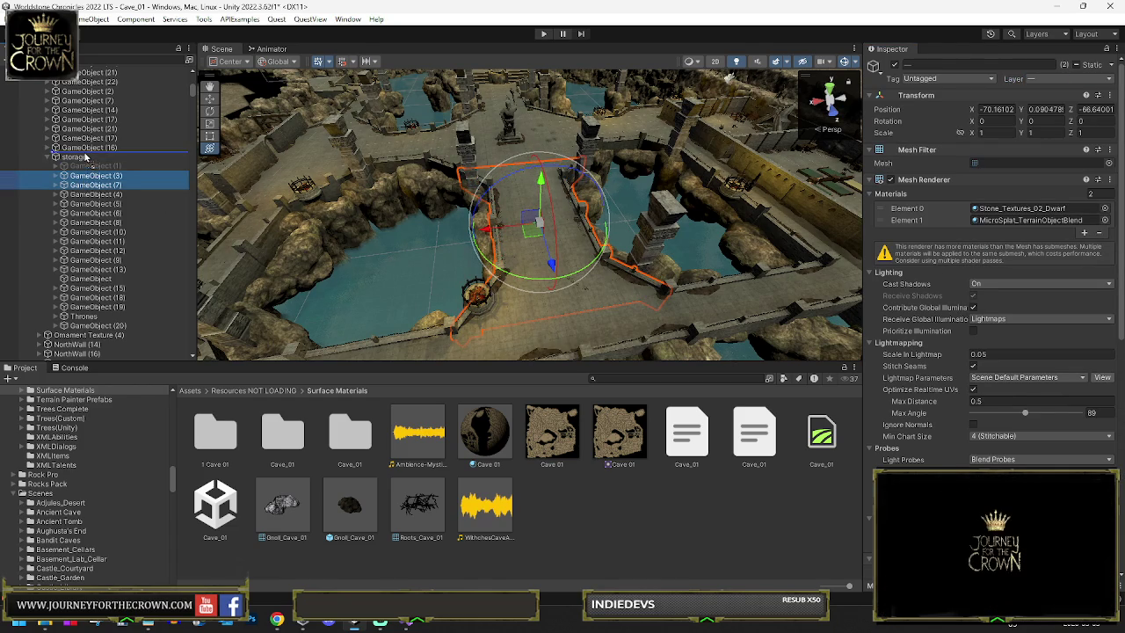
pyautogui.moveTo(85, 157); pyautogui.dragTo(86, 156)
pyautogui.click(86, 197)
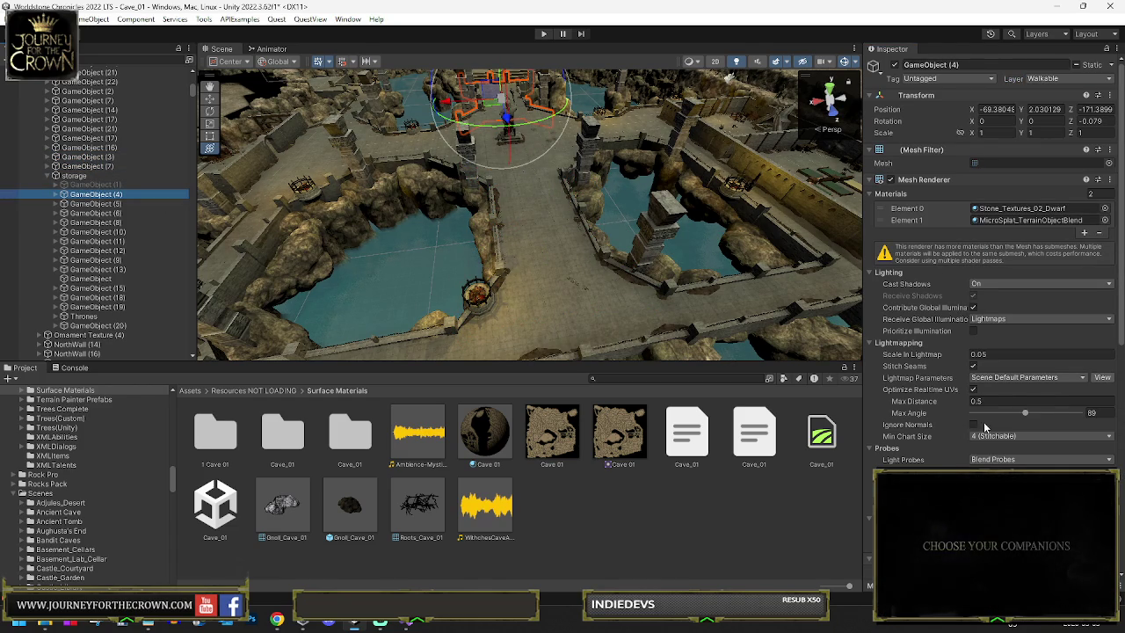
# Step: Duplicate GameObject (4) and delete every child of the new GameObject (7) under storage
pyautogui.scroll(-3, 982, 426)
pyautogui.hotkey('ctrl', 'd')
pyautogui.scroll(-4, 989, 389)
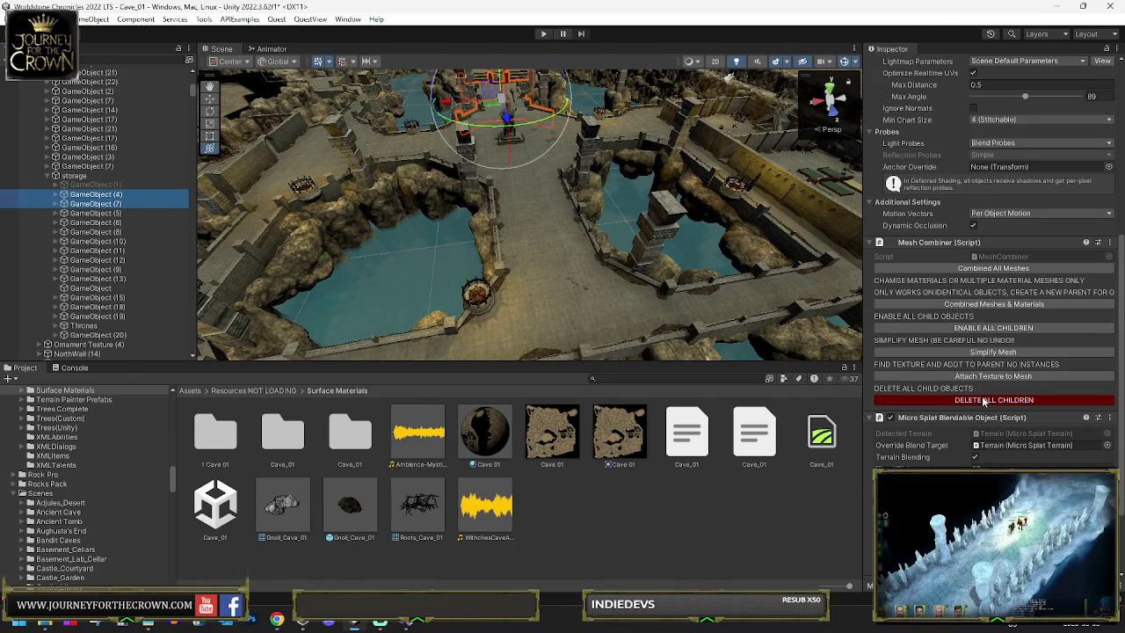
pyautogui.click(994, 329)
pyautogui.click(91, 203)
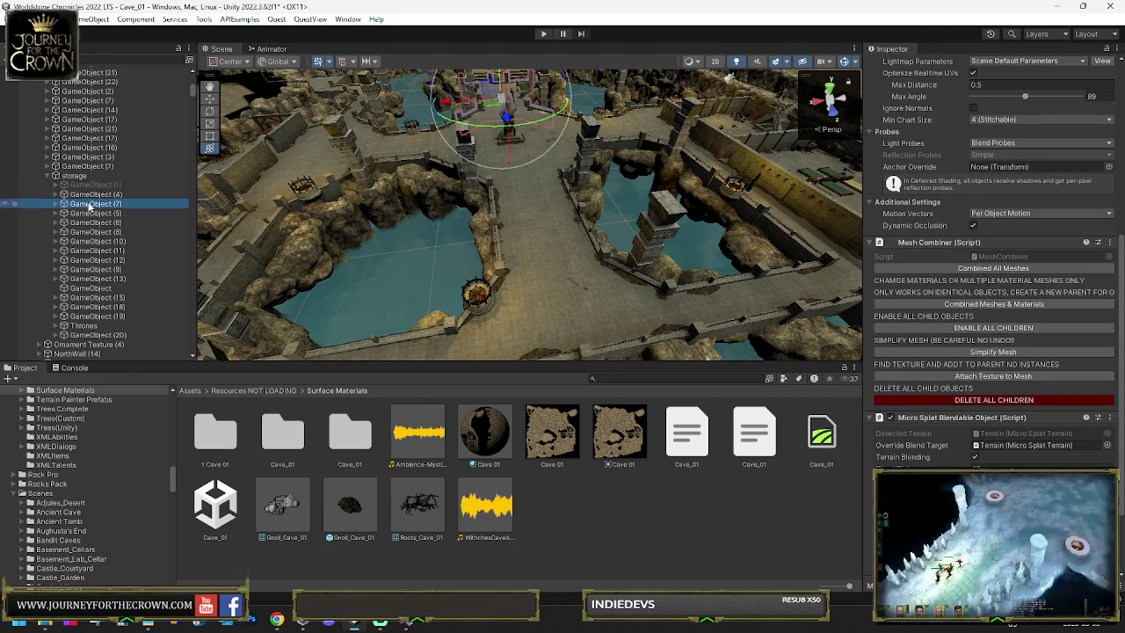
pyautogui.click(984, 400)
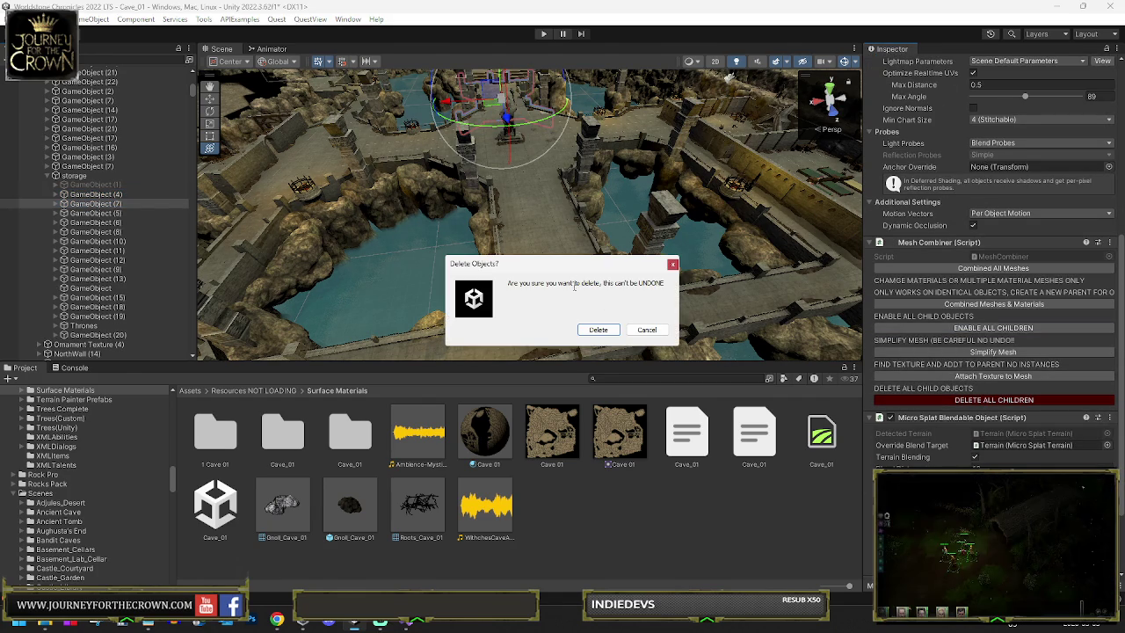
pyautogui.click(597, 329)
pyautogui.click(54, 193)
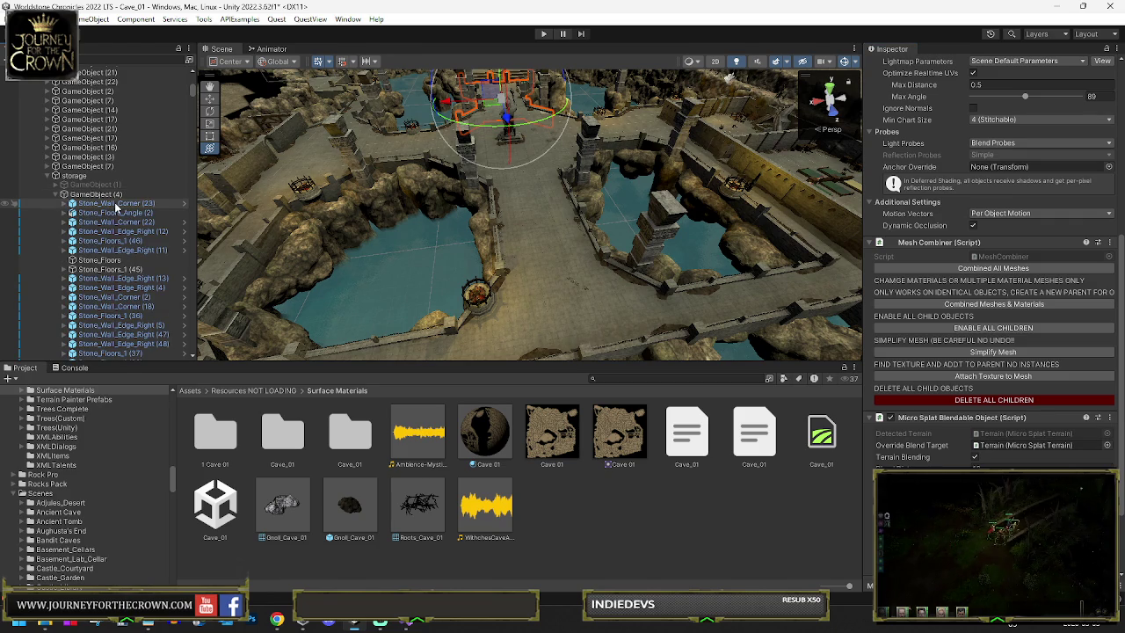
# Step: Multi-select the Stone_Floors, Stone_Floors_1 and Stone_Floors_Angle pieces under GameObject (4)
pyautogui.click(114, 213)
pyautogui.keyDown('ctrl'); pyautogui.click(109, 240); pyautogui.keyUp('ctrl')
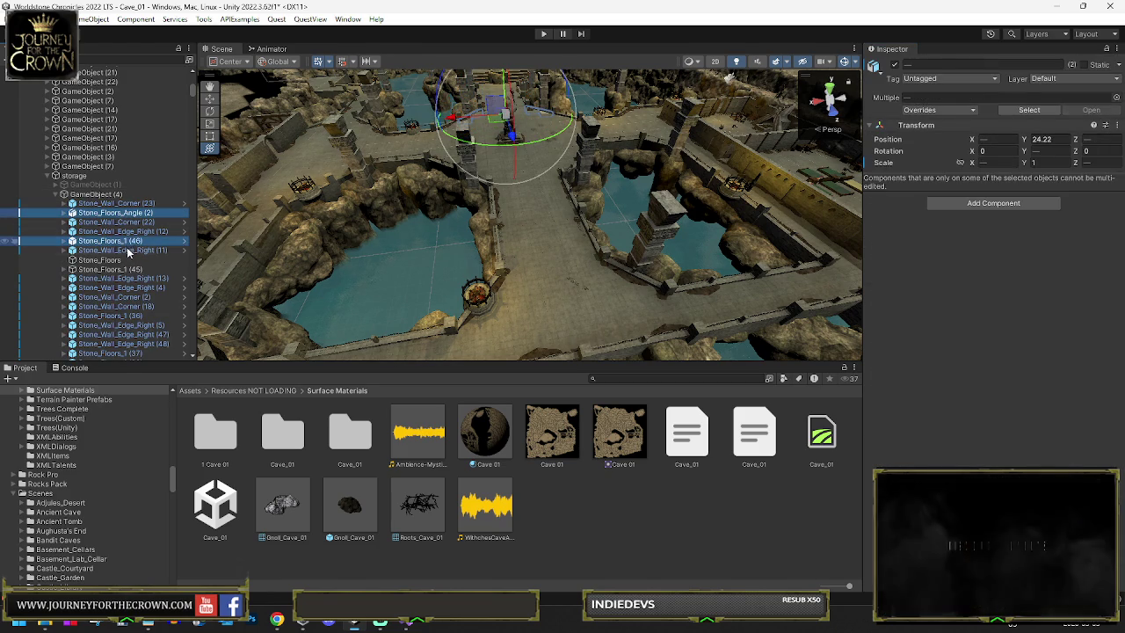
pyautogui.keyDown('ctrl'); pyautogui.click(123, 260); pyautogui.keyUp('ctrl')
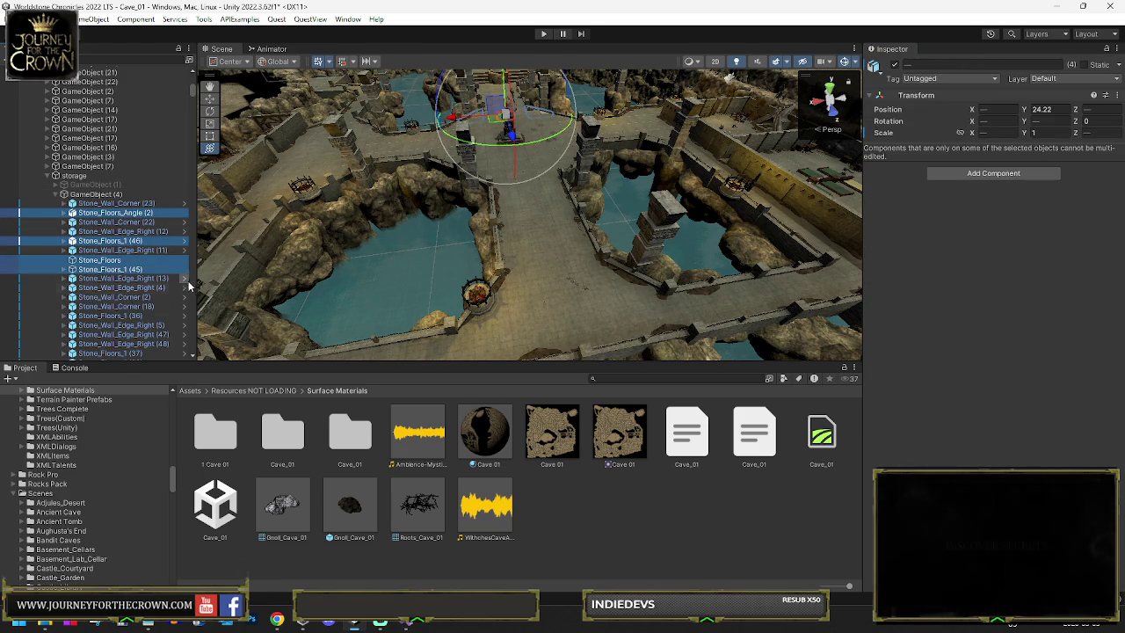
pyautogui.scroll(-3, 125, 302)
pyautogui.keyDown('ctrl'); pyautogui.click(110, 211); pyautogui.keyUp('ctrl')
pyautogui.keyDown('ctrl'); pyautogui.click(123, 248); pyautogui.keyUp('ctrl')
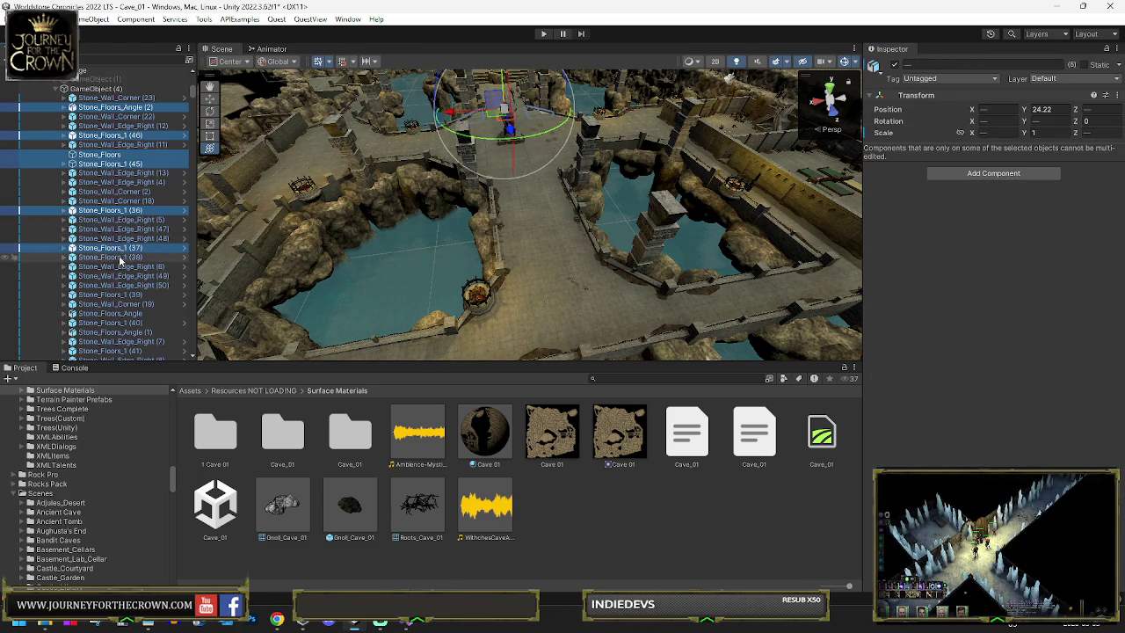
pyautogui.keyDown('ctrl'); pyautogui.click(114, 294); pyautogui.keyUp('ctrl')
pyautogui.keyDown('ctrl'); pyautogui.click(114, 313); pyautogui.keyUp('ctrl')
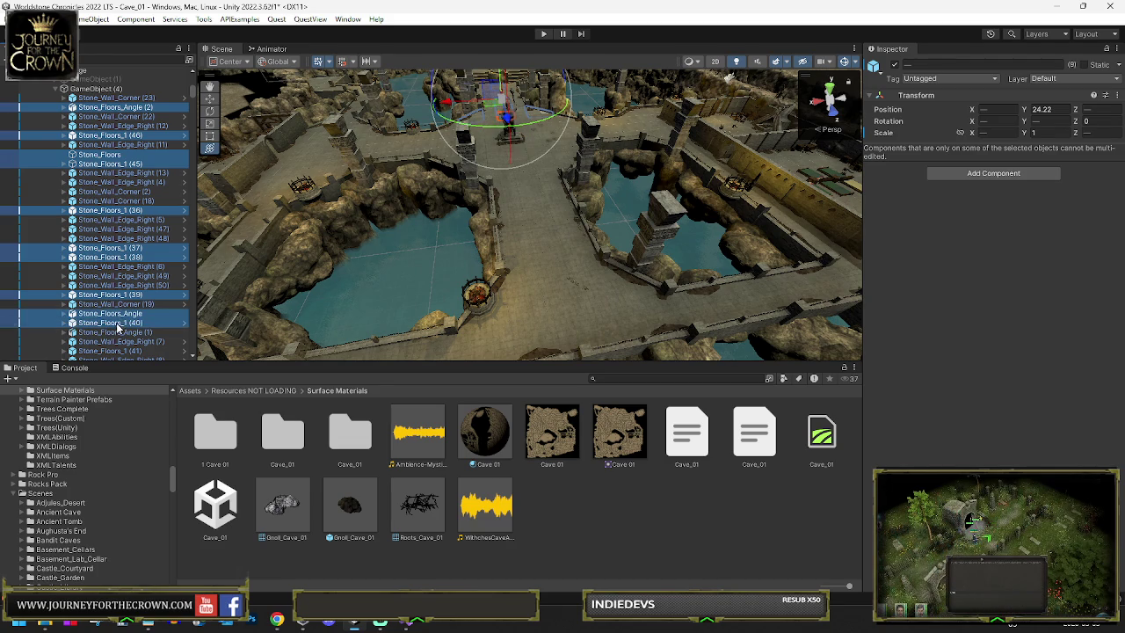
pyautogui.scroll(-4, 127, 325)
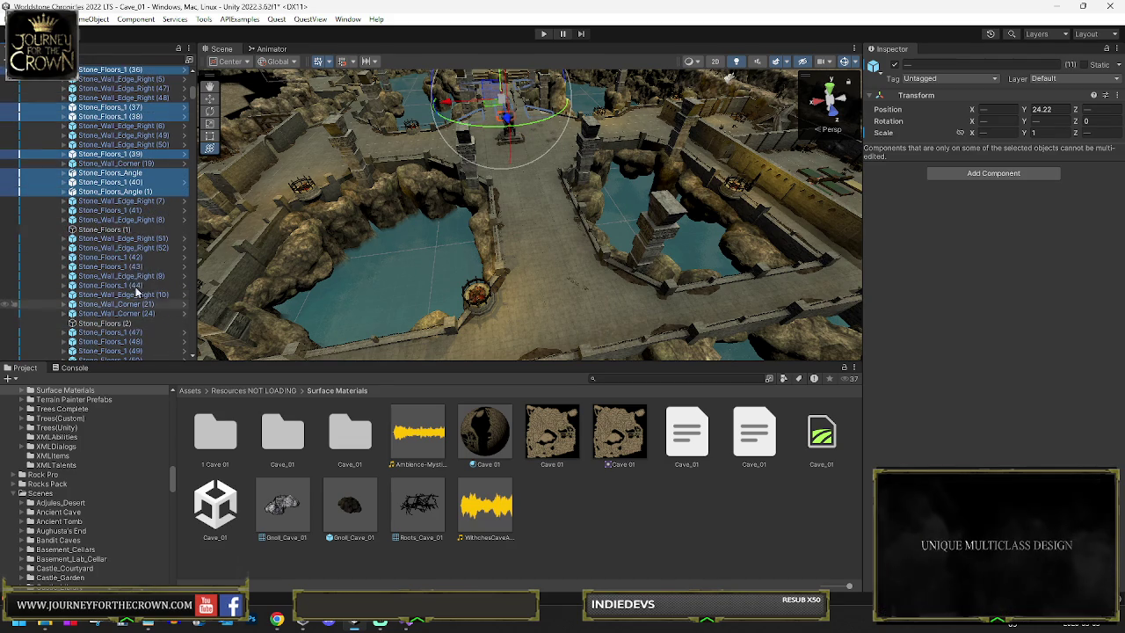
pyautogui.keyDown('ctrl'); pyautogui.click(115, 229); pyautogui.keyUp('ctrl')
pyautogui.keyDown('ctrl'); pyautogui.click(114, 257); pyautogui.keyUp('ctrl')
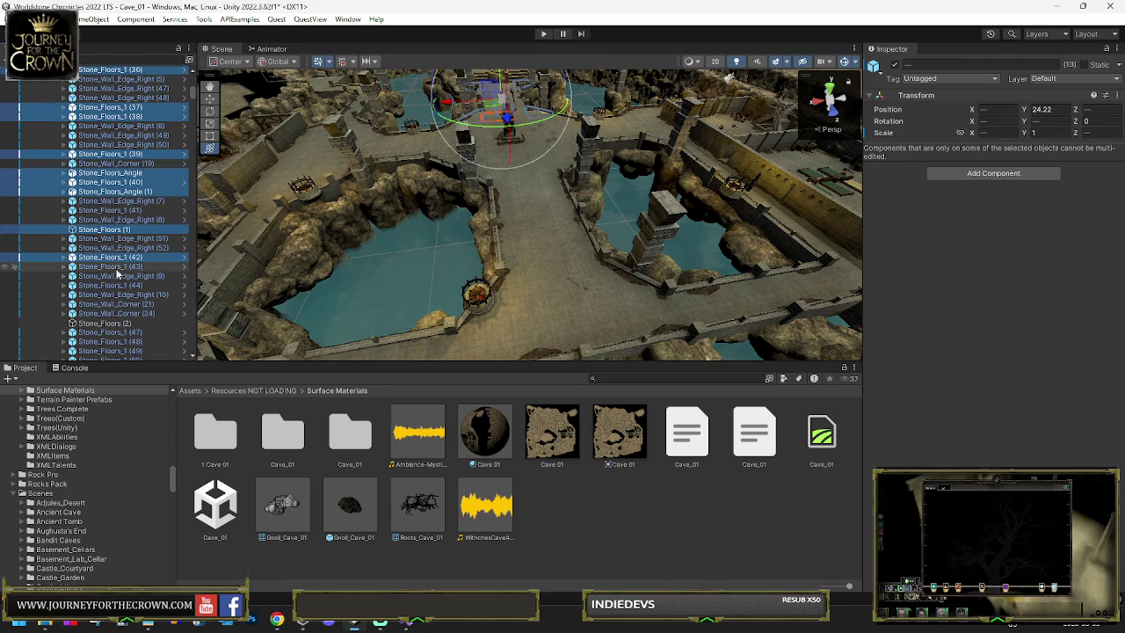
pyautogui.keyDown('ctrl'); pyautogui.click(115, 266); pyautogui.keyUp('ctrl')
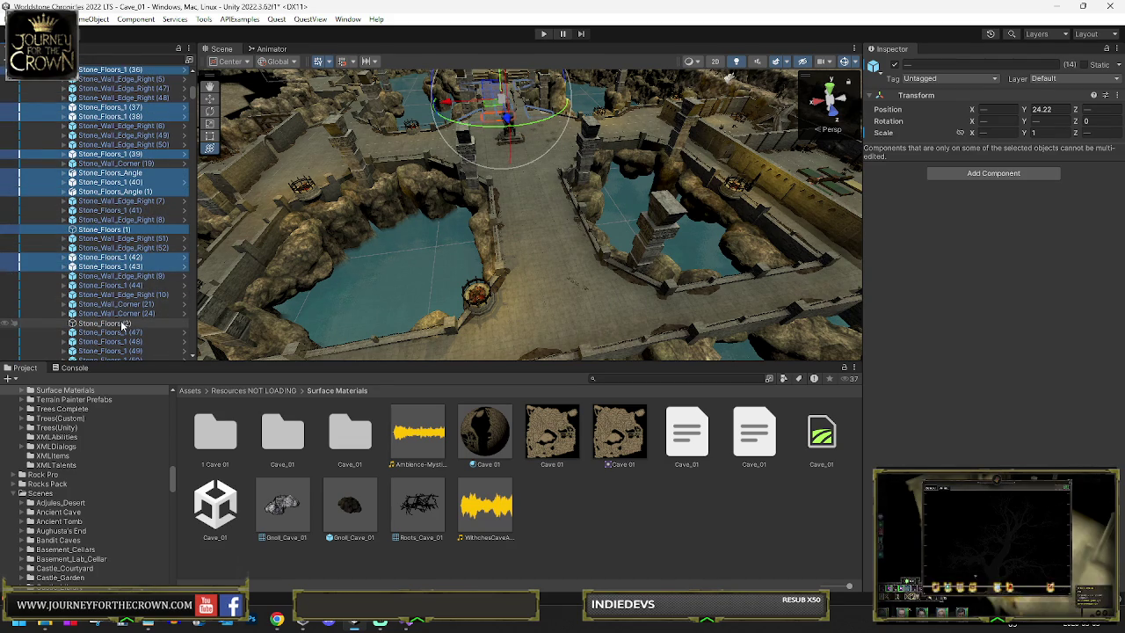
pyautogui.keyDown('ctrl'); pyautogui.click(110, 322); pyautogui.keyUp('ctrl')
# Step: Extend the selection through Stone_Floors_1 (64) and move all selected floor pieces into GameObject (7)
pyautogui.scroll(-4, 126, 318)
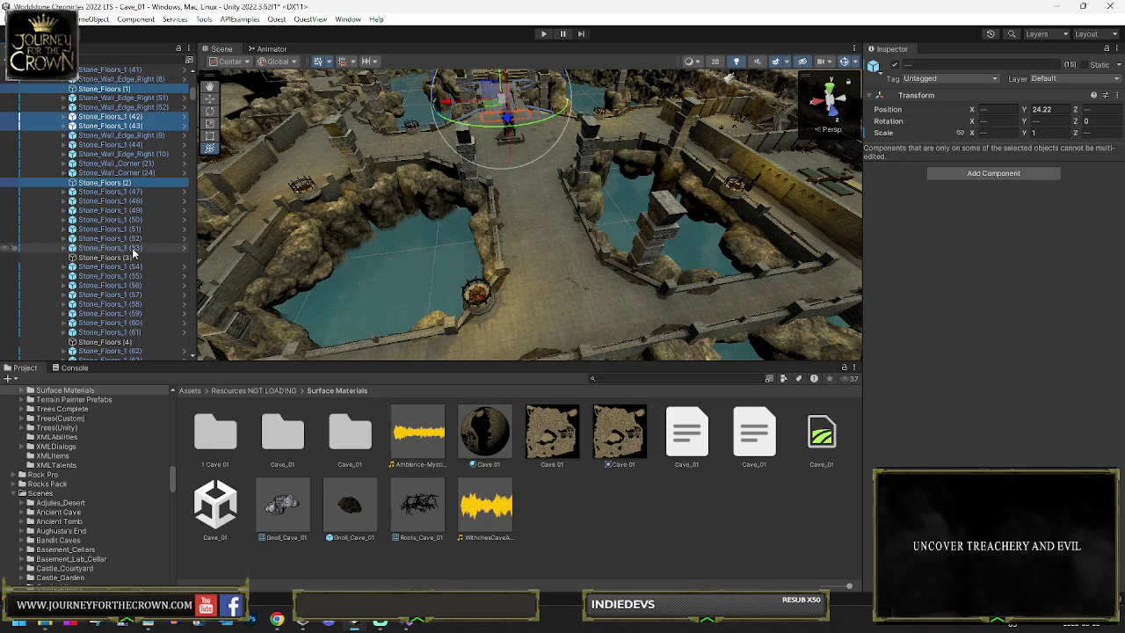
pyautogui.scroll(-3, 133, 290)
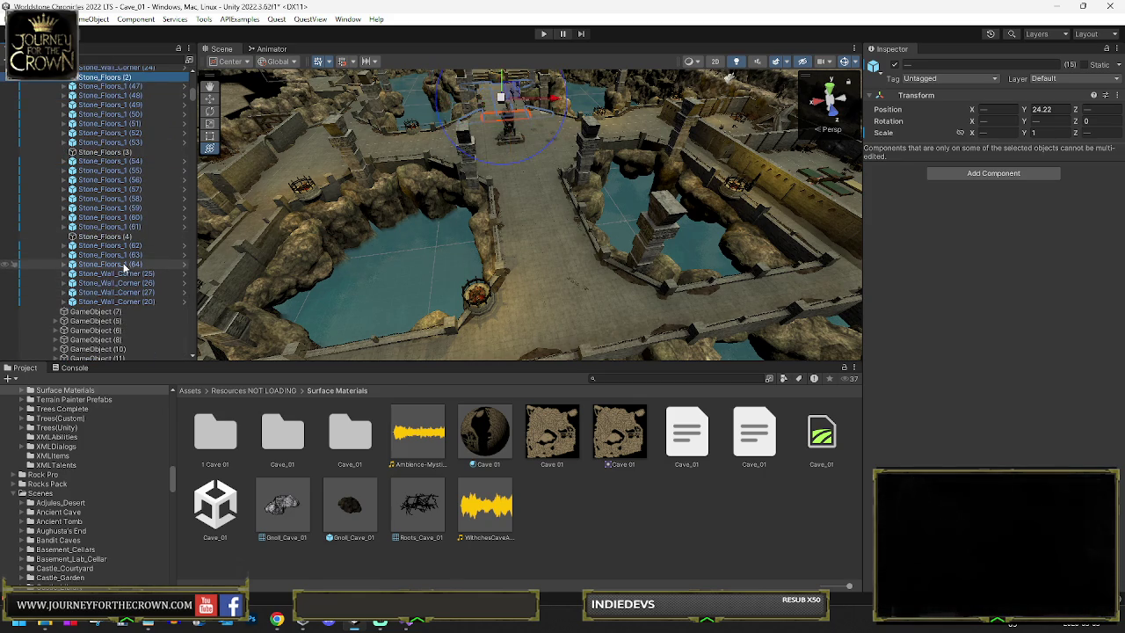
pyautogui.keyDown('shift'); pyautogui.click(111, 266); pyautogui.keyUp('shift')
pyautogui.moveTo(102, 296); pyautogui.dragTo(95, 318)
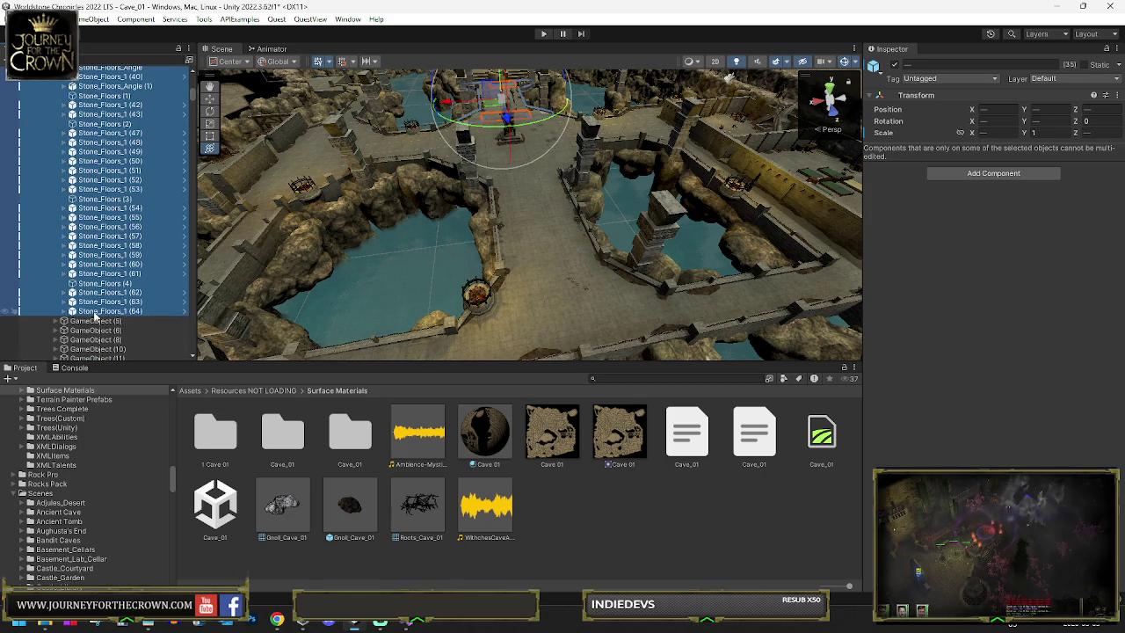
# Step: Combine GameObject (7)'s floor pieces into one mesh with Combined All Meshes
pyautogui.click(105, 244)
pyautogui.press('Left')
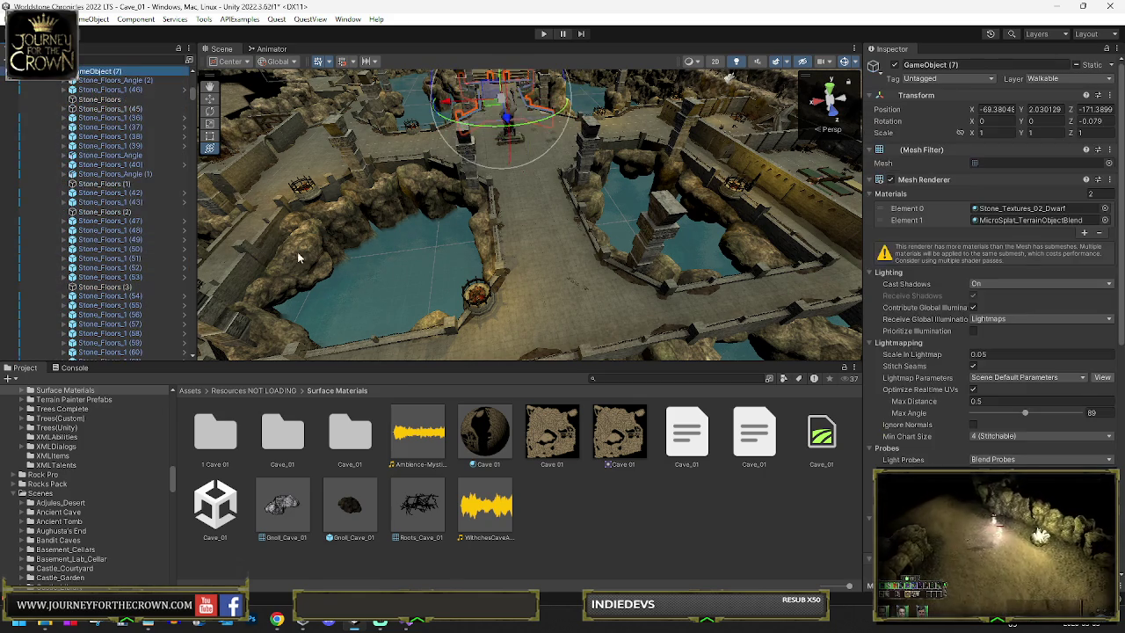
pyautogui.scroll(-5, 974, 433)
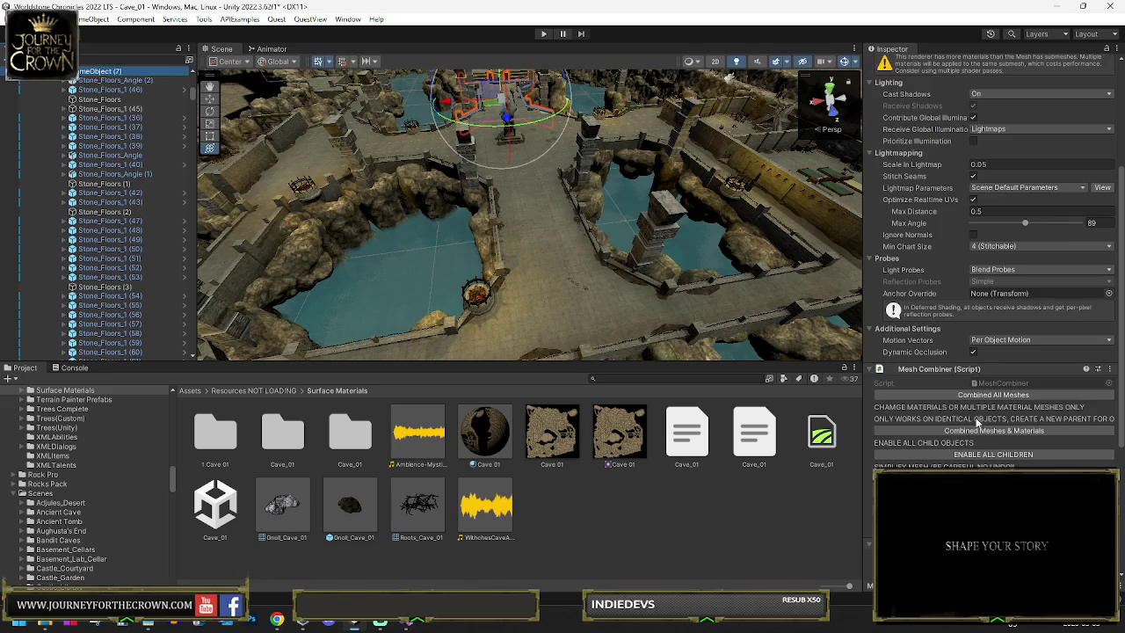
pyautogui.click(980, 395)
pyautogui.scroll(5, 952, 252)
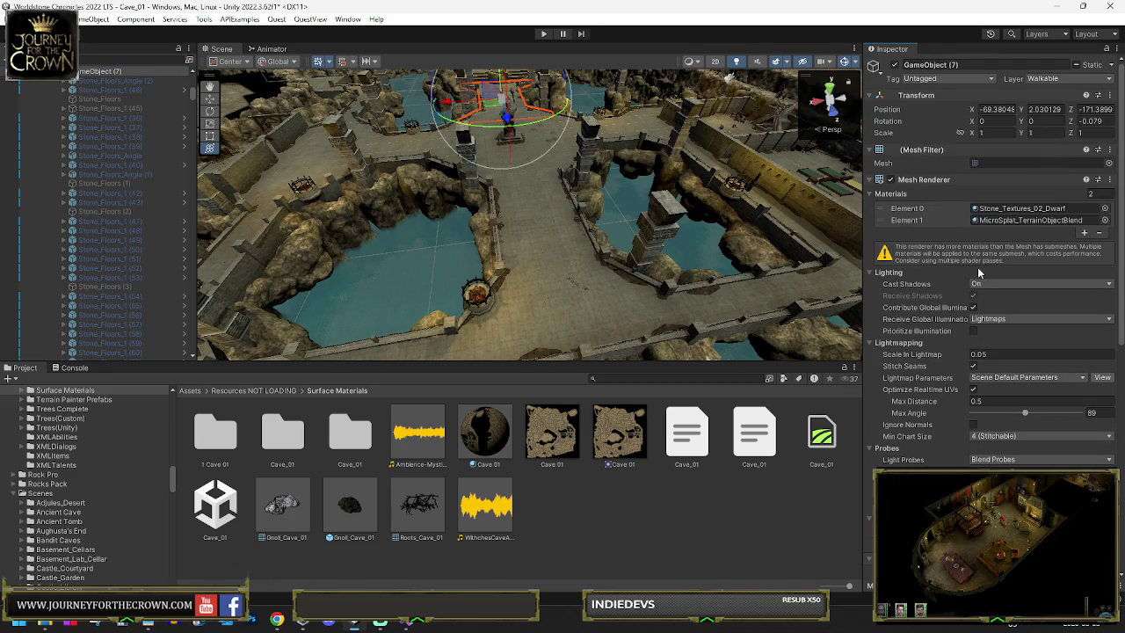
pyautogui.click(55, 71)
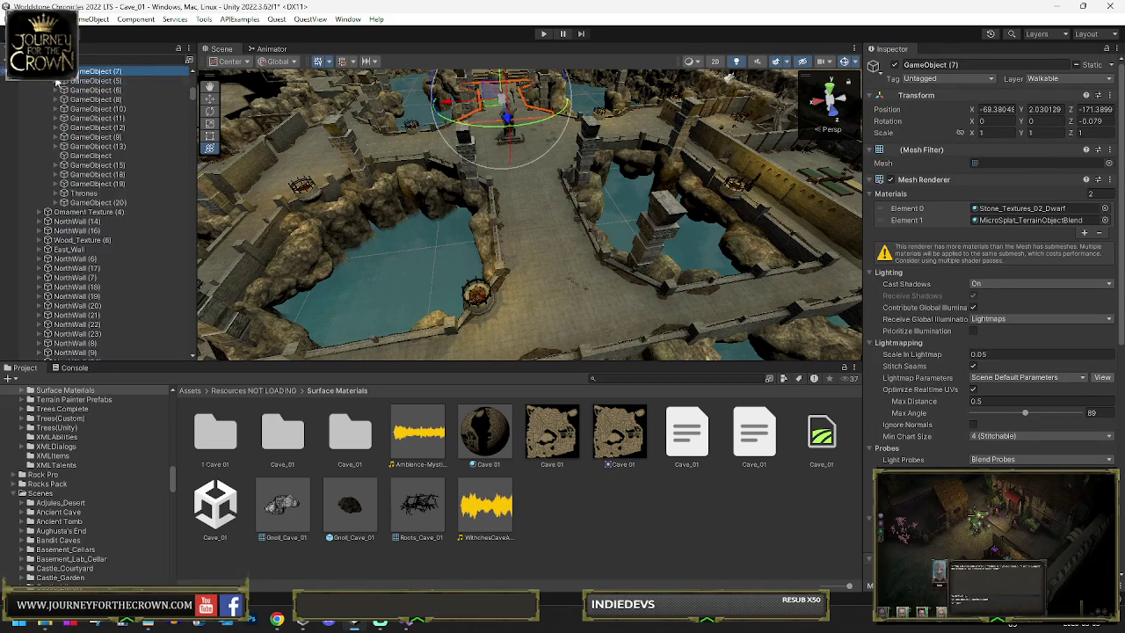
# Step: Frame GameObject (4) and move stray Stone_Floors_1 (41) and (44) in with the other floors
pyautogui.scroll(3, 70, 102)
pyautogui.click(83, 152)
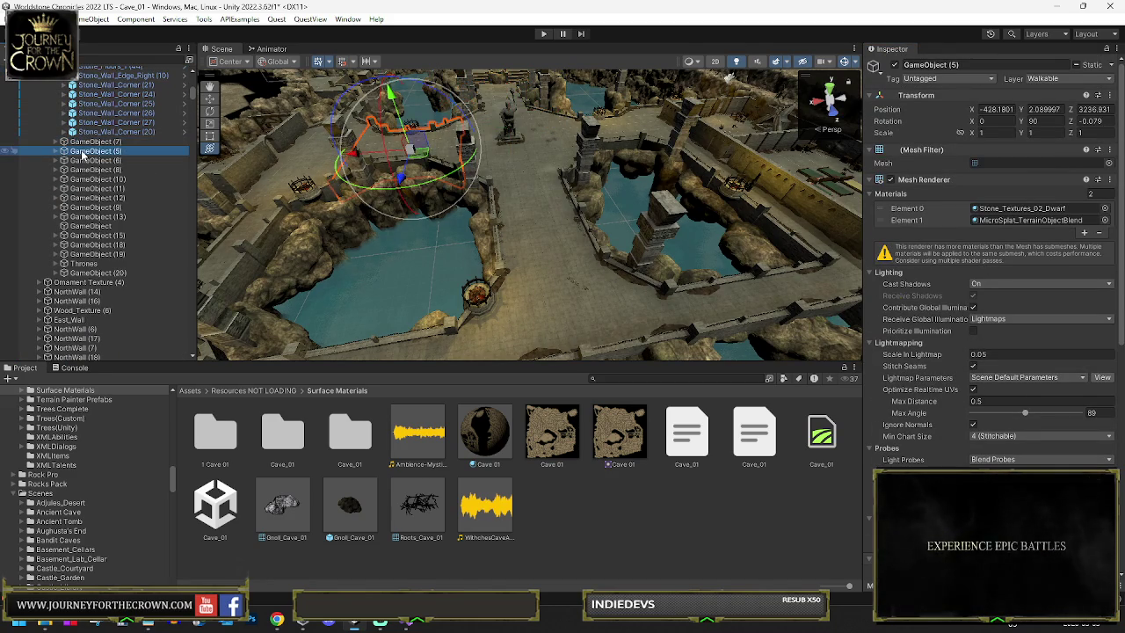
pyautogui.scroll(10, 84, 142)
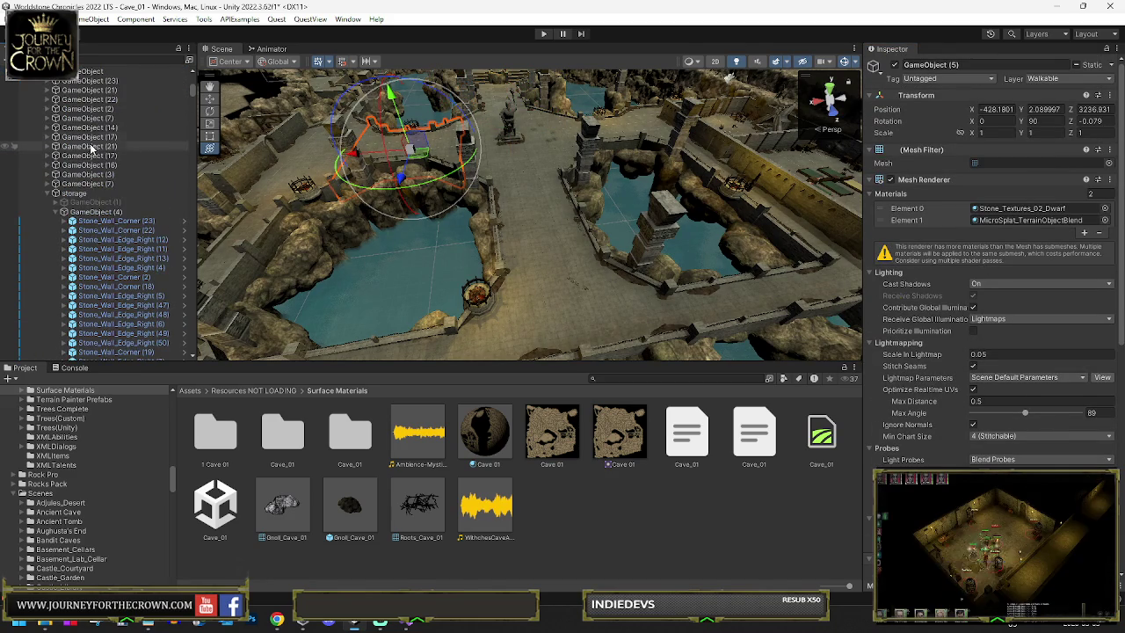
pyautogui.click(129, 212)
pyautogui.doubleClick(130, 212)
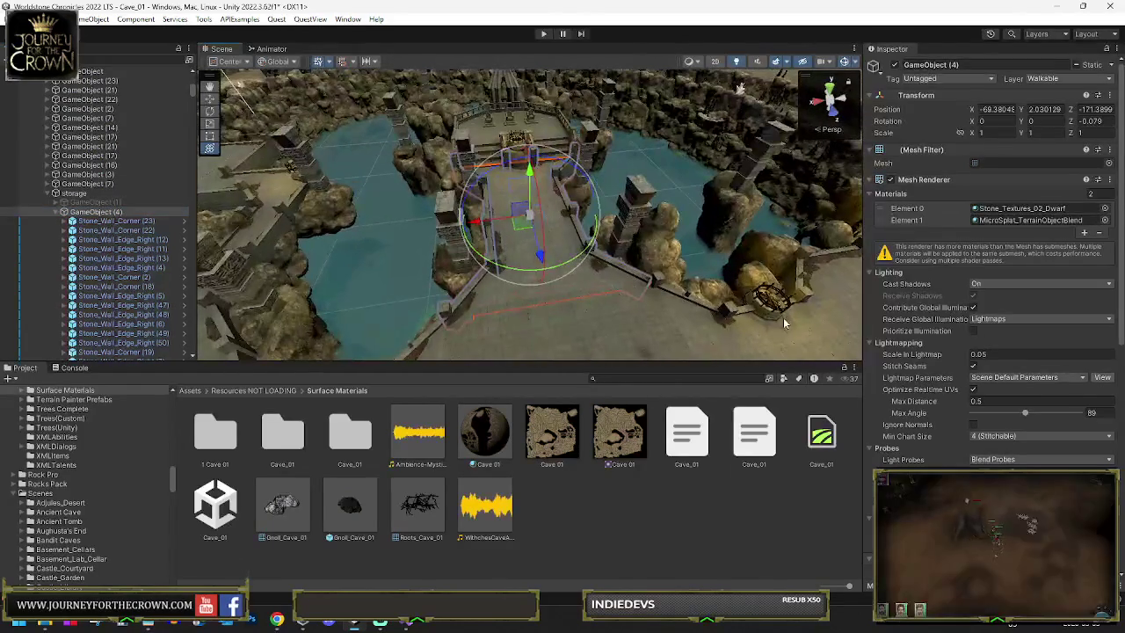
pyautogui.scroll(-5, 155, 256)
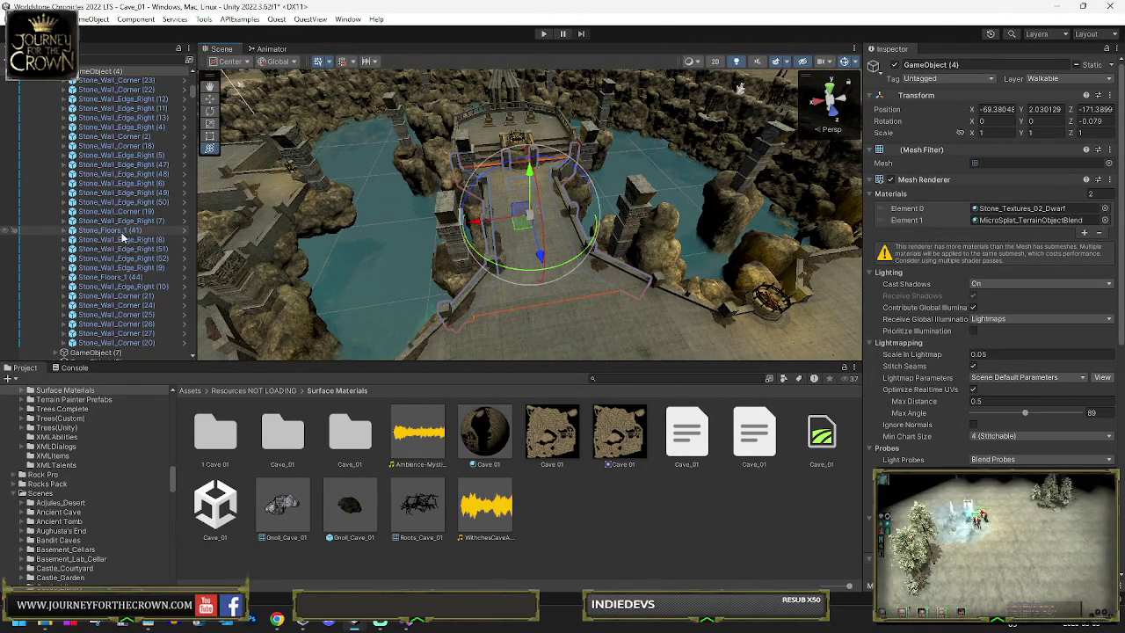
pyautogui.click(110, 229)
pyautogui.keyDown('ctrl'); pyautogui.click(117, 277); pyautogui.keyUp('ctrl')
pyautogui.moveTo(117, 278)
pyautogui.mouseDown()
pyautogui.moveTo(107, 354)
pyautogui.moveTo(114, 193)
pyautogui.moveTo(117, 251)
pyautogui.mouseUp()
# Step: Combine GameObject (4)'s remaining stone wall pieces into one mesh
pyautogui.click(110, 204)
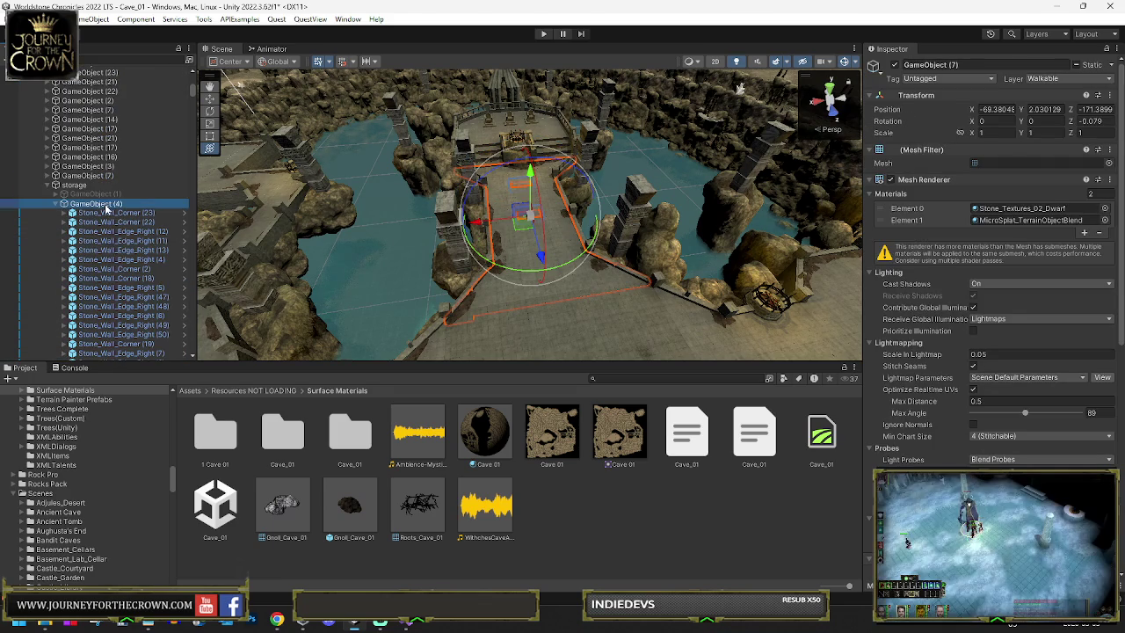
pyautogui.scroll(-4, 978, 428)
pyautogui.click(978, 427)
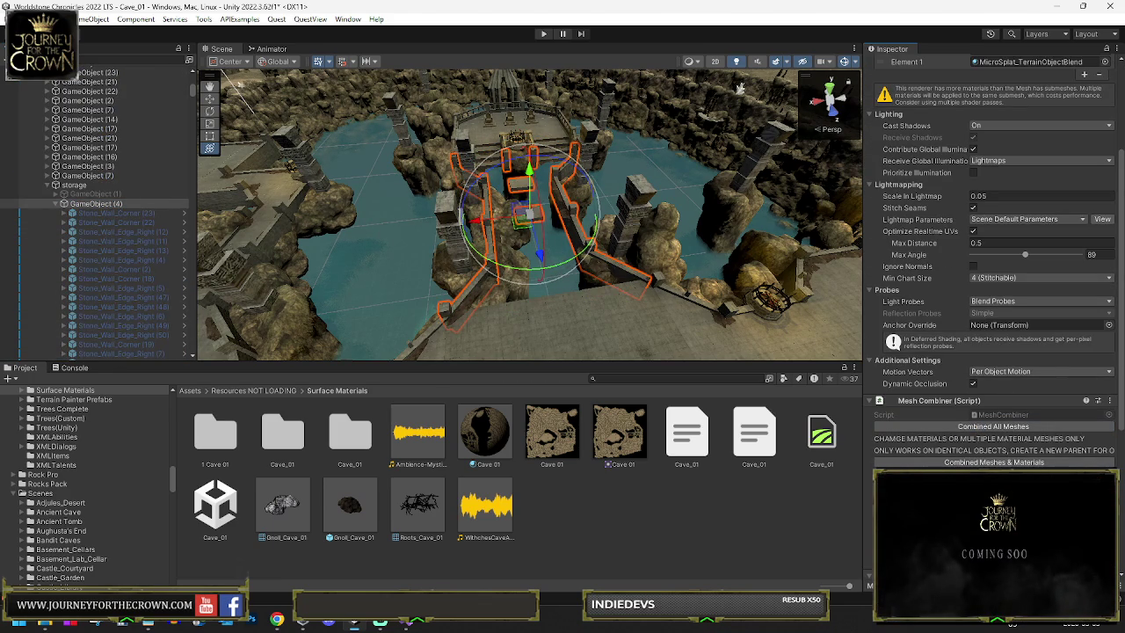
# Step: Put GameObject (4) on the IgnoreProjector layer, applied to this object only
pyautogui.click(58, 204)
pyautogui.click(88, 216)
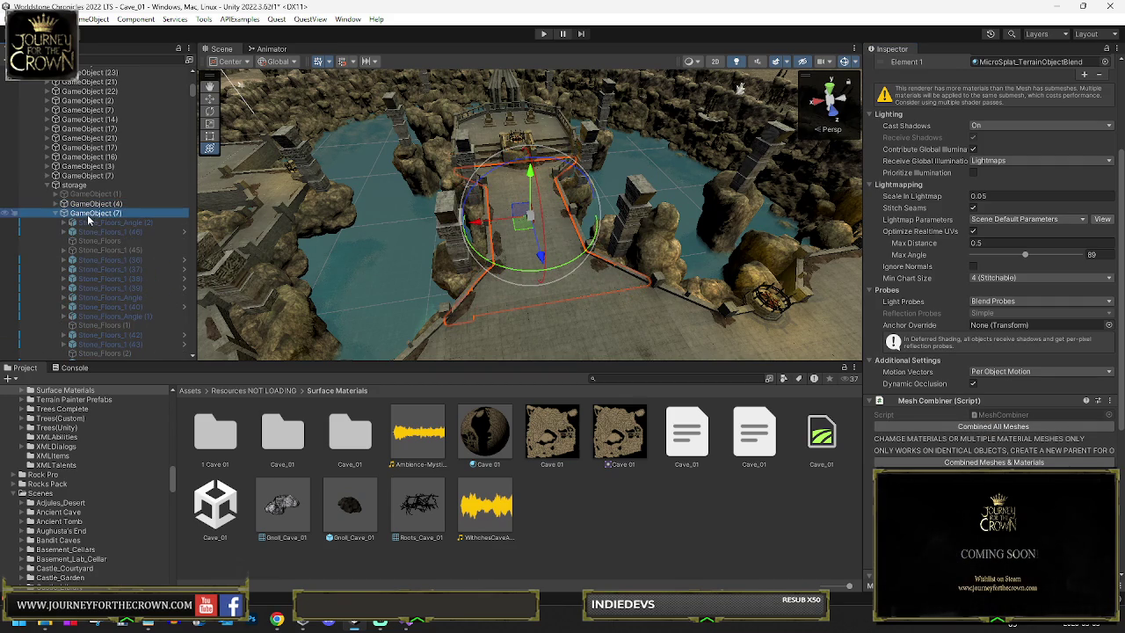
pyautogui.click(92, 204)
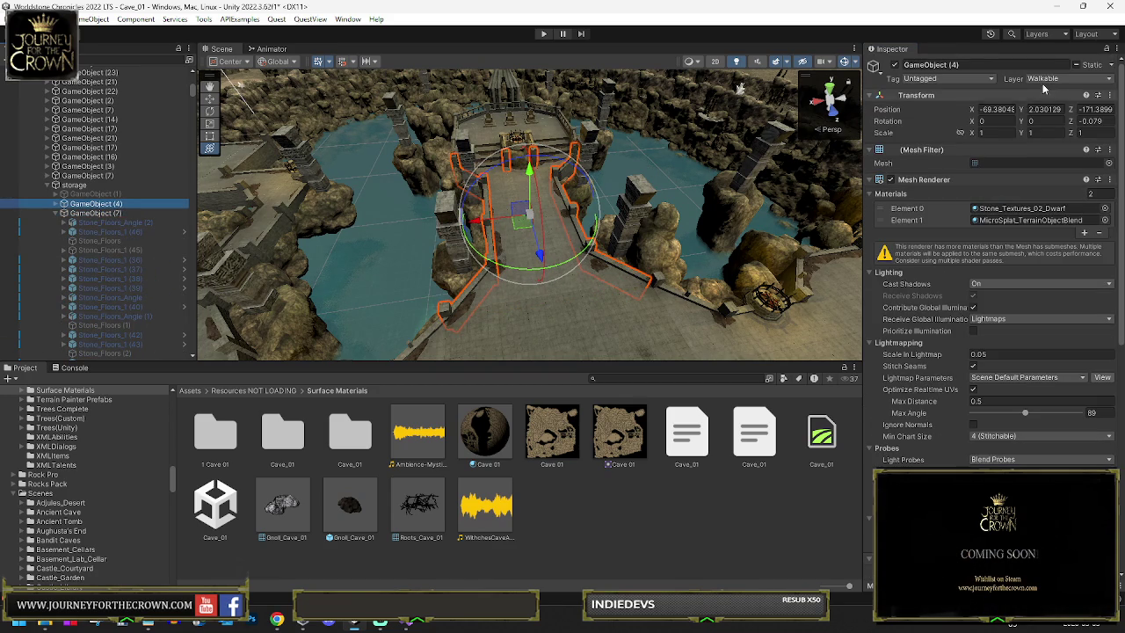
pyautogui.click(1042, 79)
pyautogui.click(1020, 272)
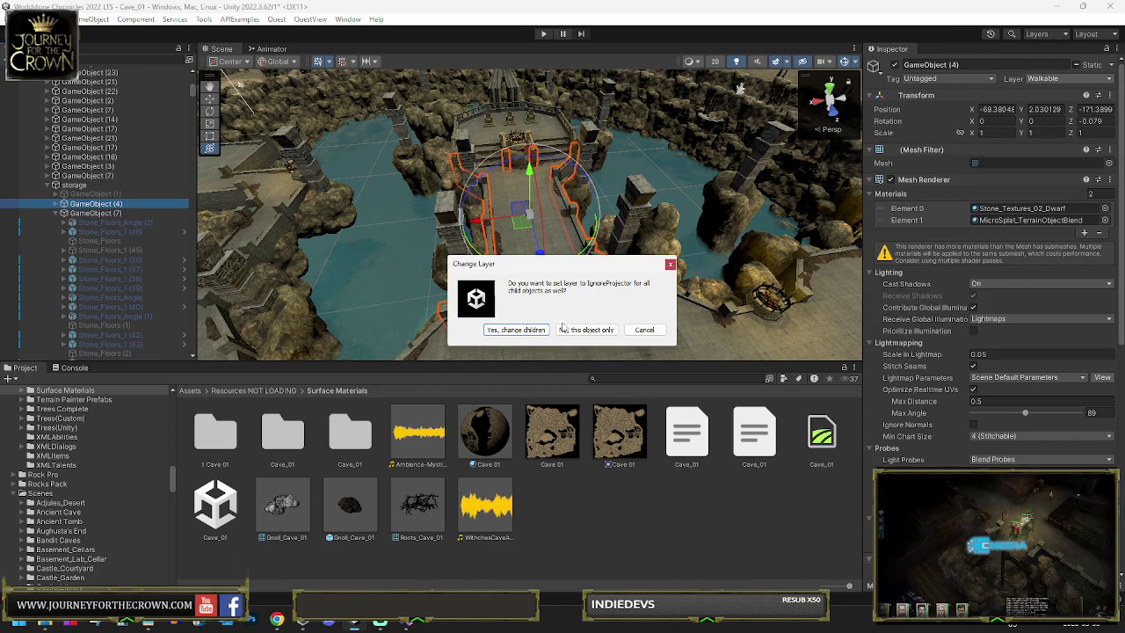
pyautogui.click(587, 331)
pyautogui.scroll(-10, 1015, 432)
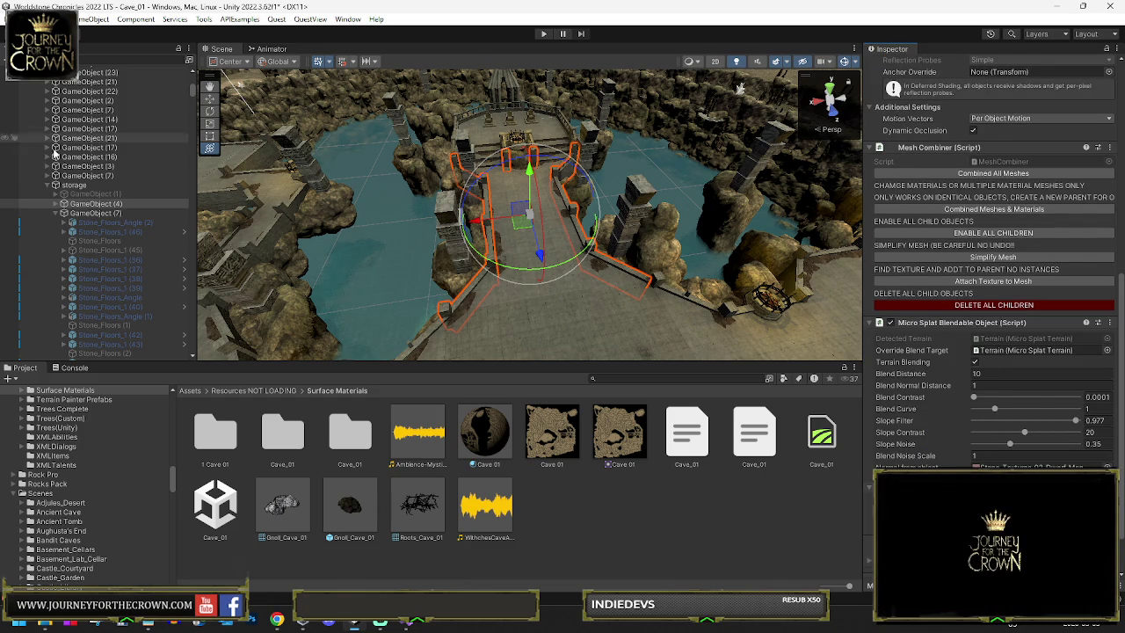
# Step: Move GameObject (4) and GameObject (7) out of storage, just above it in the hierarchy
pyautogui.click(58, 204)
pyautogui.click(55, 214)
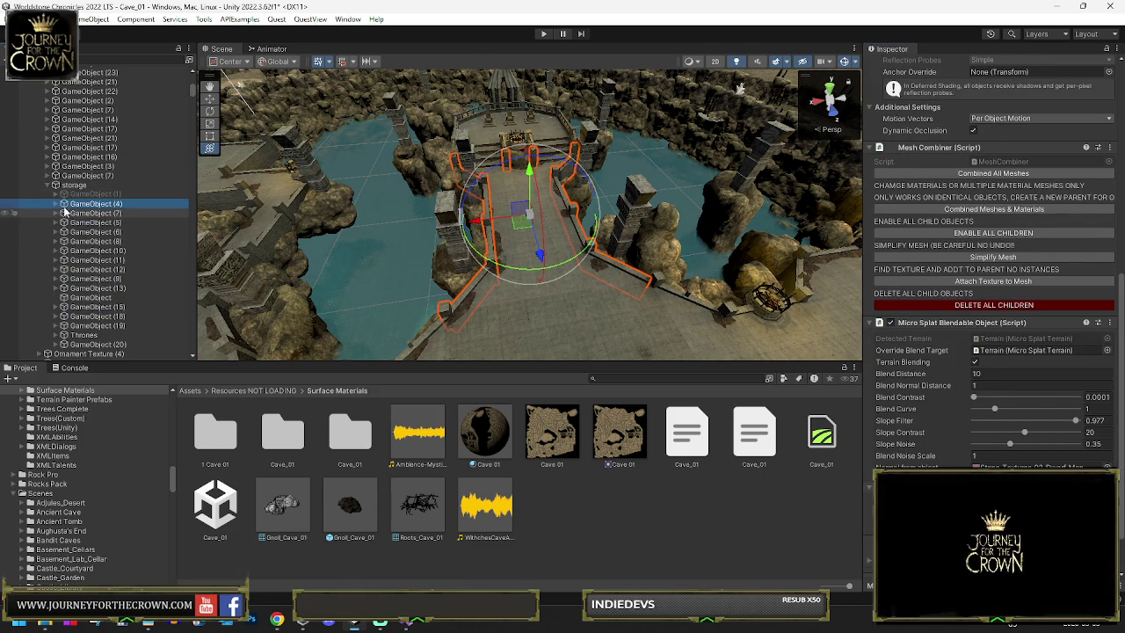
pyautogui.click(85, 213)
pyautogui.moveTo(87, 182); pyautogui.dragTo(86, 181)
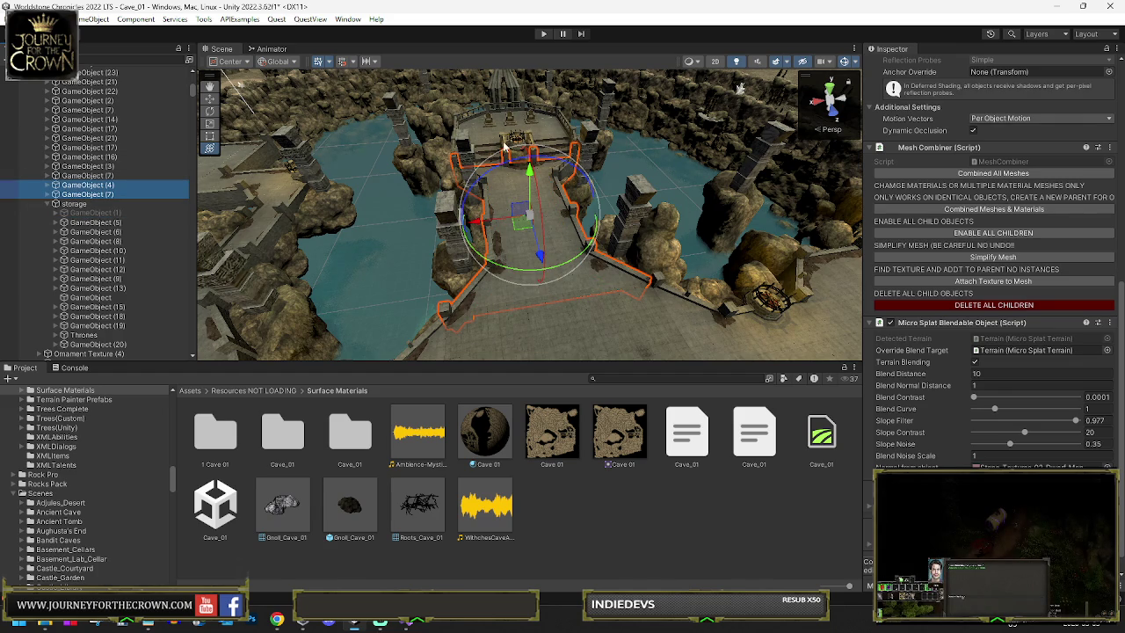
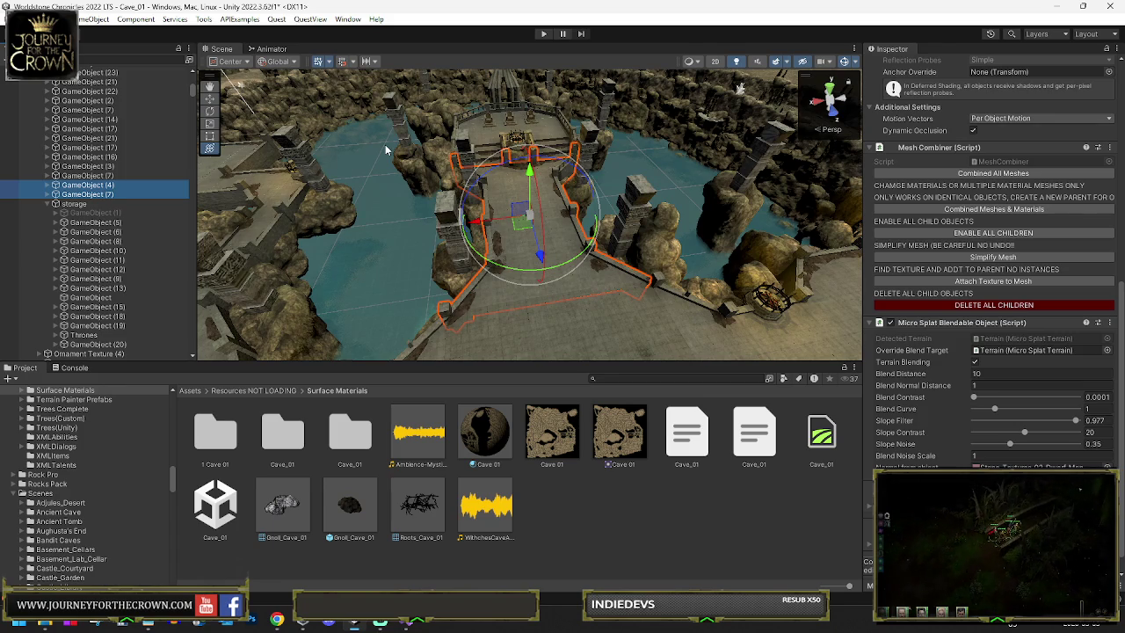
# Step: Orbit around the structure, then select and frame GameObject (5) under storage
pyautogui.moveTo(385, 150)
pyautogui.mouseDown()
pyautogui.moveTo(224, 104)
pyautogui.moveTo(374, 140)
pyautogui.mouseUp()
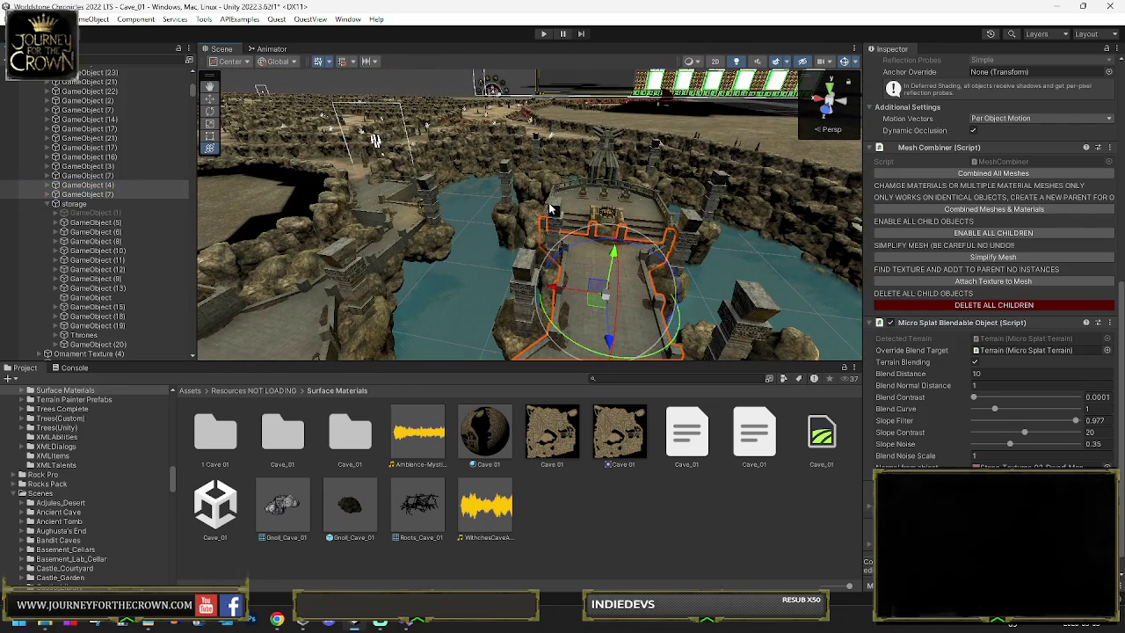
pyautogui.moveTo(550, 207)
pyautogui.mouseDown()
pyautogui.moveTo(562, 198)
pyautogui.moveTo(547, 202)
pyautogui.moveTo(693, 234)
pyautogui.mouseUp()
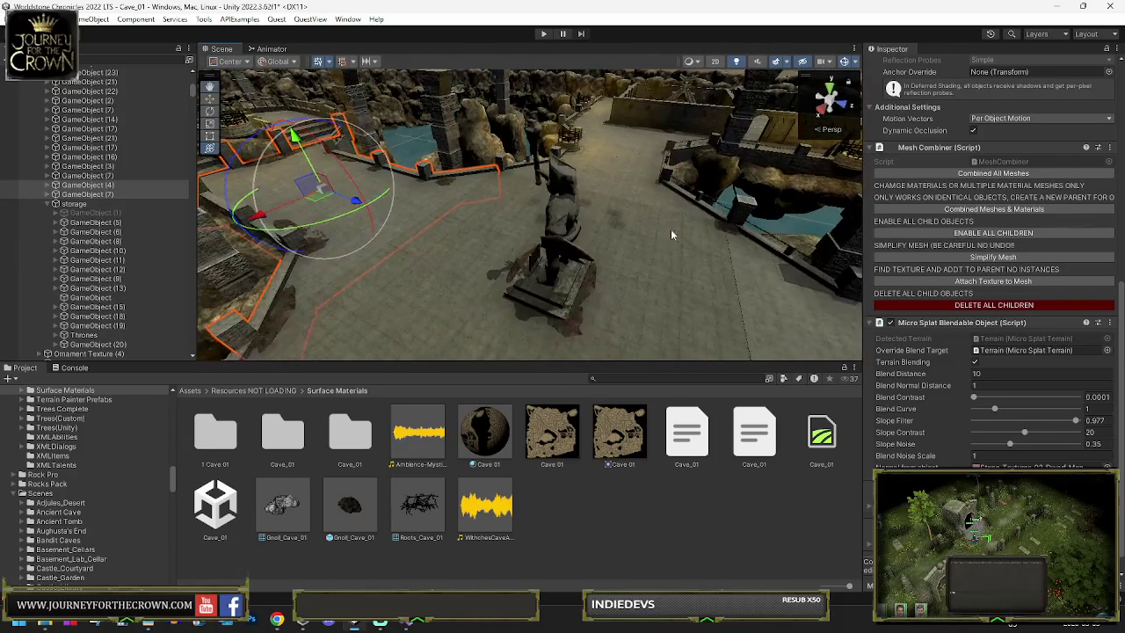
pyautogui.click(95, 222)
pyautogui.press('f')
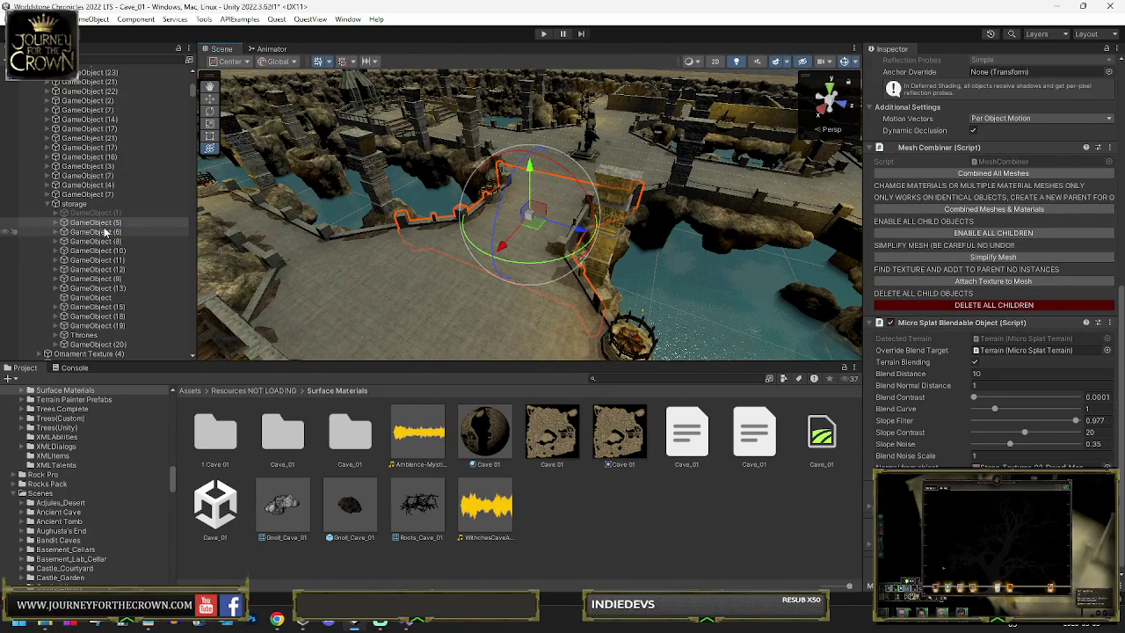
# Step: Duplicate GameObject (5) as GameObject (7), delete all the copy's children, and expand the original
pyautogui.hotkey('ctrl', 'd')
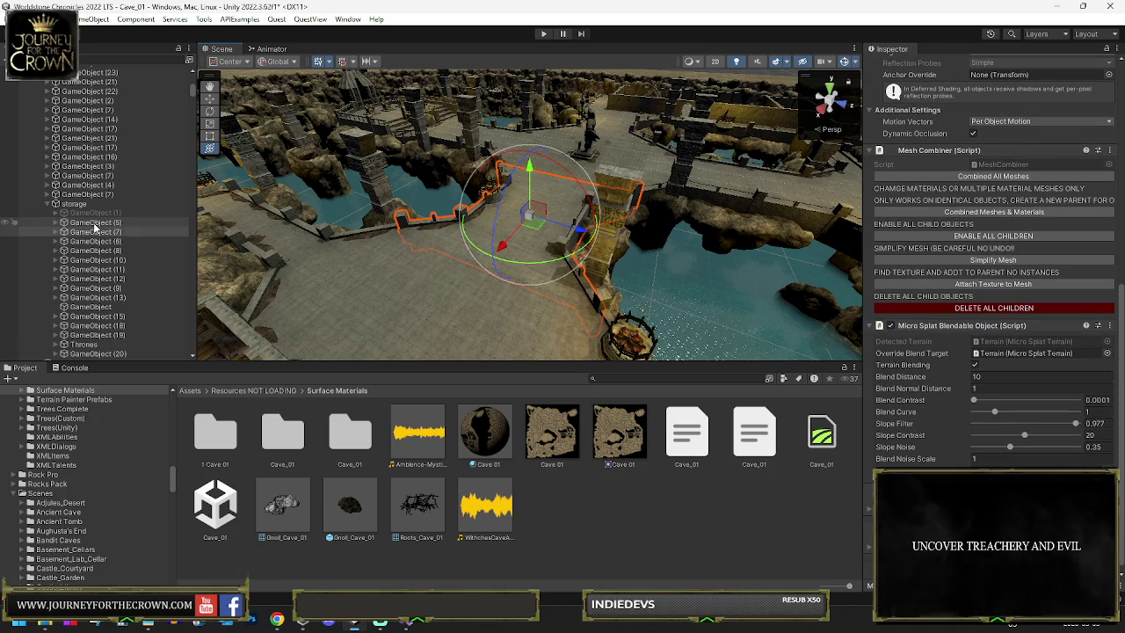
pyautogui.click(966, 307)
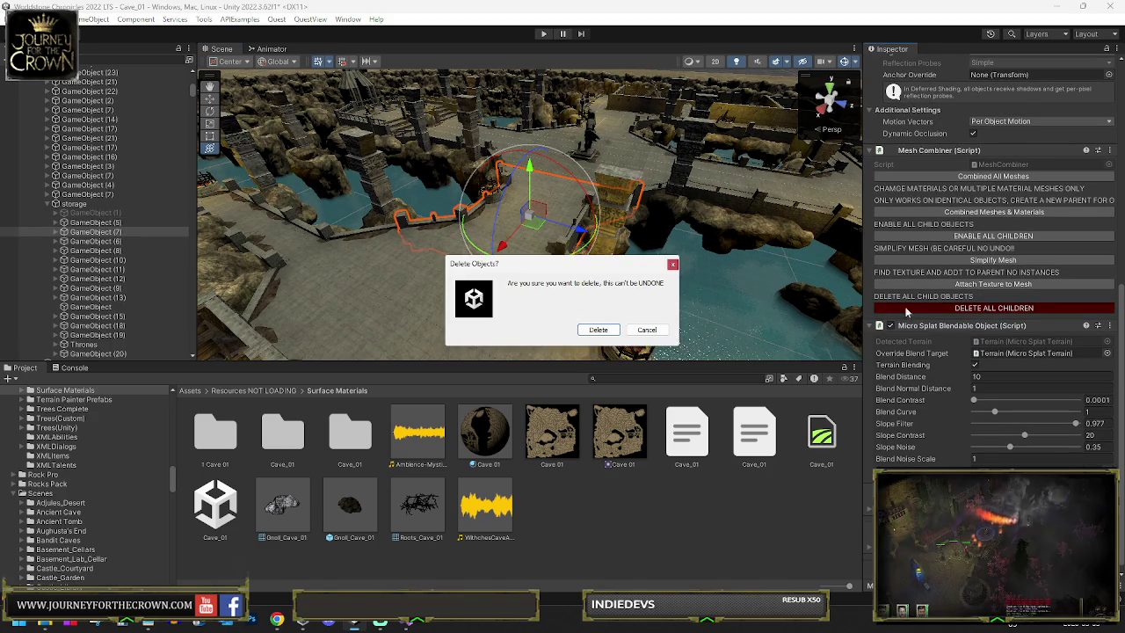
pyautogui.click(596, 329)
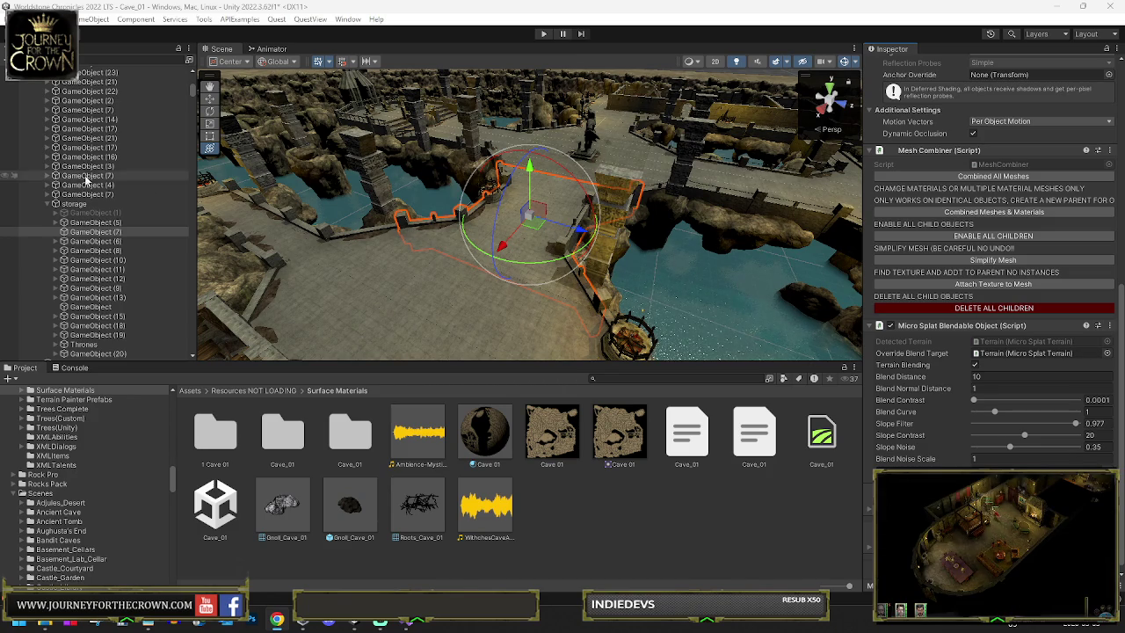
pyautogui.click(55, 220)
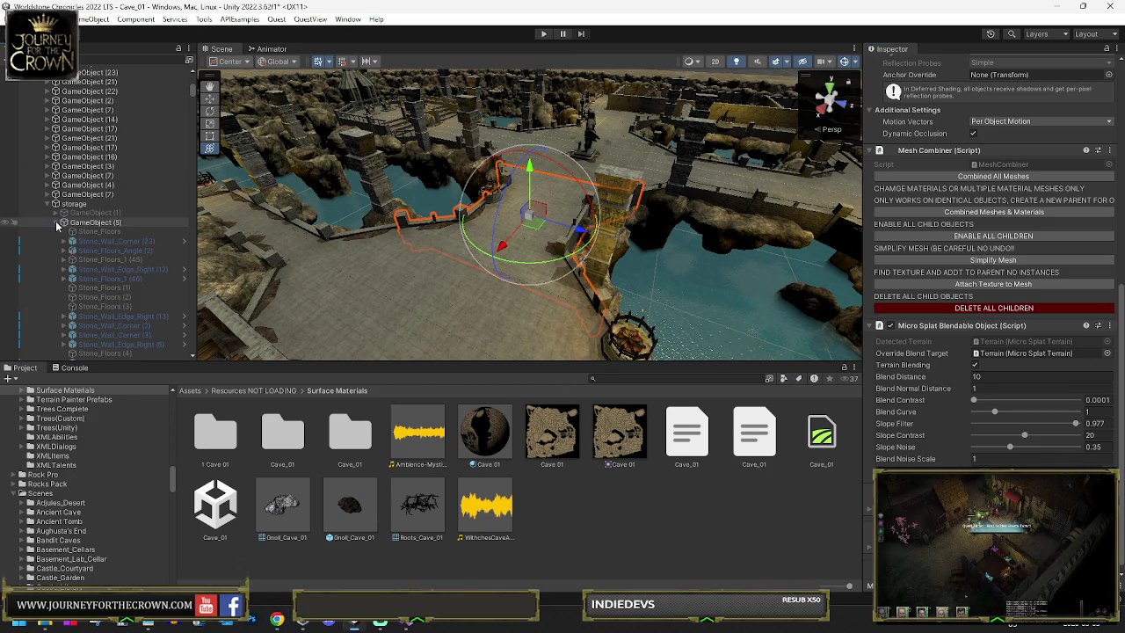
# Step: Select the first Stone_Floors pieces inside GameObject (5), including Stone_Floors_Angle (2)
pyautogui.click(105, 231)
pyautogui.keyDown('ctrl'); pyautogui.click(115, 251); pyautogui.keyUp('ctrl')
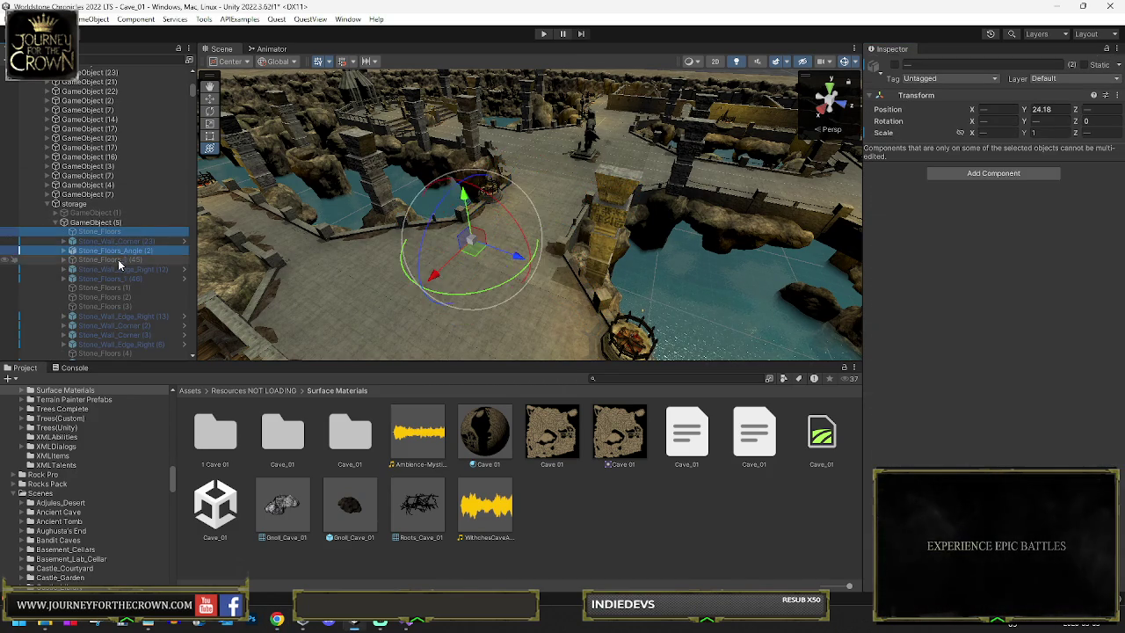
pyautogui.keyDown('ctrl'); pyautogui.click(118, 259); pyautogui.keyUp('ctrl')
pyautogui.keyDown('ctrl'); pyautogui.click(120, 278); pyautogui.keyUp('ctrl')
pyautogui.keyDown('ctrl'); pyautogui.click(120, 287); pyautogui.keyUp('ctrl')
pyautogui.keyDown('ctrl'); pyautogui.click(118, 297); pyautogui.keyUp('ctrl')
pyautogui.keyDown('ctrl'); pyautogui.click(118, 306); pyautogui.keyUp('ctrl')
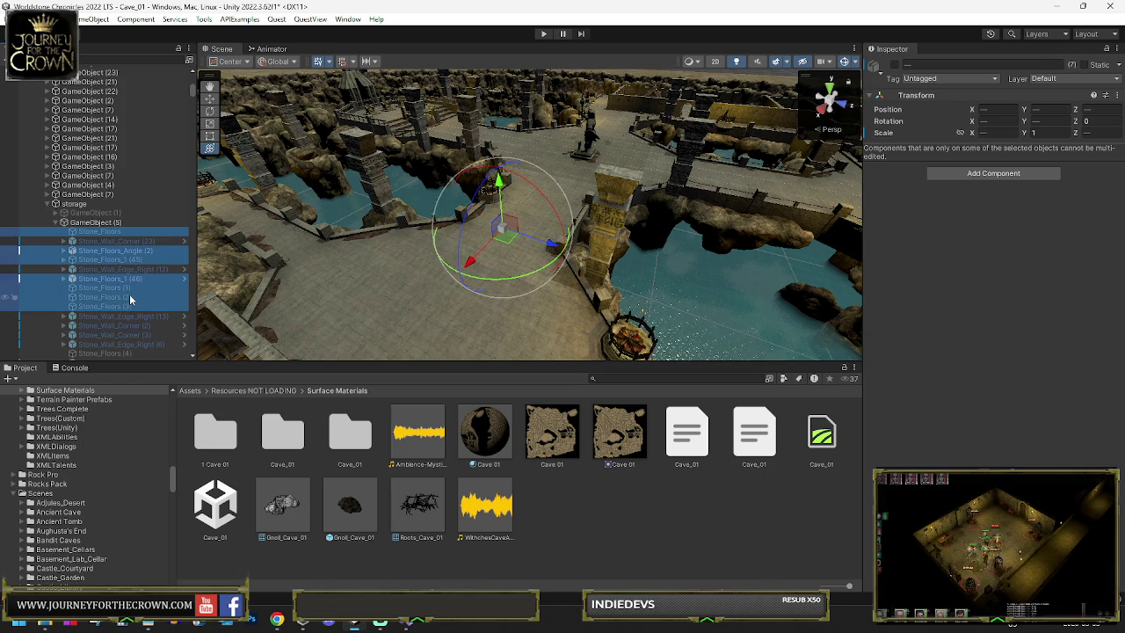
# Step: Add Stone_Floors (4), Stone_Floors_1 (39)–(40) and remaining floor pieces, then drop them into GameObject (7)
pyautogui.scroll(-5, 130, 294)
pyautogui.keyDown('ctrl'); pyautogui.click(122, 176); pyautogui.keyUp('ctrl')
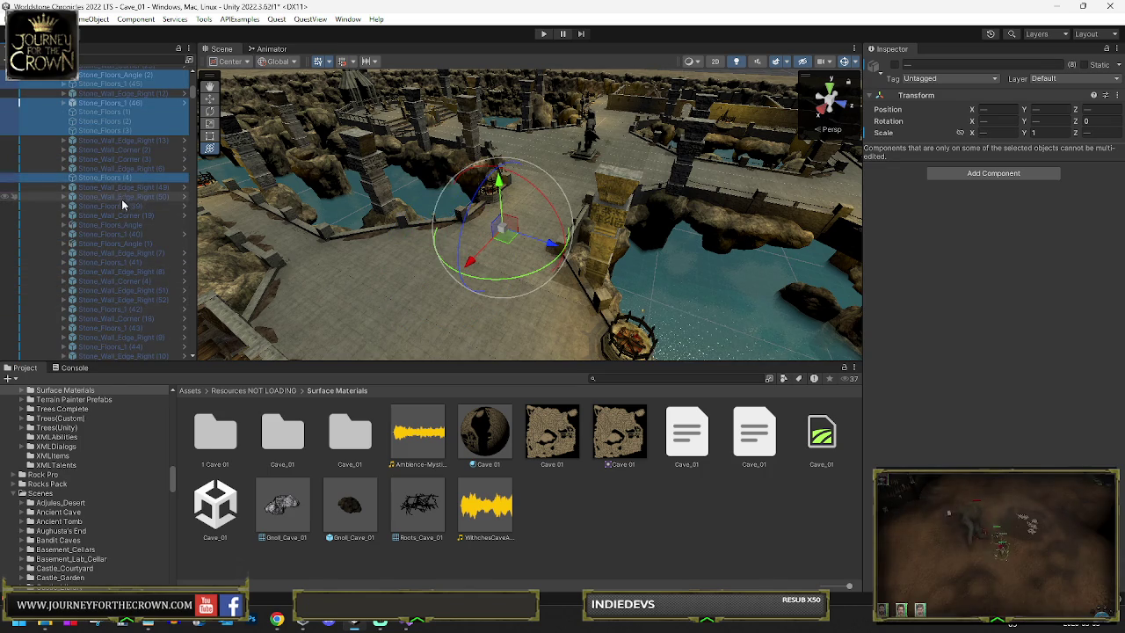
pyautogui.keyDown('ctrl'); pyautogui.click(125, 205); pyautogui.keyUp('ctrl')
pyautogui.keyDown('ctrl'); pyautogui.click(124, 224); pyautogui.keyUp('ctrl')
pyautogui.keyDown('ctrl'); pyautogui.click(124, 234); pyautogui.keyUp('ctrl')
pyautogui.keyDown('ctrl'); pyautogui.click(125, 244); pyautogui.keyUp('ctrl')
pyautogui.keyDown('ctrl'); pyautogui.click(126, 262); pyautogui.keyUp('ctrl')
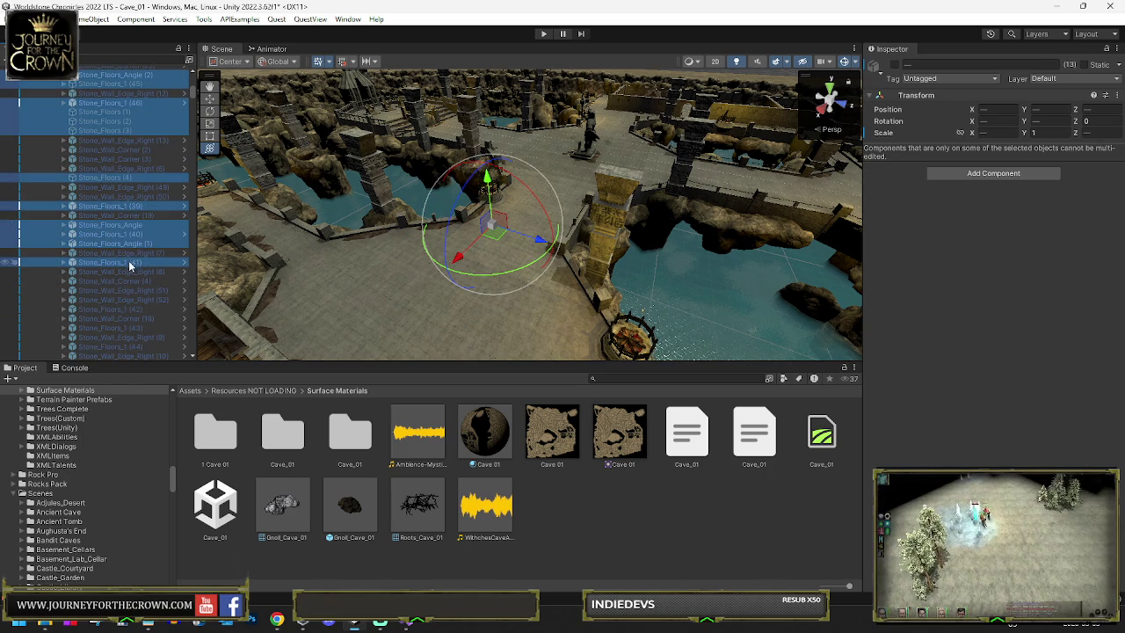
pyautogui.scroll(-5, 124, 279)
pyautogui.keyDown('shift'); pyautogui.click(123, 274); pyautogui.keyUp('shift')
pyautogui.moveTo(101, 343); pyautogui.dragTo(100, 342)
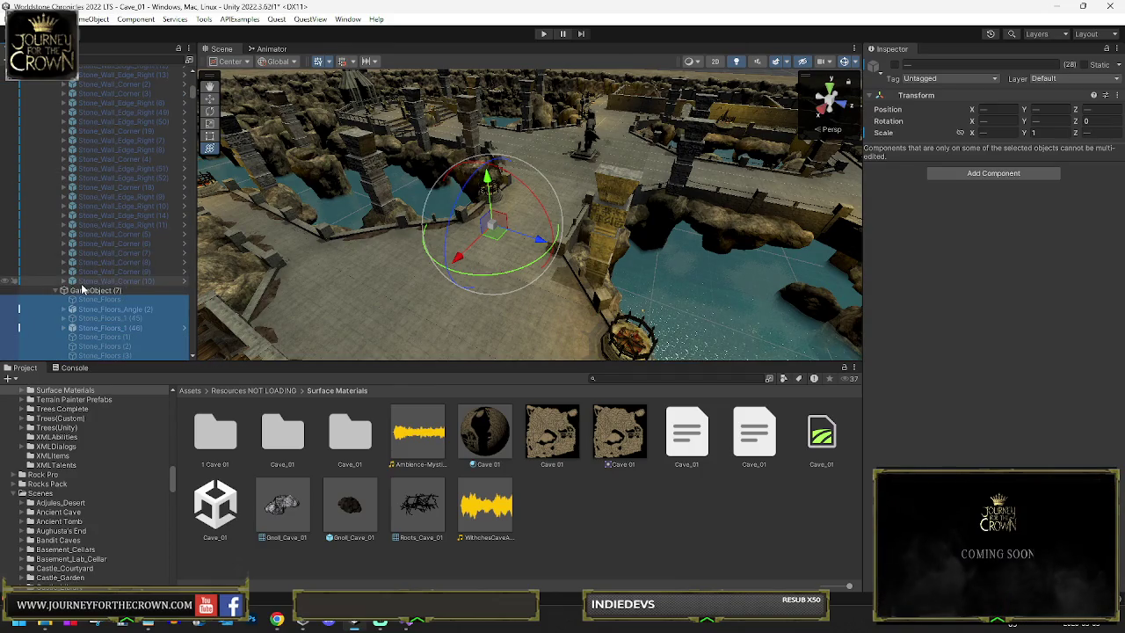
pyautogui.click(82, 290)
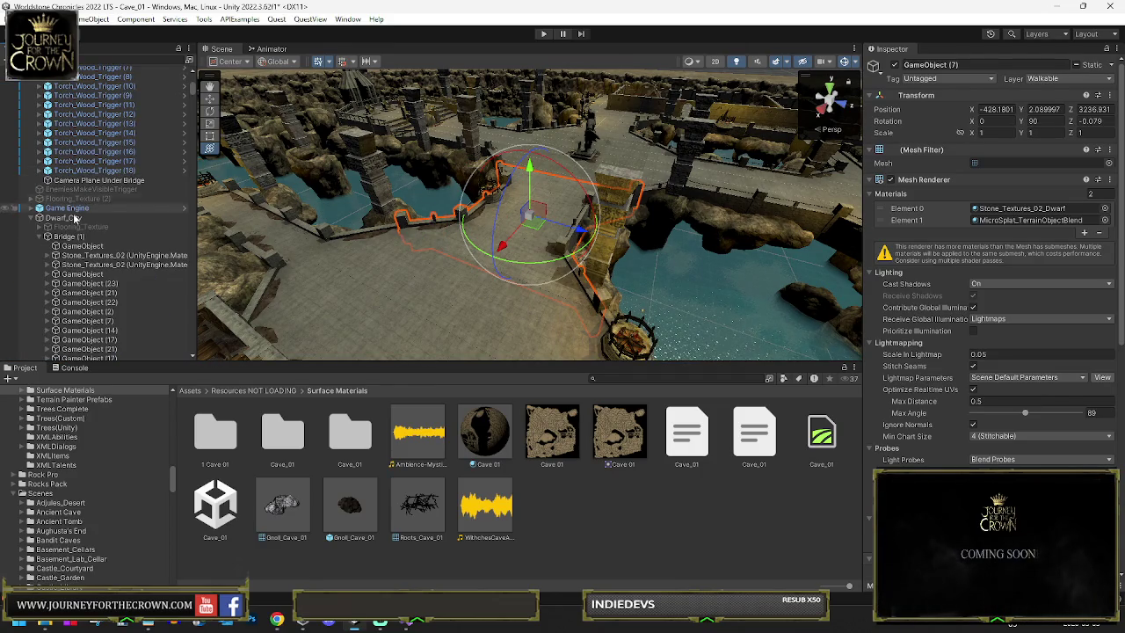
# Step: Enable all child objects of GameObject (5) and collapse its child list
pyautogui.scroll(-6, 79, 228)
pyautogui.click(88, 257)
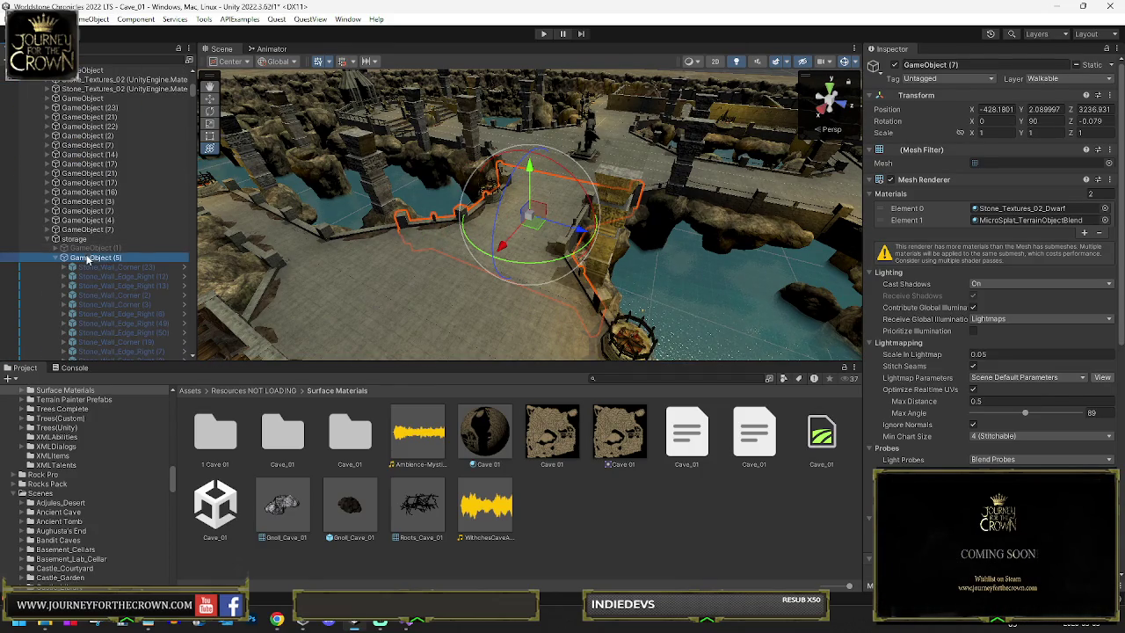
pyautogui.scroll(-10, 978, 309)
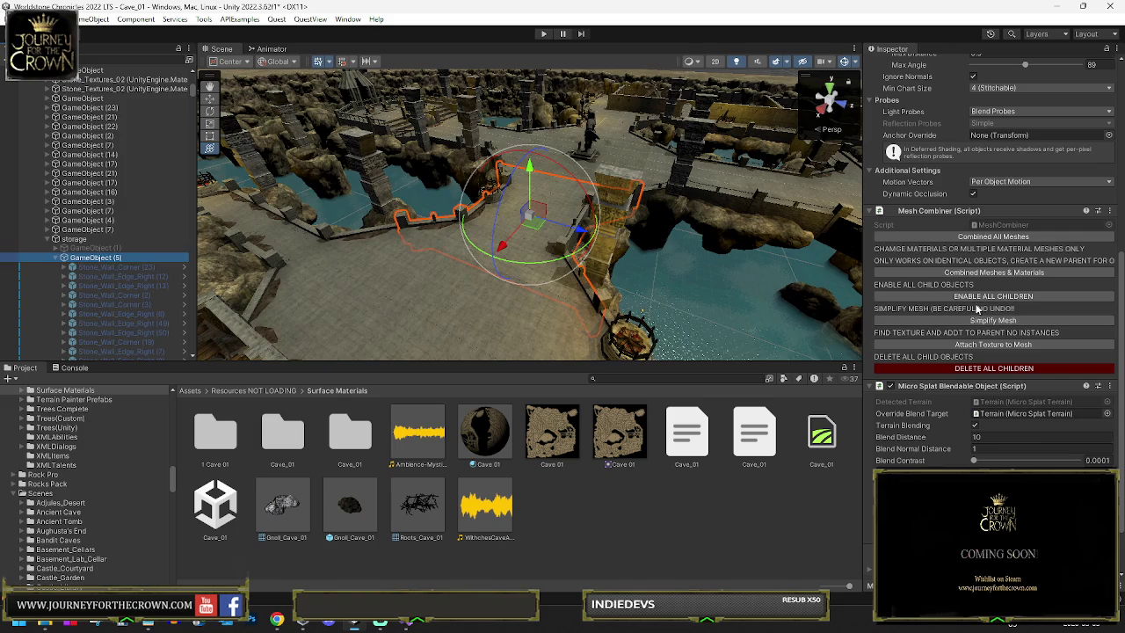
pyautogui.click(977, 297)
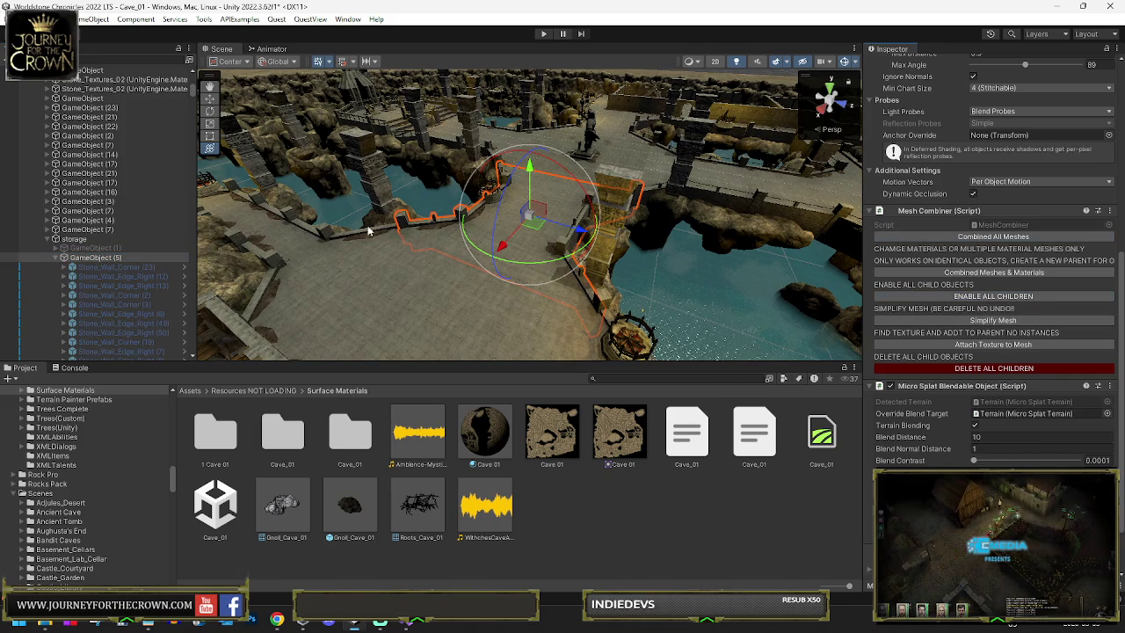
pyautogui.click(59, 259)
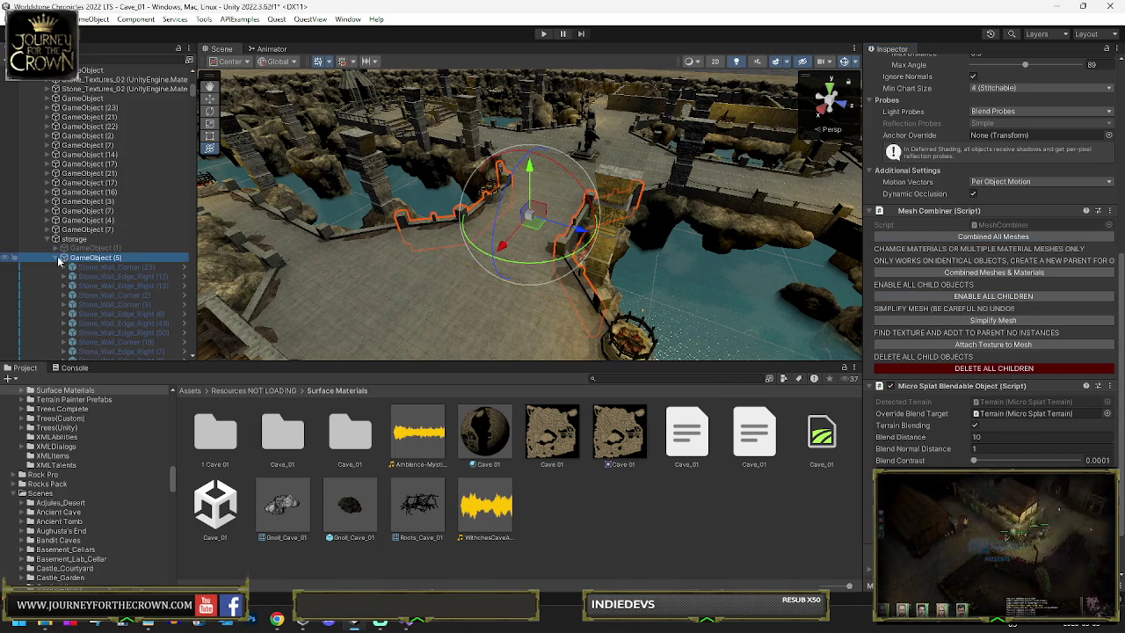
pyautogui.click(58, 260)
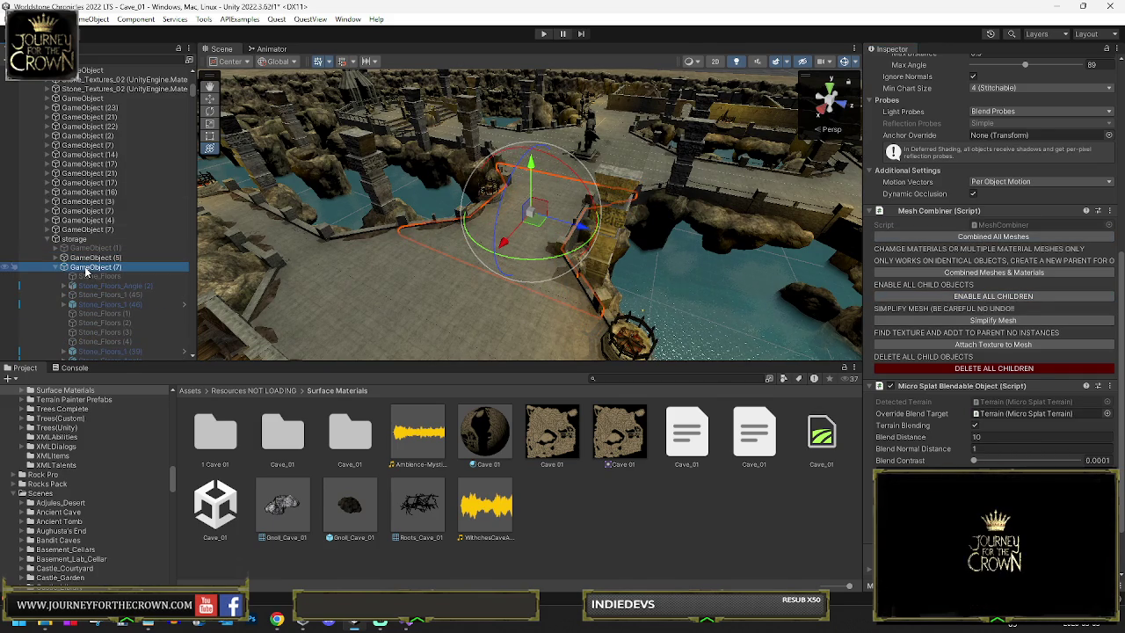
# Step: Change GameObject (5)'s layer, applying it to this object only
pyautogui.click(91, 257)
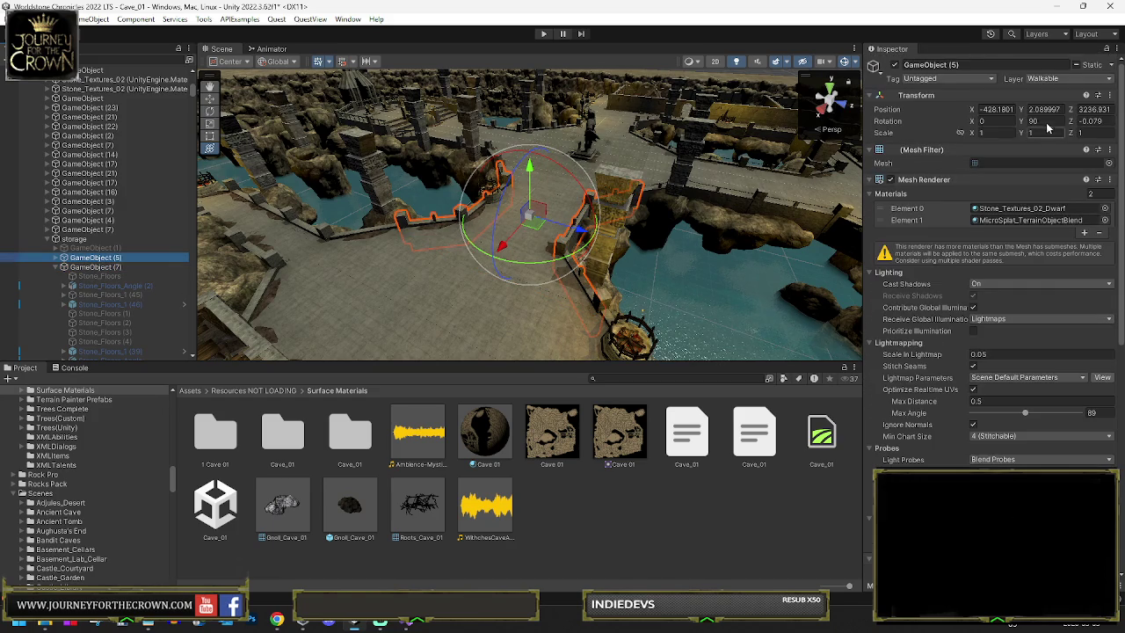
pyautogui.click(1067, 79)
pyautogui.click(1068, 272)
pyautogui.click(587, 330)
# Step: Move GameObject (5) and GameObject (7) out of storage to the Hierarchy root
pyautogui.scroll(-10, 993, 263)
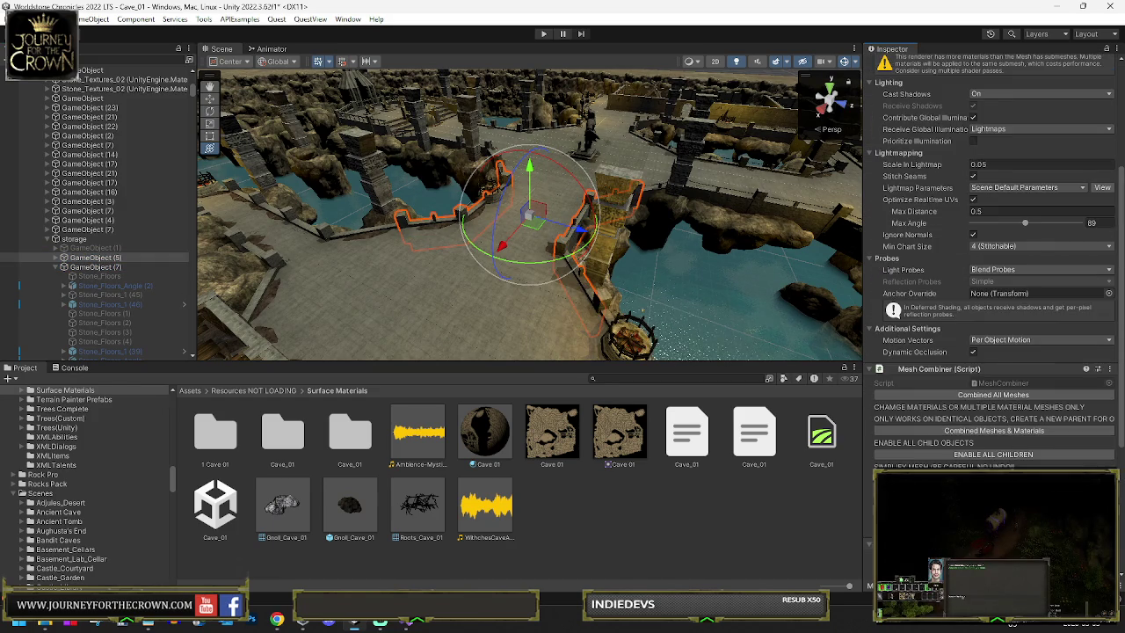
pyautogui.scroll(-2, 967, 421)
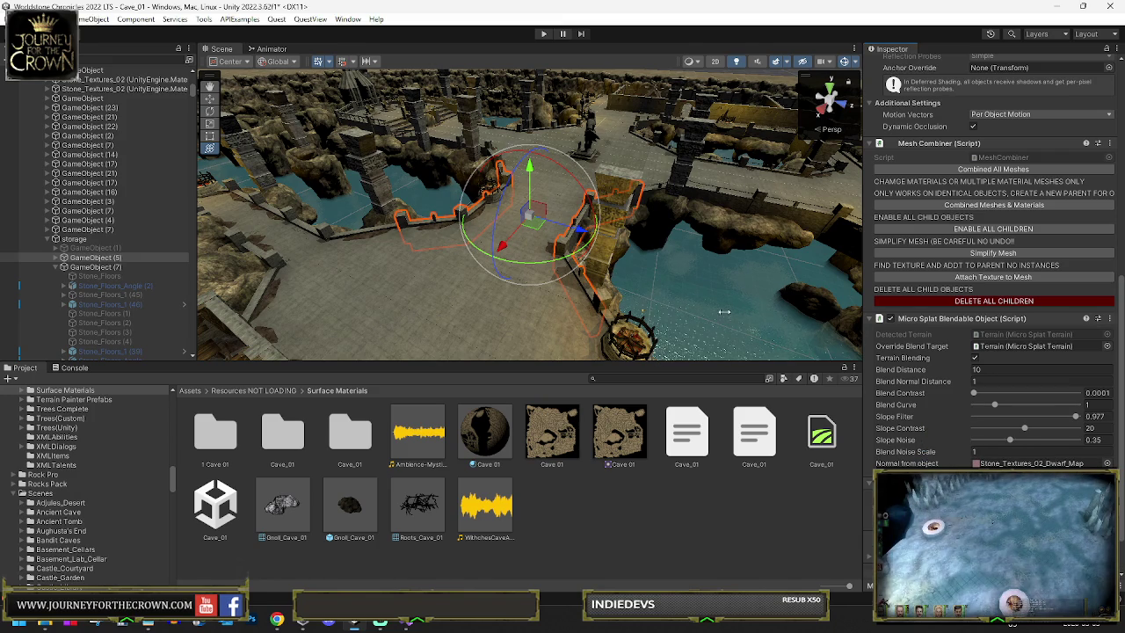
pyautogui.keyDown('shift'); pyautogui.click(82, 268); pyautogui.keyUp('shift')
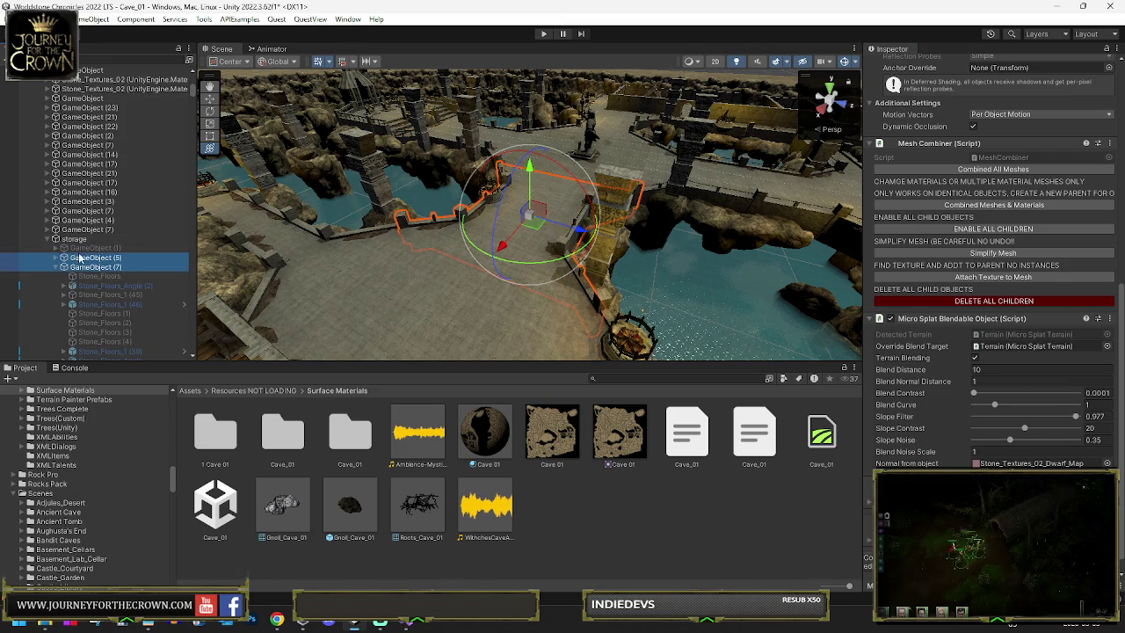
pyautogui.moveTo(83, 239); pyautogui.dragTo(67, 240)
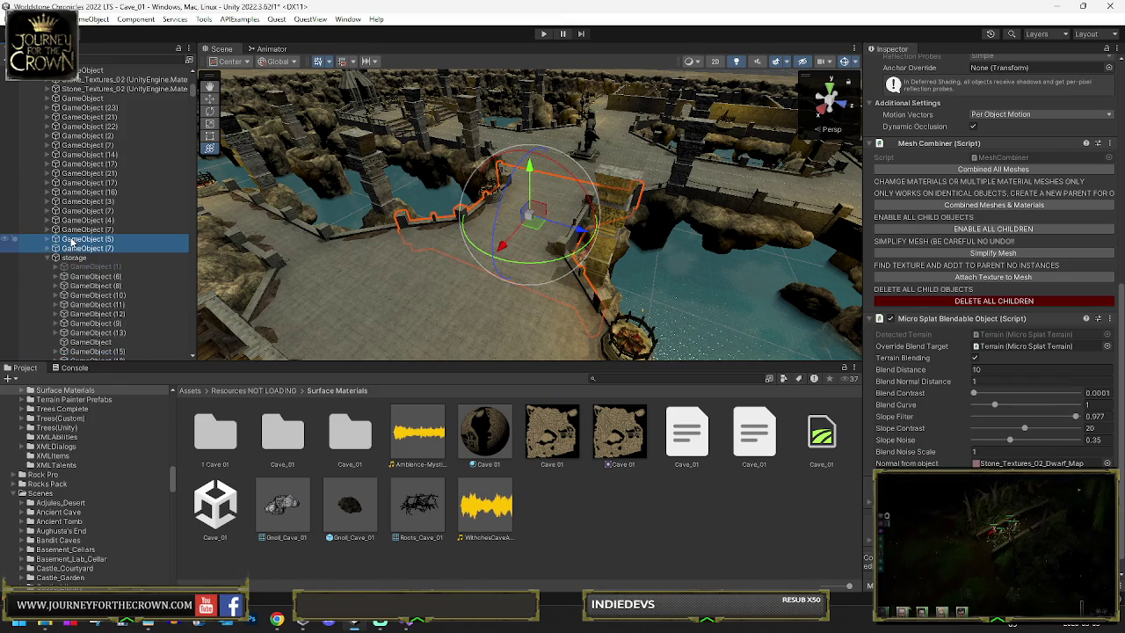
pyautogui.click(81, 248)
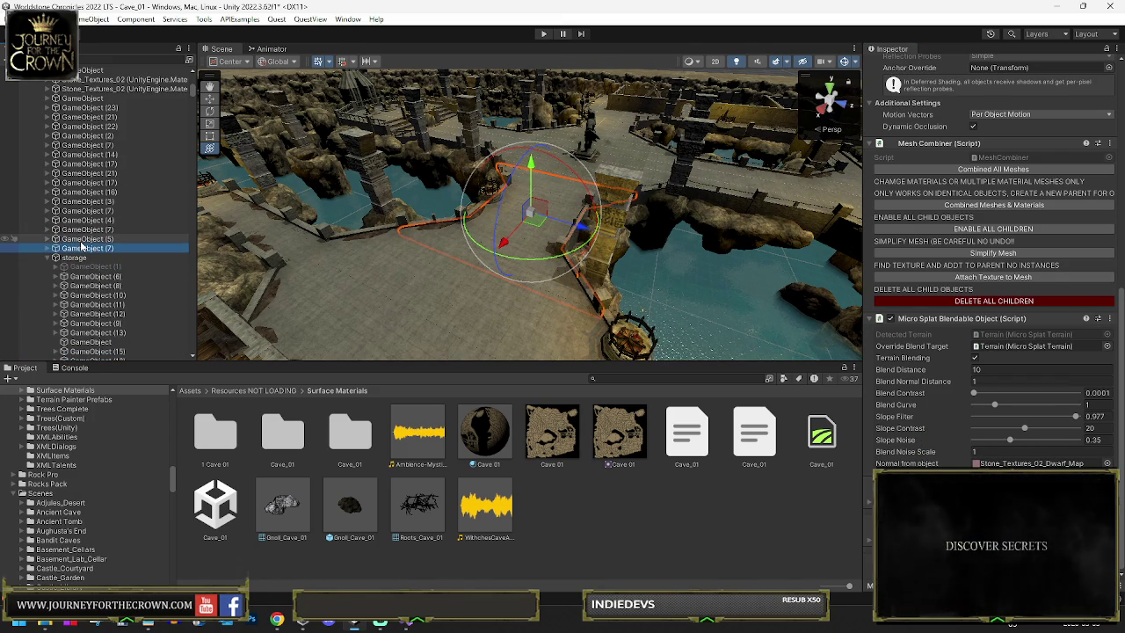
pyautogui.press('Up')
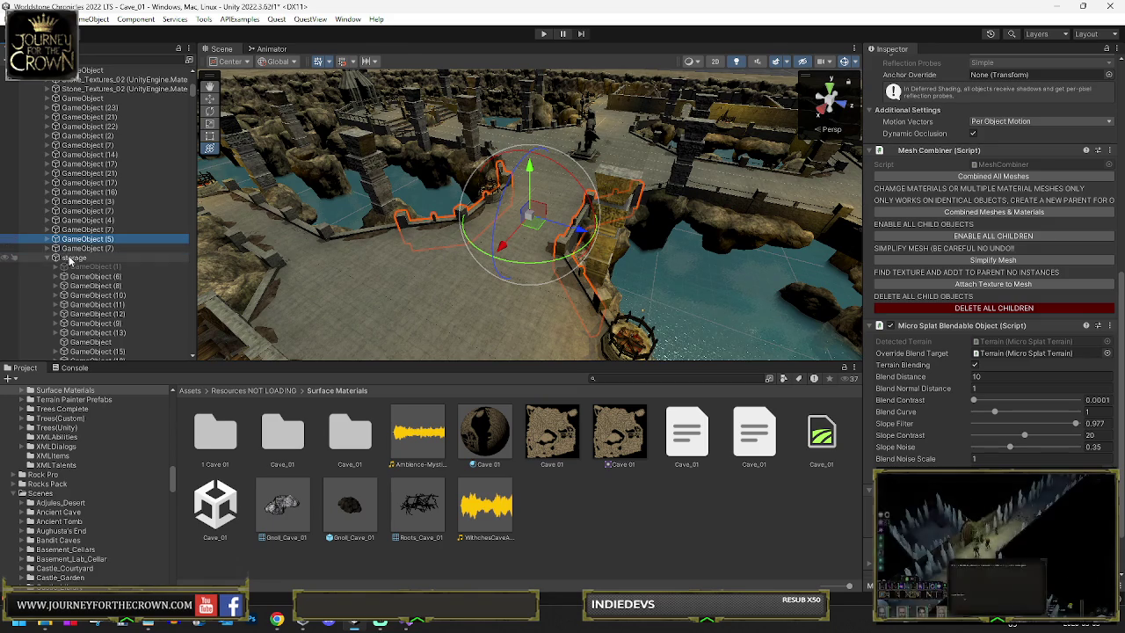
# Step: Select and frame GameObject (6), dismiss its delete-children prompt, and expand its children
pyautogui.click(87, 276)
pyautogui.press('f')
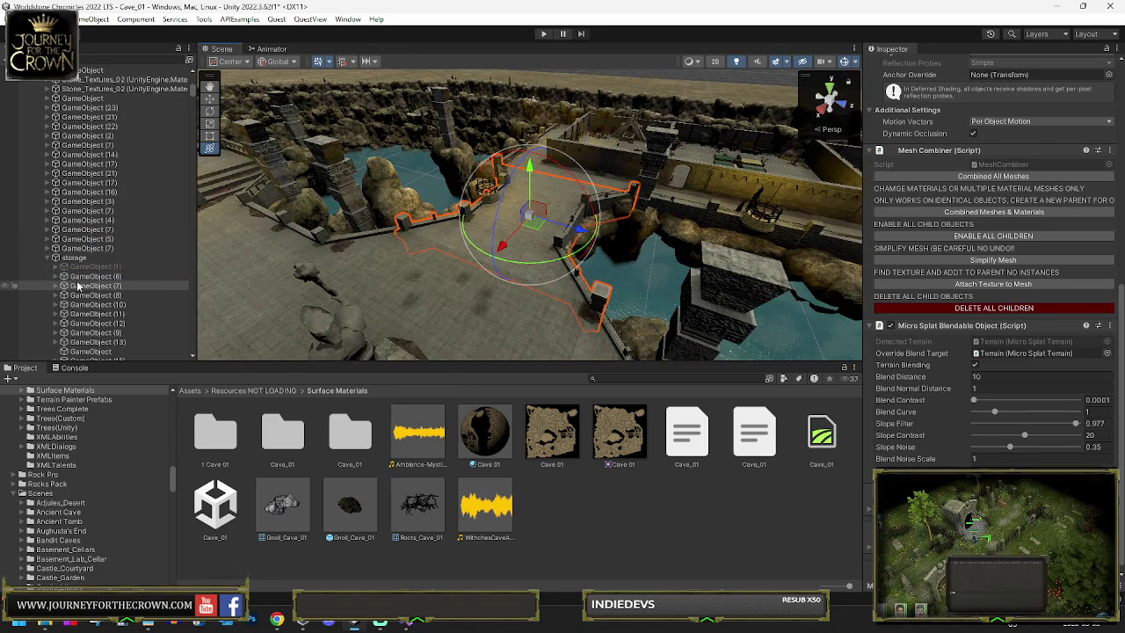
pyautogui.click(967, 309)
pyautogui.click(586, 329)
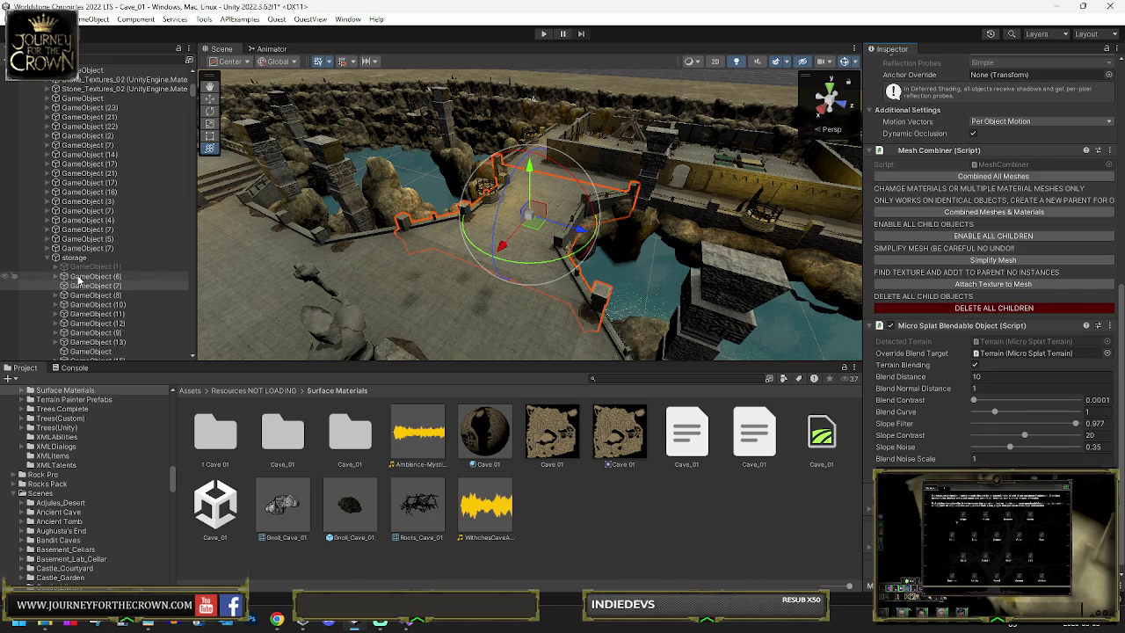
pyautogui.click(50, 278)
pyautogui.click(56, 276)
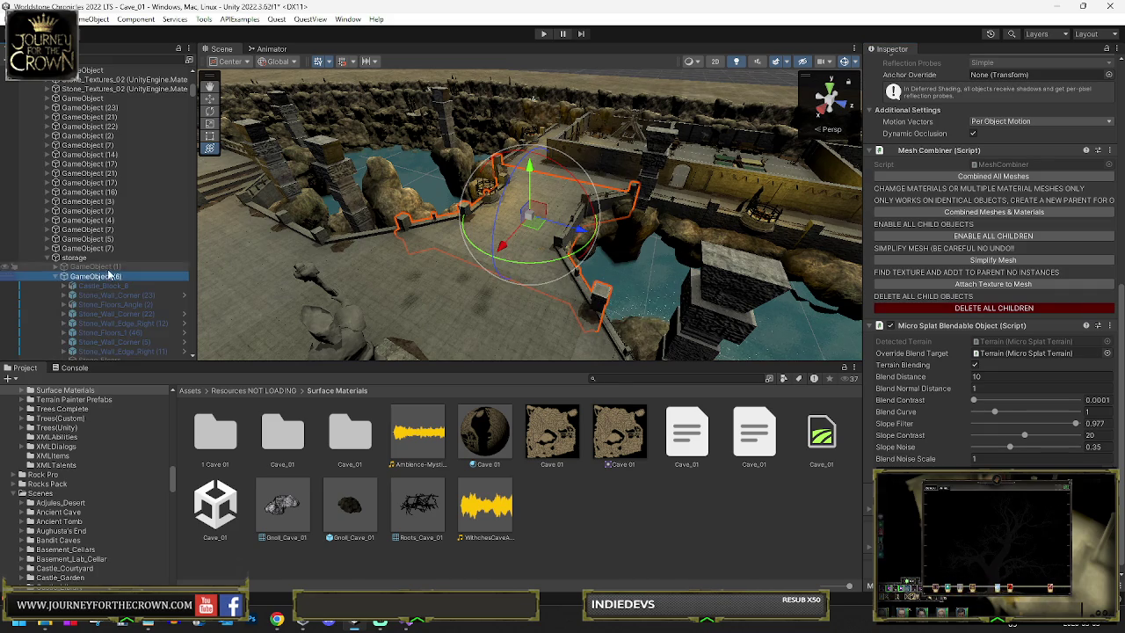
# Step: Start selecting GameObject (6)'s floor pieces: Stone_Floors_1 (46), Stone_Floors, (45) and (36)
pyautogui.scroll(-4, 117, 199)
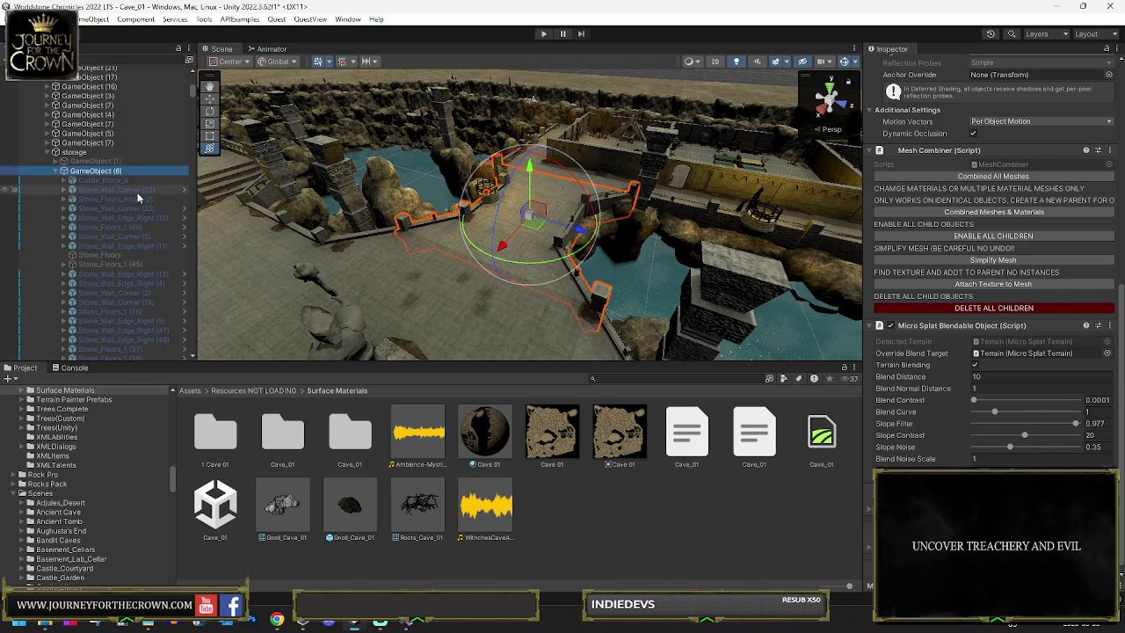
pyautogui.click(136, 227)
pyautogui.keyDown('ctrl'); pyautogui.click(121, 255); pyautogui.keyUp('ctrl')
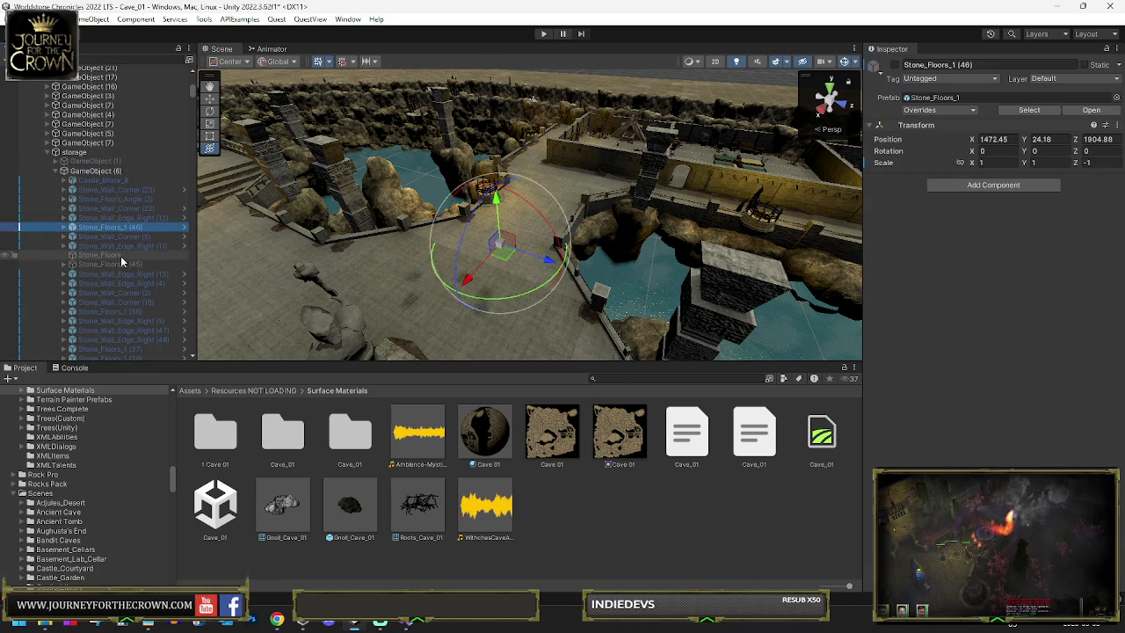
pyautogui.keyDown('ctrl'); pyautogui.click(120, 263); pyautogui.keyUp('ctrl')
pyautogui.keyDown('ctrl'); pyautogui.click(121, 291); pyautogui.keyUp('ctrl')
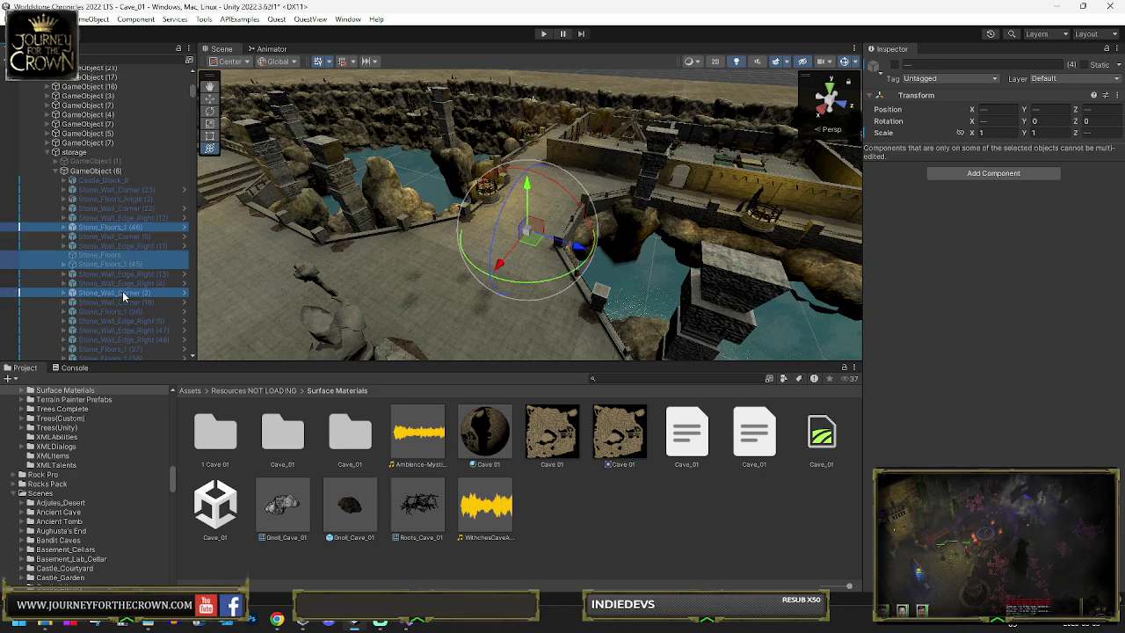
pyautogui.keyDown('ctrl'); pyautogui.click(123, 291); pyautogui.keyUp('ctrl')
pyautogui.keyDown('ctrl'); pyautogui.click(123, 311); pyautogui.keyUp('ctrl')
pyautogui.scroll(-3, 147, 297)
pyautogui.scroll(-3, 147, 297)
# Step: Add Stone_Floors_1 (37)–(40), Stone_Floors (1) and the Angle pieces, extending to Stone_Floors_1 (44)
pyautogui.keyDown('ctrl'); pyautogui.click(127, 208); pyautogui.keyUp('ctrl')
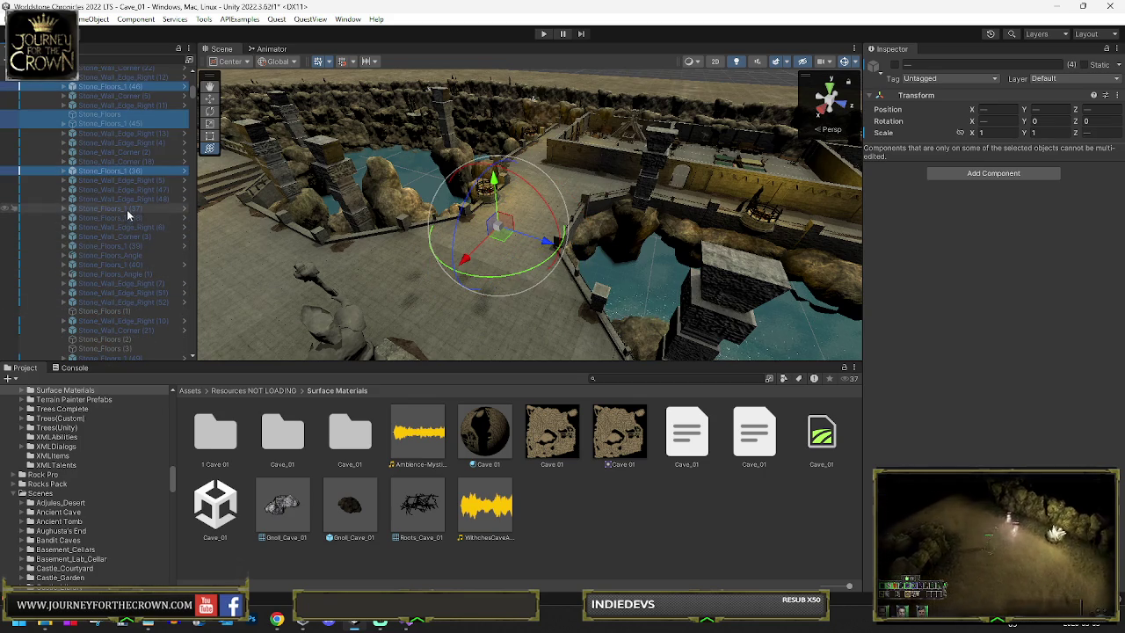
pyautogui.keyDown('ctrl'); pyautogui.click(129, 216); pyautogui.keyUp('ctrl')
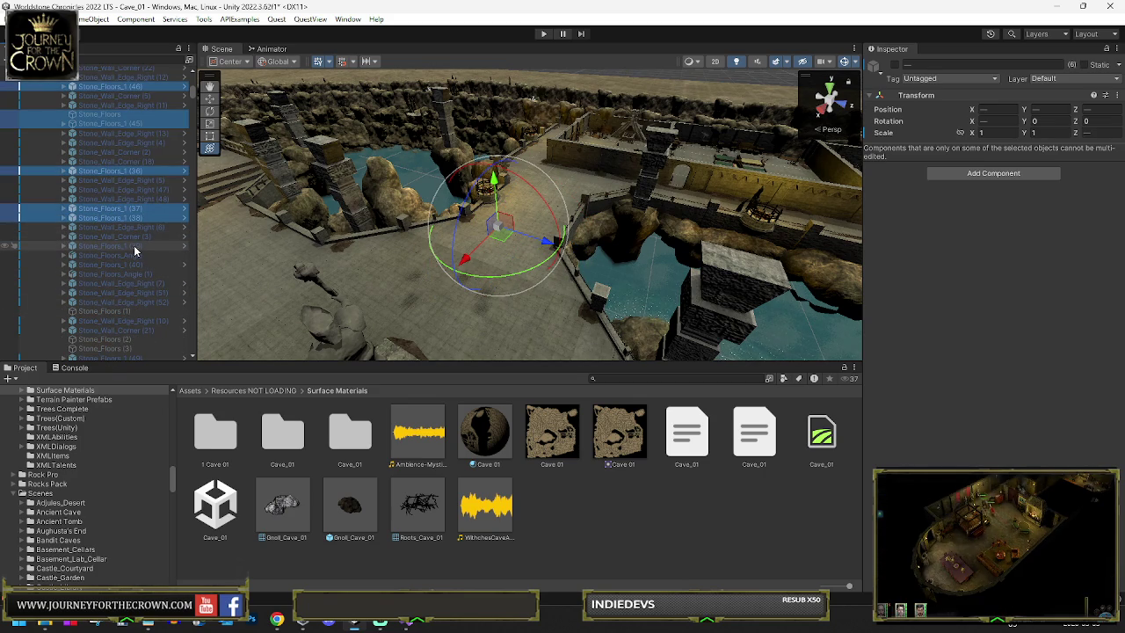
pyautogui.keyDown('ctrl'); pyautogui.click(133, 245); pyautogui.keyUp('ctrl')
pyautogui.keyDown('ctrl'); pyautogui.click(130, 256); pyautogui.keyUp('ctrl')
pyautogui.keyDown('ctrl'); pyautogui.click(128, 263); pyautogui.keyUp('ctrl')
pyautogui.keyDown('ctrl'); pyautogui.click(119, 311); pyautogui.keyUp('ctrl')
pyautogui.keyDown('ctrl'); pyautogui.click(145, 272); pyautogui.keyUp('ctrl')
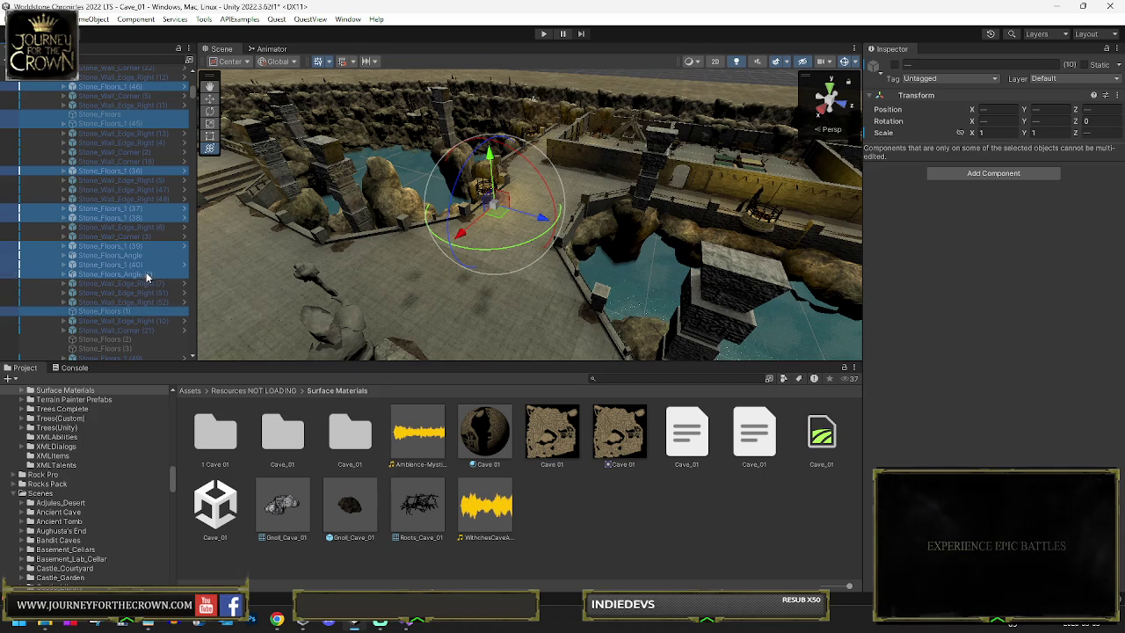
pyautogui.scroll(-5, 146, 254)
pyautogui.scroll(-2, 145, 245)
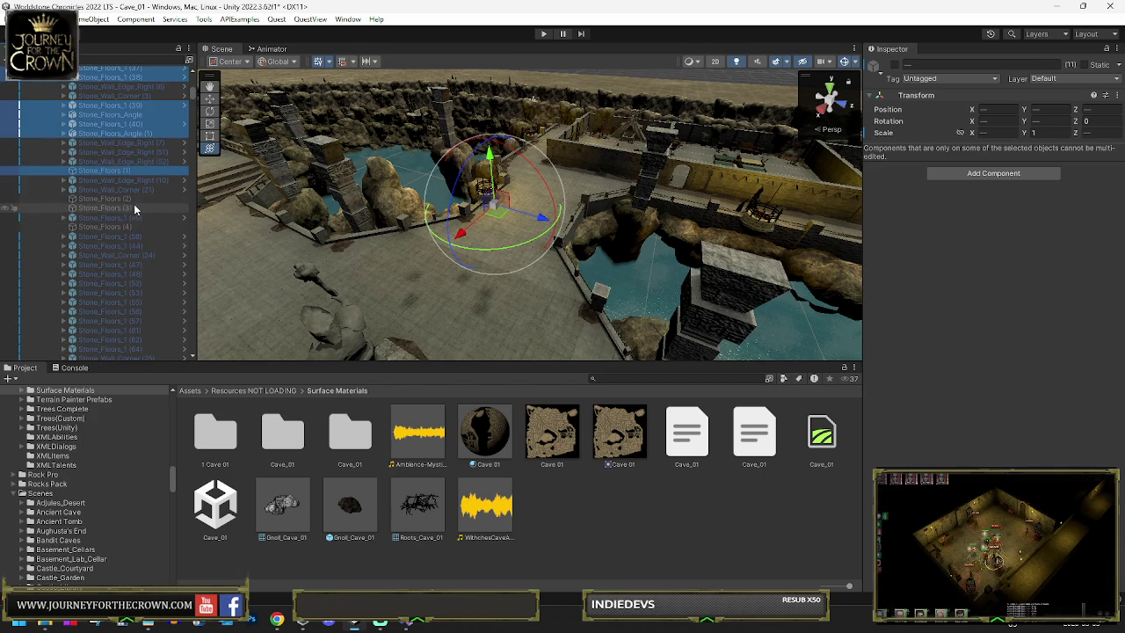
pyautogui.moveTo(134, 199)
pyautogui.mouseDown()
pyautogui.moveTo(145, 219)
pyautogui.moveTo(124, 265)
pyautogui.moveTo(121, 318)
pyautogui.moveTo(131, 348)
pyautogui.mouseUp()
# Step: Check GameObject (7) and GameObject (6) in storage, expanding (6) to show its wall pieces
pyautogui.scroll(-7, 142, 319)
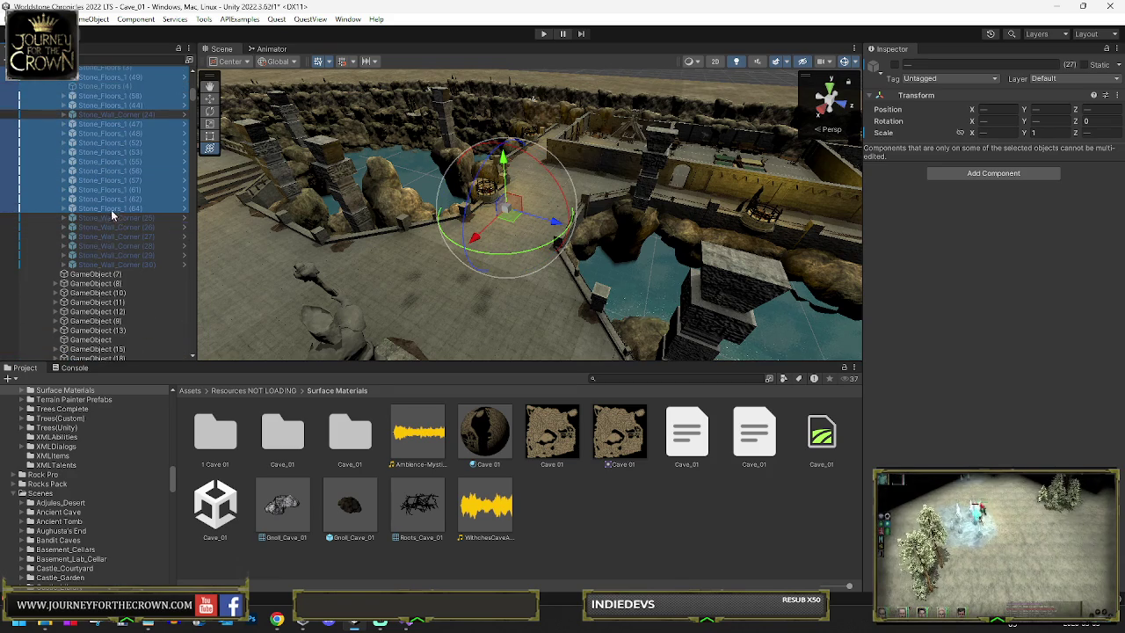
pyautogui.scroll(-5, 98, 211)
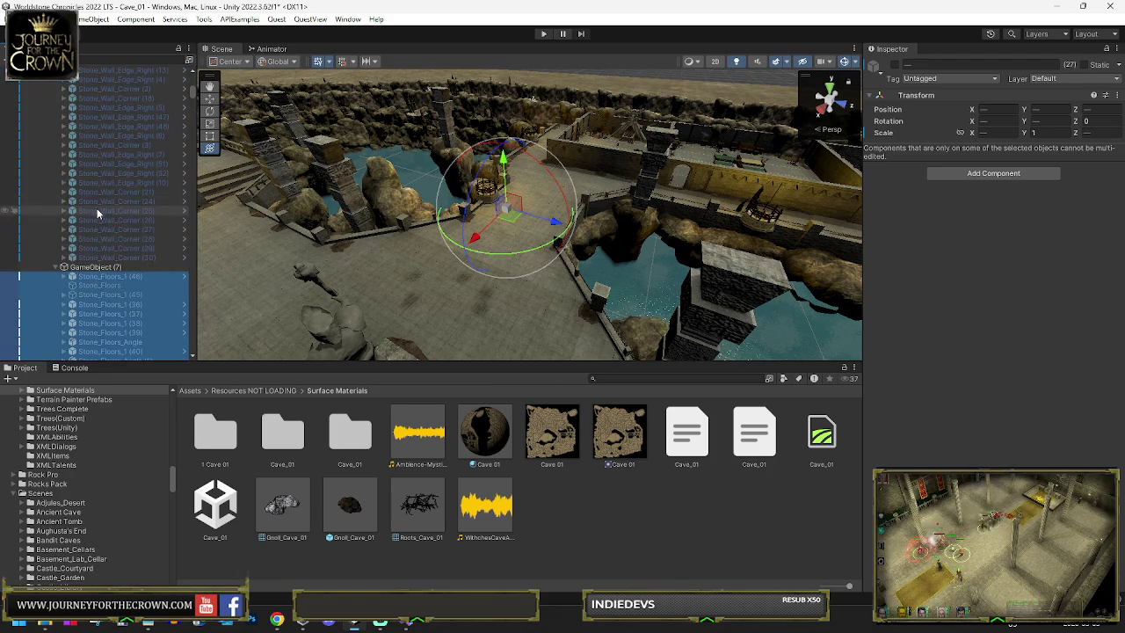
pyautogui.click(123, 196)
pyautogui.click(114, 206)
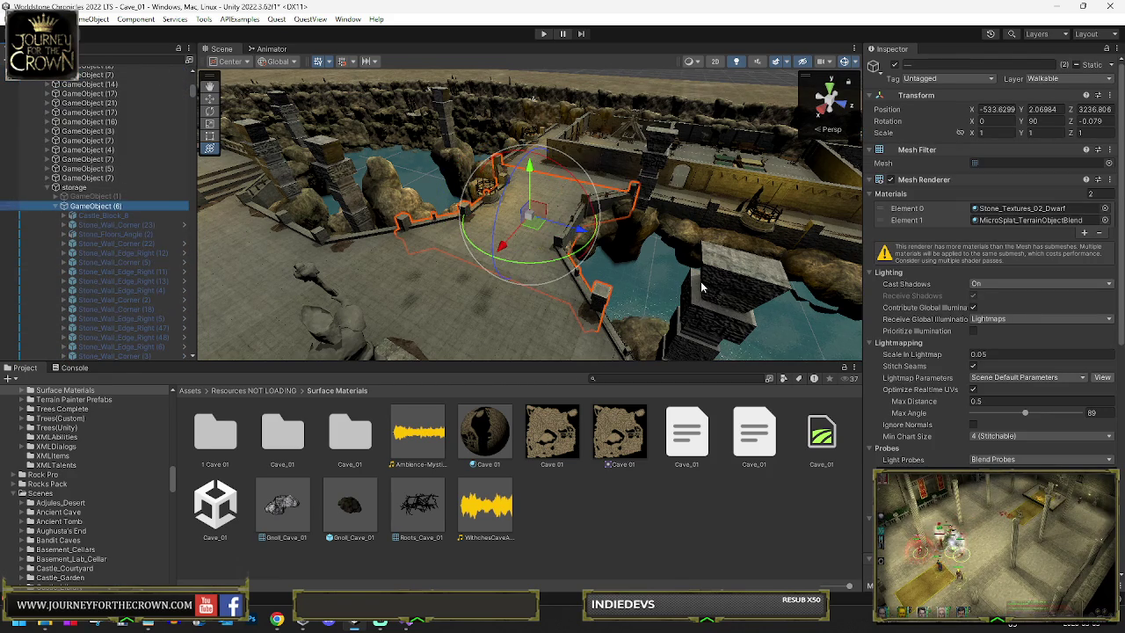
pyautogui.scroll(-3, 934, 425)
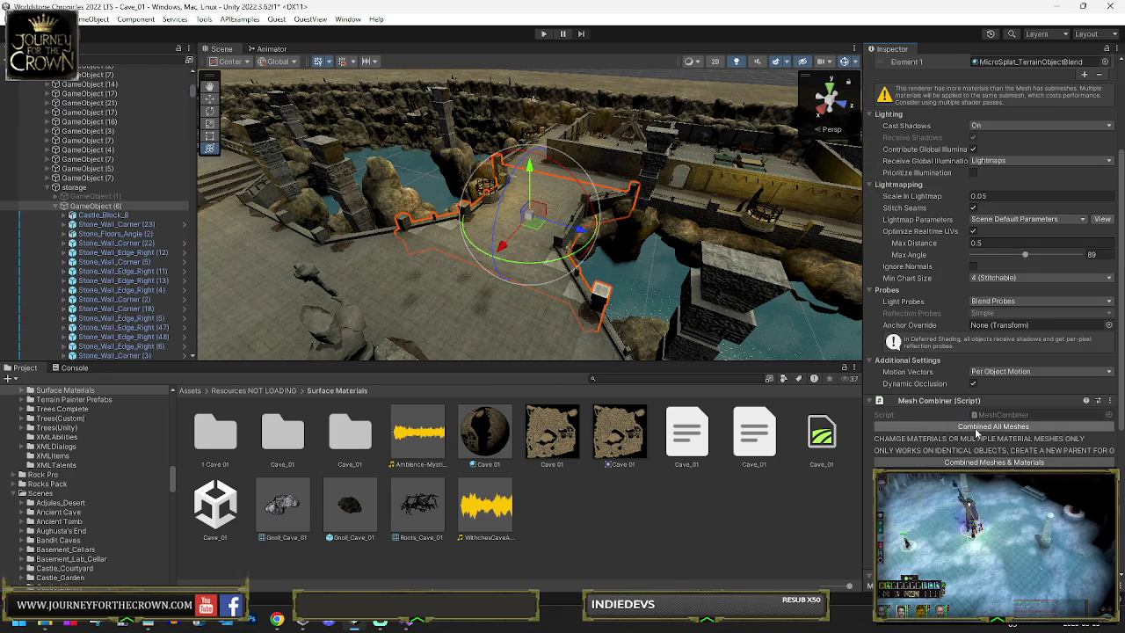
pyautogui.click(56, 206)
pyautogui.click(93, 216)
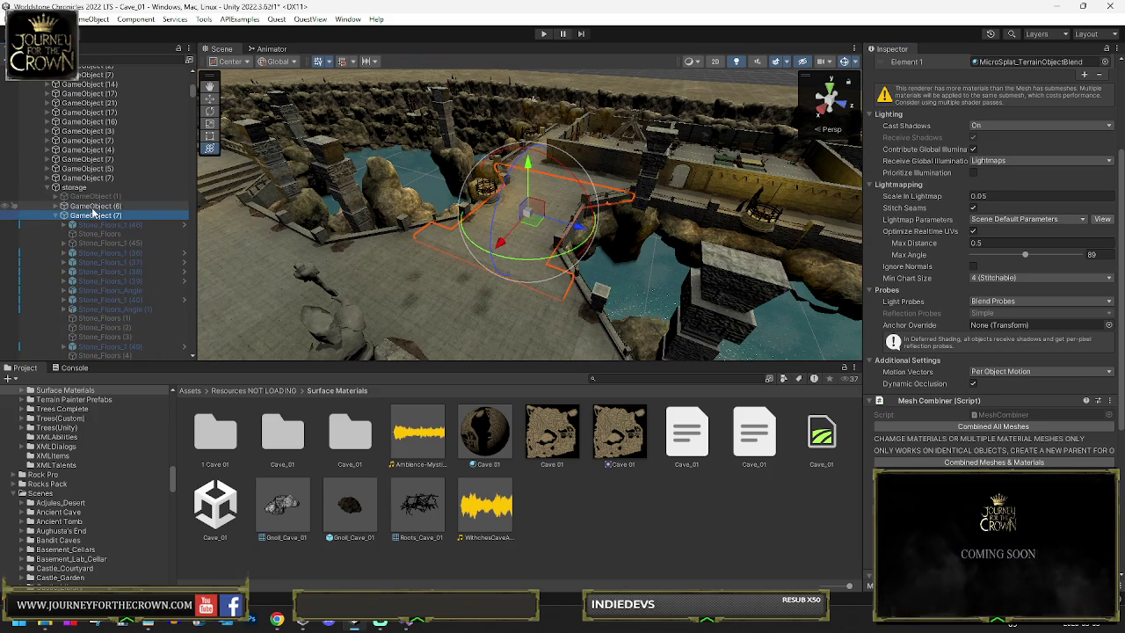
pyautogui.click(93, 206)
pyautogui.click(56, 206)
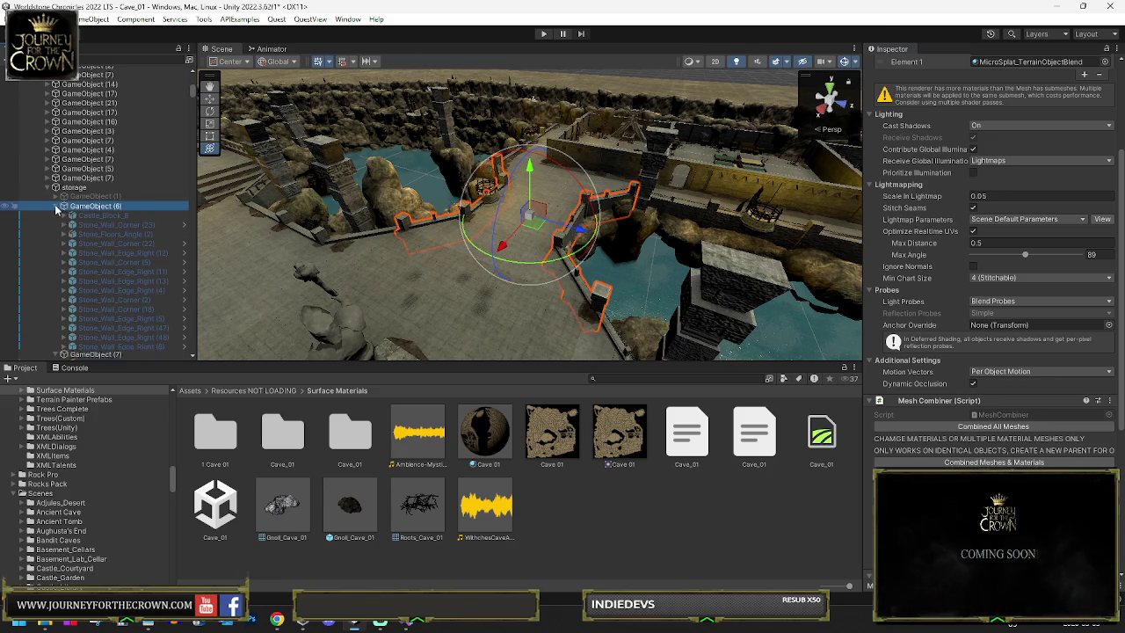
# Step: Move Stone_Floors_Angle (2) lower among GameObject (6)'s wall pieces
pyautogui.click(139, 235)
pyautogui.scroll(-5, 138, 237)
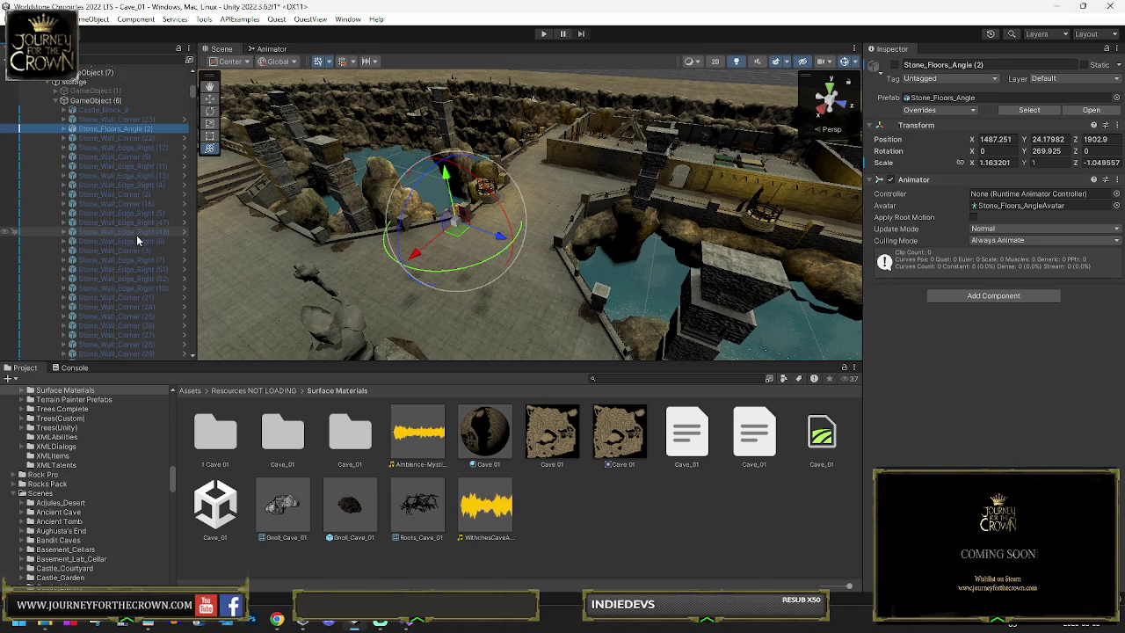
pyautogui.scroll(-2, 137, 235)
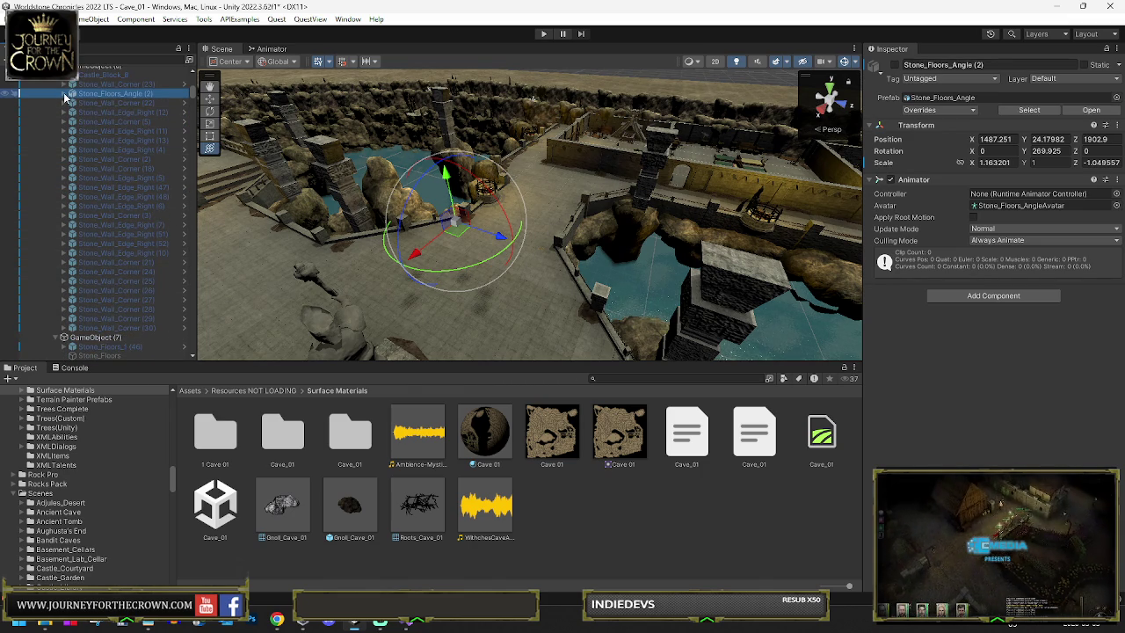
pyautogui.moveTo(88, 93)
pyautogui.mouseDown()
pyautogui.moveTo(103, 333)
pyautogui.moveTo(110, 215)
pyautogui.moveTo(102, 233)
pyautogui.mouseUp()
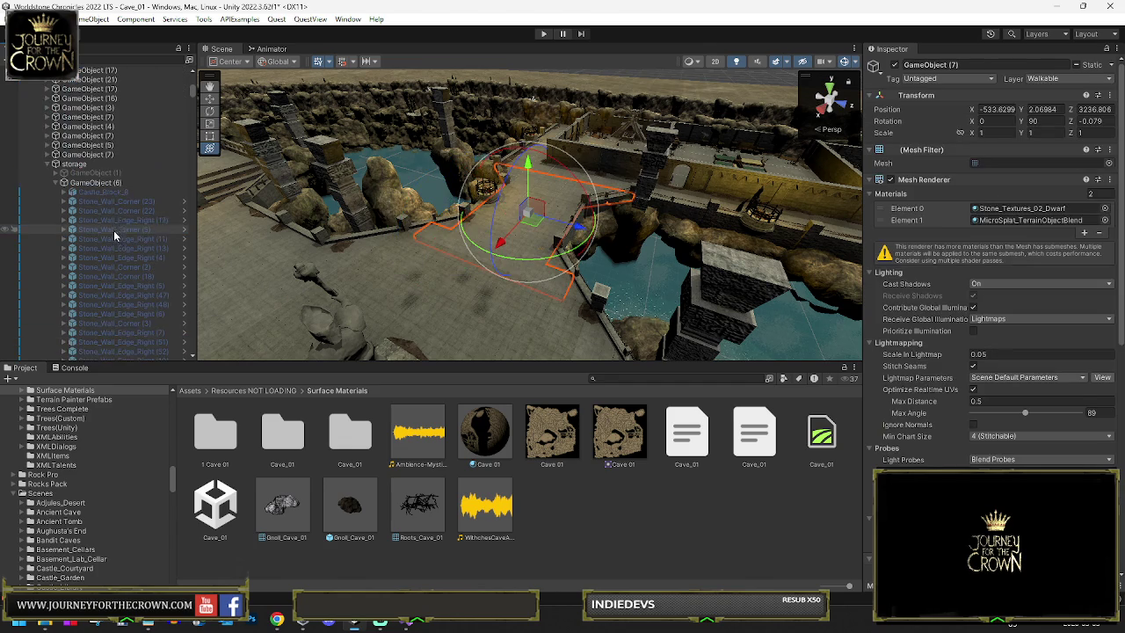
# Step: Move GameObject (6) out of storage to sit just above it
pyautogui.click(95, 182)
pyautogui.click(898, 391)
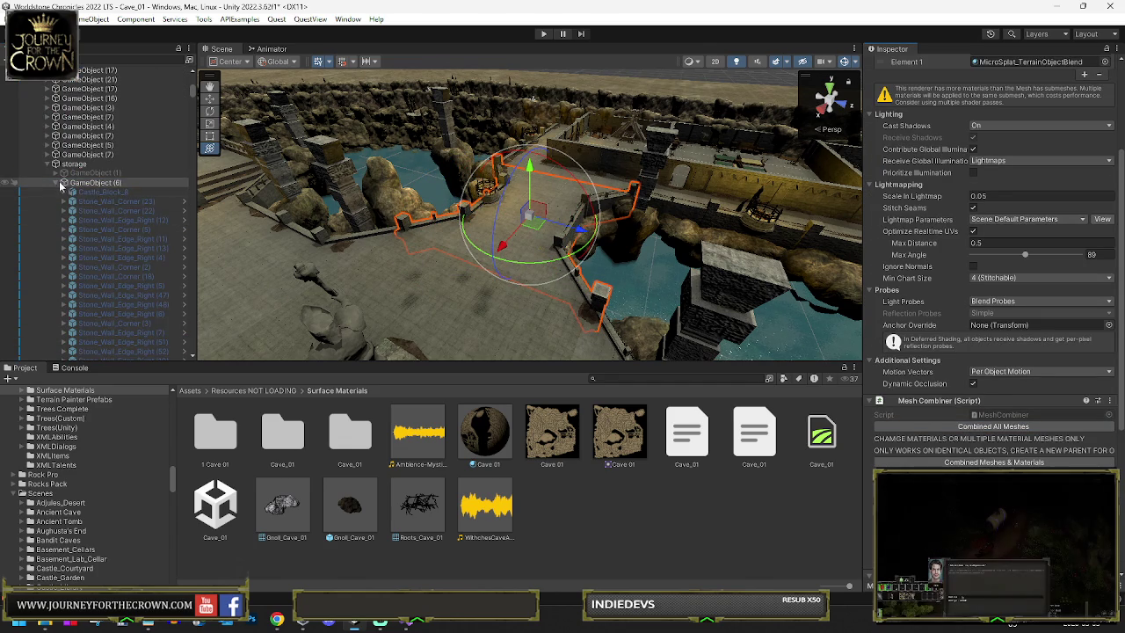
pyautogui.moveTo(77, 164); pyautogui.dragTo(79, 161)
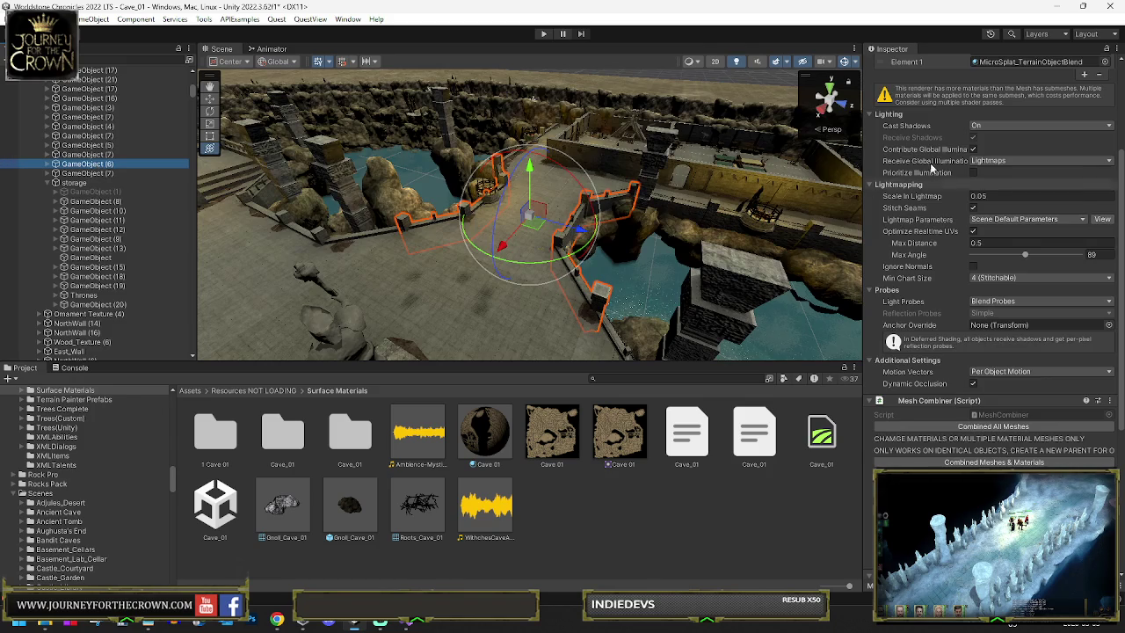
pyautogui.scroll(5, 889, 178)
pyautogui.click(1067, 78)
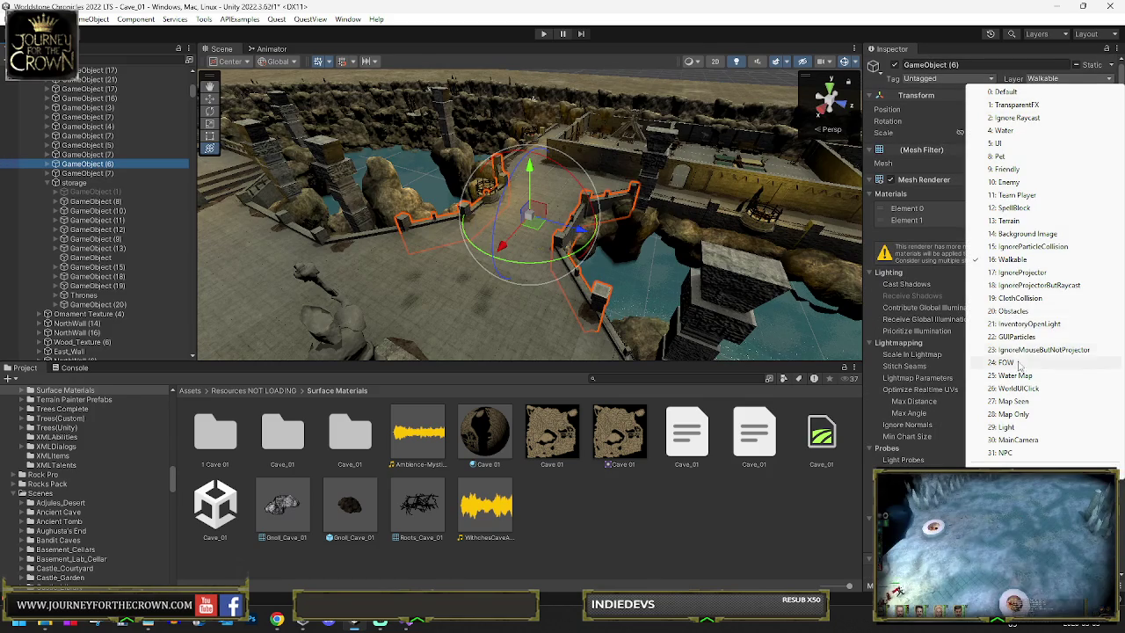
# Step: Set GameObject (6) alone to the IgnoreProjector layer and scroll down the Inspector
pyautogui.click(1020, 273)
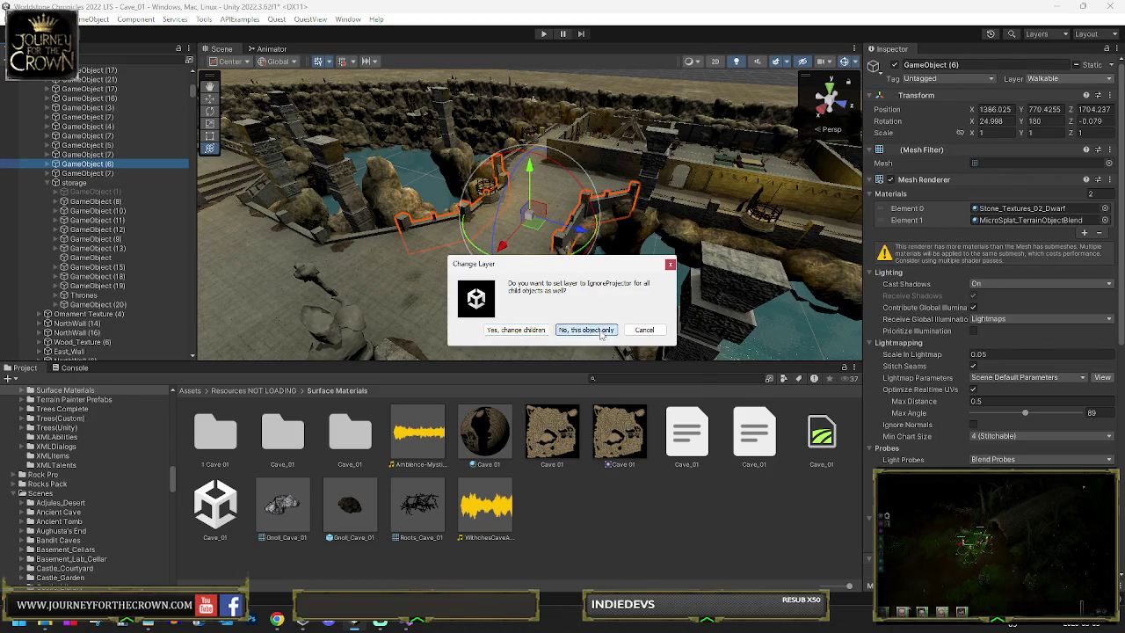
pyautogui.click(586, 330)
pyautogui.scroll(-3, 993, 263)
pyautogui.scroll(-3, 993, 264)
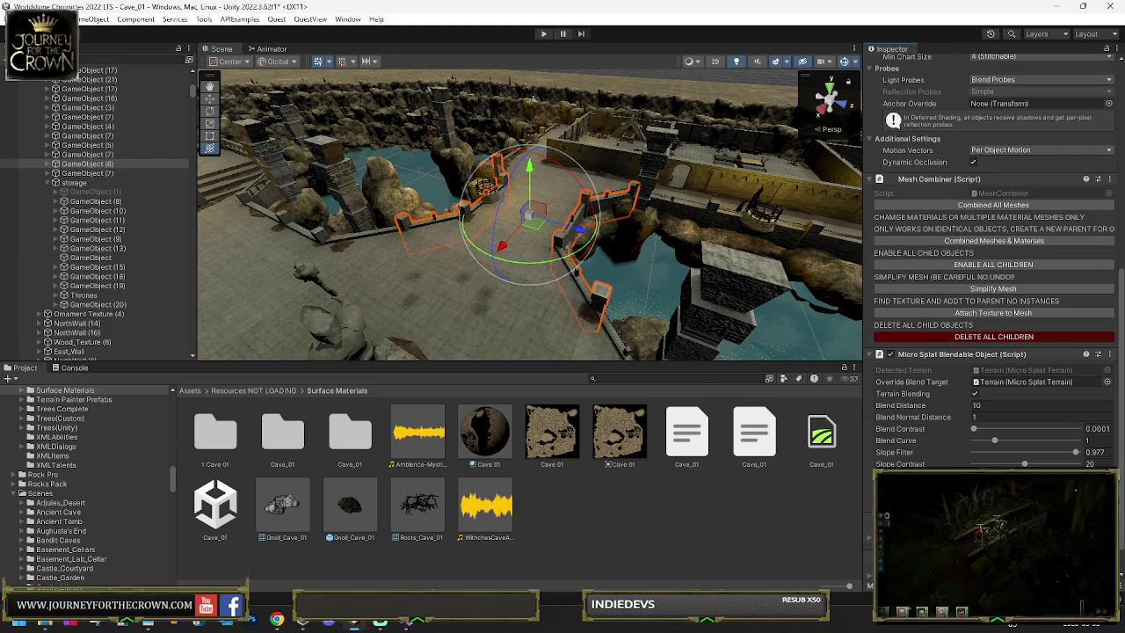
pyautogui.scroll(-2, 993, 264)
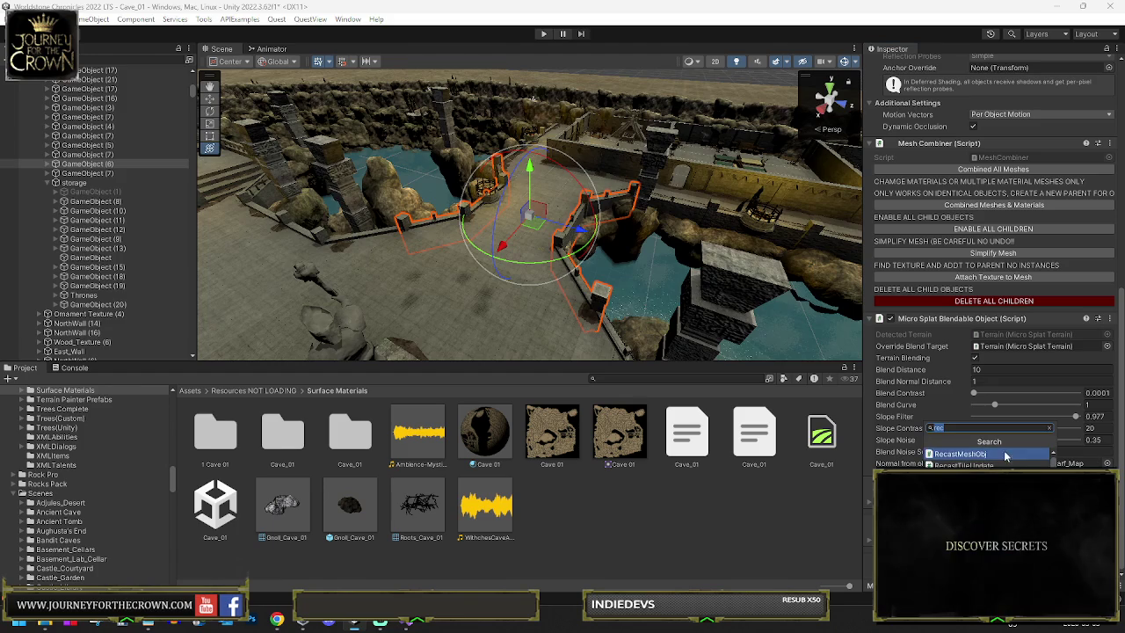
pyautogui.scroll(-3, 984, 457)
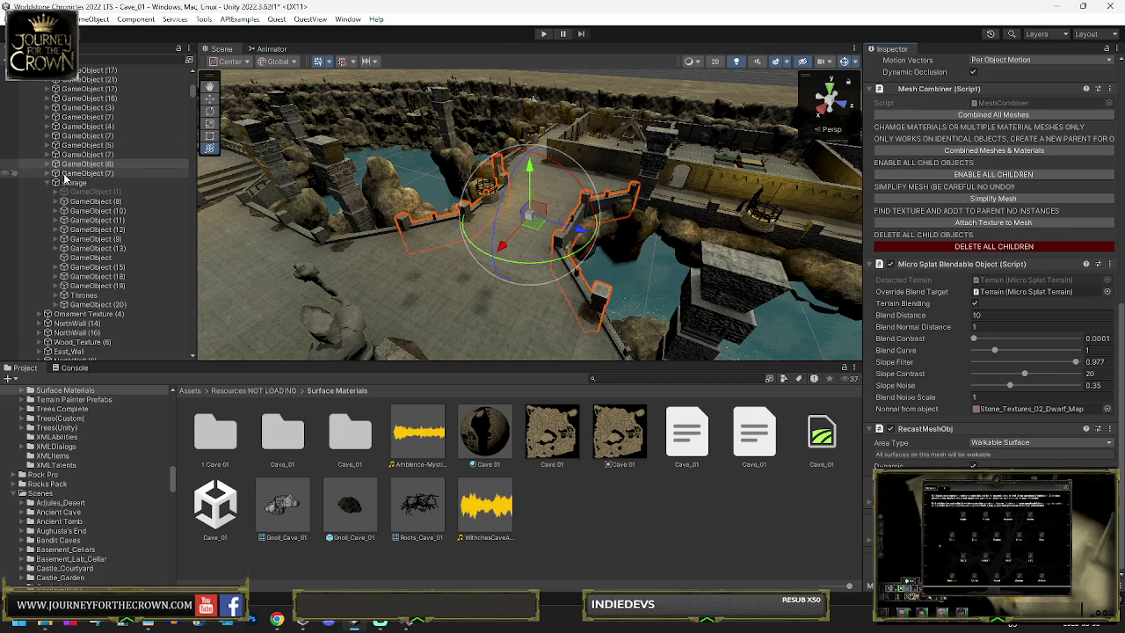
# Step: Frame GameObject (8) and move it out of storage to just above it
pyautogui.click(77, 203)
pyautogui.press('f')
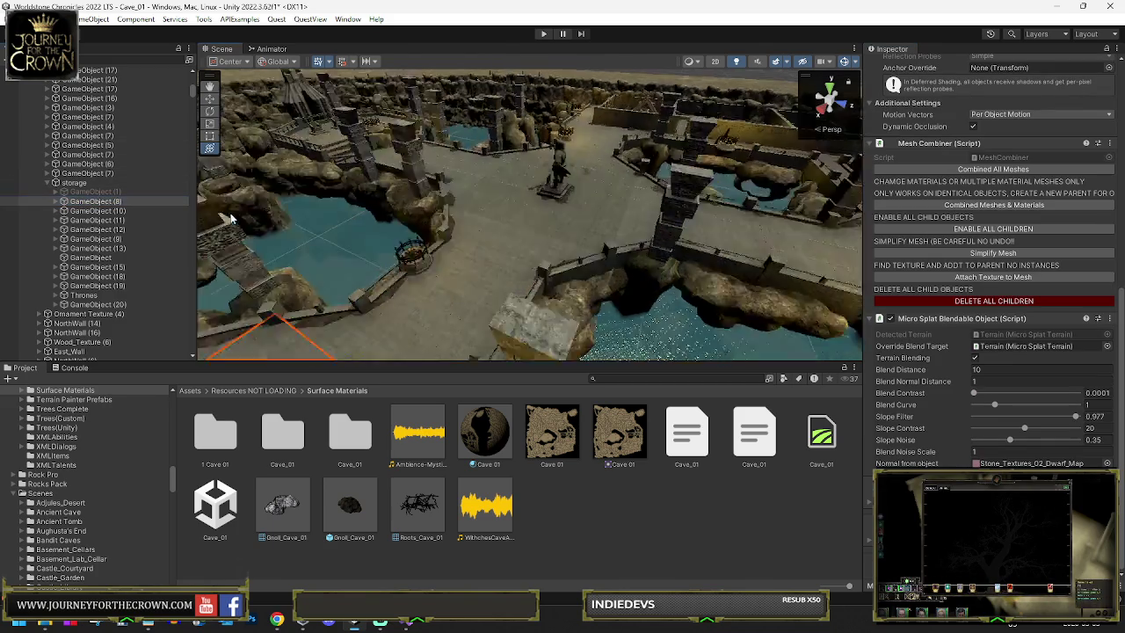
pyautogui.moveTo(391, 234)
pyautogui.mouseDown()
pyautogui.moveTo(592, 253)
pyautogui.moveTo(457, 233)
pyautogui.mouseUp()
pyautogui.moveTo(81, 205); pyautogui.dragTo(88, 181)
pyautogui.scroll(10, 1046, 214)
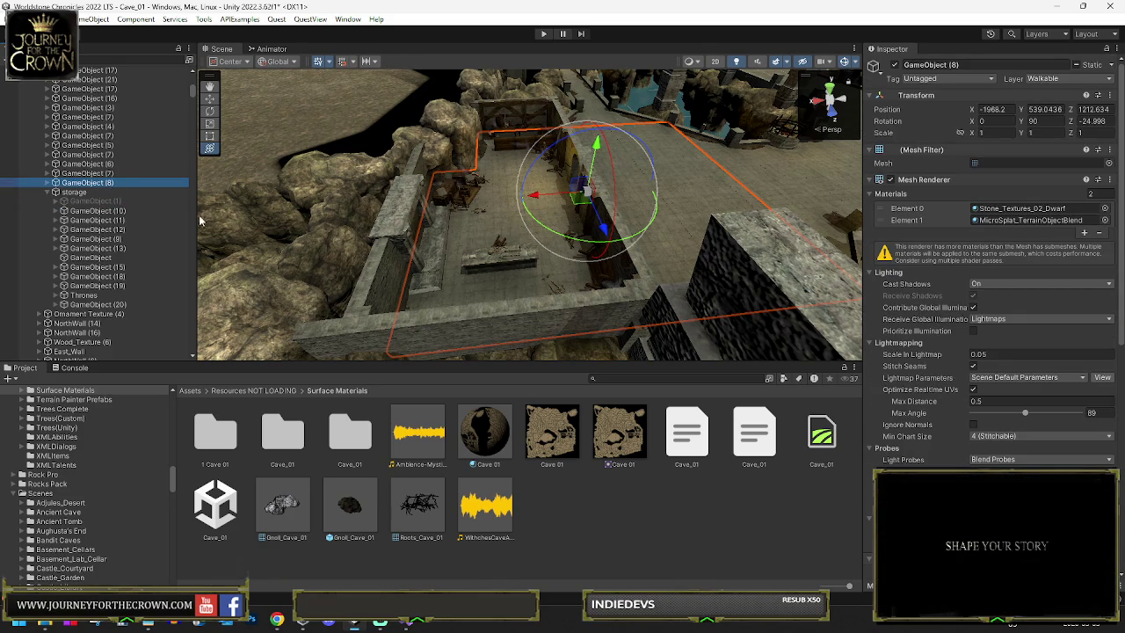
# Step: Move GameObject (10) and GameObject (11) out of storage to the top level
pyautogui.click(92, 211)
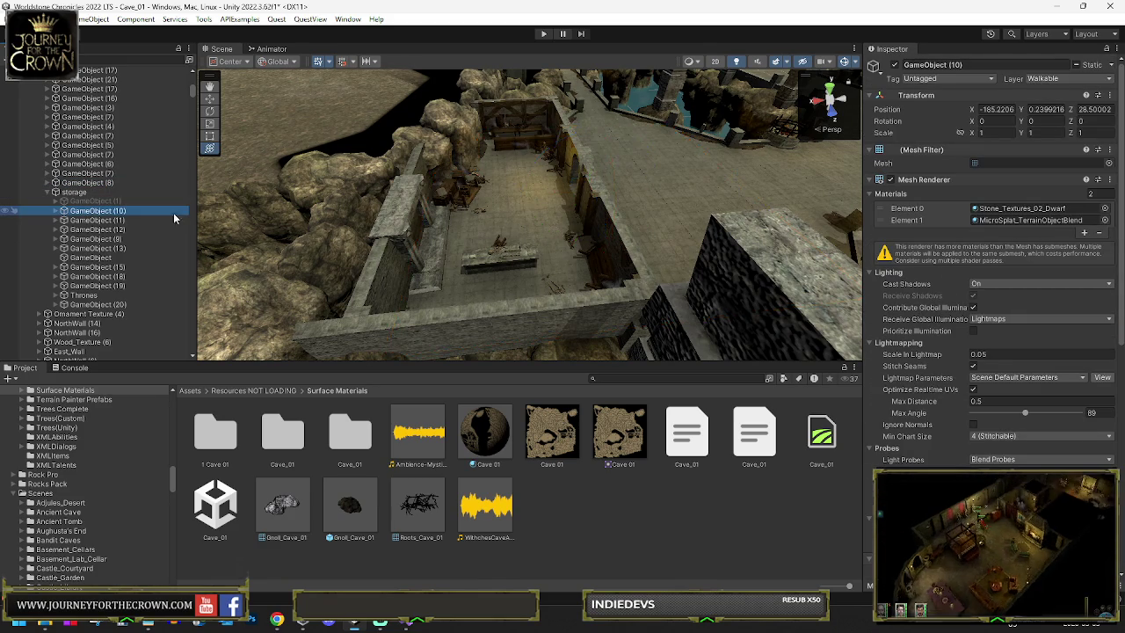
pyautogui.press('f')
pyautogui.moveTo(78, 211); pyautogui.dragTo(84, 191)
pyautogui.click(83, 220)
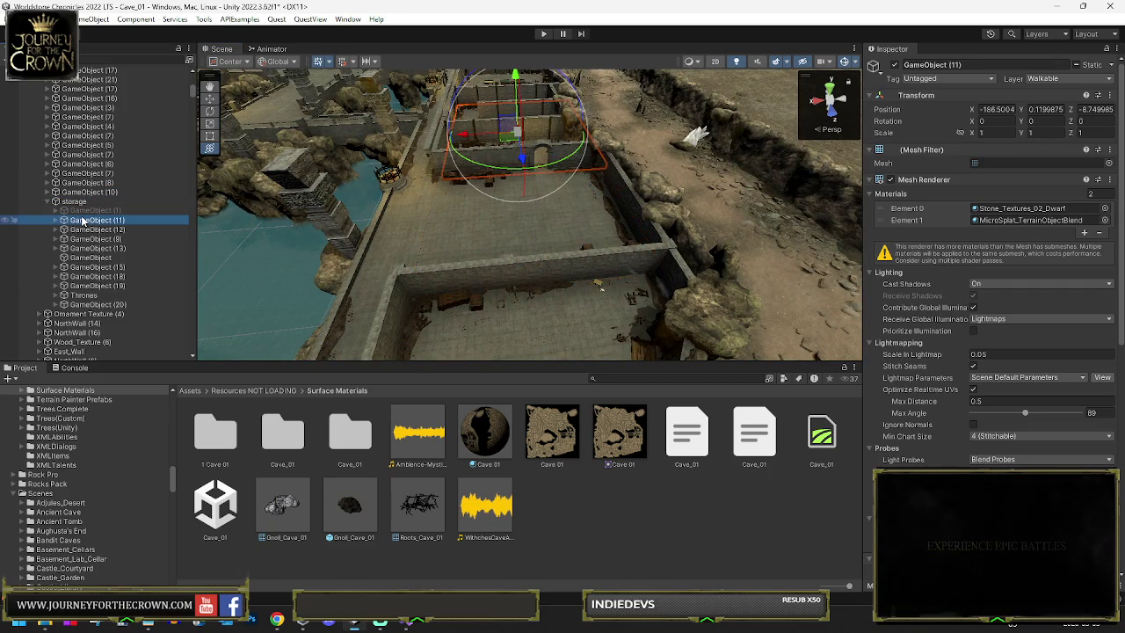
pyautogui.moveTo(85, 204); pyautogui.dragTo(93, 209)
# Step: Select GameObject (12), then select and frame GameObject (9)
pyautogui.click(87, 230)
pyautogui.click(92, 239)
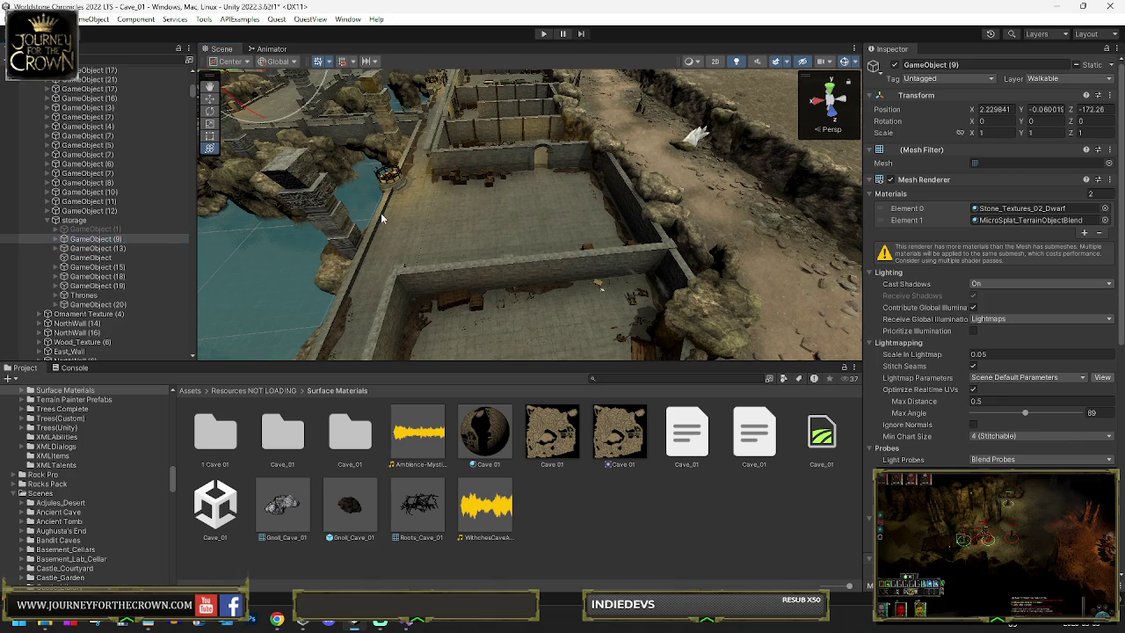
pyautogui.press('f')
pyautogui.scroll(-3, 996, 370)
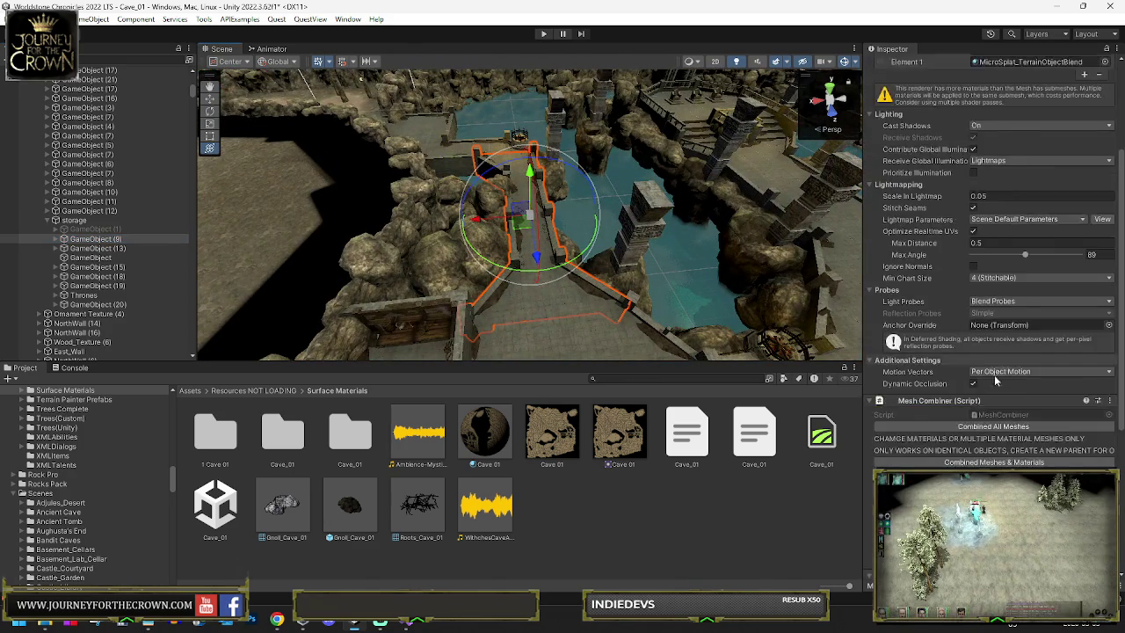
# Step: Duplicate GameObject (9) and delete all of the duplicate's child pieces
pyautogui.scroll(-5, 996, 370)
pyautogui.click(90, 239)
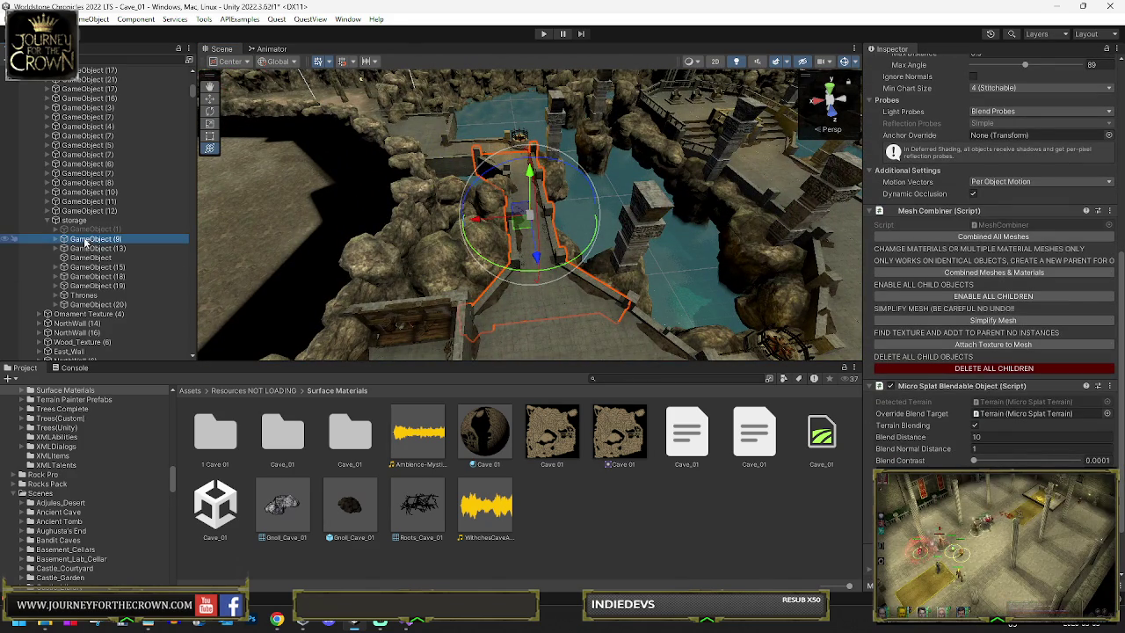
pyautogui.hotkey('ctrl', 'd')
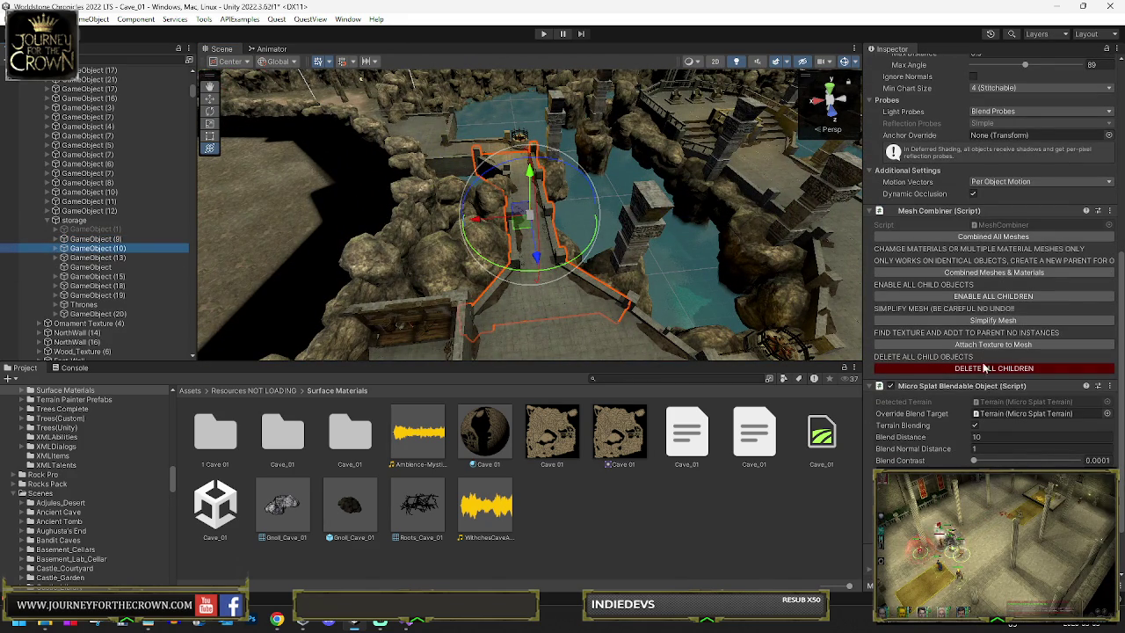
pyautogui.click(923, 367)
pyautogui.click(600, 331)
# Step: Expand GameObject (9) and select floor pieces from Stone_Floors_Angle (2) through Stone_Floors_1 (40)
pyautogui.click(88, 239)
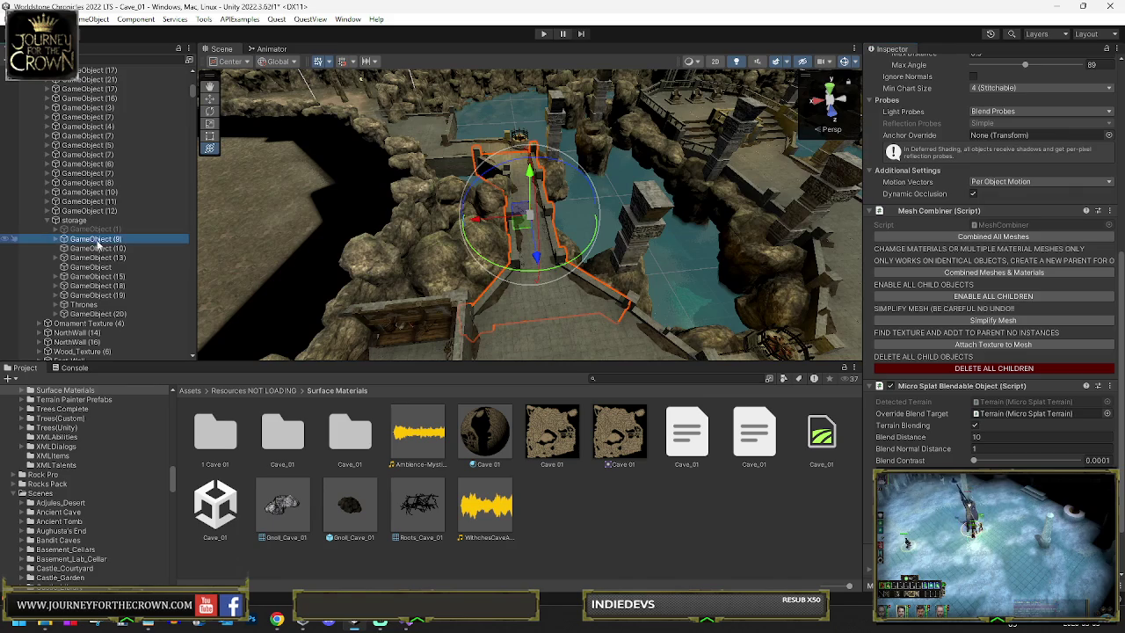
pyautogui.click(56, 239)
pyautogui.scroll(-5, 97, 233)
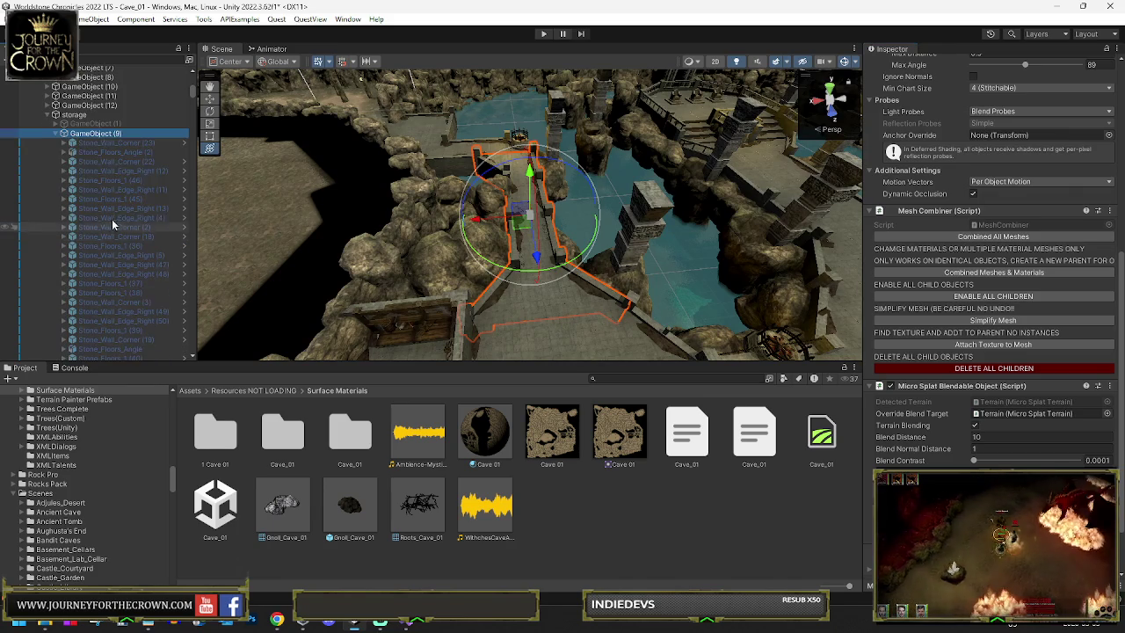
pyautogui.click(123, 152)
pyautogui.keyDown('ctrl'); pyautogui.click(127, 180); pyautogui.keyUp('ctrl')
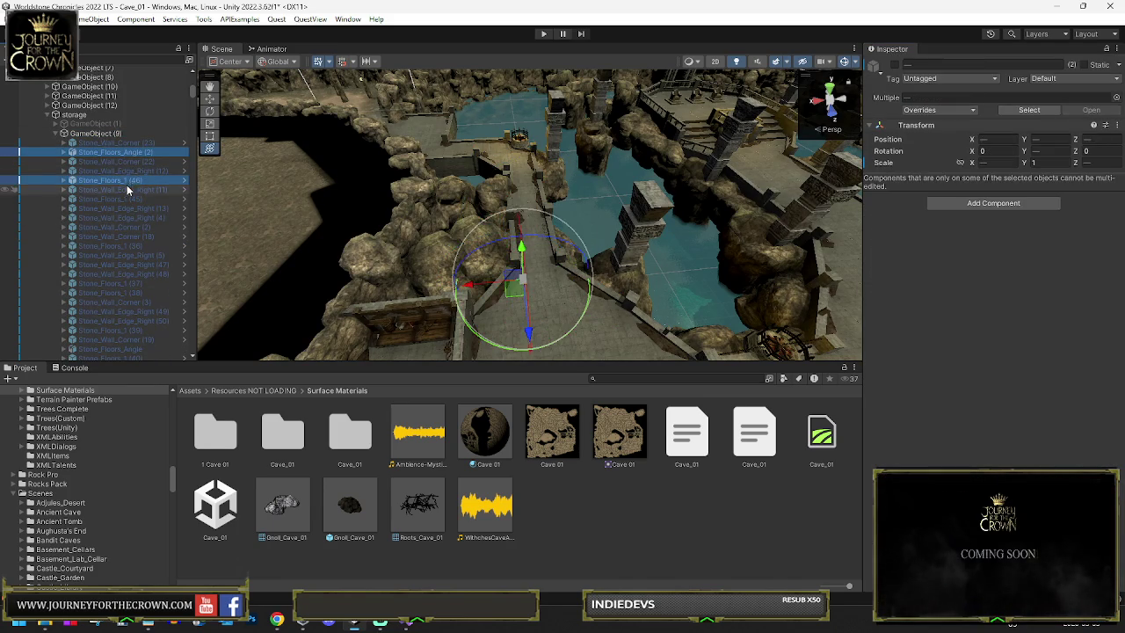
pyautogui.keyDown('ctrl'); pyautogui.click(123, 199); pyautogui.keyUp('ctrl')
pyautogui.keyDown('ctrl'); pyautogui.click(121, 245); pyautogui.keyUp('ctrl')
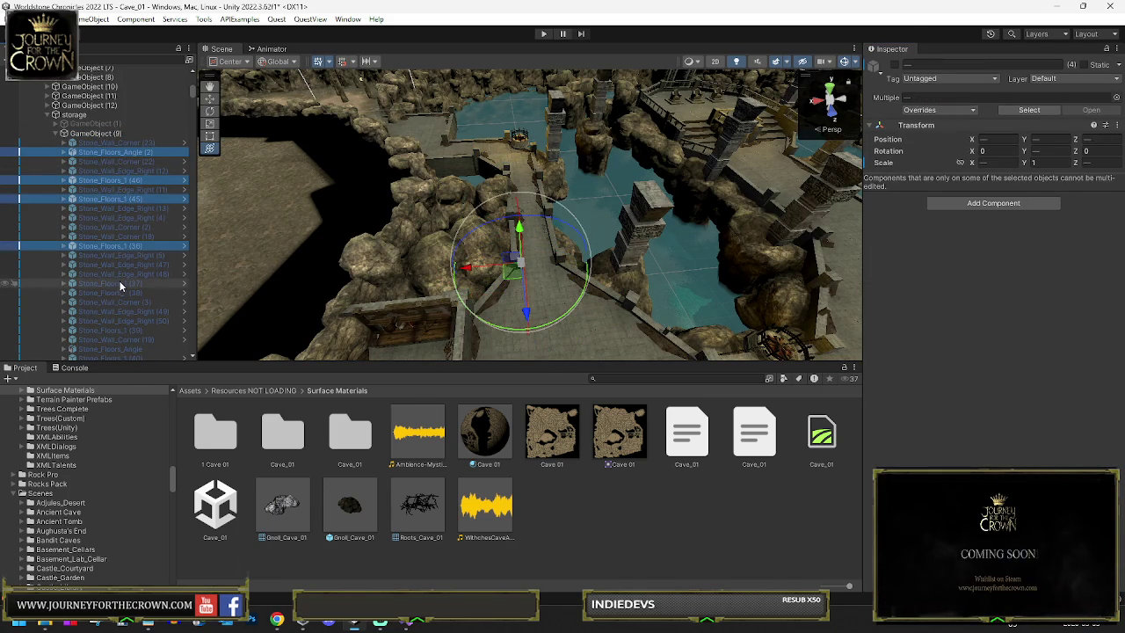
pyautogui.keyDown('ctrl'); pyautogui.click(120, 283); pyautogui.keyUp('ctrl')
pyautogui.keyDown('ctrl'); pyautogui.click(121, 293); pyautogui.keyUp('ctrl')
pyautogui.keyDown('ctrl'); pyautogui.click(118, 329); pyautogui.keyUp('ctrl')
pyautogui.keyDown('ctrl'); pyautogui.click(119, 348); pyautogui.keyUp('ctrl')
pyautogui.keyDown('ctrl'); pyautogui.click(120, 357); pyautogui.keyUp('ctrl')
# Step: Add Stone_Floors_Angle (1) and Stone_Floors_1 (41)–(44), then drag all 14 under one parent
pyautogui.scroll(-8, 130, 336)
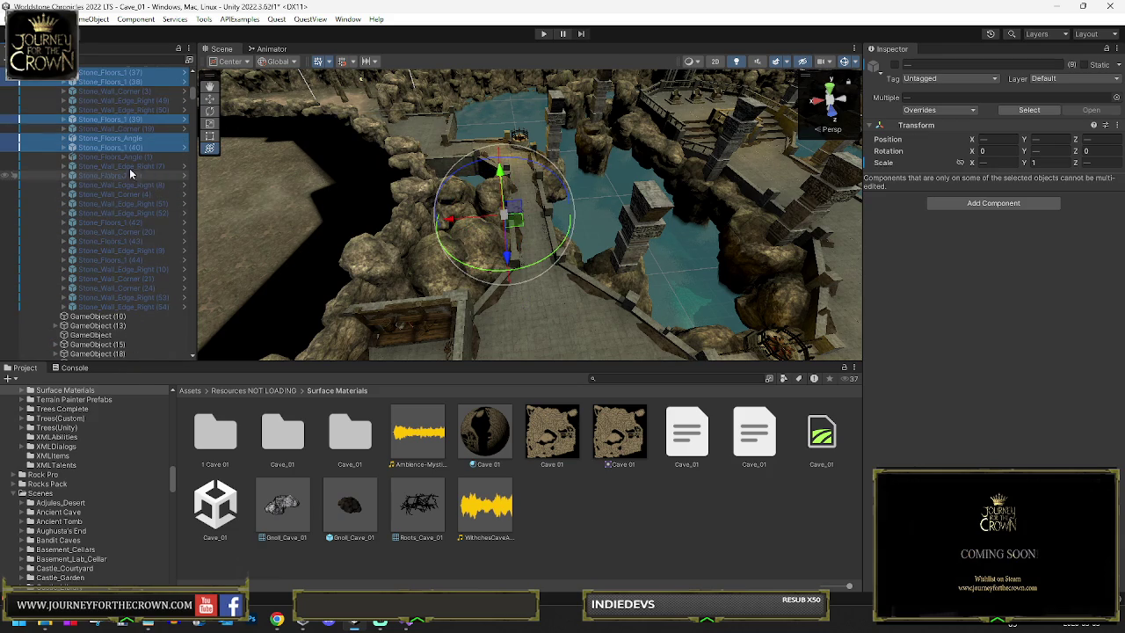
pyautogui.keyDown('ctrl'); pyautogui.click(127, 157); pyautogui.keyUp('ctrl')
pyautogui.keyDown('ctrl'); pyautogui.click(128, 175); pyautogui.keyUp('ctrl')
pyautogui.keyDown('ctrl'); pyautogui.click(119, 222); pyautogui.keyUp('ctrl')
pyautogui.keyDown('ctrl'); pyautogui.click(121, 241); pyautogui.keyUp('ctrl')
pyautogui.keyDown('ctrl'); pyautogui.click(123, 261); pyautogui.keyUp('ctrl')
pyautogui.moveTo(126, 264)
pyautogui.mouseDown()
pyautogui.moveTo(97, 309)
pyautogui.moveTo(93, 261)
pyautogui.moveTo(95, 319)
pyautogui.mouseUp()
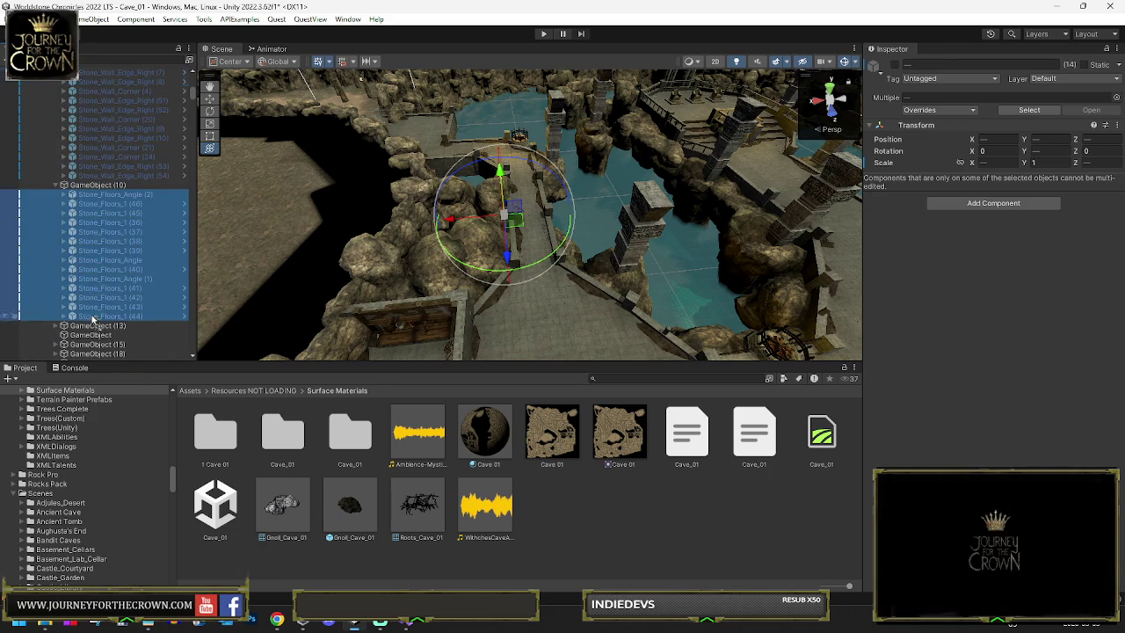
# Step: Select GameObject (9) to review its settings in the Inspector
pyautogui.scroll(3, 123, 184)
pyautogui.click(95, 273)
pyautogui.scroll(-5, 974, 383)
pyautogui.scroll(-2, 974, 383)
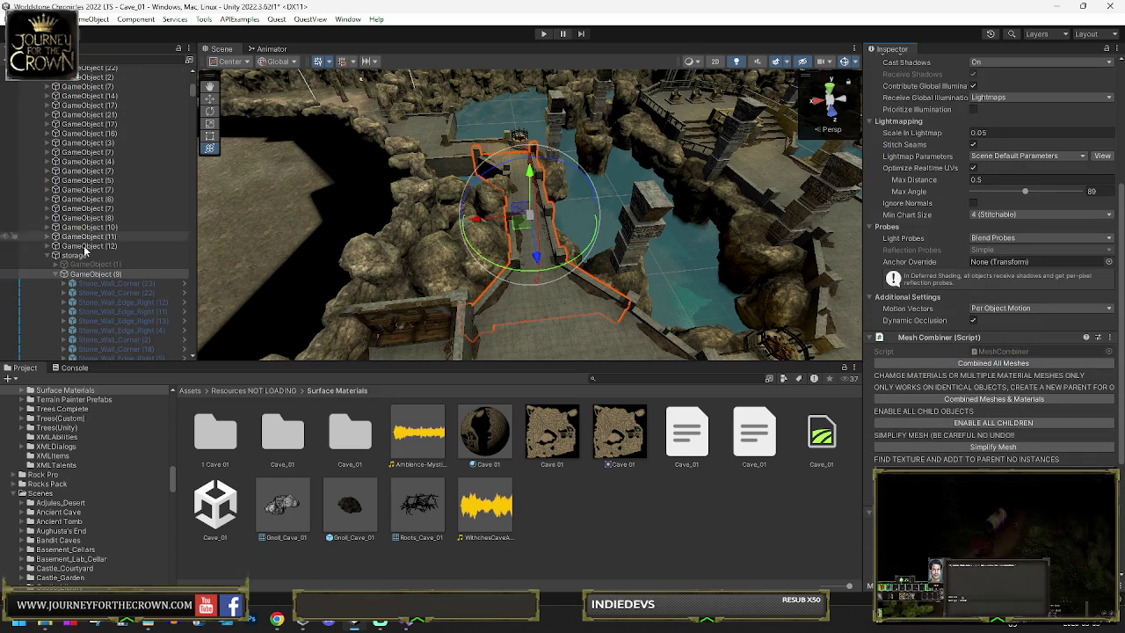
# Step: Drag GameObject (9) out of storage to sit above it, then frame it
pyautogui.moveTo(69, 280); pyautogui.dragTo(87, 266)
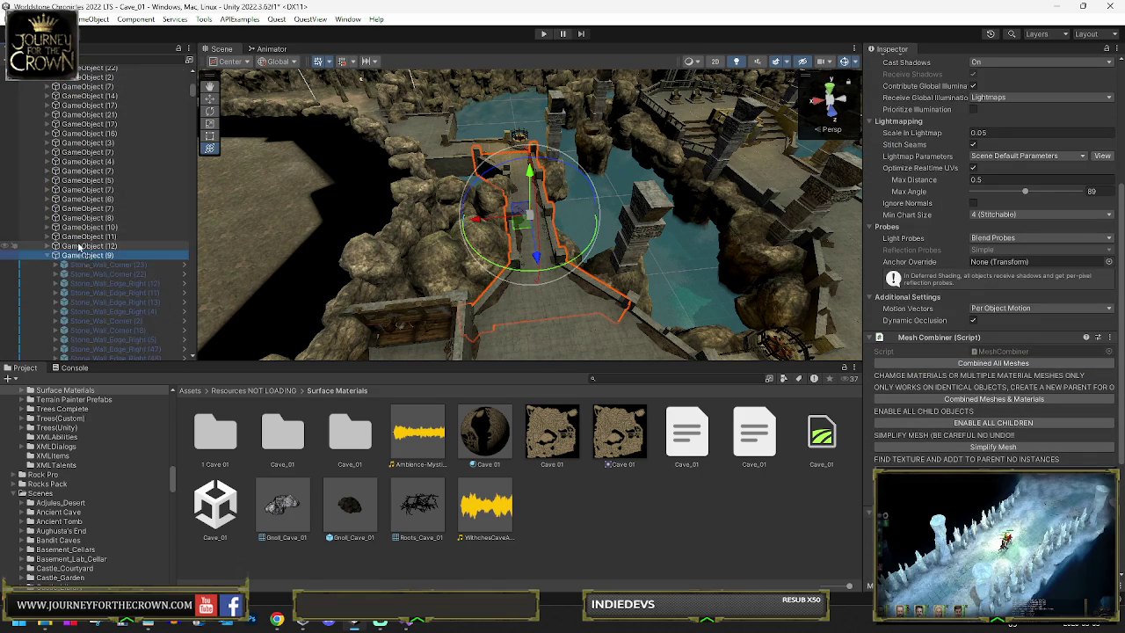
pyautogui.click(90, 256)
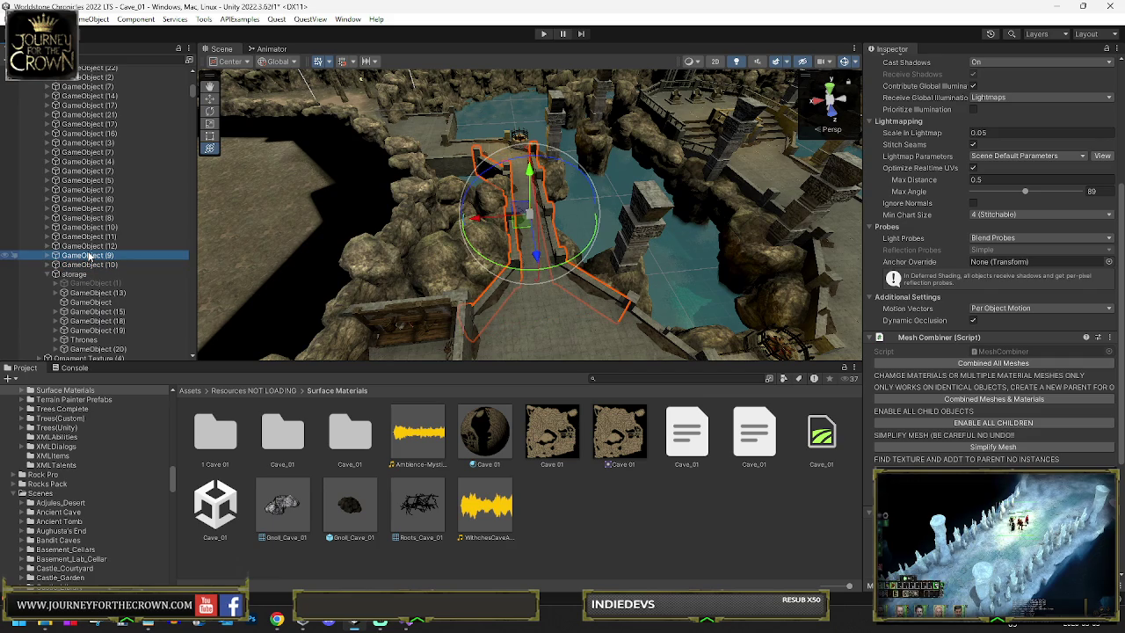
pyautogui.doubleClick(90, 256)
pyautogui.scroll(5, 1011, 176)
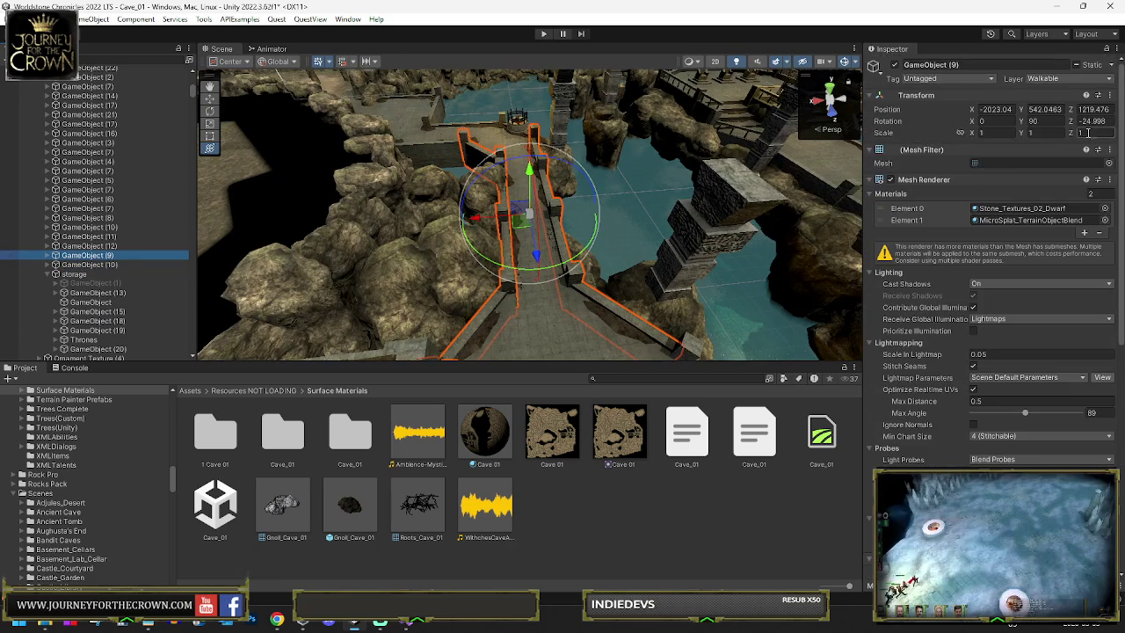
# Step: Change GameObject (9)'s layer from Walkable to IgnoreProjector and confirm the Change Layer dialog
pyautogui.click(1065, 80)
pyautogui.click(1024, 274)
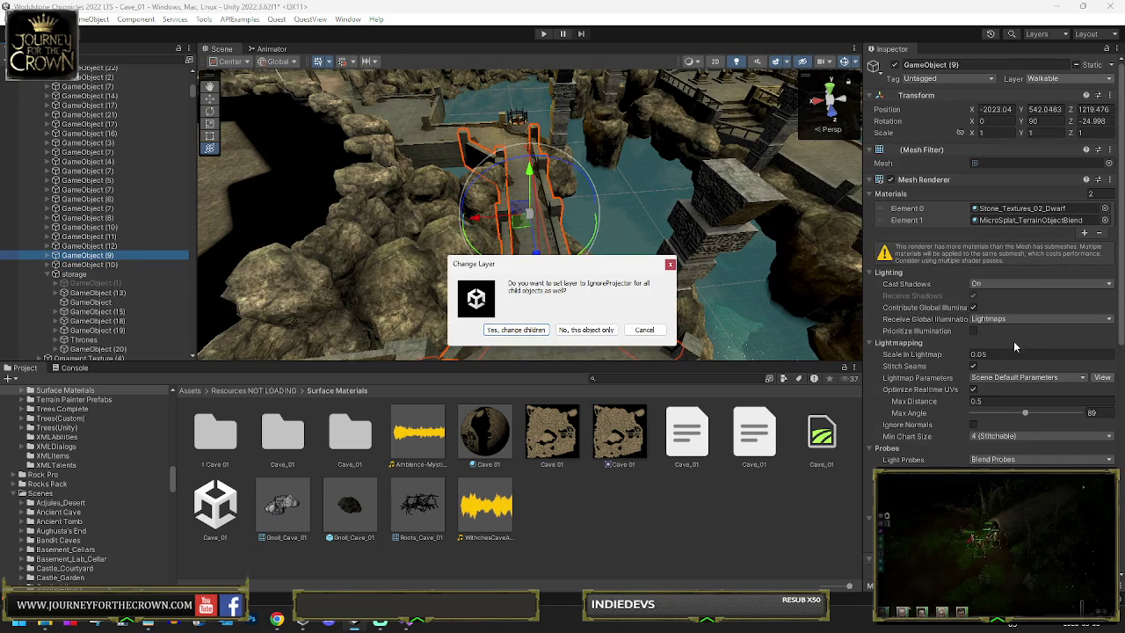
pyautogui.click(586, 329)
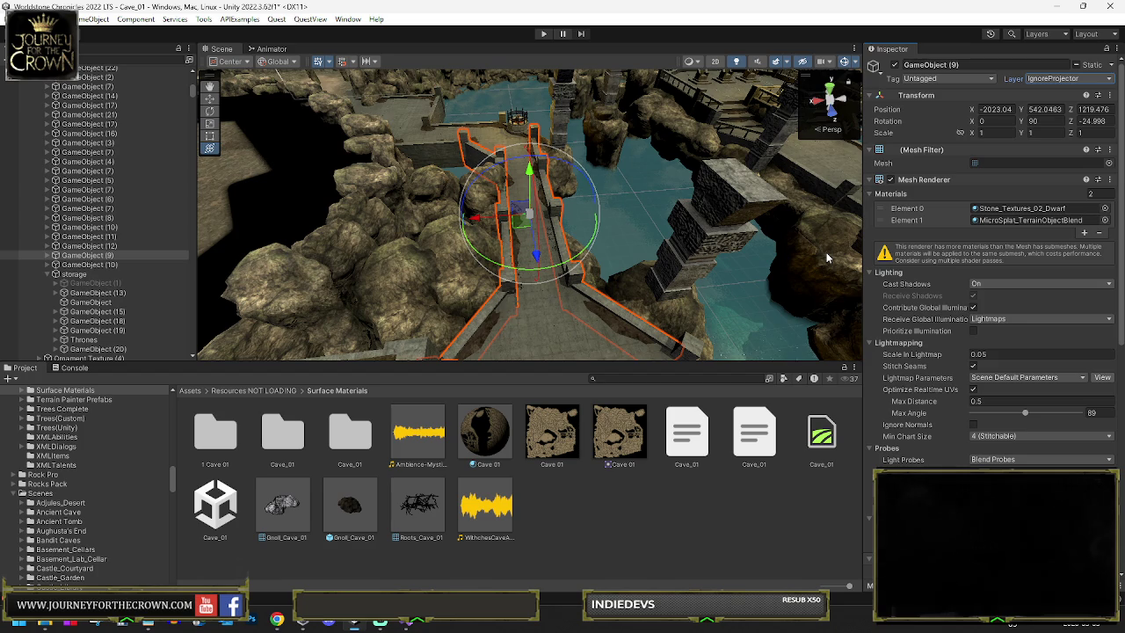
pyautogui.scroll(-10, 957, 303)
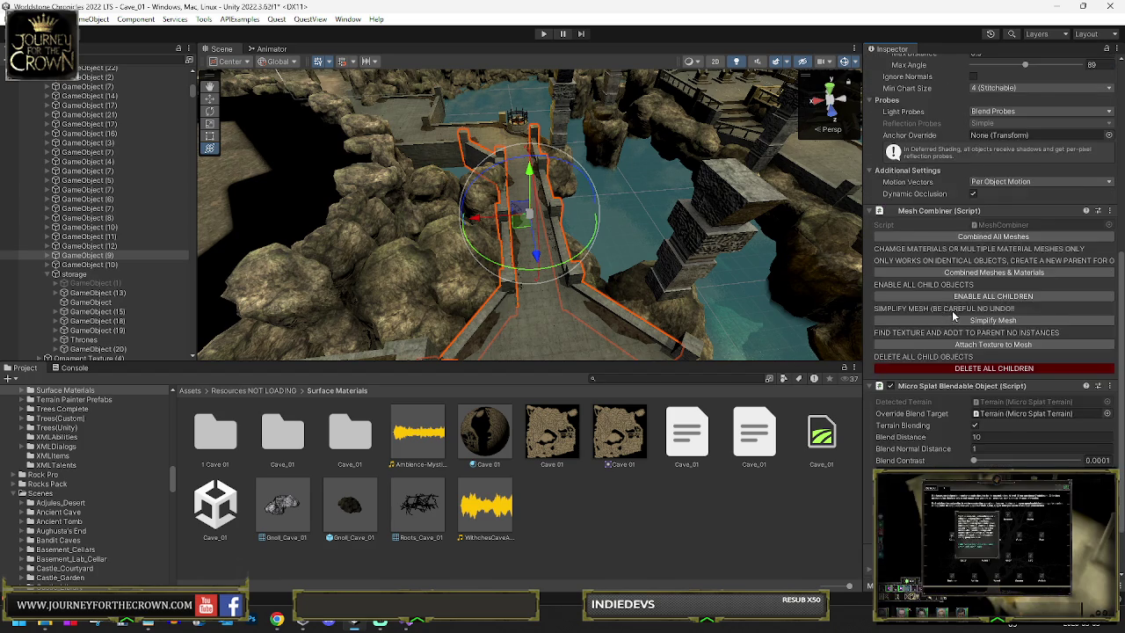
pyautogui.scroll(-3, 951, 310)
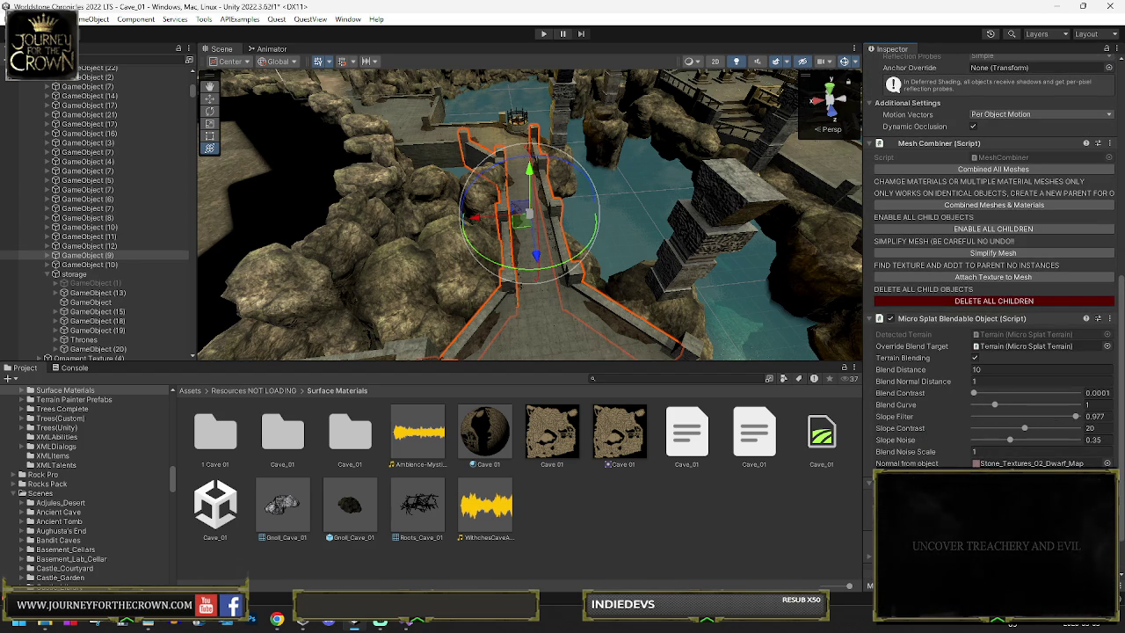
# Step: Duplicate GameObject (13) as GameObject (14) and delete all of the copy's children
pyautogui.click(93, 293)
pyautogui.hotkey('ctrl', 'z')
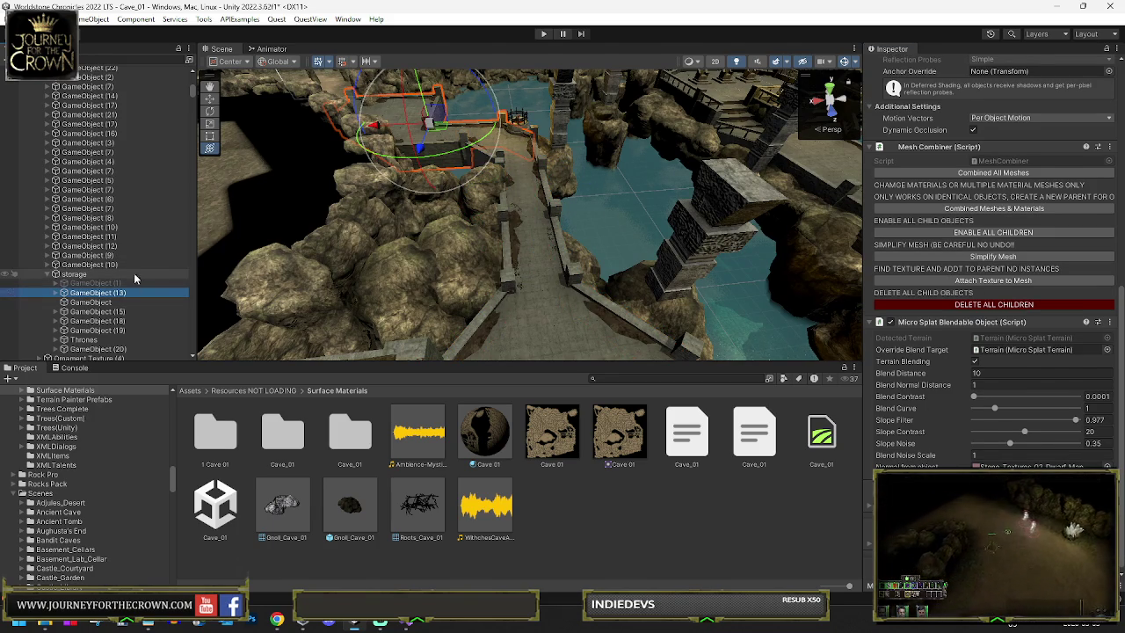
pyautogui.hotkey('ctrl', 'd')
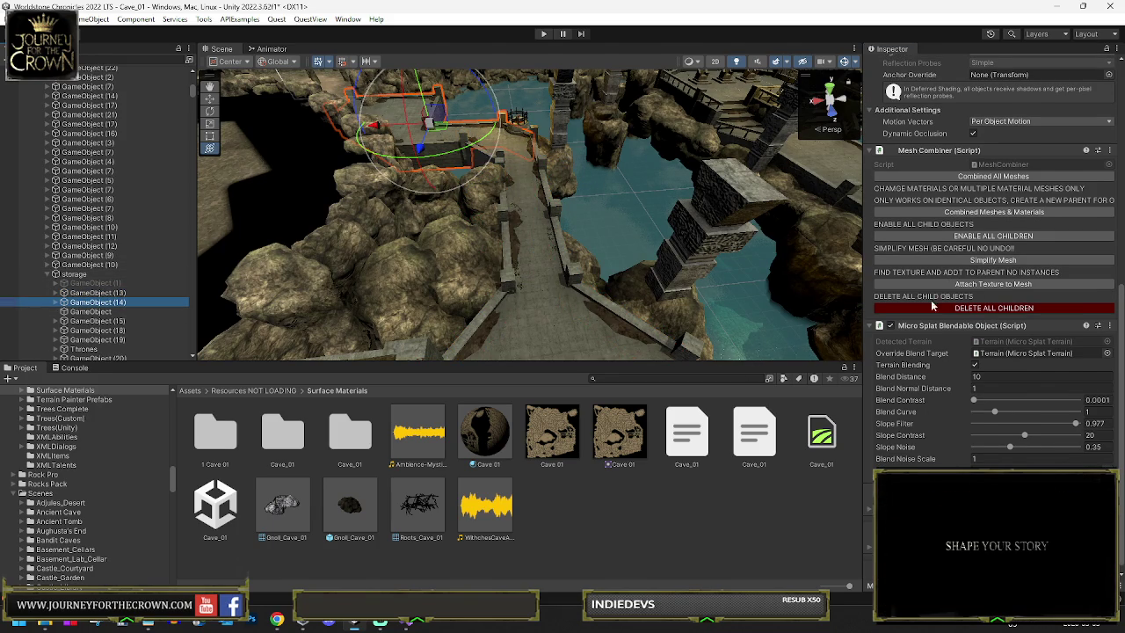
pyautogui.click(960, 308)
pyautogui.click(601, 329)
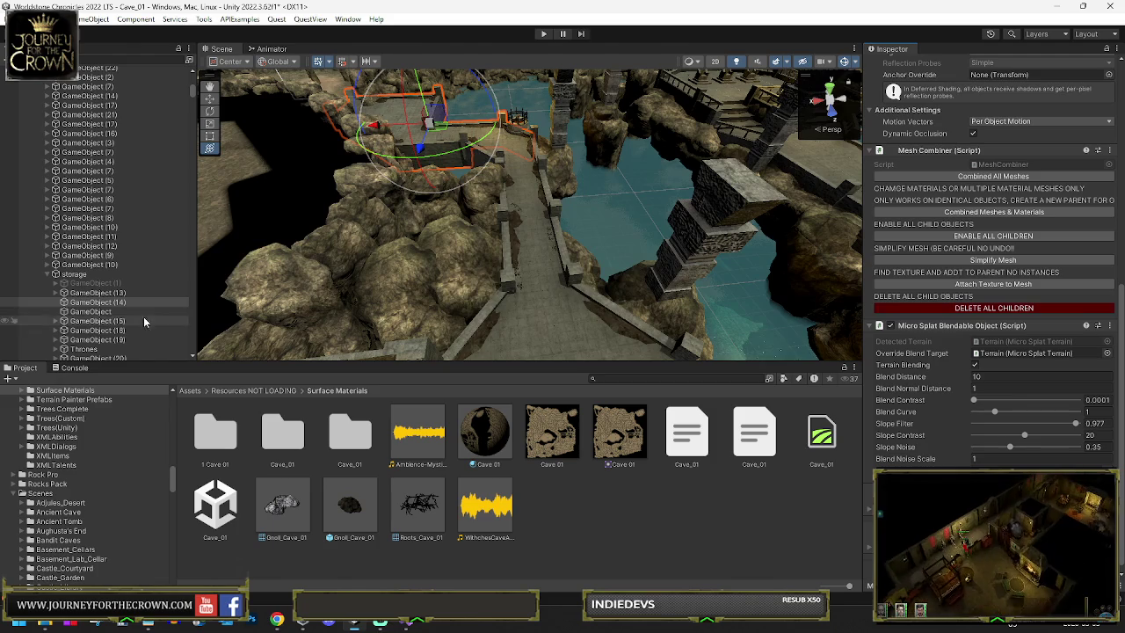
# Step: Move the Stone_Floors pieces, Stone_Floors_1 (47) through (74) plus Angle (5)–(7), into GameObject (14)
pyautogui.click(54, 293)
pyautogui.scroll(-3, 106, 301)
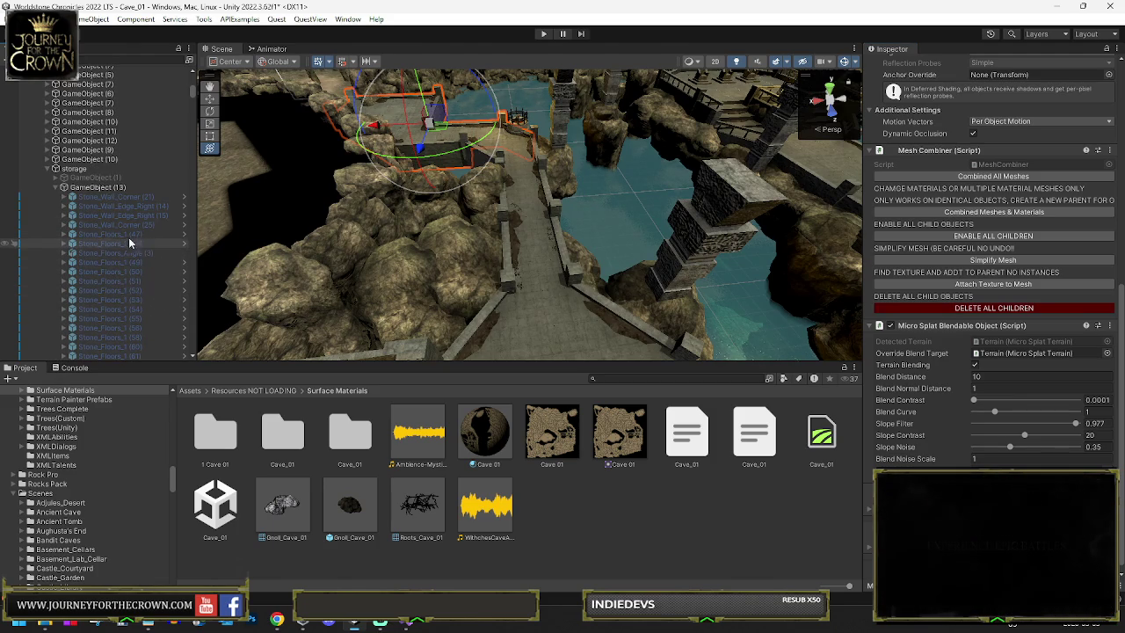
pyautogui.click(130, 240)
pyautogui.scroll(-4, 131, 254)
pyautogui.keyDown('shift'); pyautogui.click(133, 329); pyautogui.keyUp('shift')
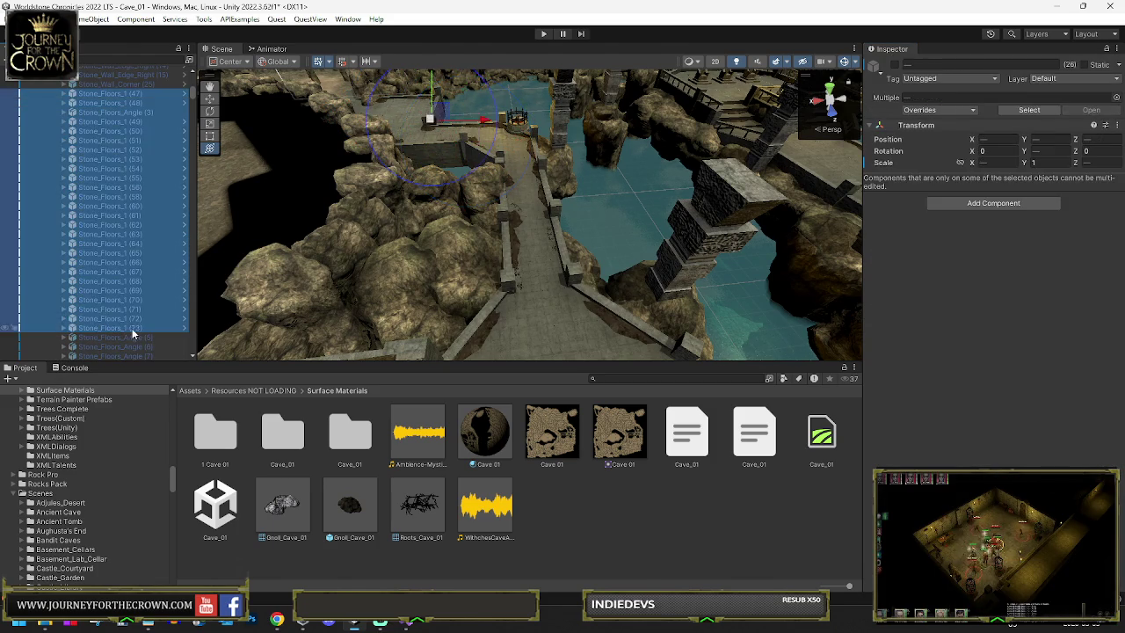
pyautogui.scroll(-2, 152, 314)
pyautogui.keyDown('shift'); pyautogui.click(151, 283); pyautogui.keyUp('shift')
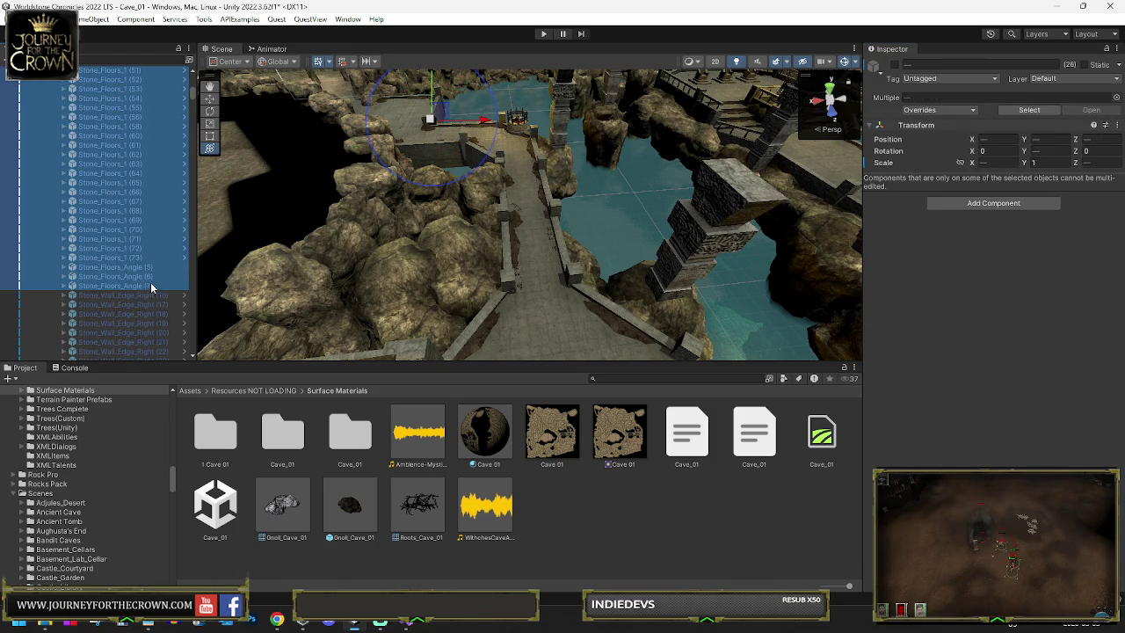
pyautogui.scroll(-5, 149, 287)
pyautogui.scroll(-2, 147, 277)
pyautogui.keyDown('shift'); pyautogui.click(112, 290); pyautogui.keyUp('shift')
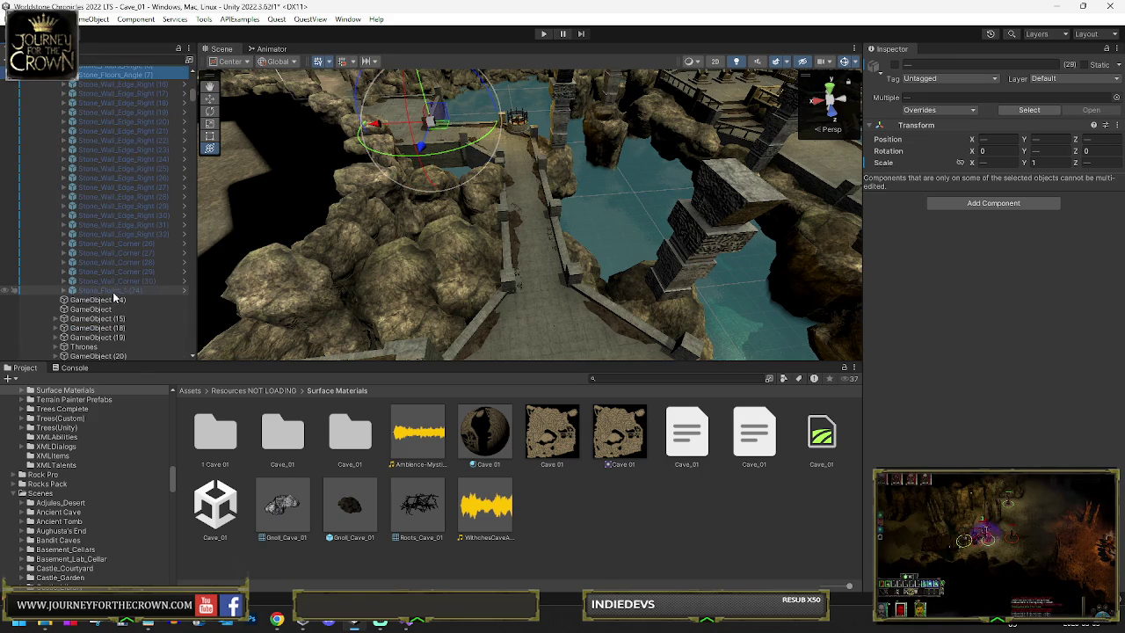
pyautogui.moveTo(109, 302); pyautogui.dragTo(110, 302)
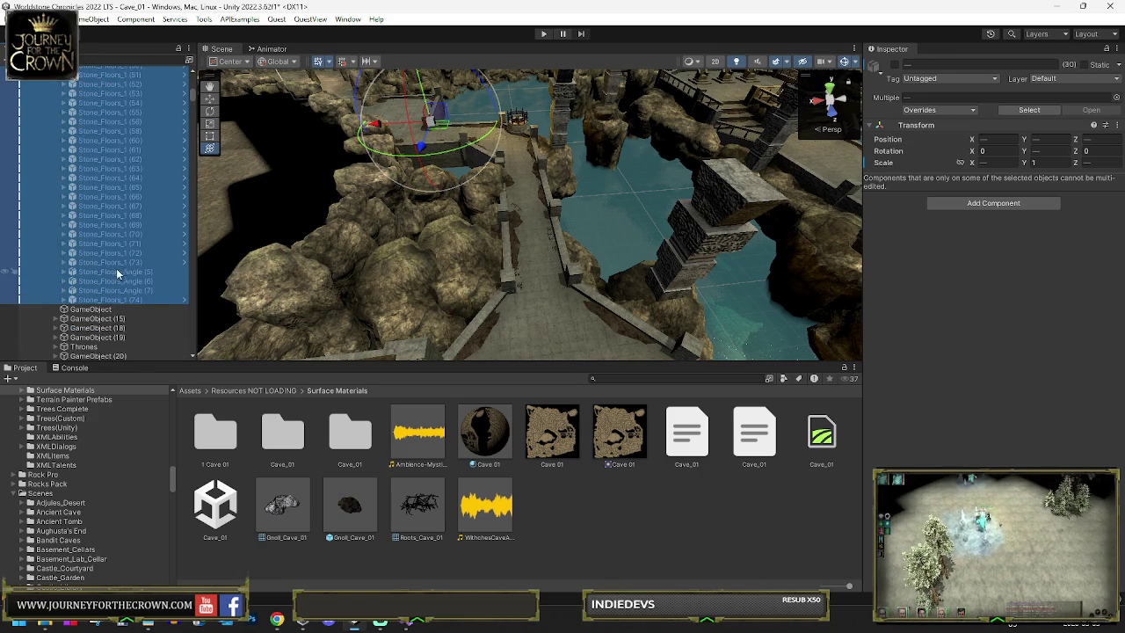
# Step: On GameObject (14), enable all children and combine all meshes into one
pyautogui.click(111, 264)
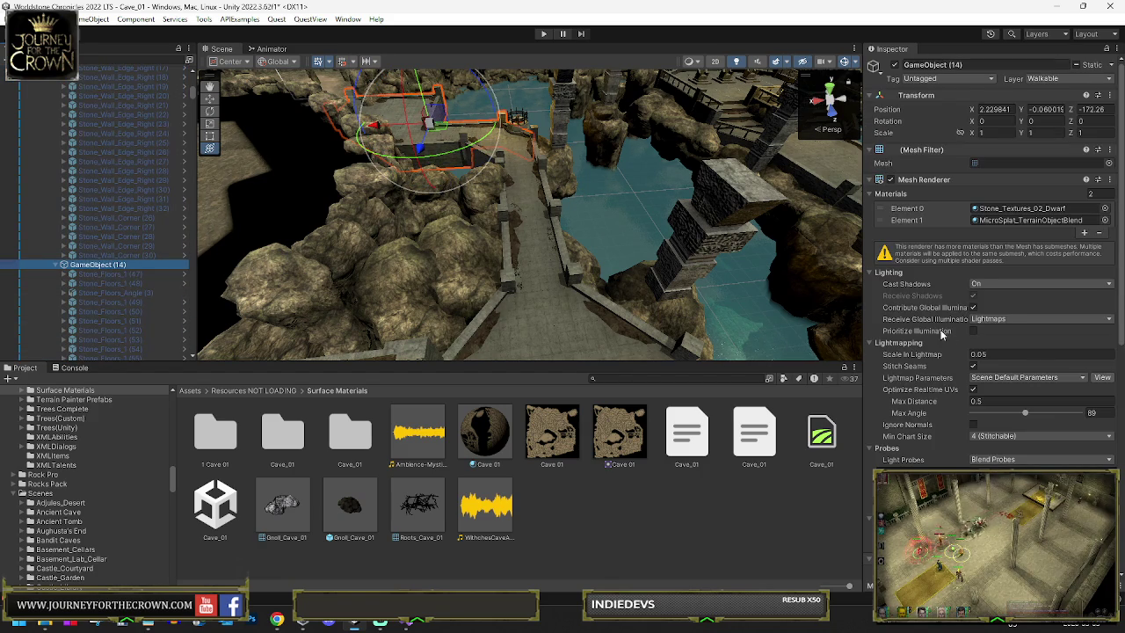
pyautogui.scroll(-2, 933, 331)
pyautogui.scroll(-1, 934, 332)
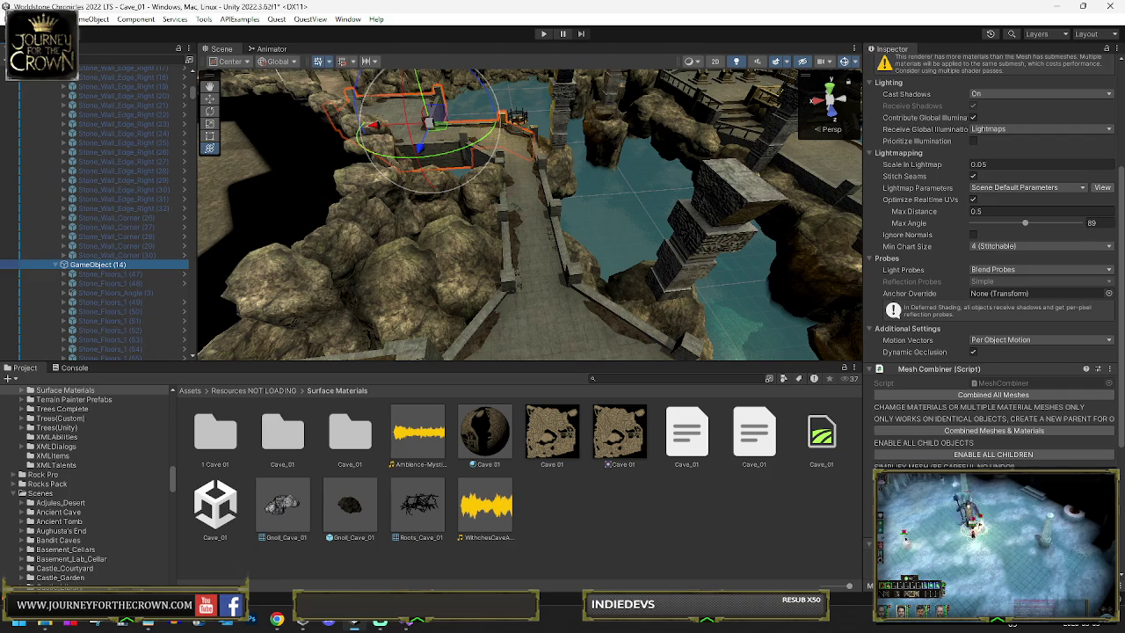
pyautogui.click(900, 382)
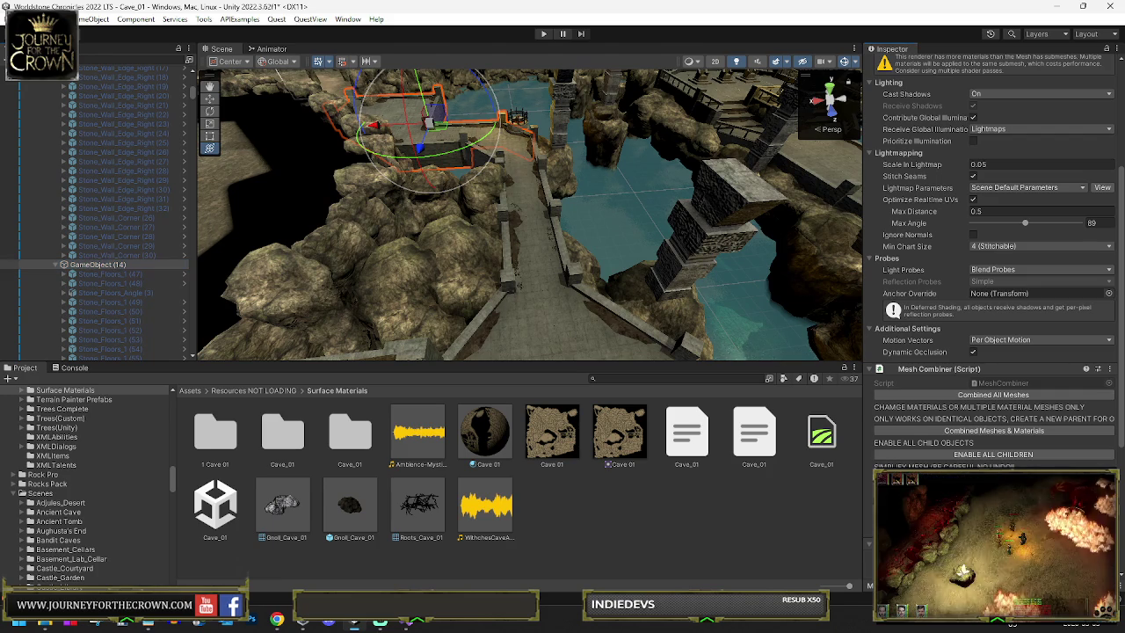
pyautogui.click(942, 455)
pyautogui.click(947, 395)
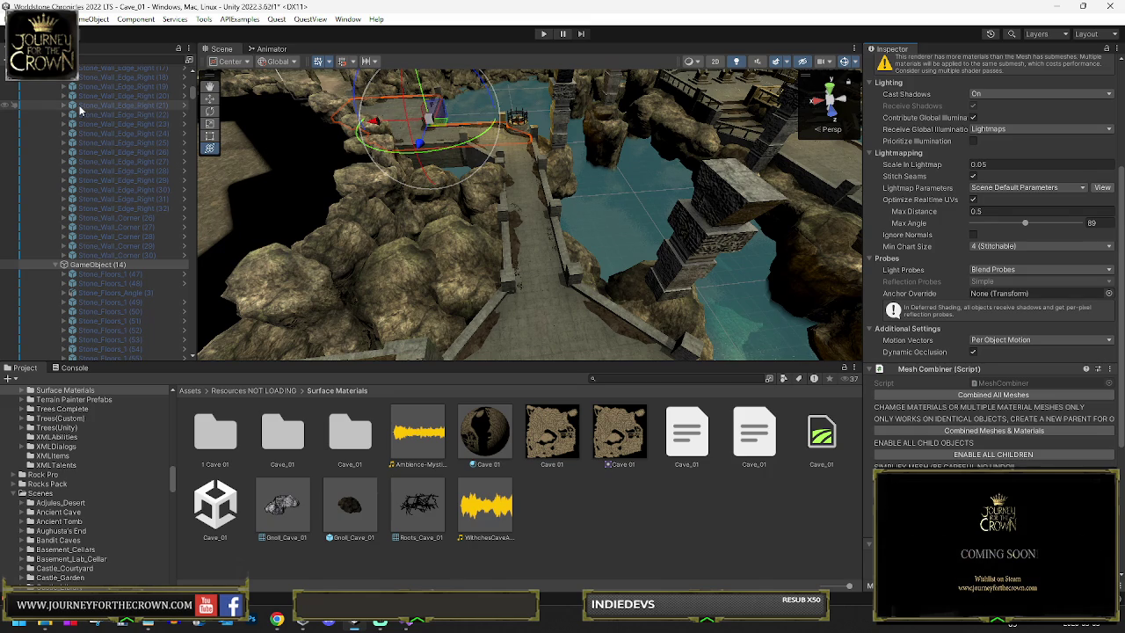
pyautogui.scroll(5, 101, 252)
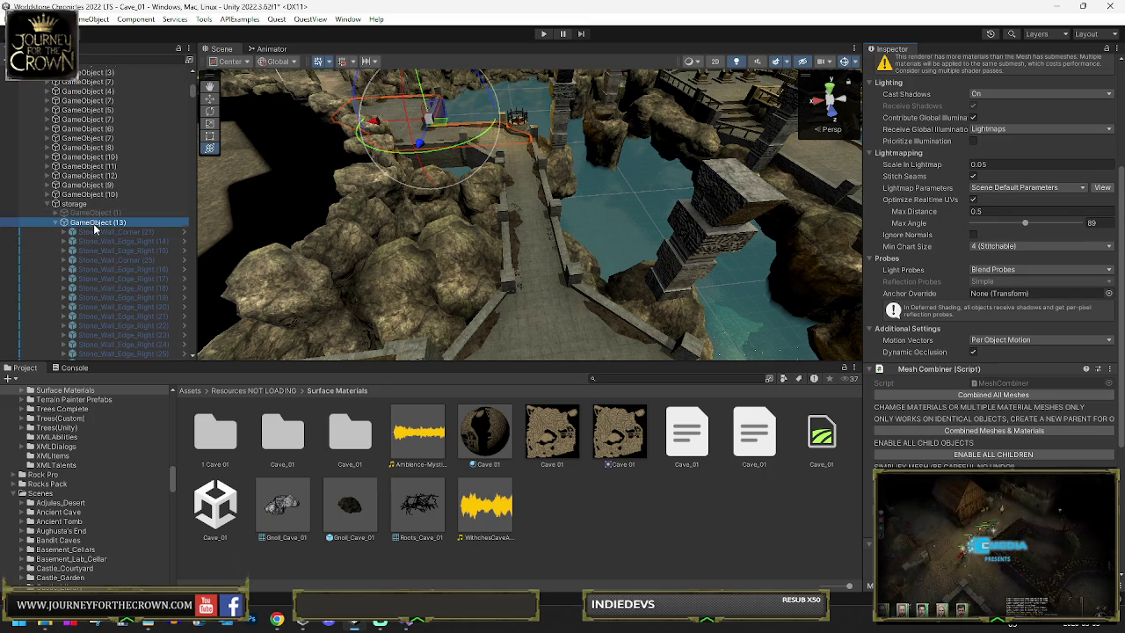
# Step: Collapse GameObject (13) and set it to the IgnoreProjector layer
pyautogui.click(95, 223)
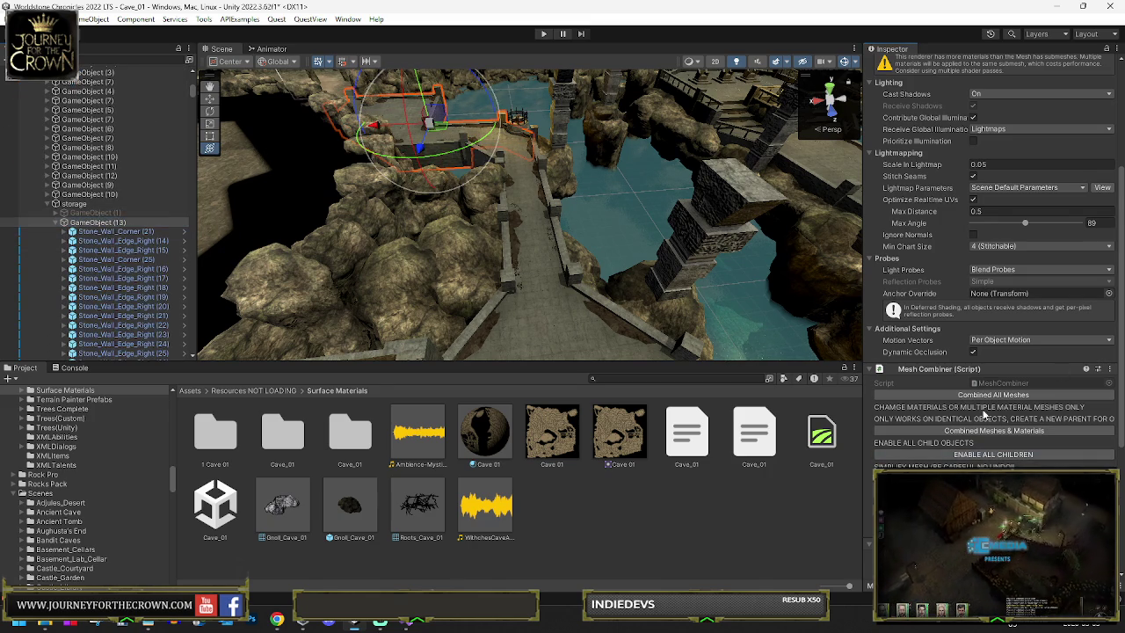
pyautogui.moveTo(97, 223)
pyautogui.mouseDown()
pyautogui.moveTo(113, 221)
pyautogui.moveTo(71, 222)
pyautogui.mouseUp()
pyautogui.click(54, 222)
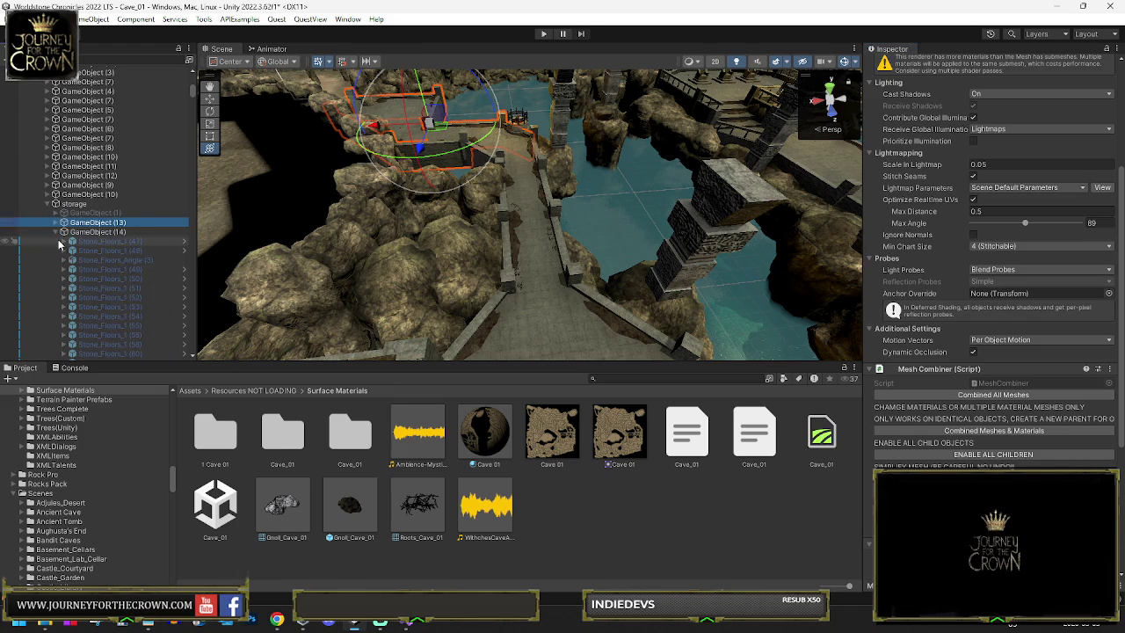
pyautogui.click(88, 232)
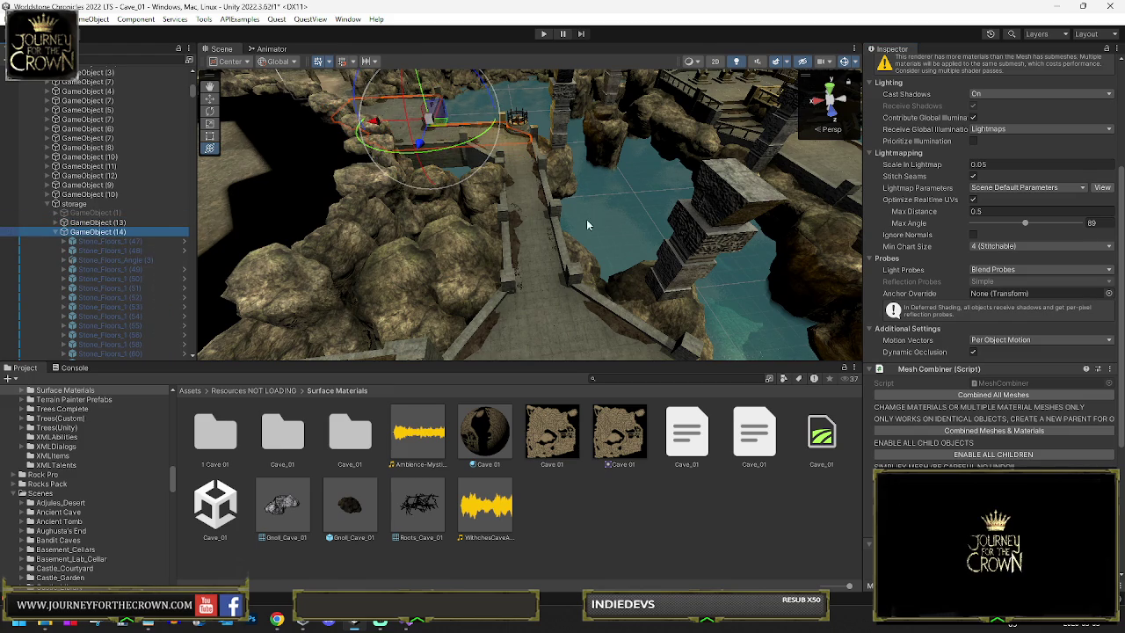
pyautogui.click(158, 221)
pyautogui.moveTo(369, 210); pyautogui.dragTo(933, 163)
pyautogui.scroll(5, 933, 163)
pyautogui.click(1074, 79)
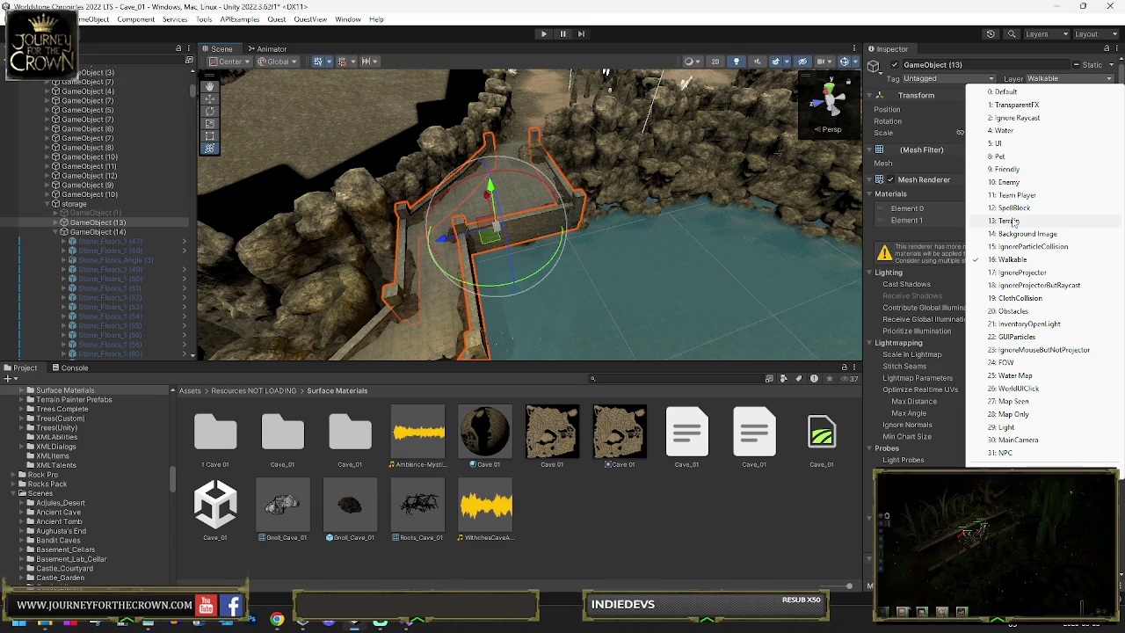
pyautogui.click(1022, 273)
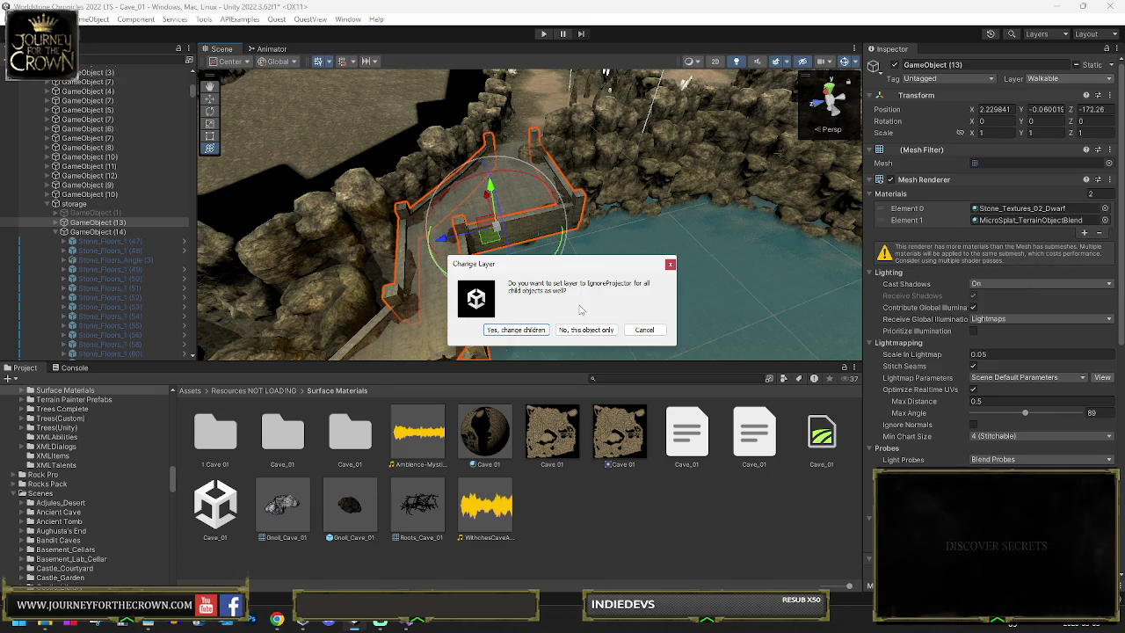
pyautogui.click(569, 332)
# Step: Select GameObject (13) and (14) together and drag them out of storage to the top level
pyautogui.click(76, 232)
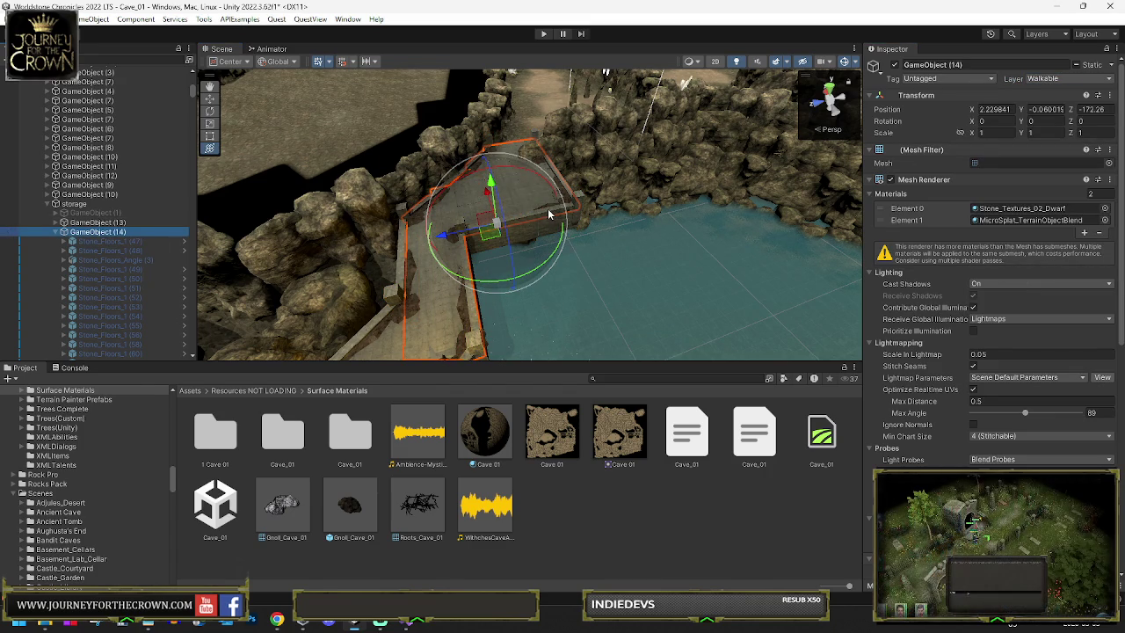
pyautogui.moveTo(531, 226); pyautogui.dragTo(519, 260)
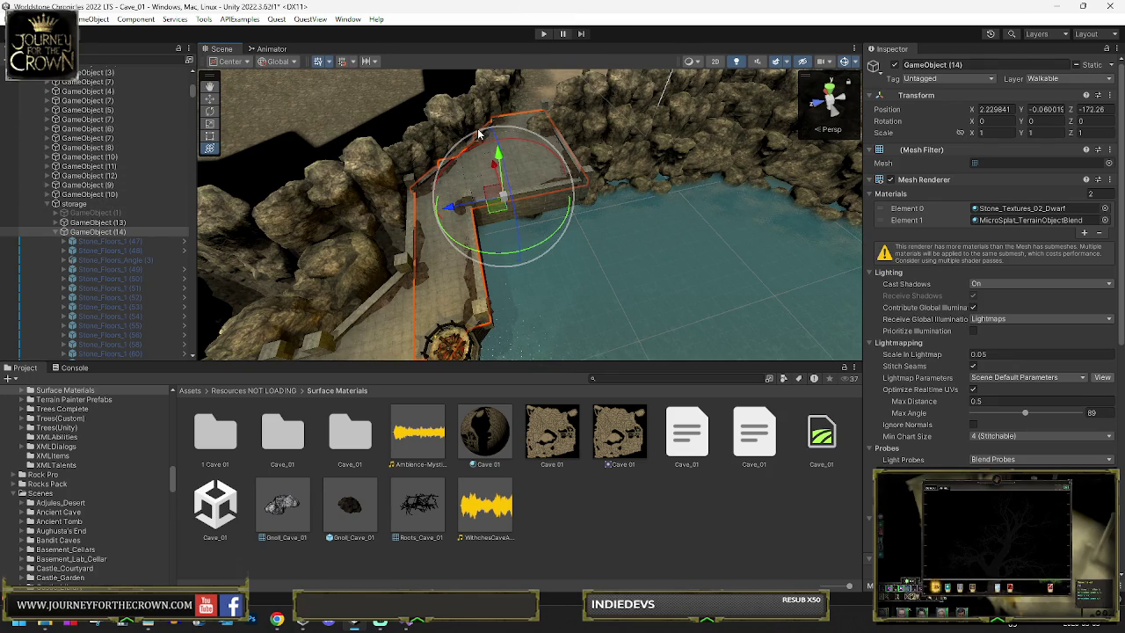
pyautogui.moveTo(479, 134); pyautogui.dragTo(590, 211)
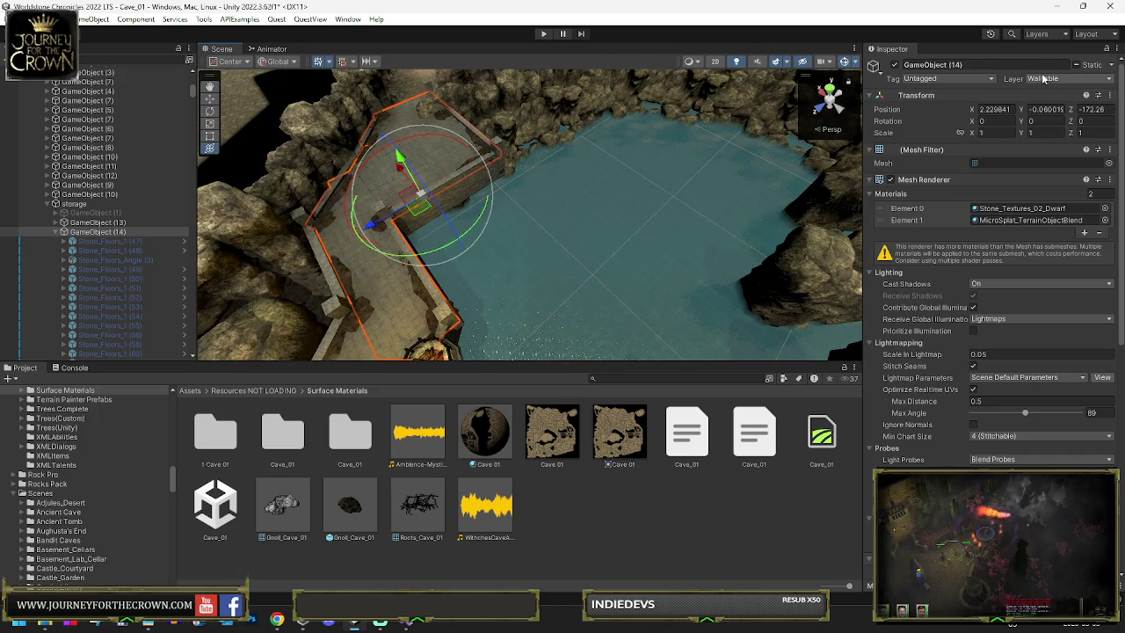
pyautogui.click(1043, 79)
pyautogui.click(94, 223)
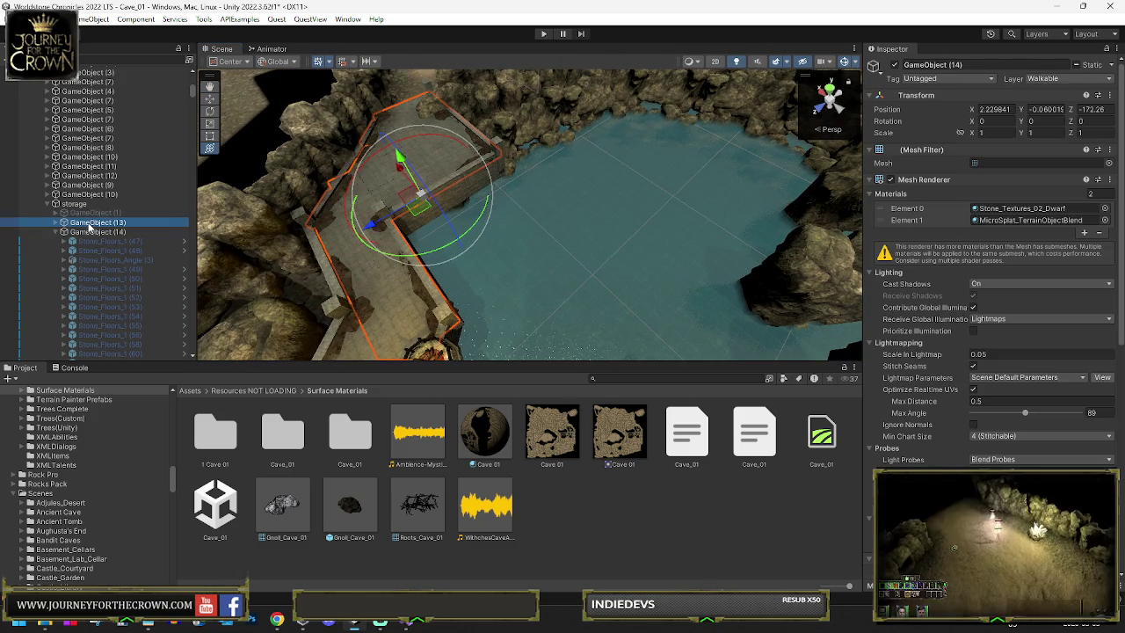
pyautogui.scroll(-10, 908, 373)
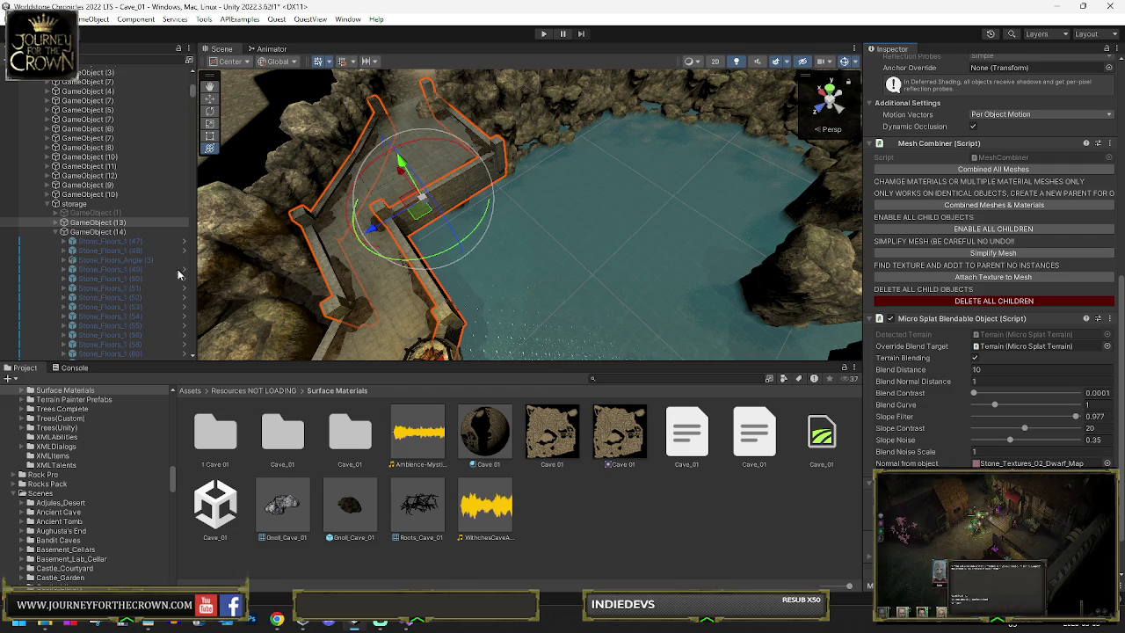
pyautogui.click(75, 232)
pyautogui.keyDown('shift'); pyautogui.click(84, 222); pyautogui.keyUp('shift')
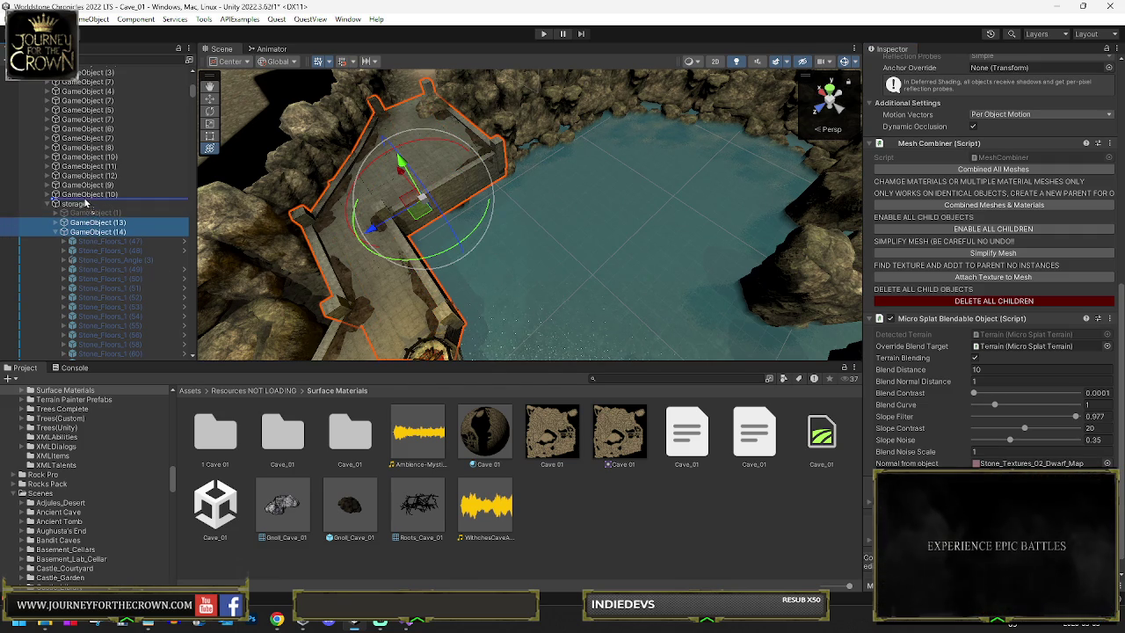
pyautogui.moveTo(75, 203); pyautogui.dragTo(53, 209)
# Step: Select and frame GameObject (15) inside the storage group
pyautogui.click(47, 213)
pyautogui.click(92, 250)
pyautogui.press('f')
pyautogui.moveTo(539, 201); pyautogui.dragTo(844, 242)
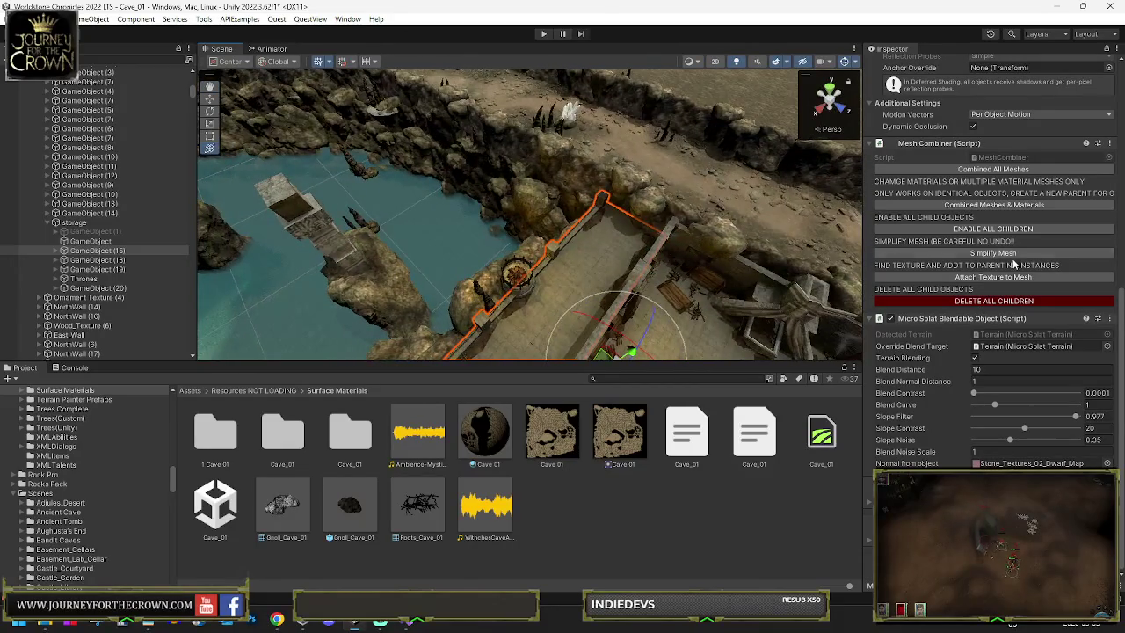
pyautogui.click(90, 240)
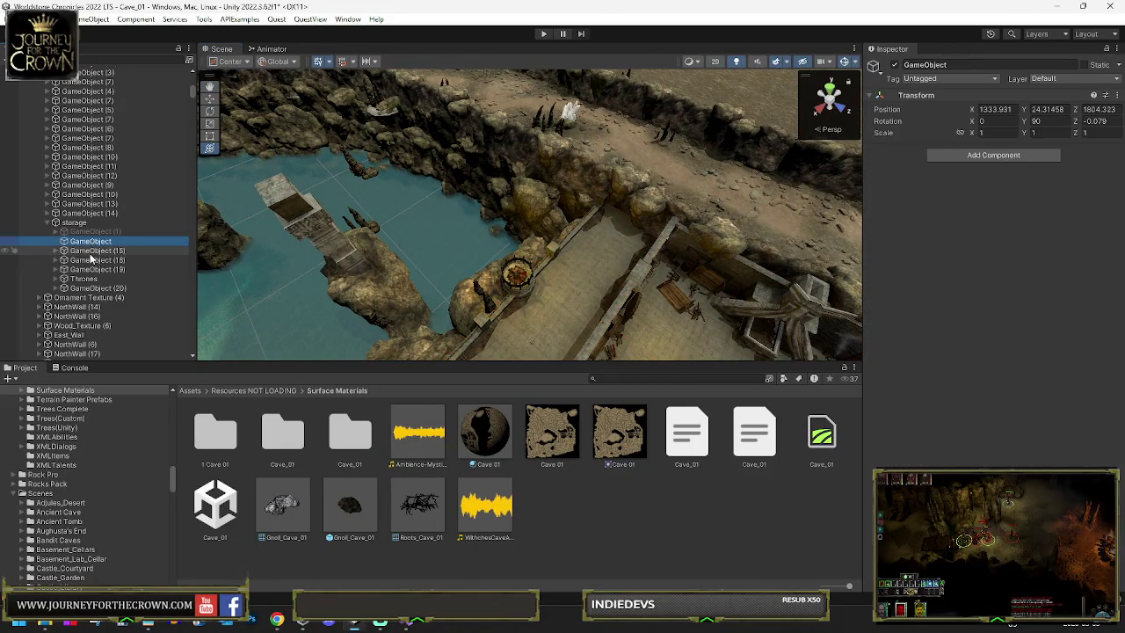
# Step: Select GameObject (16) and cancel the Delete All Children prompt
pyautogui.click(90, 250)
pyautogui.click(88, 260)
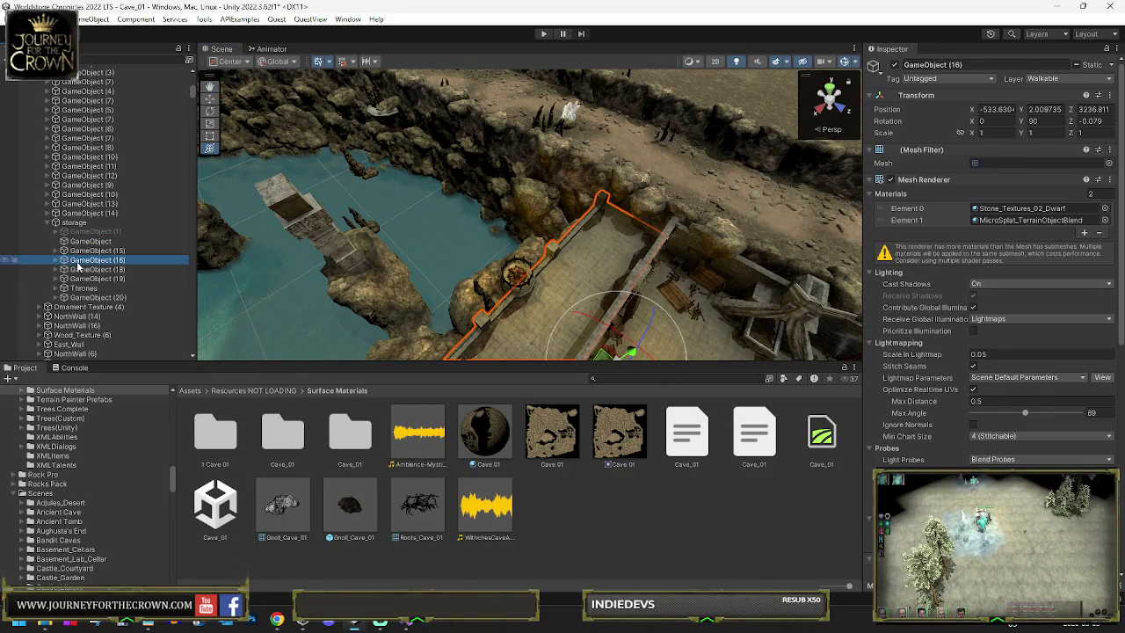
pyautogui.scroll(-6, 986, 351)
pyautogui.click(993, 432)
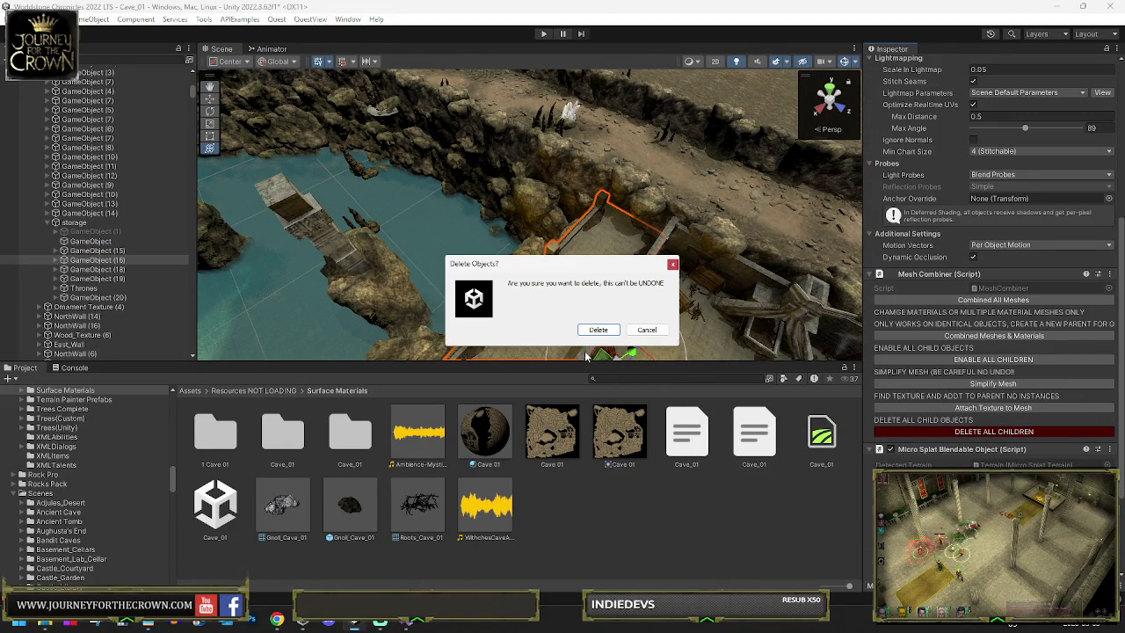
pyautogui.click(651, 328)
# Step: Move Stone_Floors_1 (64) through (99) from GameObject (15) into GameObject (16)
pyautogui.click(64, 252)
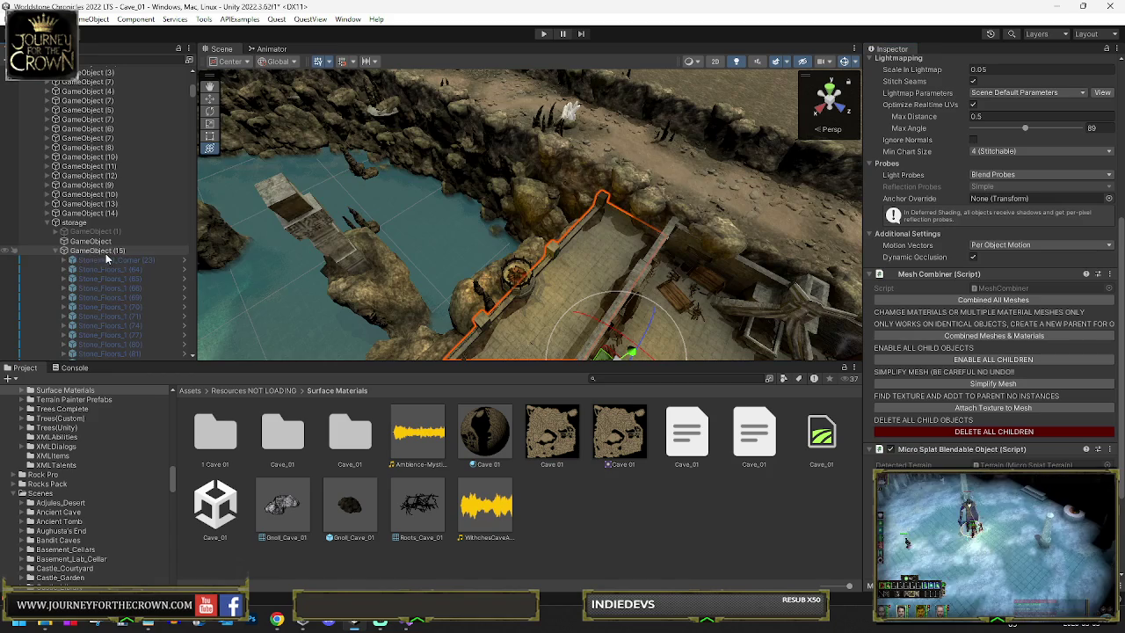
pyautogui.click(112, 269)
pyautogui.scroll(-5, 145, 272)
pyautogui.scroll(-4, 140, 280)
pyautogui.keyDown('shift'); pyautogui.click(141, 276); pyautogui.keyUp('shift')
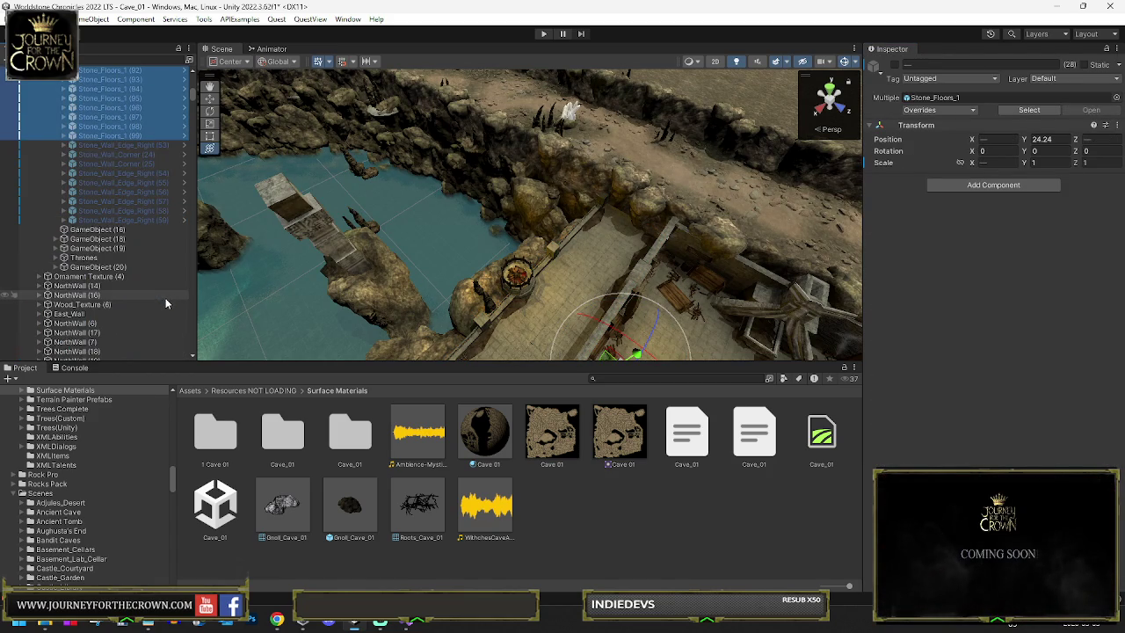
pyautogui.scroll(3, 137, 261)
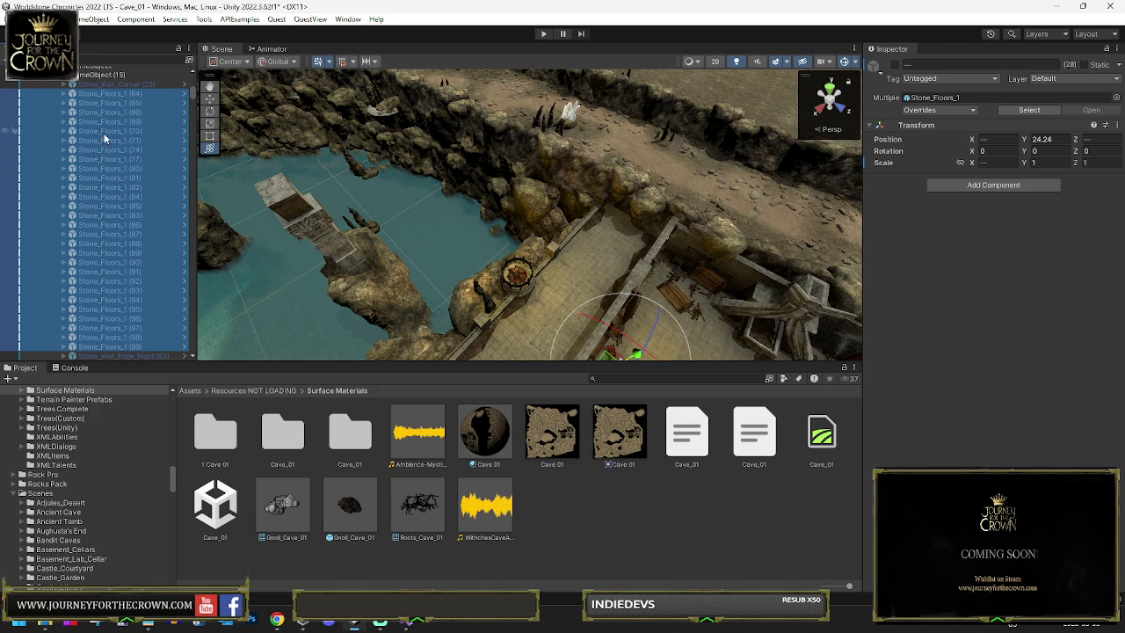
pyautogui.scroll(-5, 103, 139)
pyautogui.moveTo(100, 206); pyautogui.dragTo(109, 303)
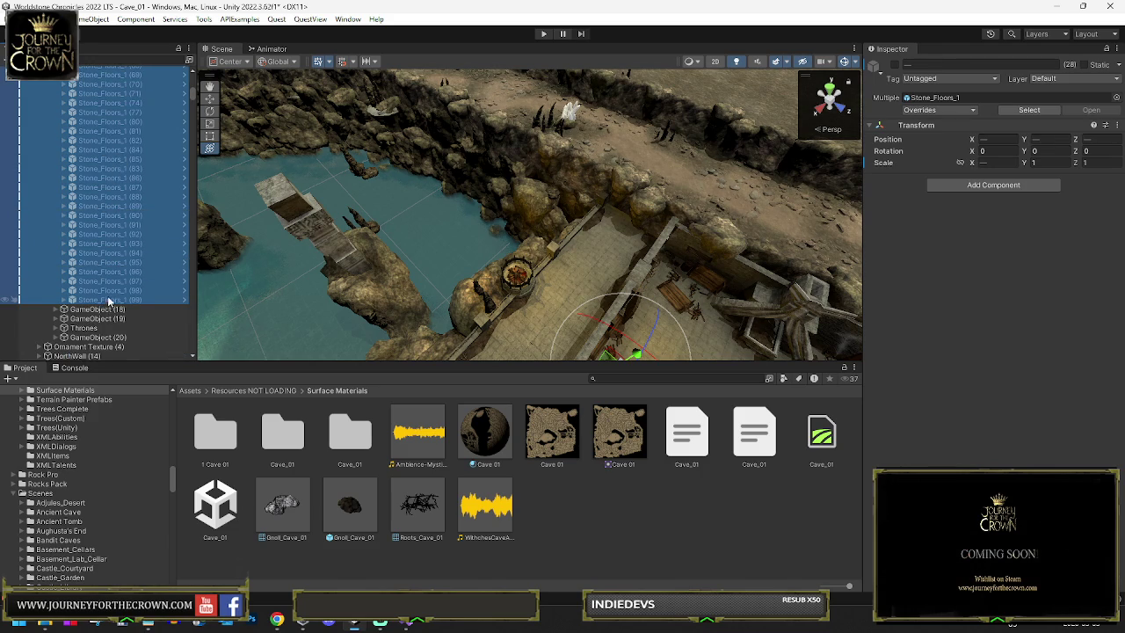
pyautogui.click(114, 287)
# Step: Show GameObject (15)'s remaining Stone_Wall children and select it
pyautogui.scroll(5, 105, 257)
pyautogui.click(56, 144)
pyautogui.click(83, 144)
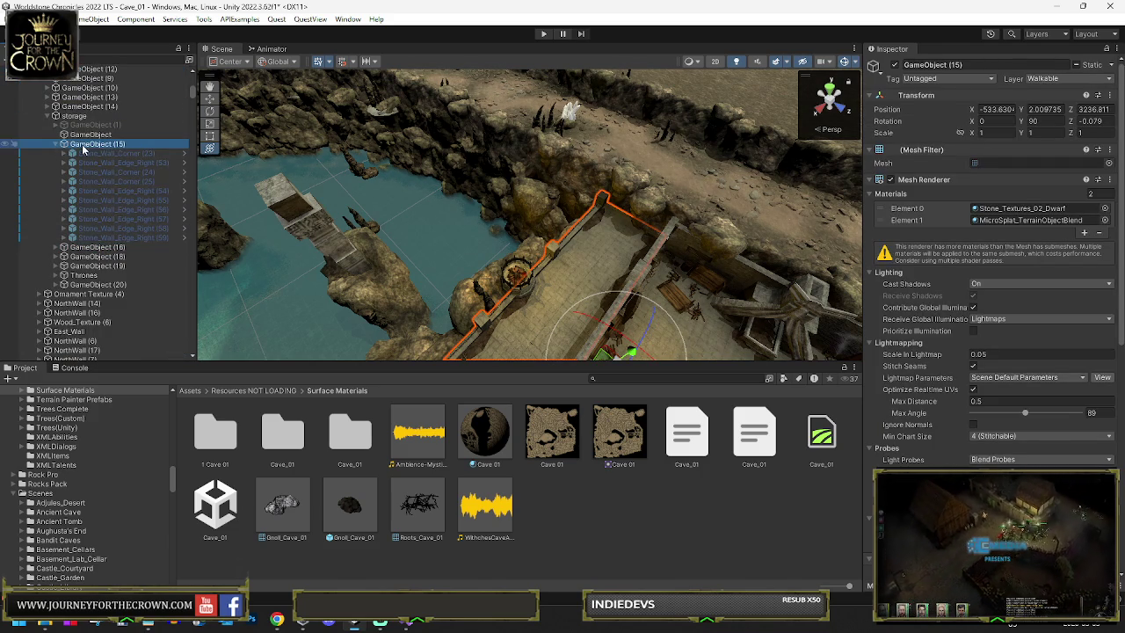
# Step: Move GameObject (15) above storage and set it to the IgnoreProjector layer
pyautogui.scroll(-5, 893, 404)
pyautogui.click(1002, 463)
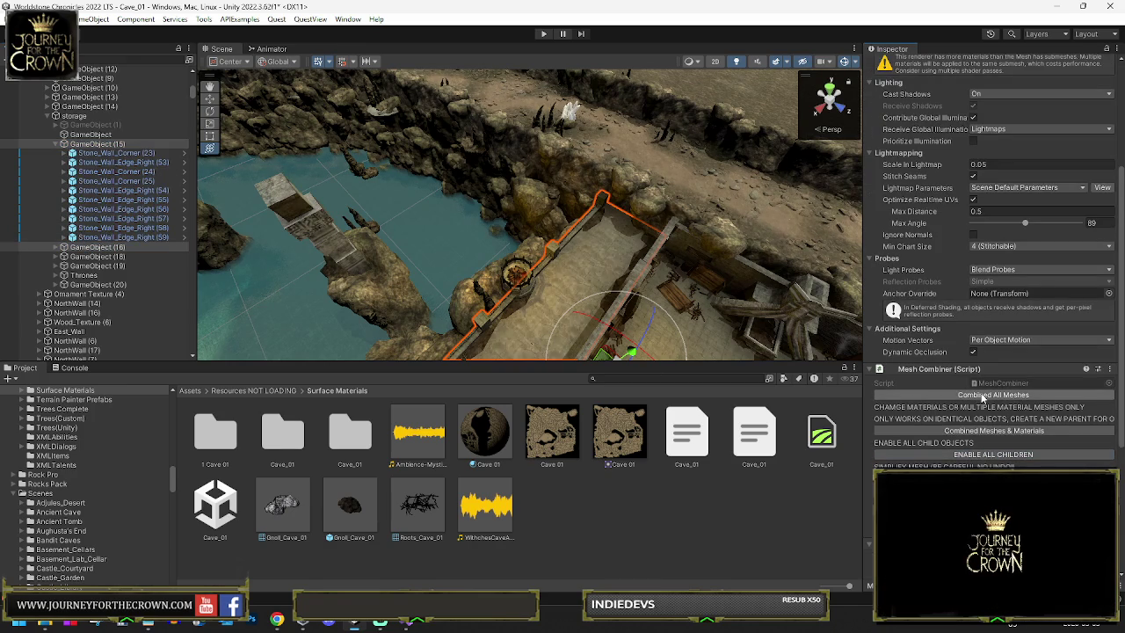
pyautogui.scroll(5, 931, 226)
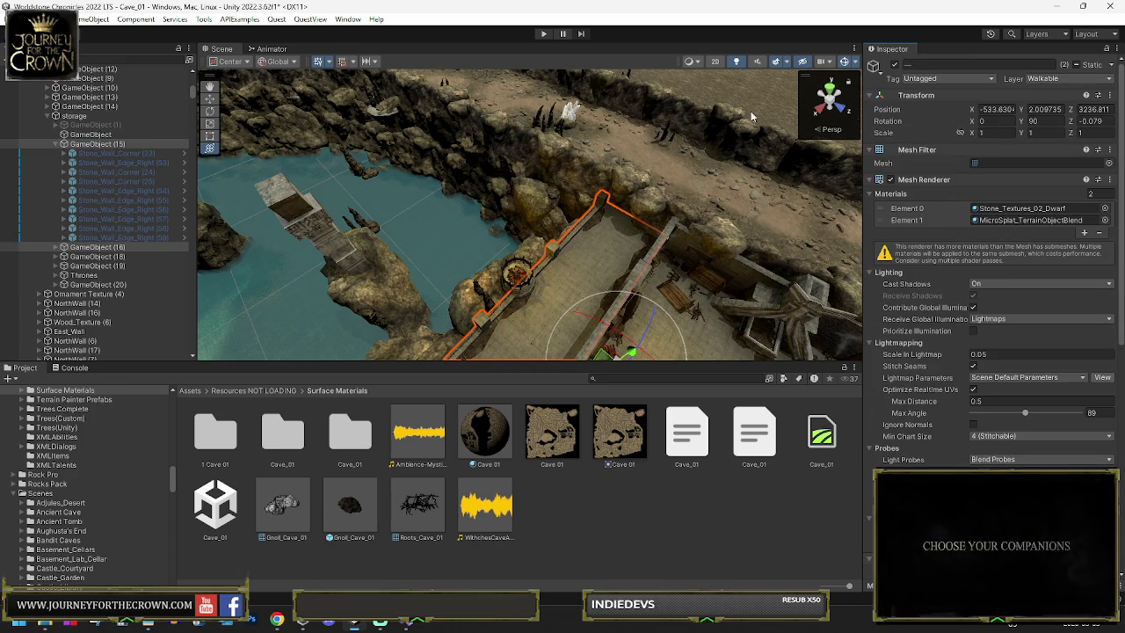
pyautogui.click(87, 141)
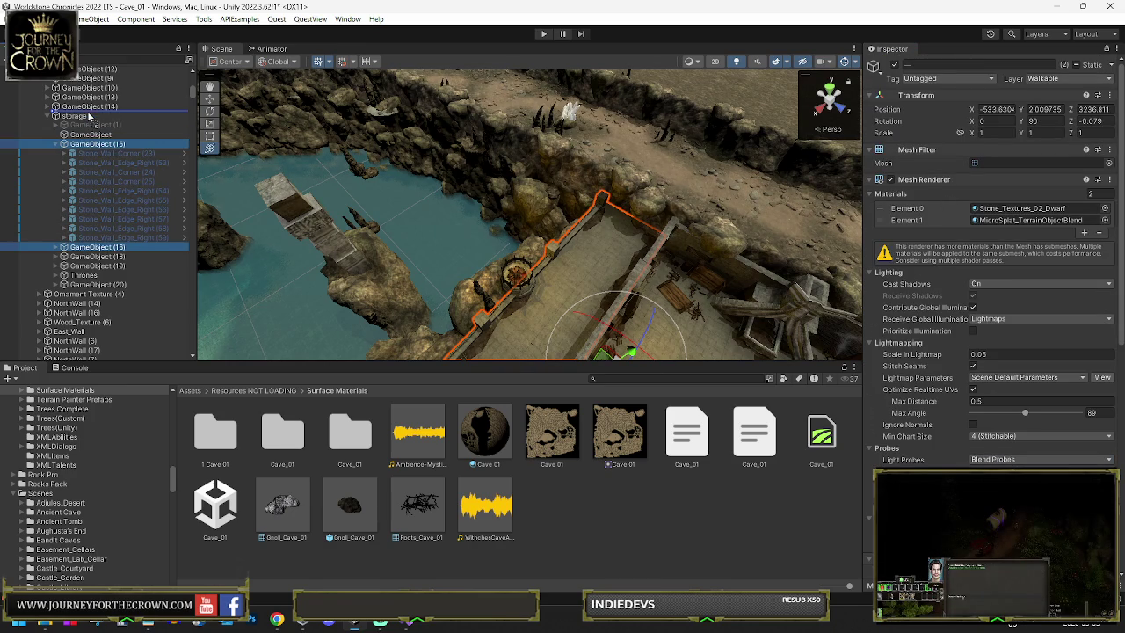
pyautogui.moveTo(88, 117); pyautogui.dragTo(84, 118)
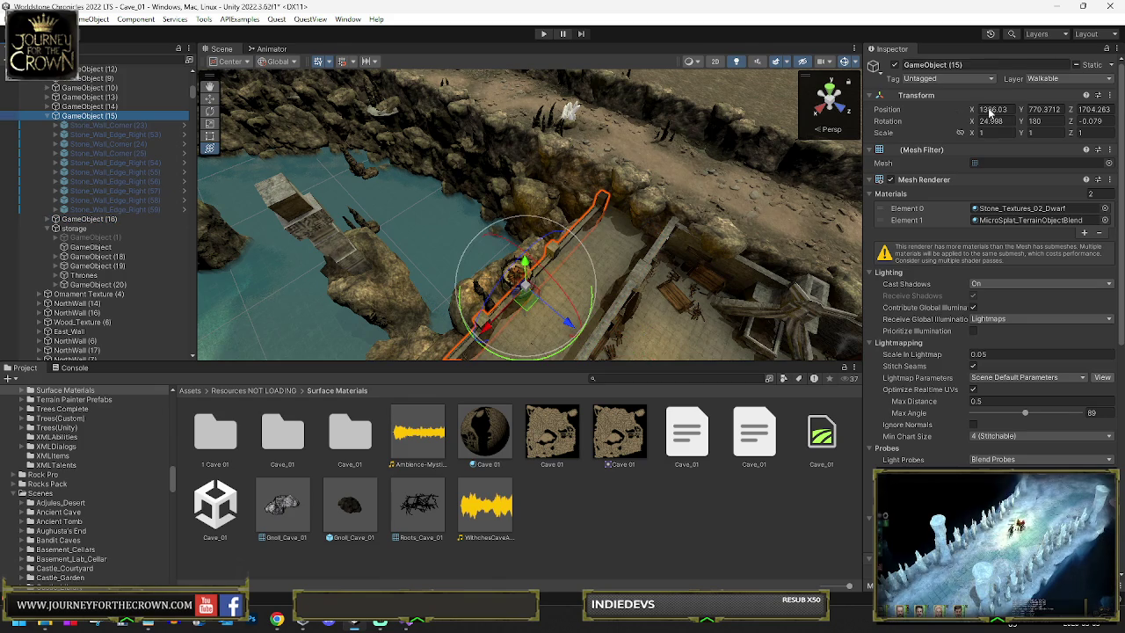
pyautogui.click(1065, 79)
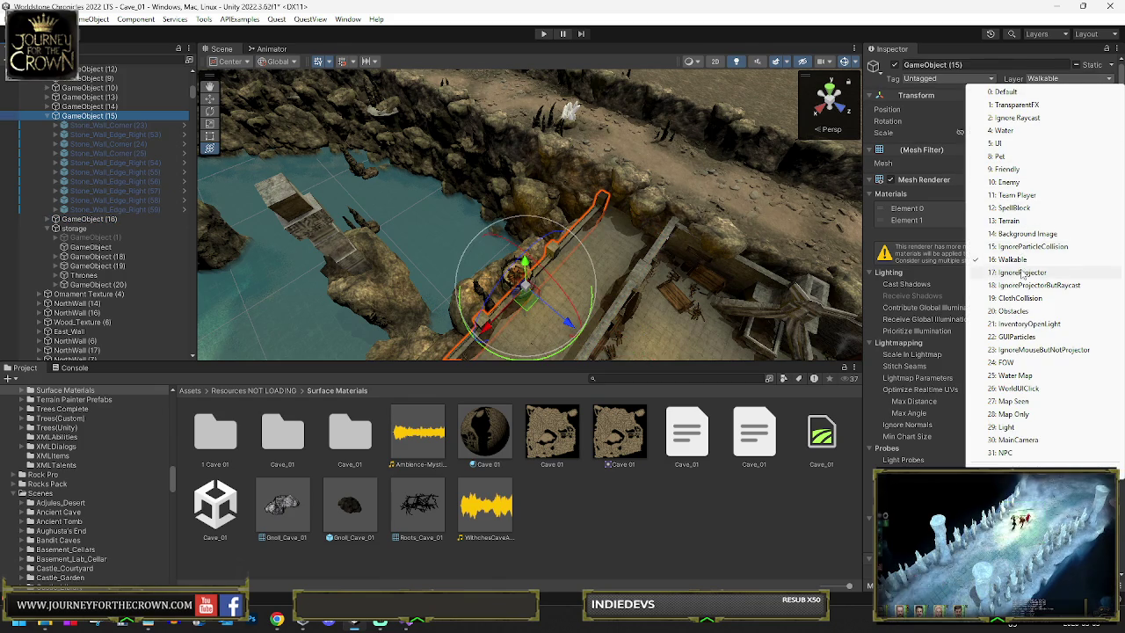
pyautogui.click(1022, 274)
pyautogui.click(581, 329)
# Step: Combine GameObject (15)'s Stone_Wall pieces into one mesh and enable GameObject (16)'s children
pyautogui.scroll(-5, 1043, 370)
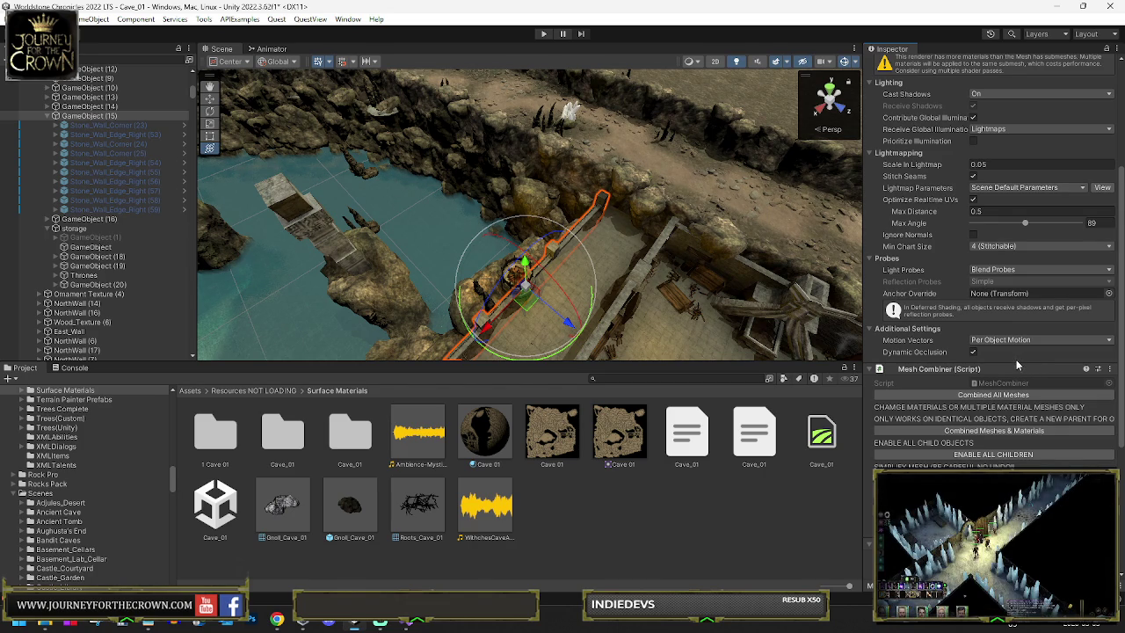
pyautogui.scroll(-2, 1012, 369)
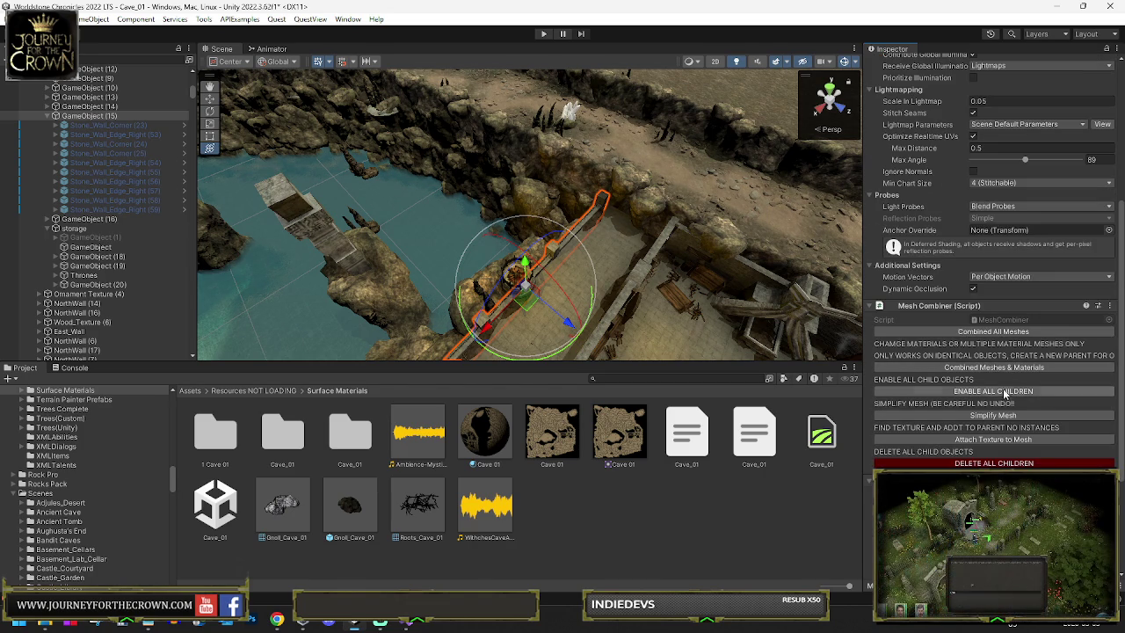
pyautogui.click(1004, 396)
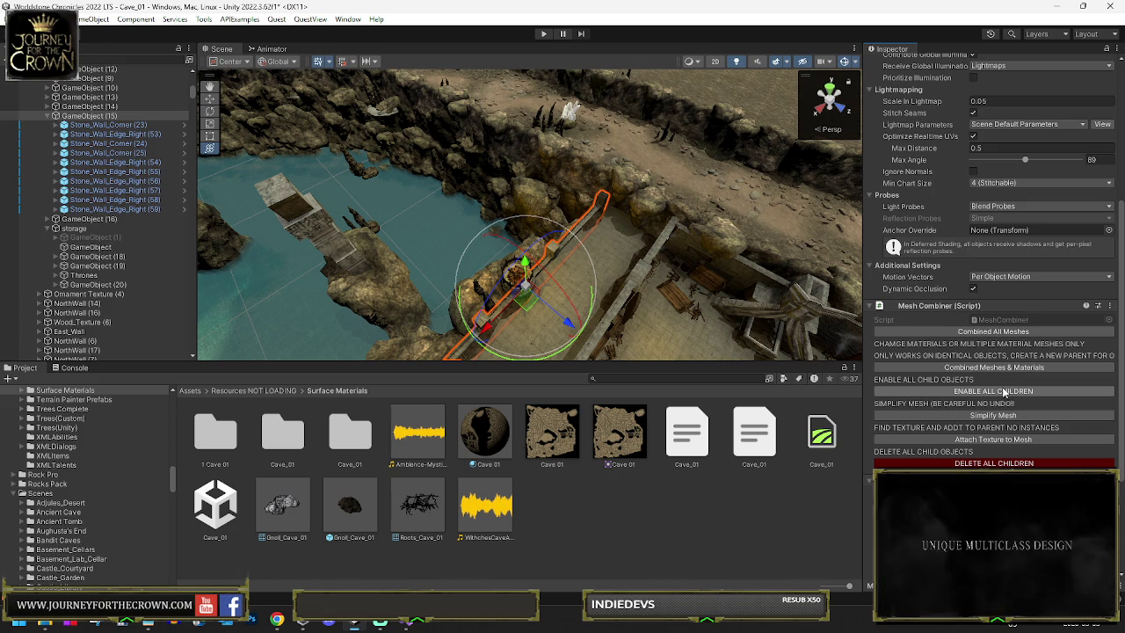
pyautogui.click(995, 334)
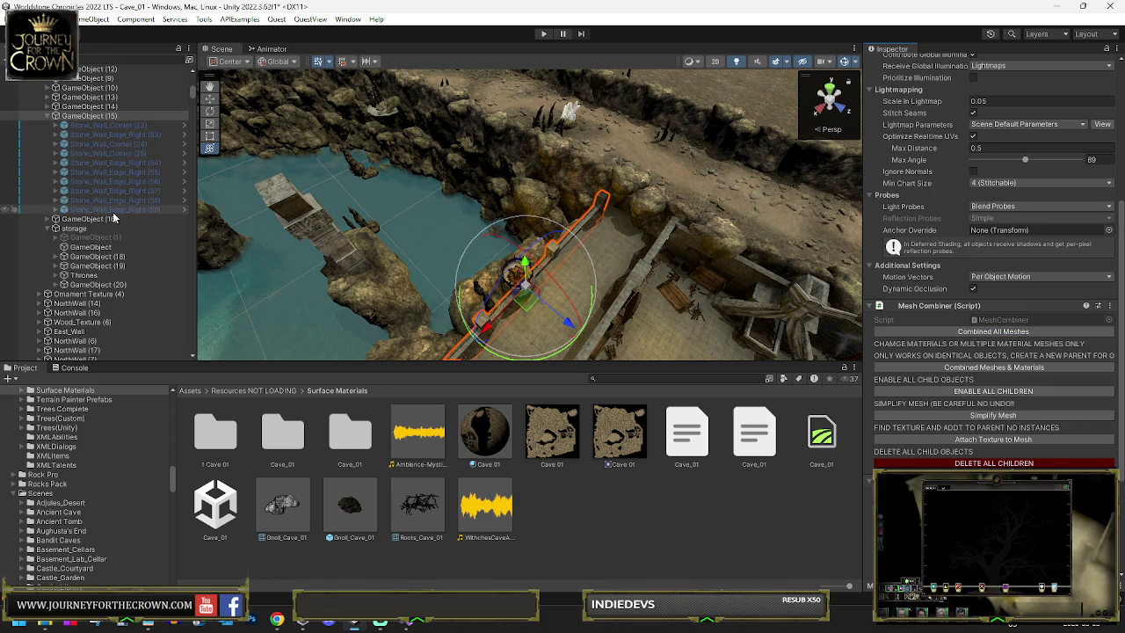
pyautogui.click(148, 220)
pyautogui.click(974, 393)
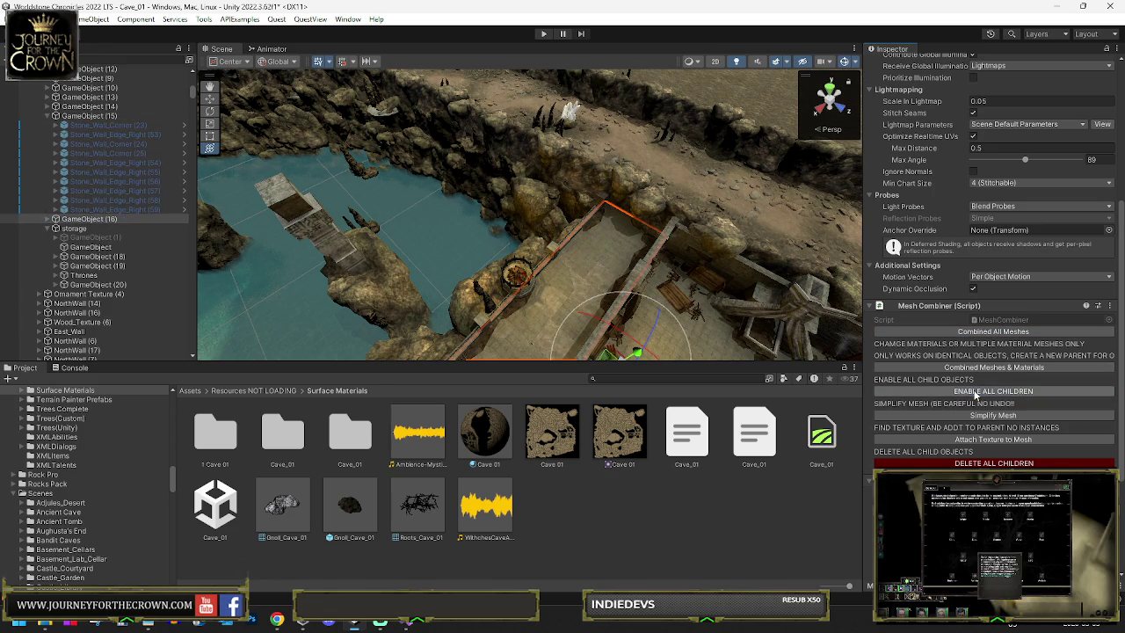
pyautogui.moveTo(575, 252)
pyautogui.mouseDown()
pyautogui.moveTo(145, 252)
pyautogui.moveTo(484, 107)
pyautogui.mouseUp()
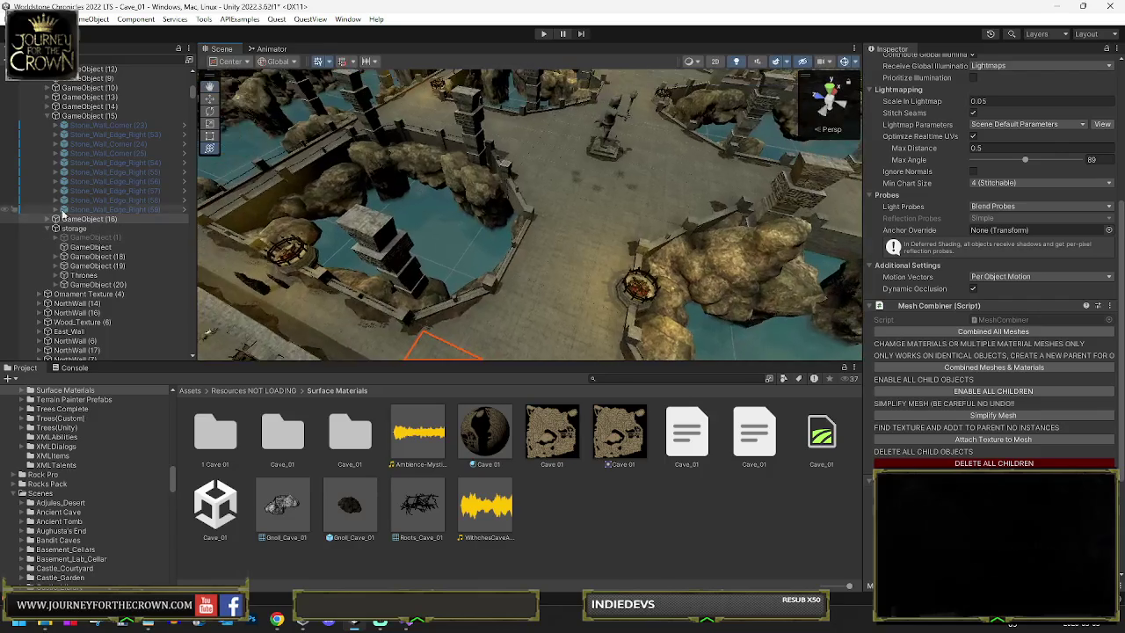
pyautogui.moveTo(543, 187)
pyautogui.mouseDown()
pyautogui.moveTo(527, 176)
pyautogui.moveTo(533, 208)
pyautogui.mouseUp()
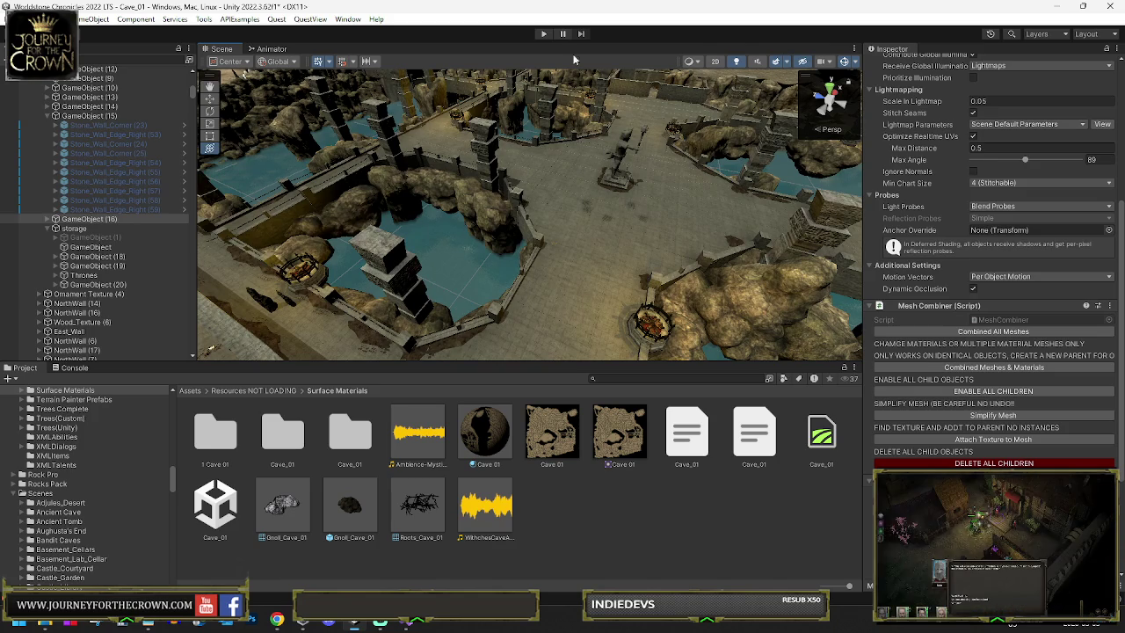
pyautogui.click(737, 61)
pyautogui.click(738, 61)
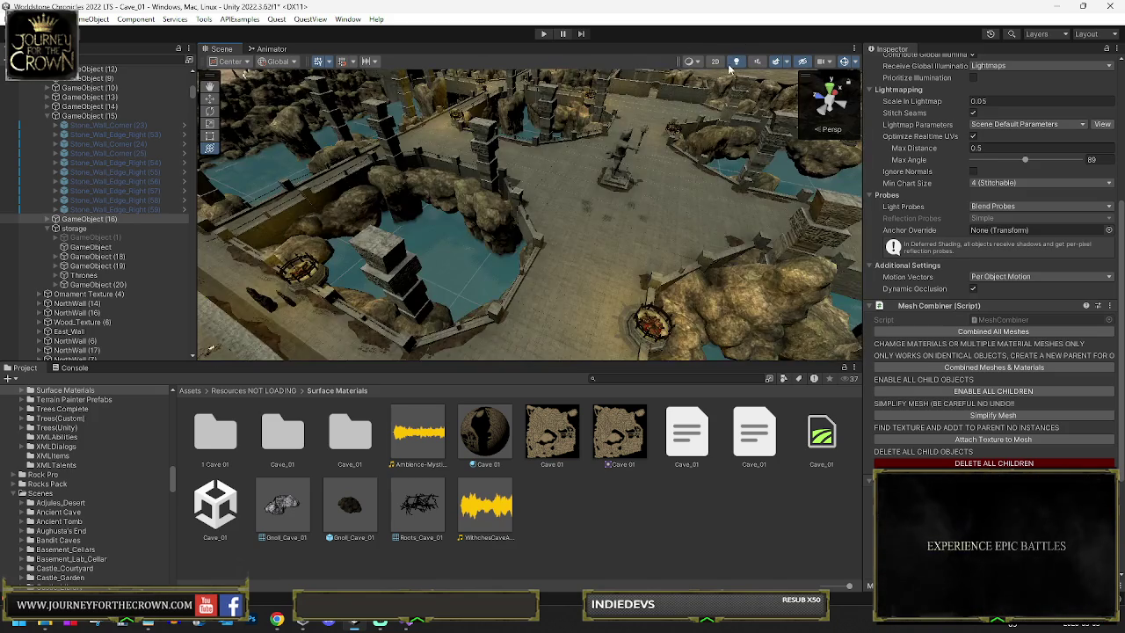
pyautogui.scroll(-5, 627, 242)
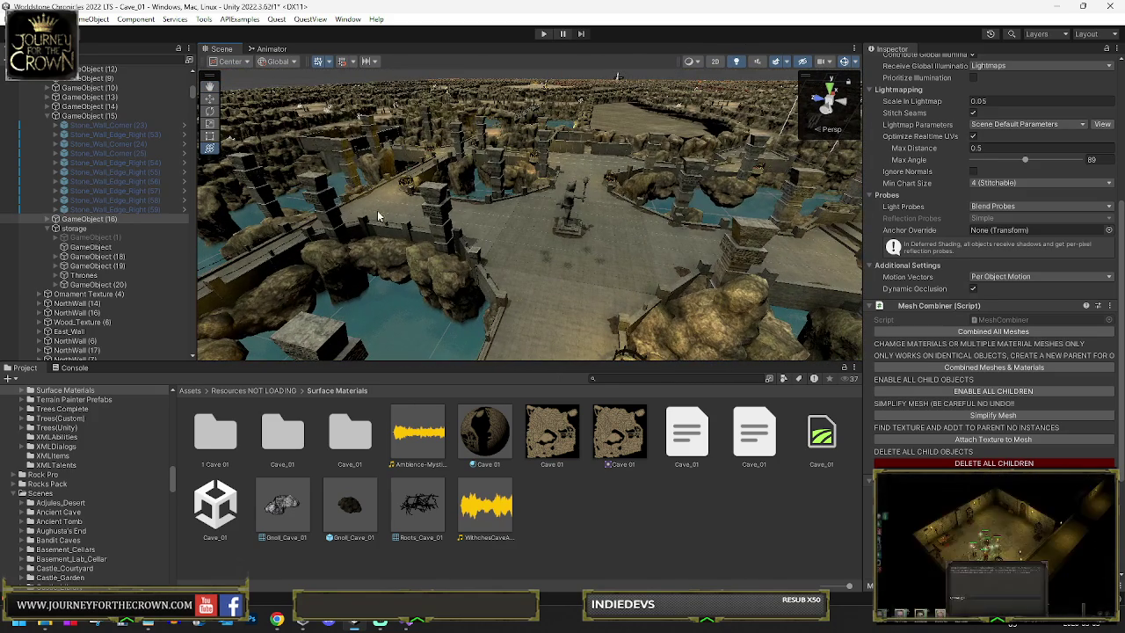
pyautogui.click(93, 257)
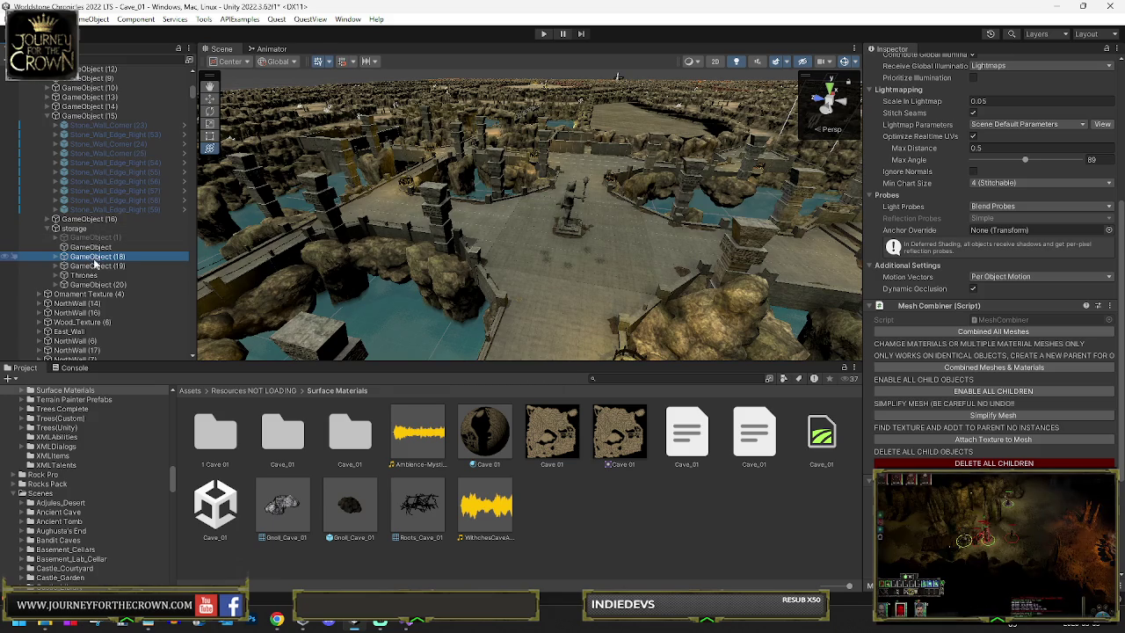
pyautogui.press('f')
pyautogui.click(86, 248)
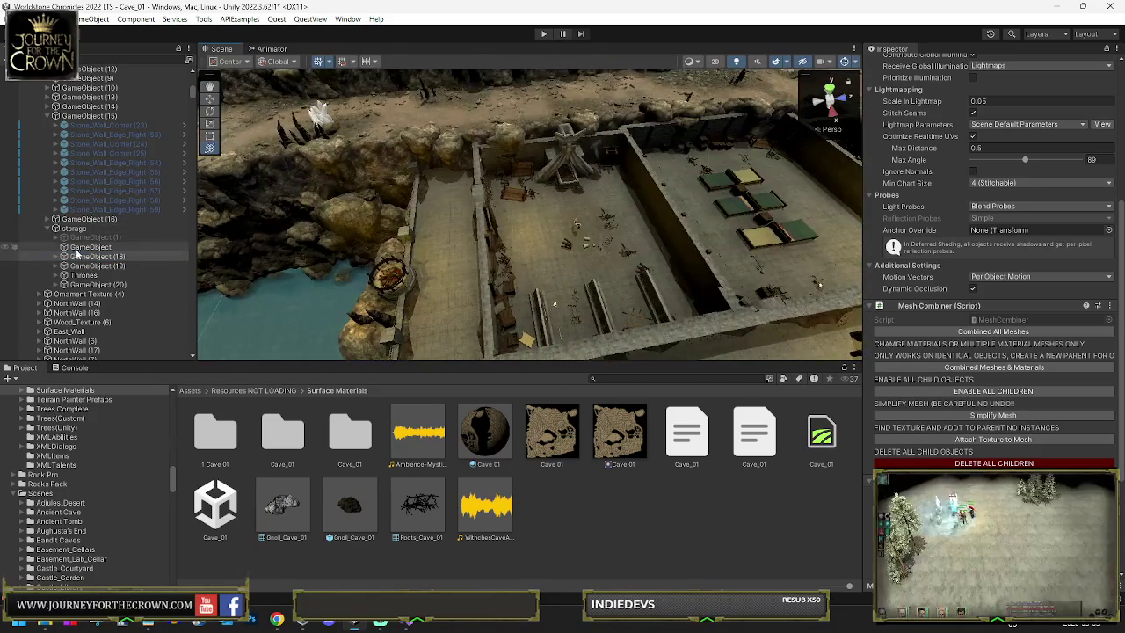
# Step: Delete the empty GameObject and frame GameObject (18)
pyautogui.click(86, 256)
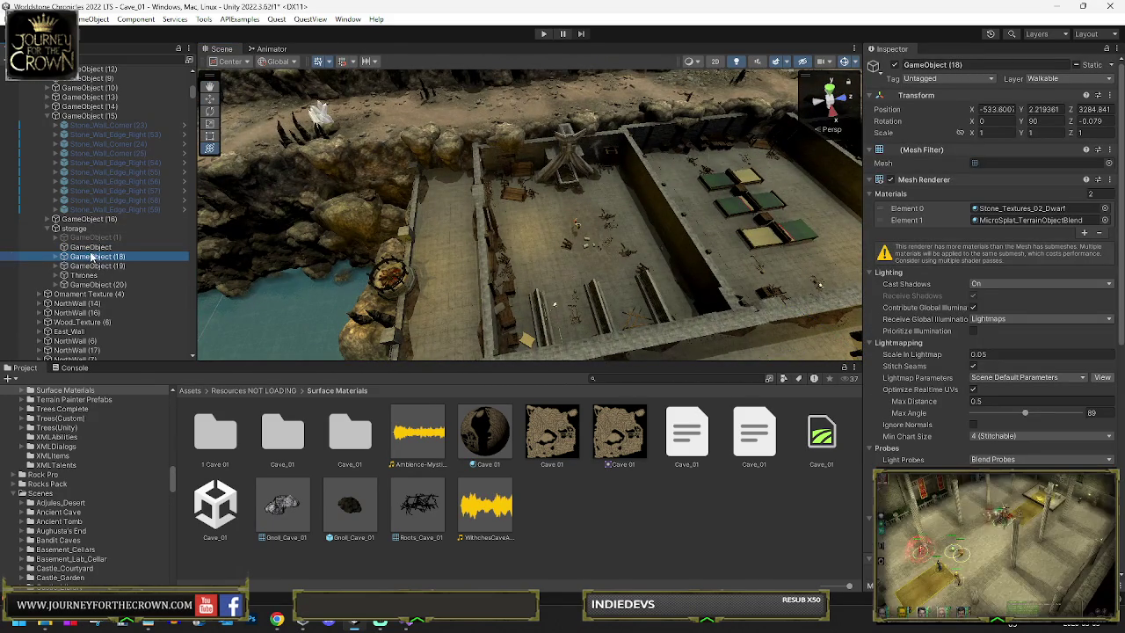
pyautogui.doubleClick(101, 249)
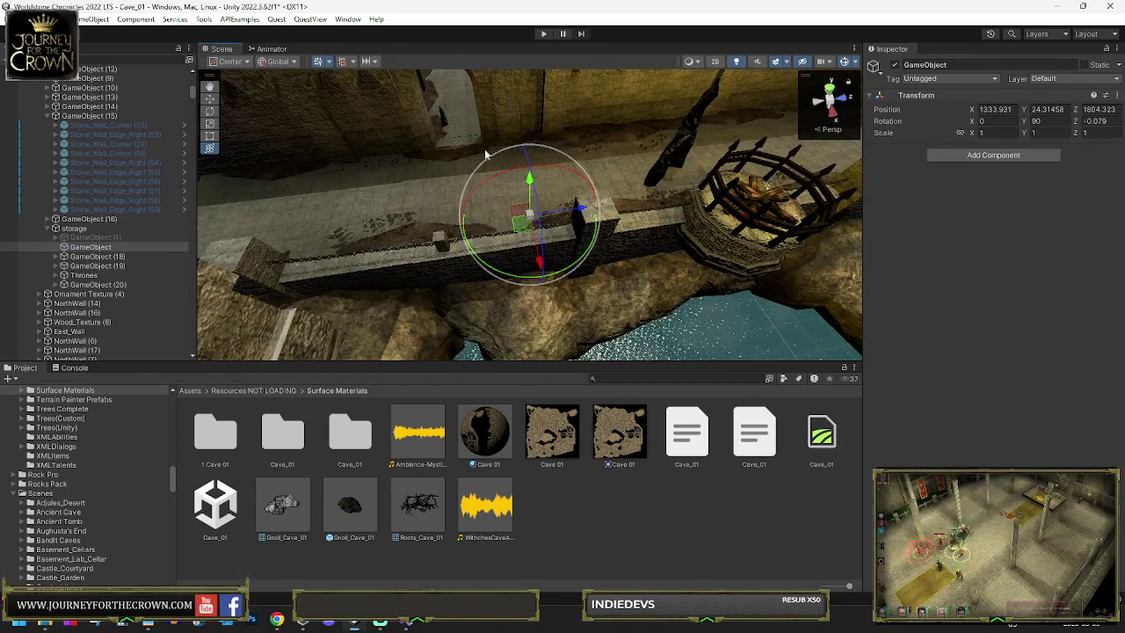
pyautogui.press('Delete')
pyautogui.doubleClick(97, 247)
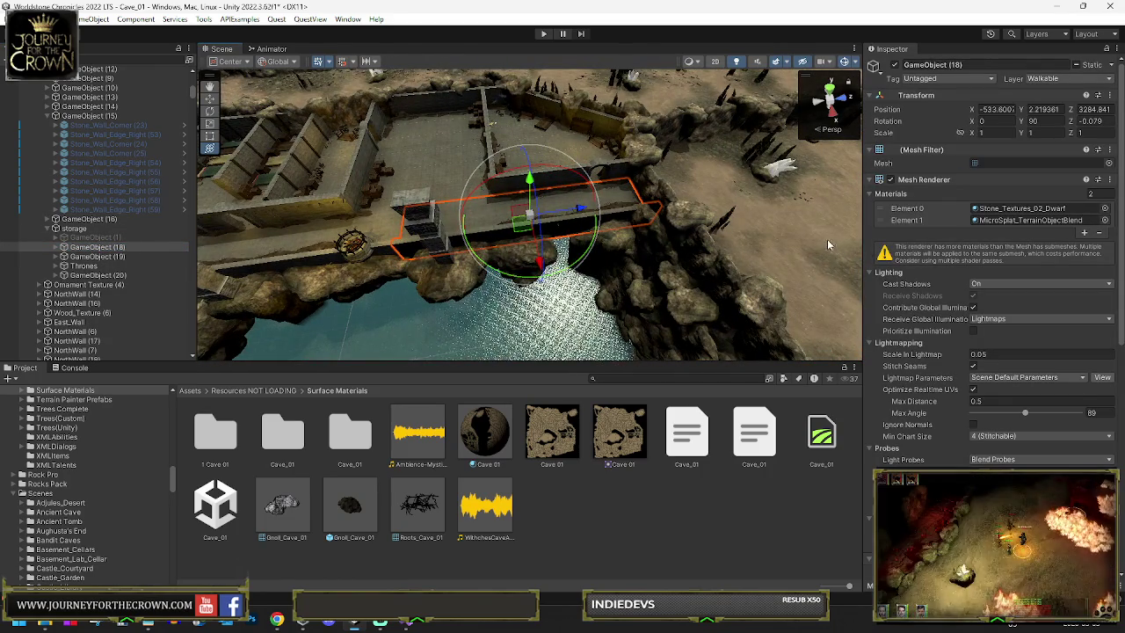
pyautogui.scroll(-5, 998, 276)
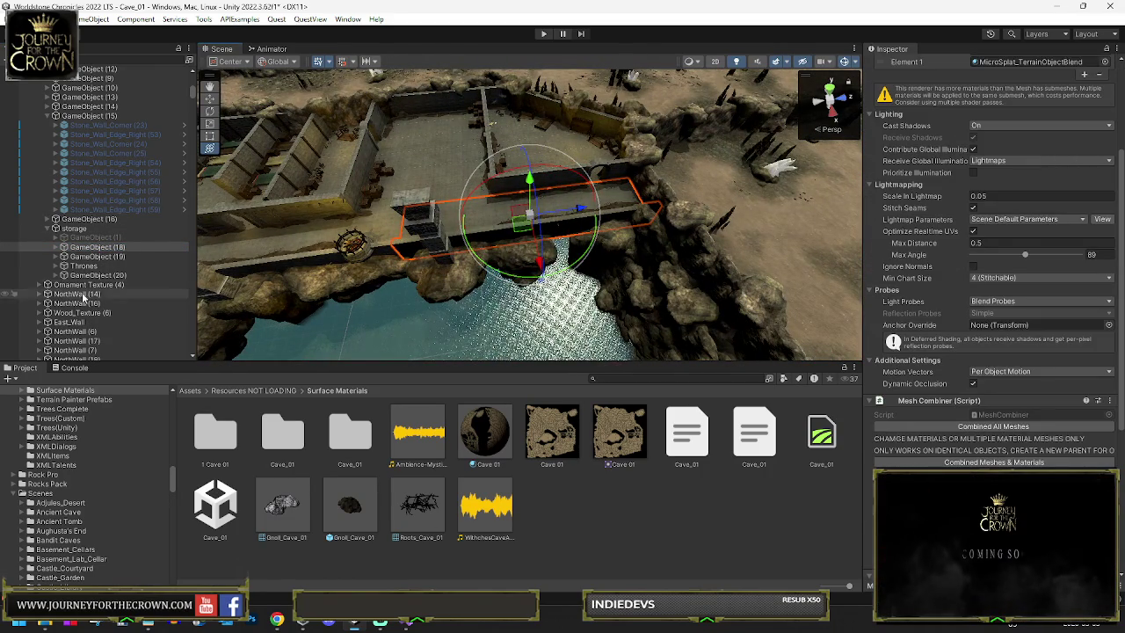
# Step: Delete all child objects of GameObject (21)
pyautogui.click(81, 254)
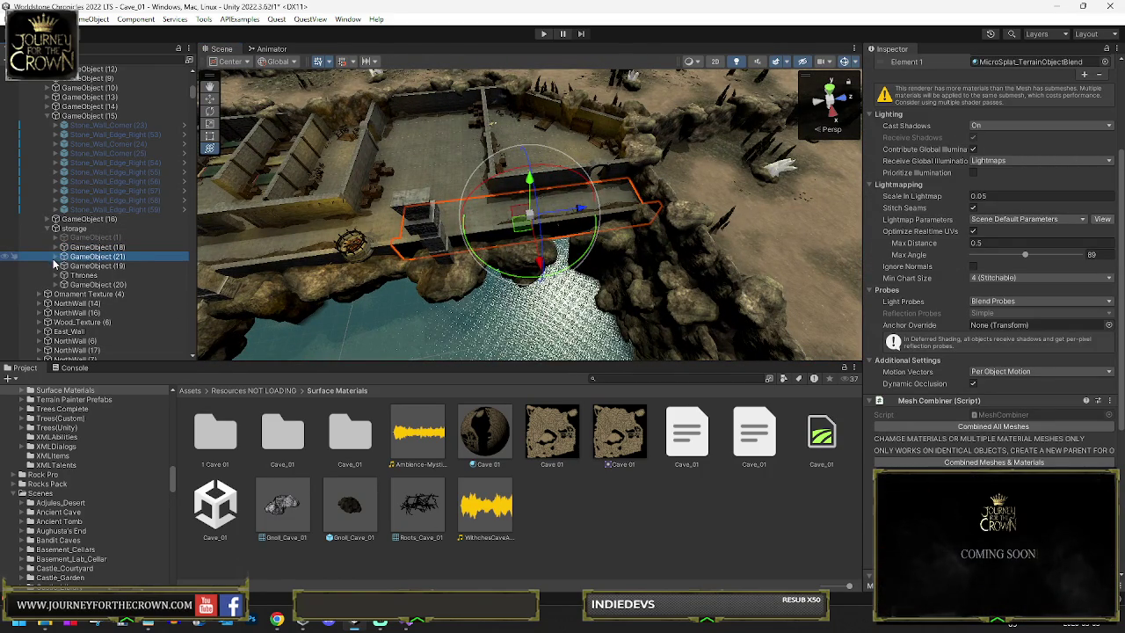
pyautogui.click(54, 257)
pyautogui.scroll(-5, 973, 434)
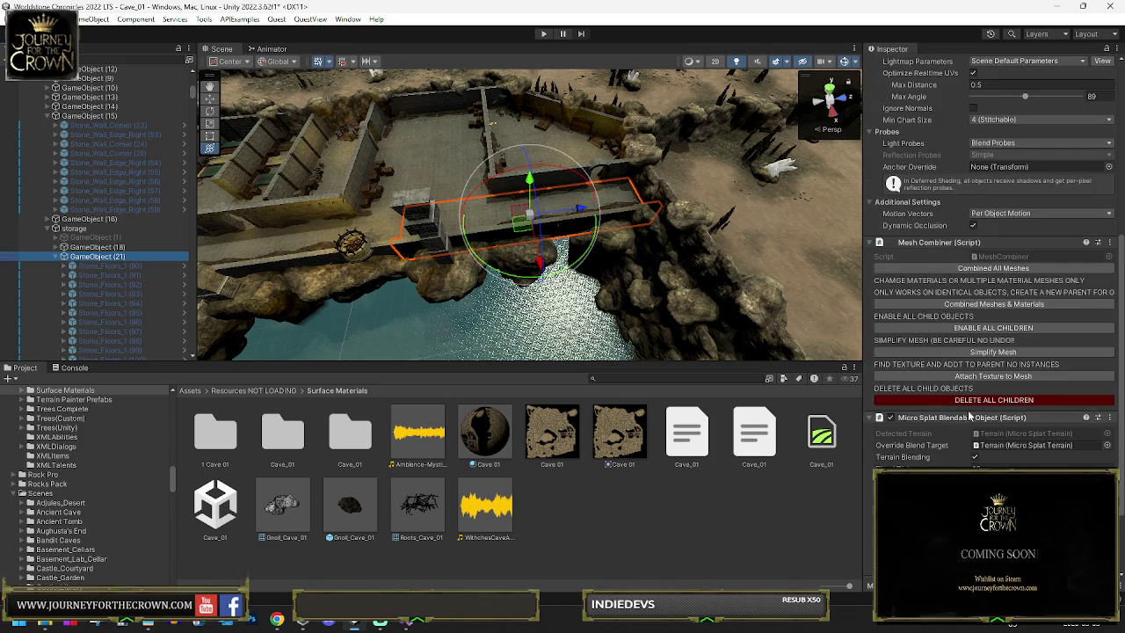
pyautogui.click(971, 399)
pyautogui.click(597, 329)
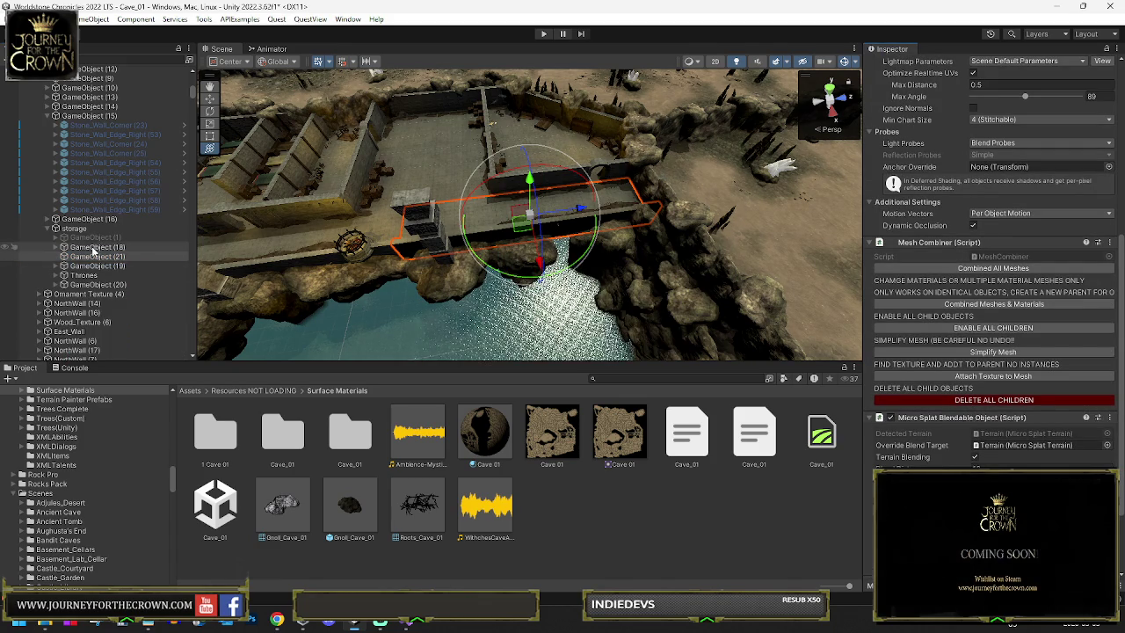
# Step: Move Stone_Floors_1 (80) through (105) from GameObject (18) into GameObject (21)
pyautogui.click(62, 249)
pyautogui.scroll(-3, 132, 263)
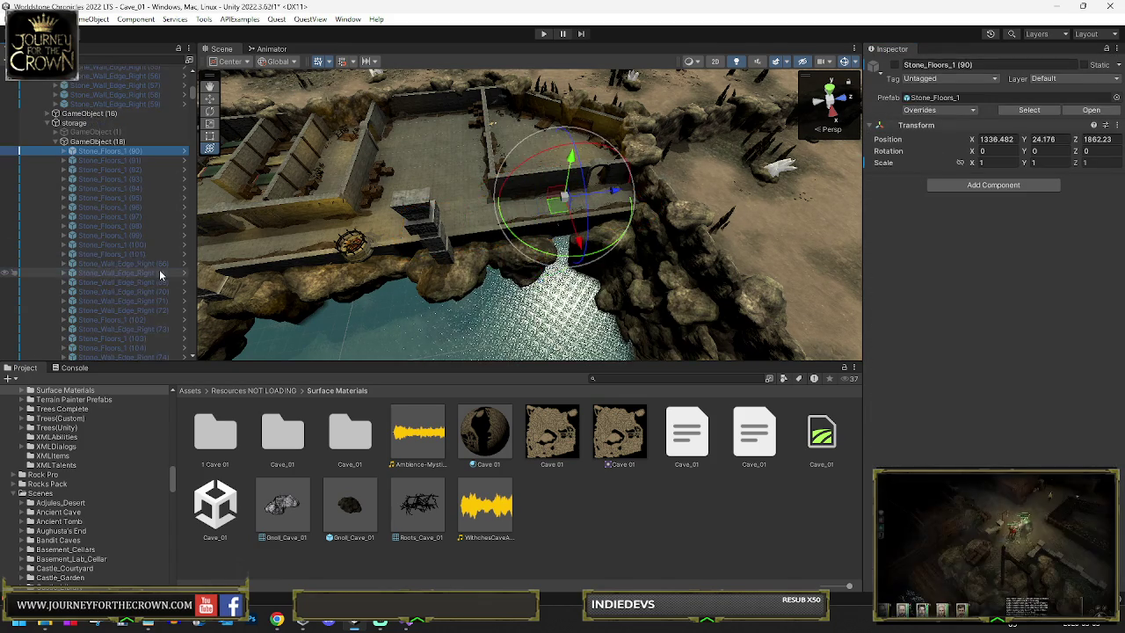
pyautogui.keyDown('shift'); pyautogui.click(147, 253); pyautogui.keyUp('shift')
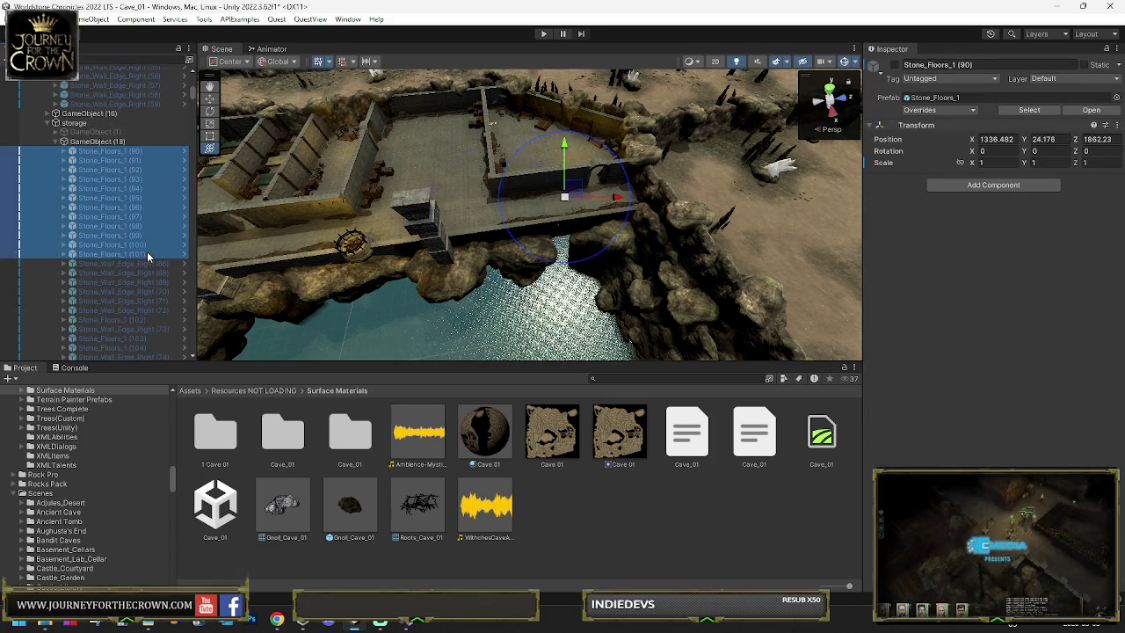
pyautogui.keyDown('ctrl'); pyautogui.click(139, 319); pyautogui.keyUp('ctrl')
pyautogui.keyDown('ctrl'); pyautogui.click(131, 338); pyautogui.keyUp('ctrl')
pyautogui.keyDown('ctrl'); pyautogui.click(128, 347); pyautogui.keyUp('ctrl')
pyautogui.scroll(-1, 170, 325)
pyautogui.scroll(-4, 169, 325)
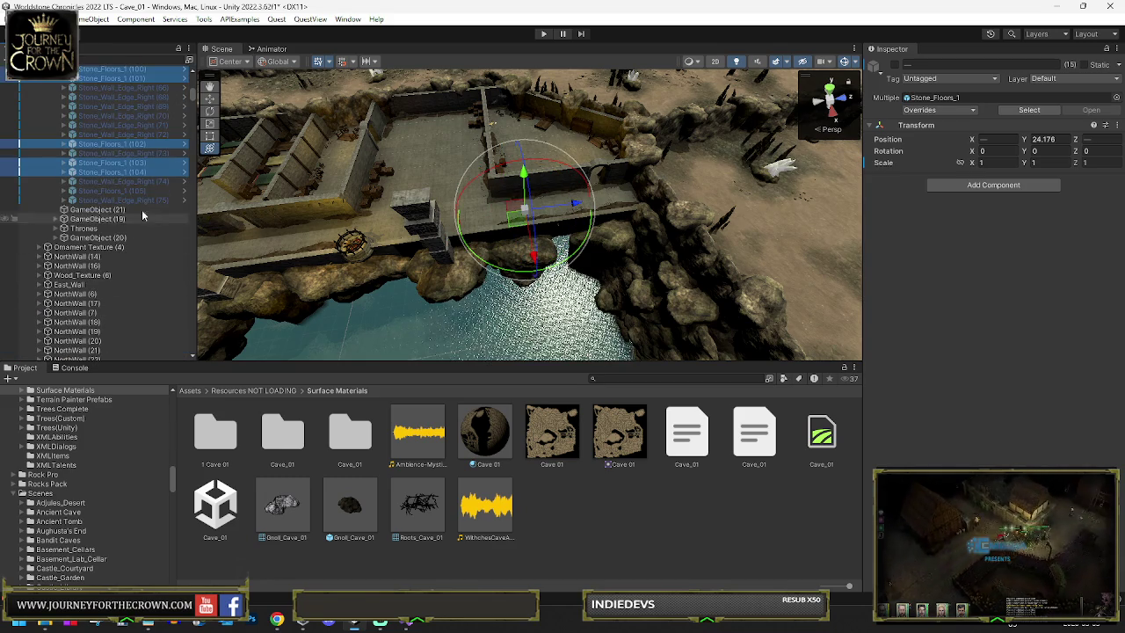
pyautogui.keyDown('ctrl'); pyautogui.click(131, 192); pyautogui.keyUp('ctrl')
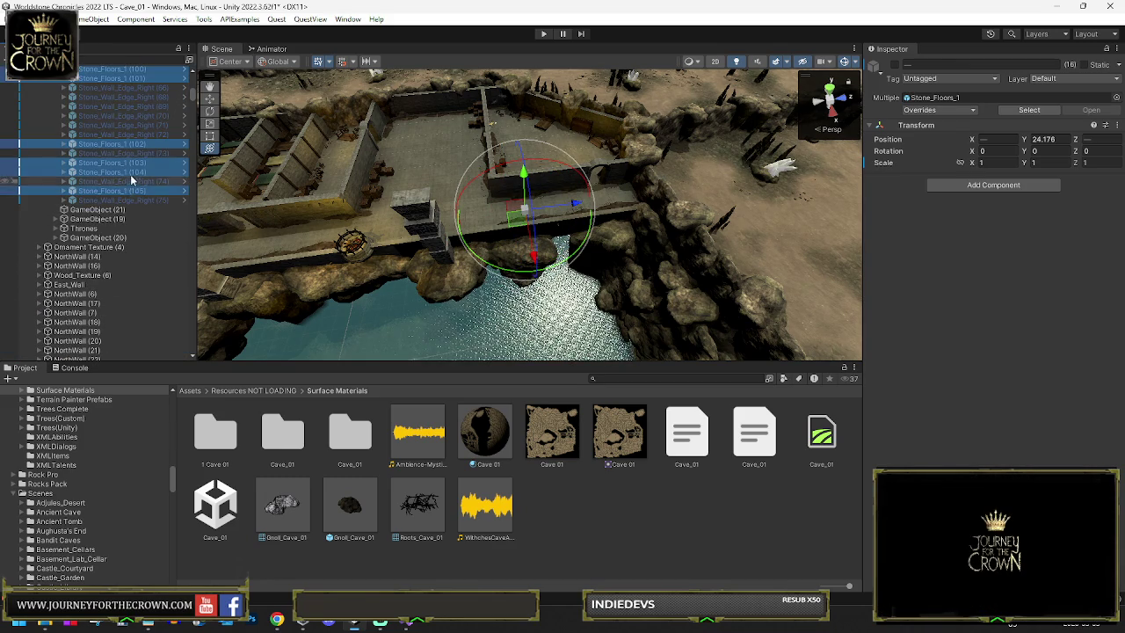
pyautogui.moveTo(121, 169); pyautogui.dragTo(96, 211)
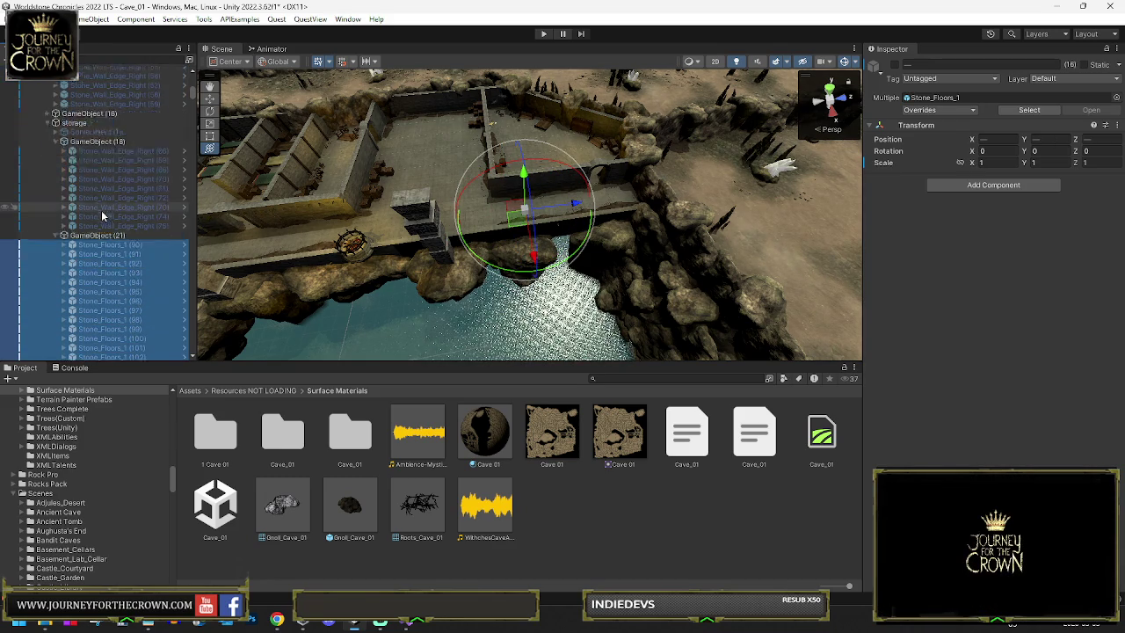
# Step: Enable all children of GameObject (21) and (18) and combine their meshes
pyautogui.click(97, 270)
pyautogui.keyDown('ctrl'); pyautogui.click(97, 176); pyautogui.keyUp('ctrl')
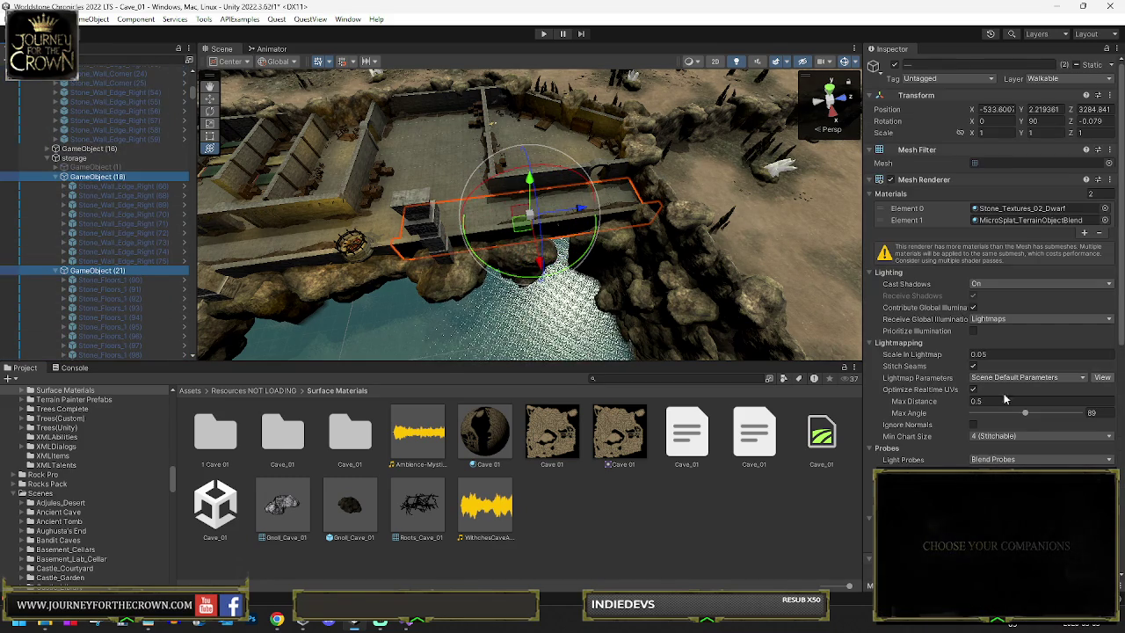
pyautogui.click(978, 435)
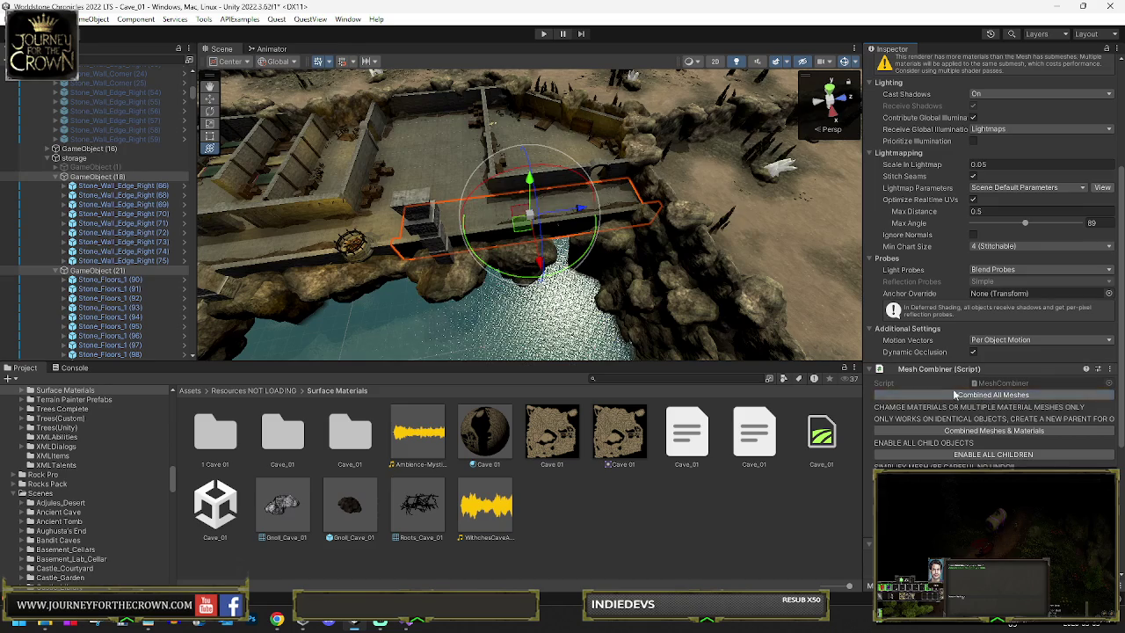
pyautogui.click(978, 400)
pyautogui.click(55, 176)
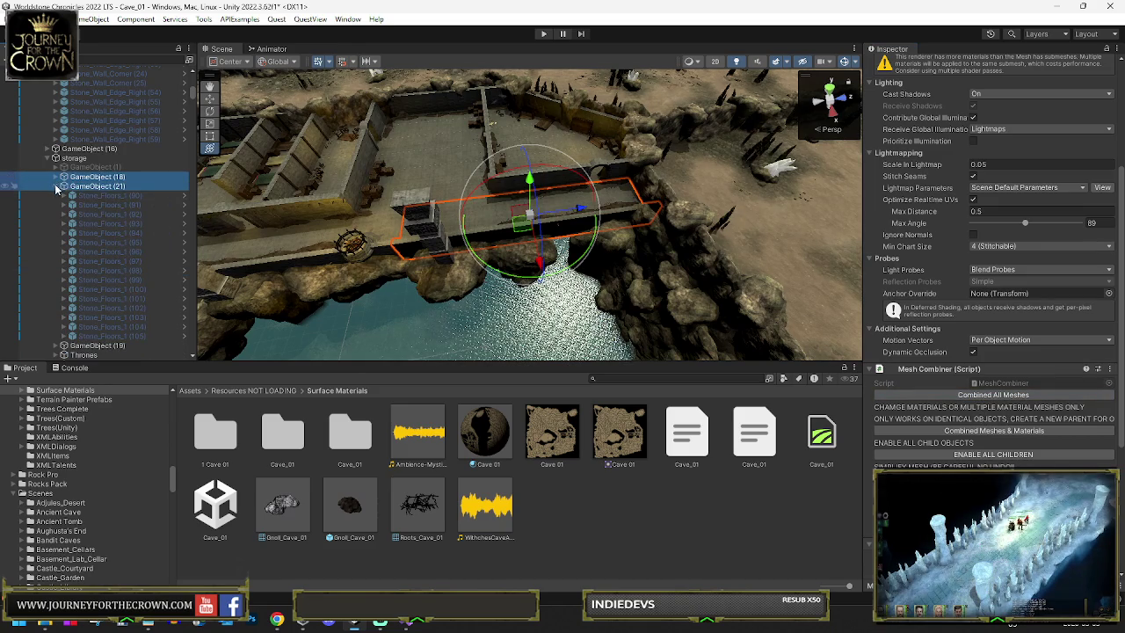
pyautogui.click(55, 187)
# Step: Drag GameObject (21) out of the storage group to the scene's top level
pyautogui.click(97, 186)
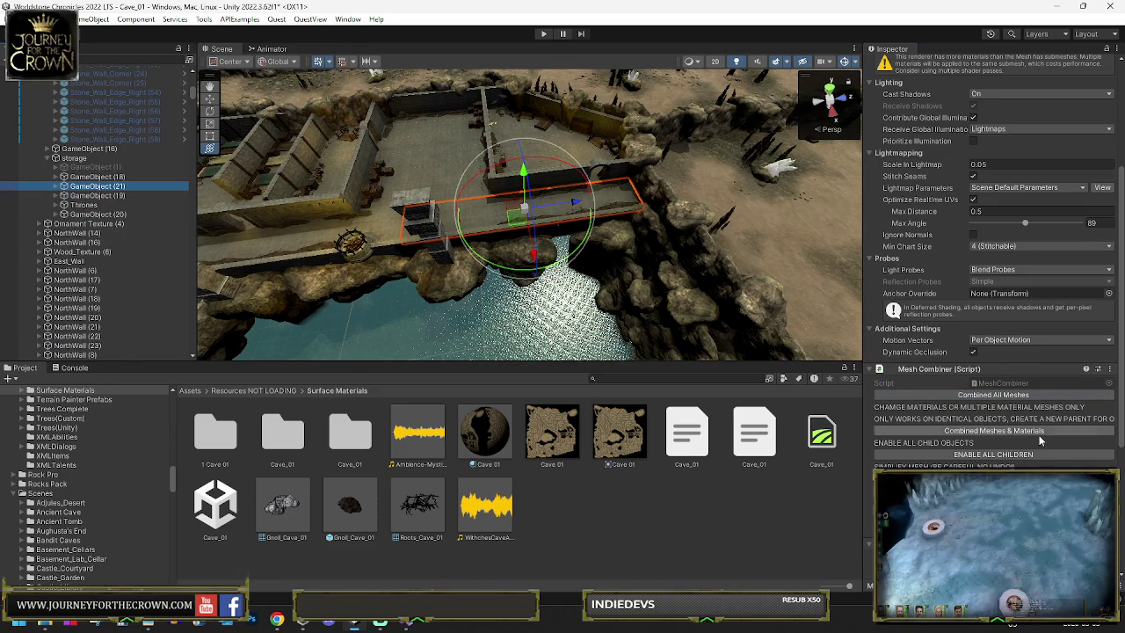
pyautogui.scroll(-5, 1039, 435)
pyautogui.scroll(4, 1038, 437)
pyautogui.scroll(-4, 1034, 442)
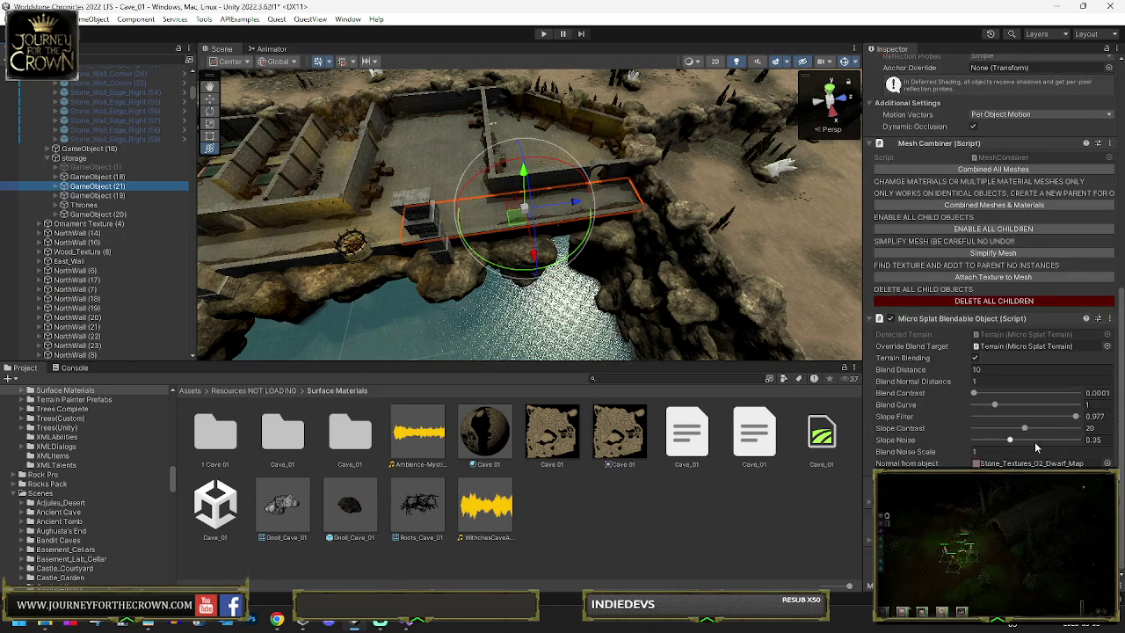
pyautogui.moveTo(97, 187); pyautogui.dragTo(96, 154)
pyautogui.click(97, 186)
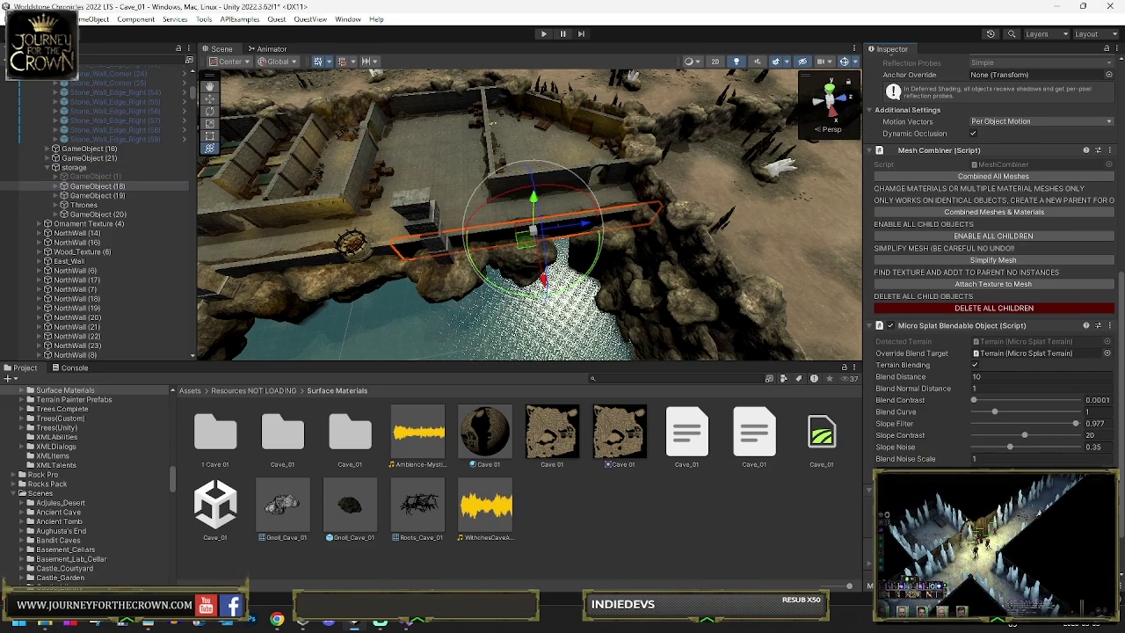
pyautogui.scroll(5, 1019, 228)
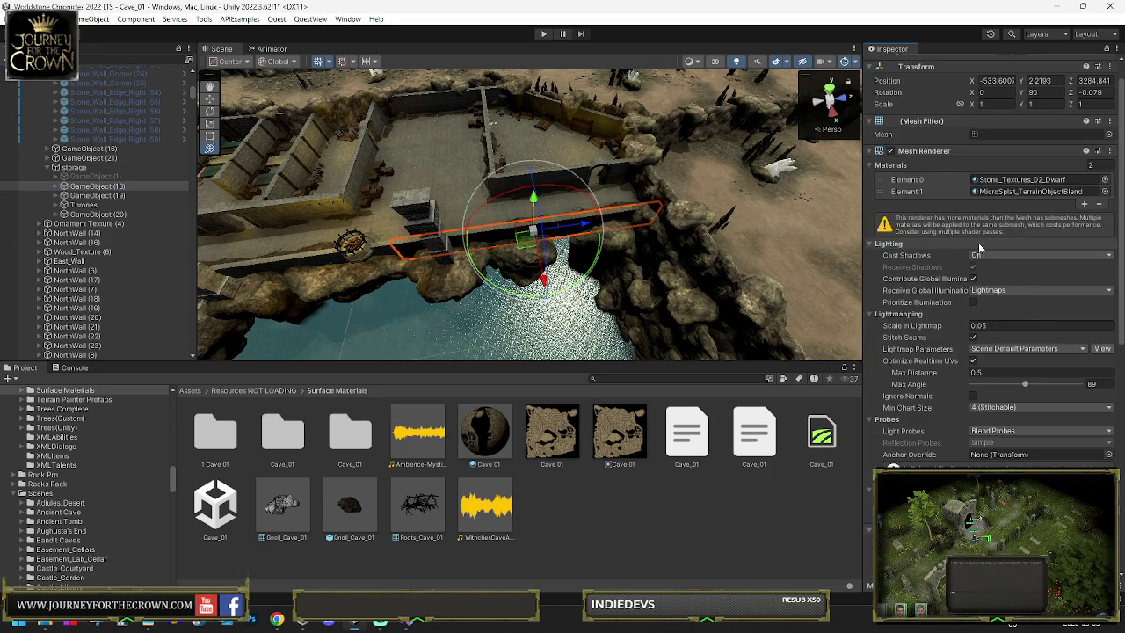
# Step: Set GameObject (18) to the IgnoreProjector layer
pyautogui.click(1057, 81)
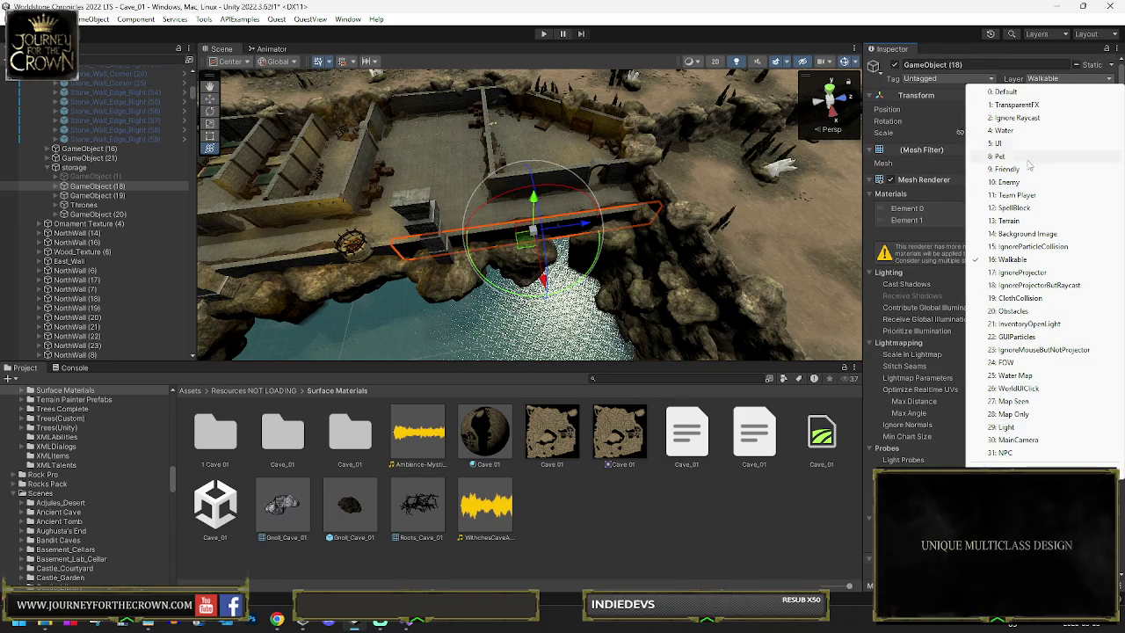
pyautogui.click(1012, 272)
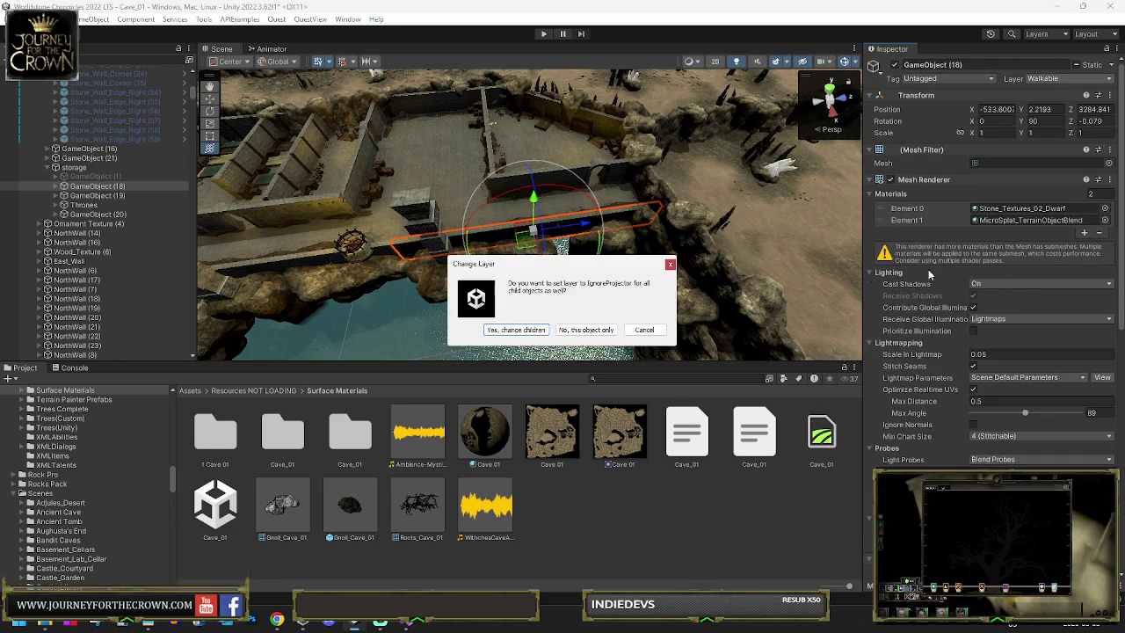
pyautogui.click(586, 330)
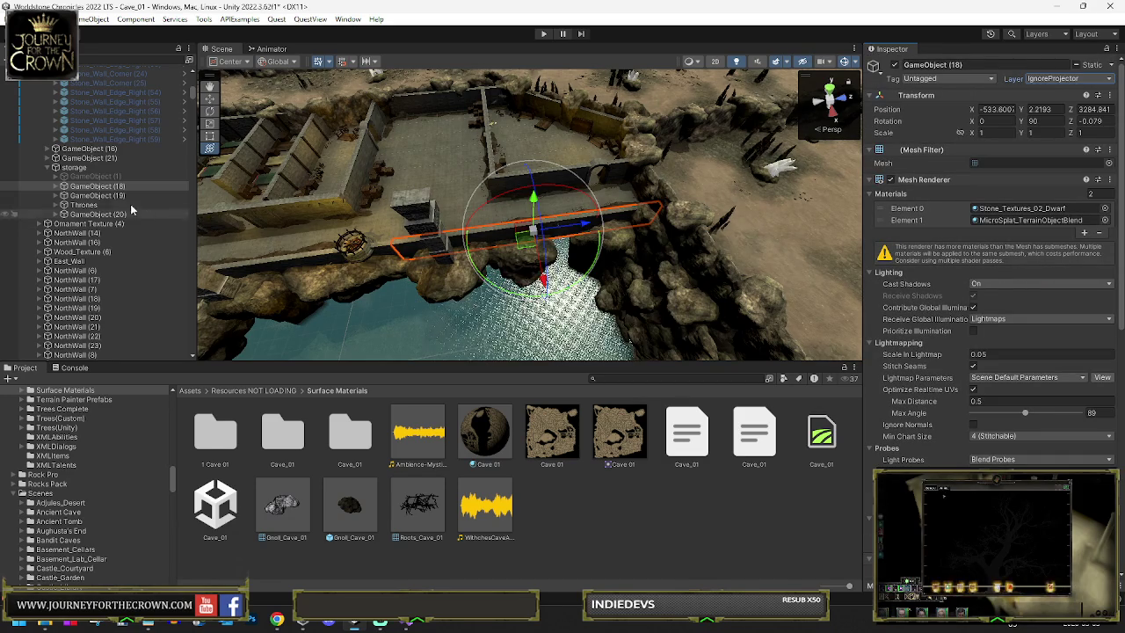
# Step: Move GameObject (18) and GameObject (19) out of storage to the root
pyautogui.click(77, 187)
pyautogui.moveTo(84, 169); pyautogui.dragTo(85, 168)
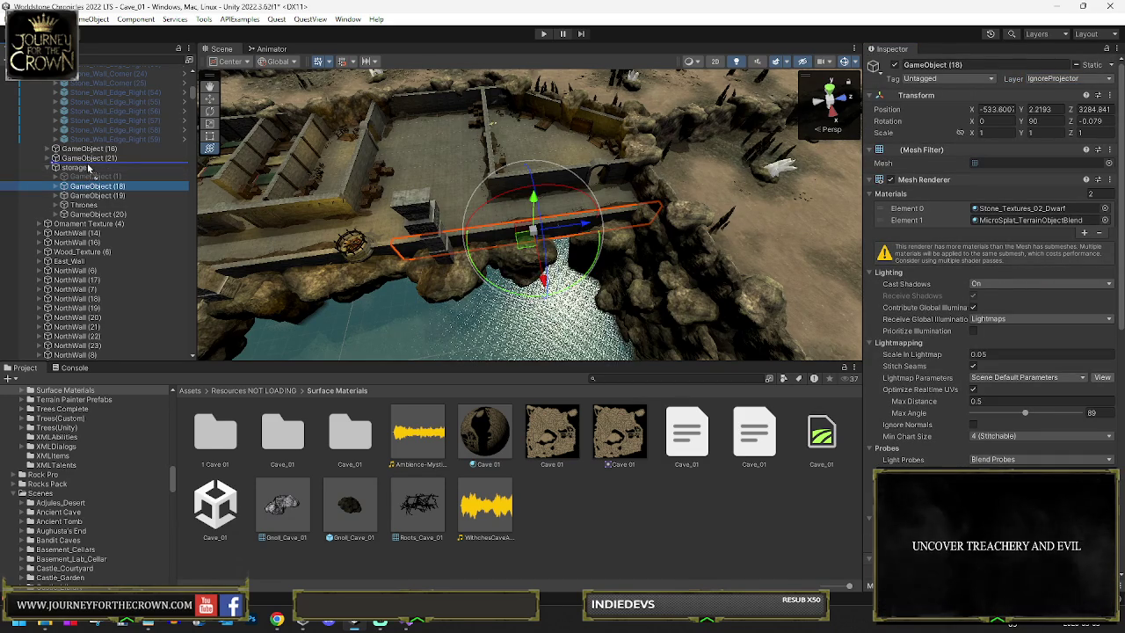
pyautogui.click(99, 196)
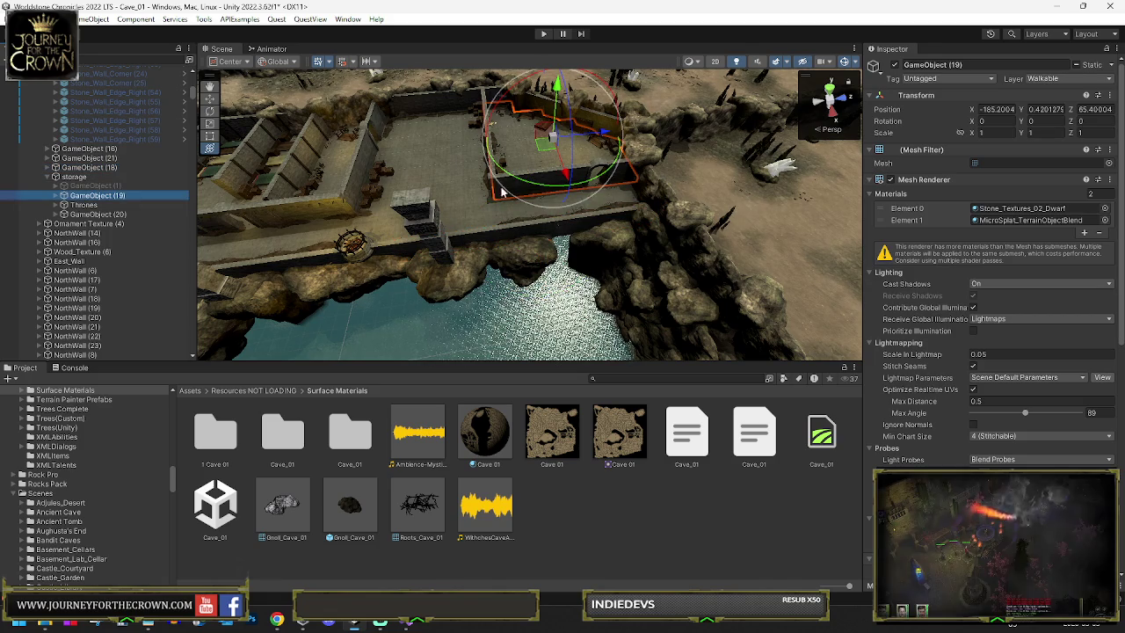
pyautogui.moveTo(99, 200)
pyautogui.mouseDown()
pyautogui.moveTo(83, 191)
pyautogui.moveTo(87, 176)
pyautogui.mouseUp()
# Step: Duplicate GameObject (20) as GameObject (21) and delete the copy's children
pyautogui.click(97, 214)
pyautogui.press('f')
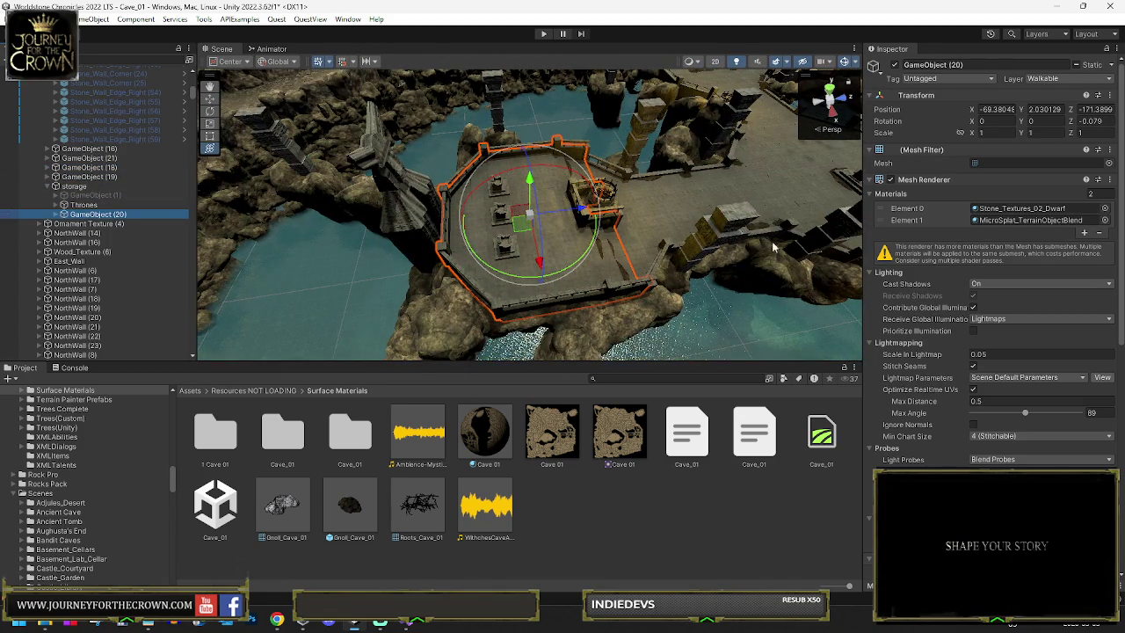
pyautogui.scroll(-9, 989, 465)
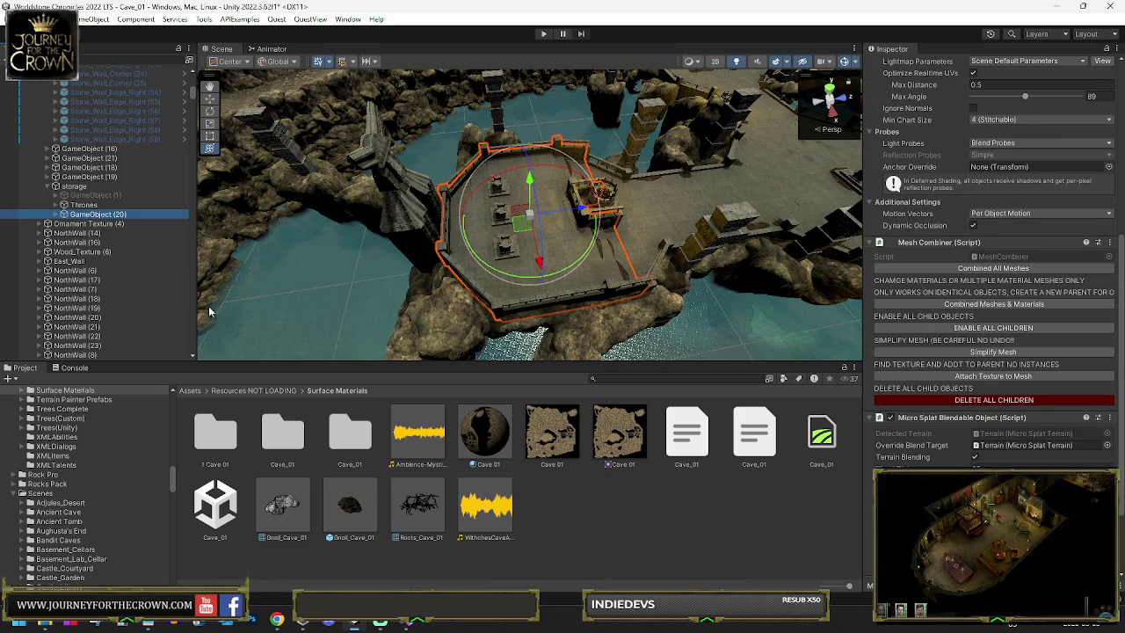
pyautogui.hotkey('ctrl', 'd')
pyautogui.click(62, 226)
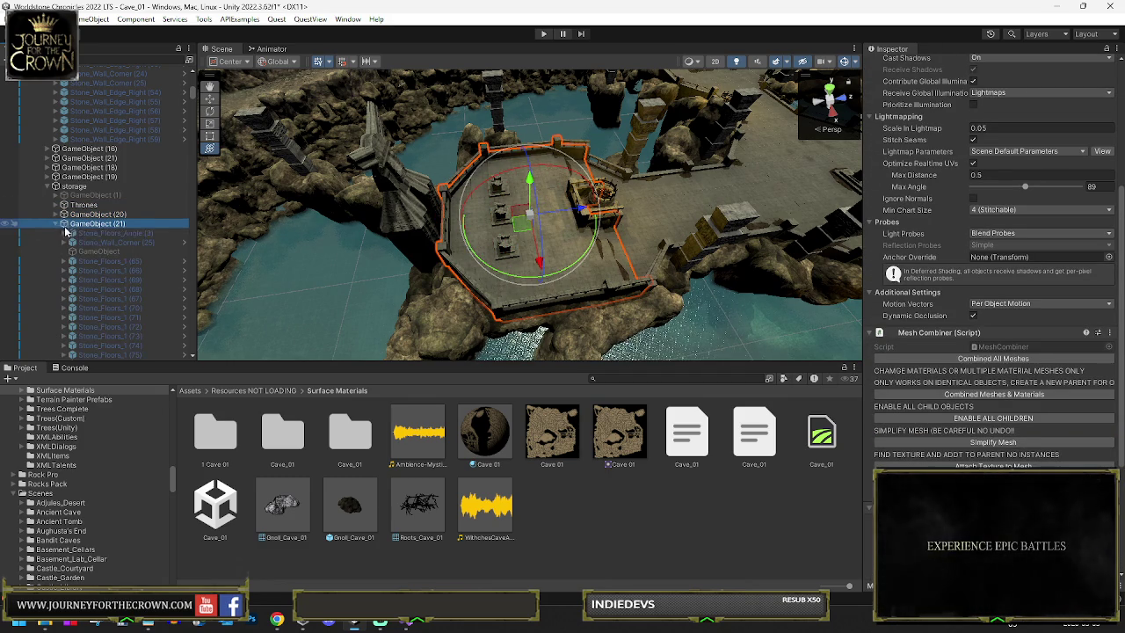
pyautogui.click(81, 215)
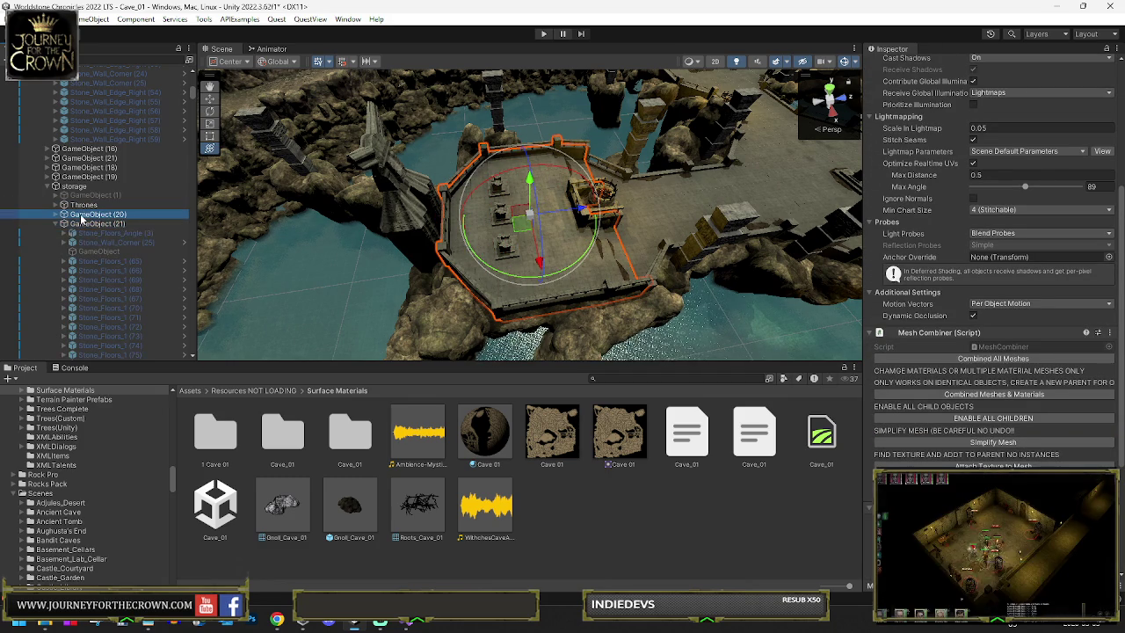
pyautogui.click(81, 224)
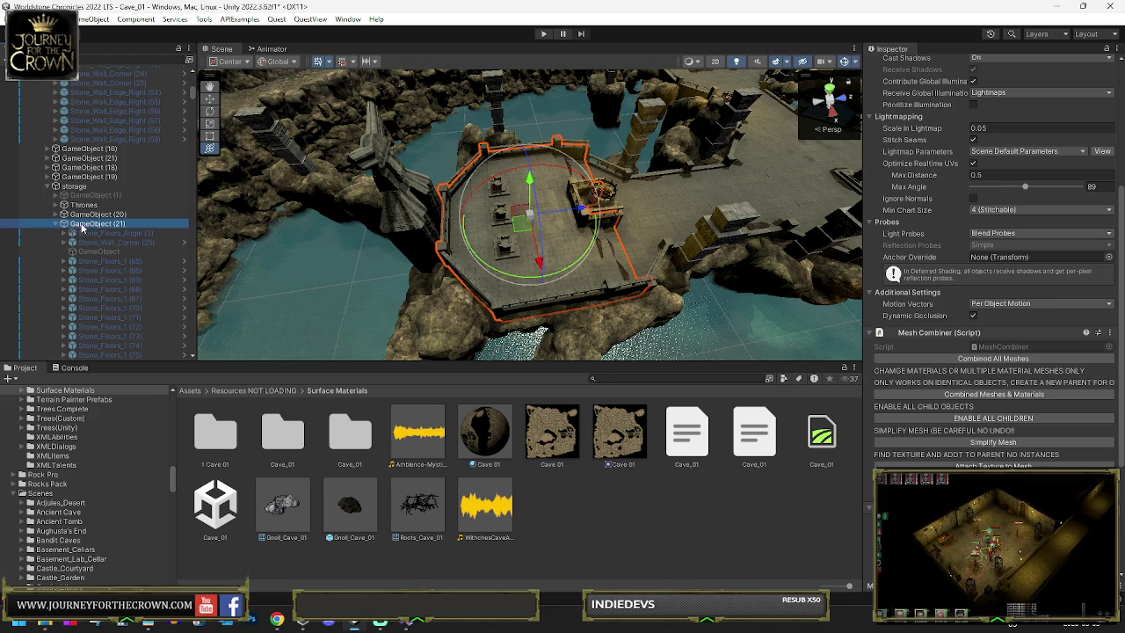
pyautogui.click(992, 418)
pyautogui.click(598, 328)
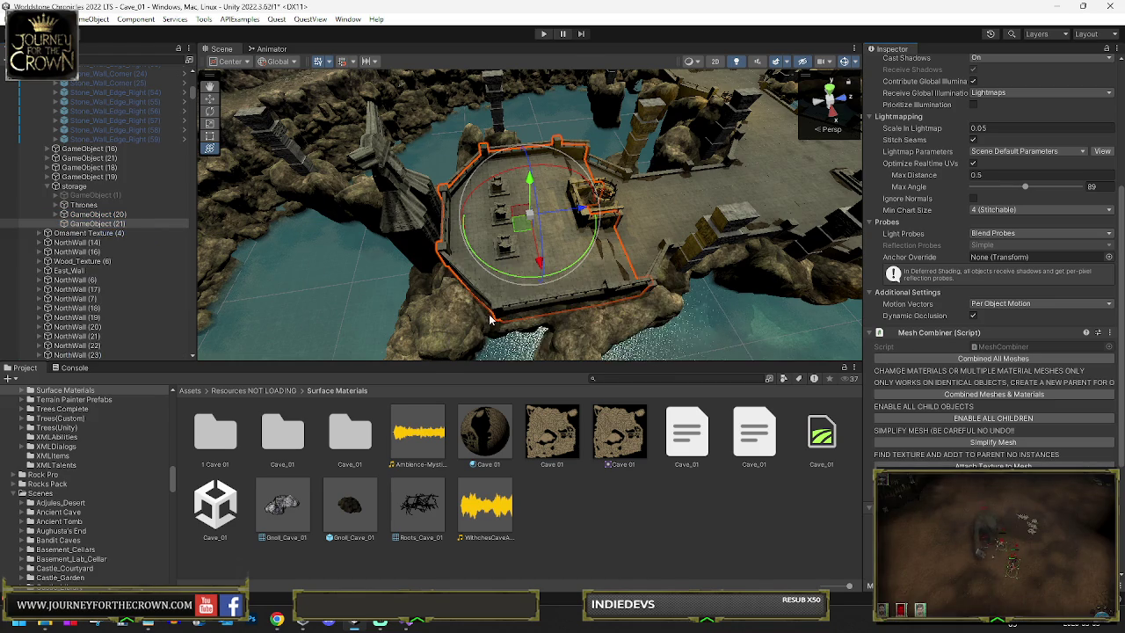
# Step: Expand GameObject (20) and select Stone_Floors_Angle (3)
pyautogui.click(88, 215)
pyautogui.click(61, 214)
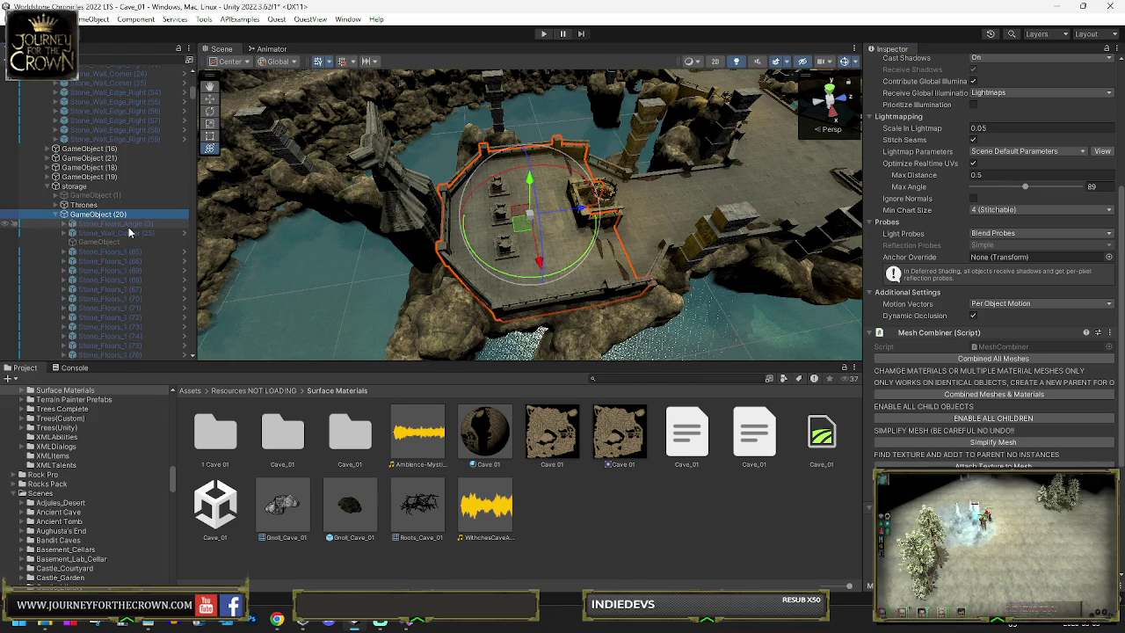
pyautogui.click(127, 226)
# Step: Multi-select the Stone_Floors pieces, from Stone_Floors_1 (65) to (98), in the Hierarchy
pyautogui.keyDown('ctrl'); pyautogui.click(126, 252); pyautogui.keyUp('ctrl')
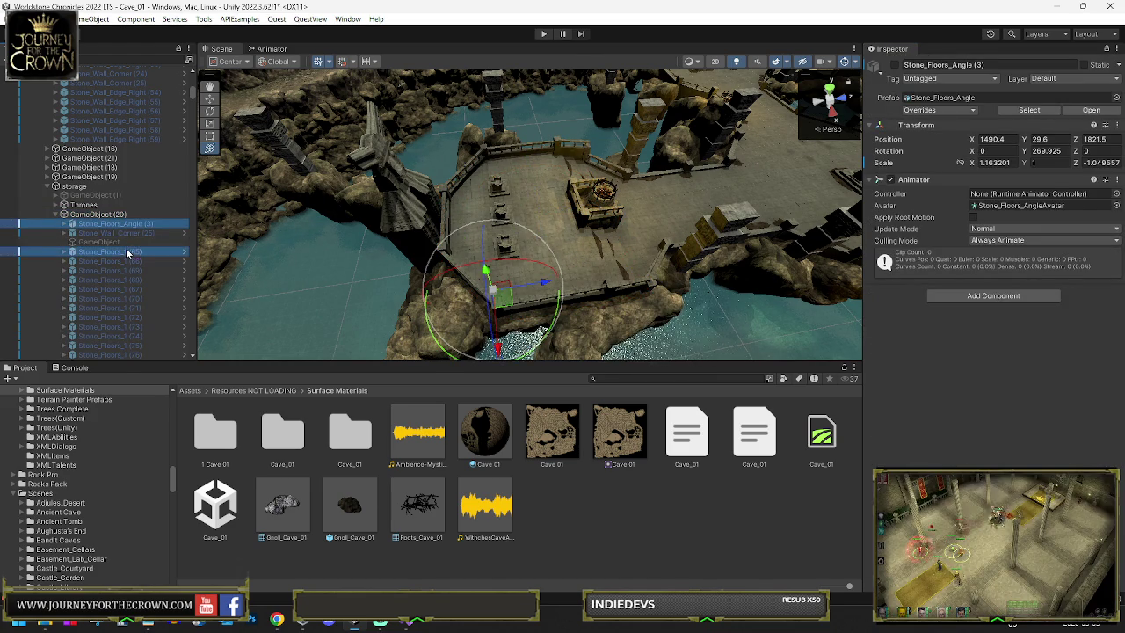
pyautogui.scroll(-3, 139, 290)
pyautogui.click(139, 280)
pyautogui.keyDown('shift'); pyautogui.click(124, 245); pyautogui.keyUp('shift')
pyautogui.scroll(-3, 140, 242)
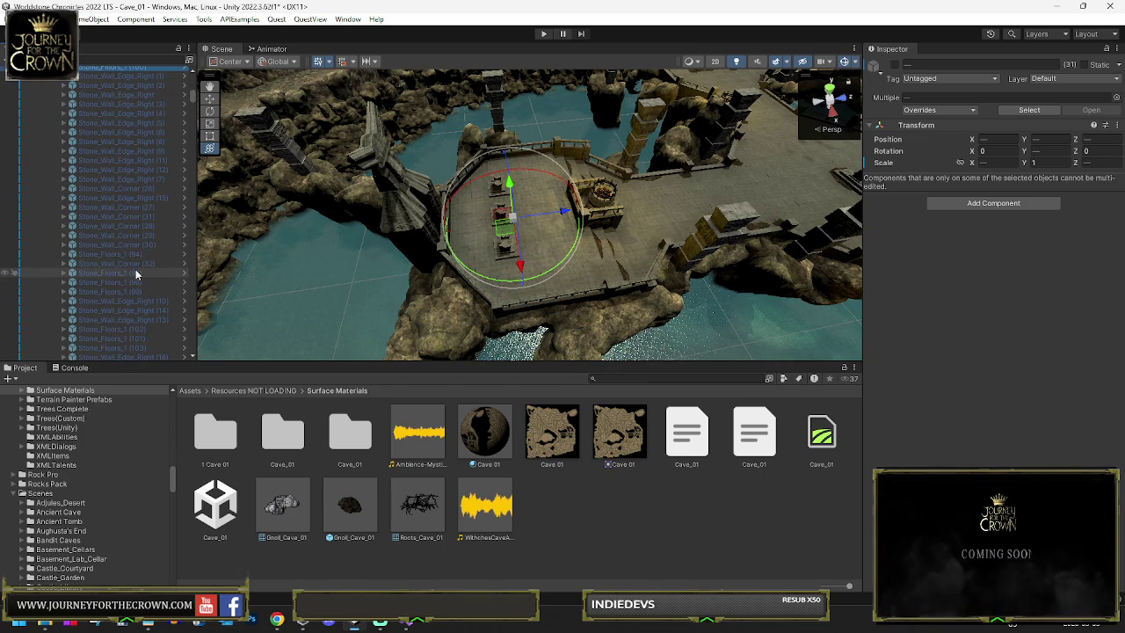
pyautogui.keyDown('ctrl'); pyautogui.click(135, 272); pyautogui.keyUp('ctrl')
pyautogui.keyDown('shift'); pyautogui.click(130, 290); pyautogui.keyUp('shift')
pyautogui.keyDown('ctrl'); pyautogui.click(135, 328); pyautogui.keyUp('ctrl')
pyautogui.keyDown('shift'); pyautogui.click(135, 344); pyautogui.keyUp('shift')
pyautogui.scroll(-2, 145, 331)
pyautogui.scroll(-6, 141, 290)
# Step: Select GameObject (21) on its own, then reselect GameObject (20) to review its materials
pyautogui.keyDown('ctrl'); pyautogui.click(120, 156); pyautogui.keyUp('ctrl')
pyautogui.keyDown('shift'); pyautogui.click(115, 203); pyautogui.keyUp('shift')
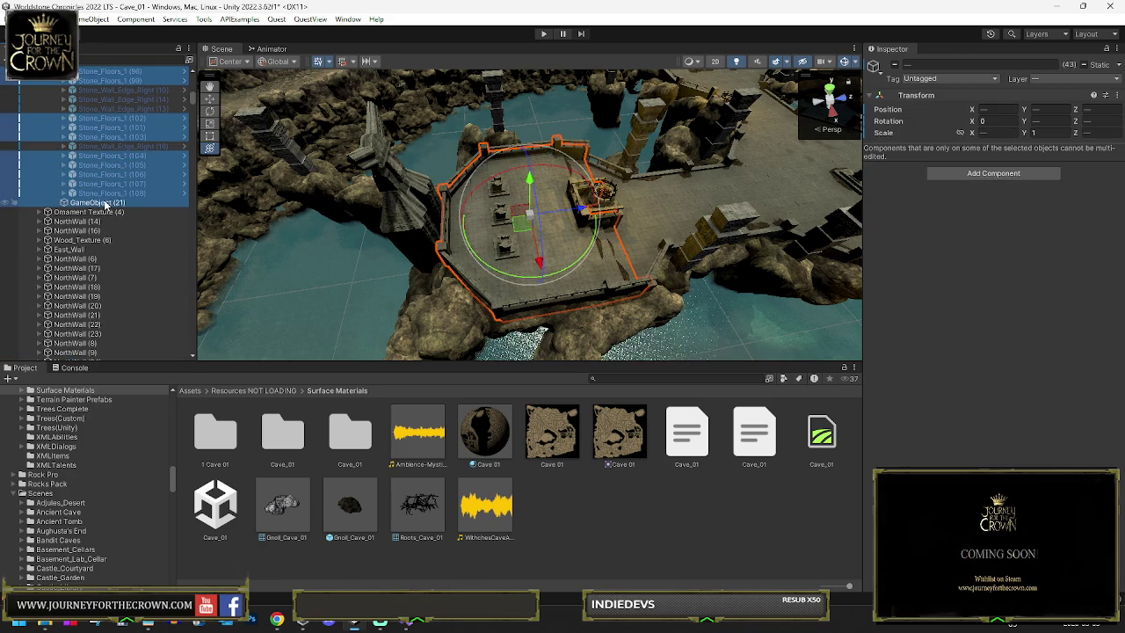
pyautogui.keyDown('ctrl'); pyautogui.click(103, 203); pyautogui.keyUp('ctrl')
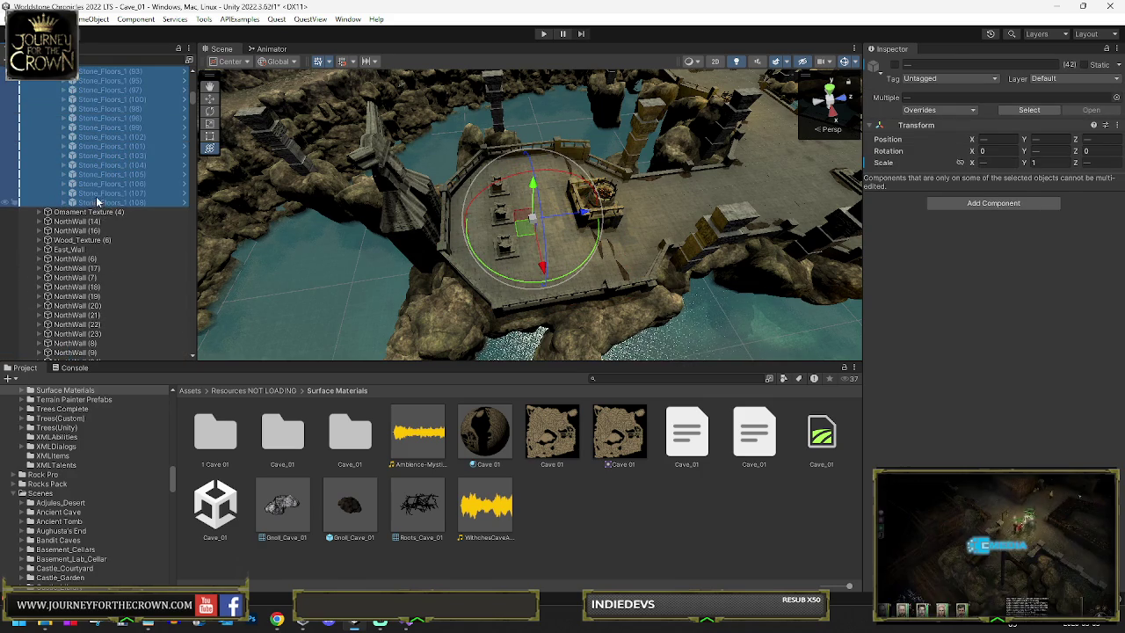
pyautogui.click(114, 188)
pyautogui.click(115, 203)
pyautogui.scroll(-4, 993, 264)
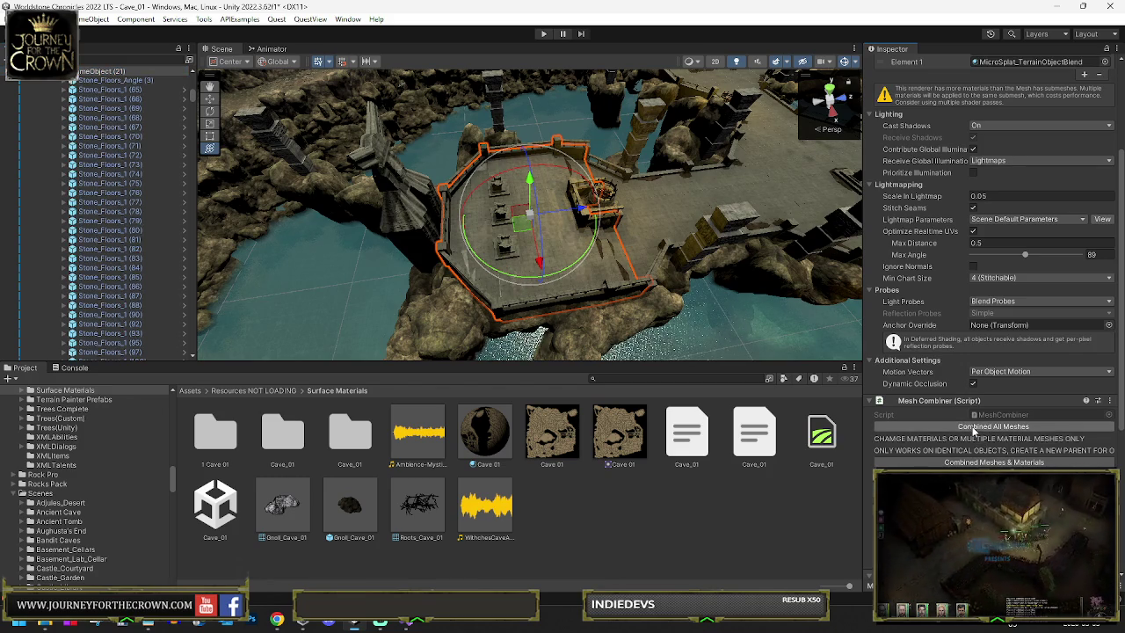
pyautogui.scroll(5, 109, 169)
pyautogui.scroll(4, 56, 211)
pyautogui.click(91, 183)
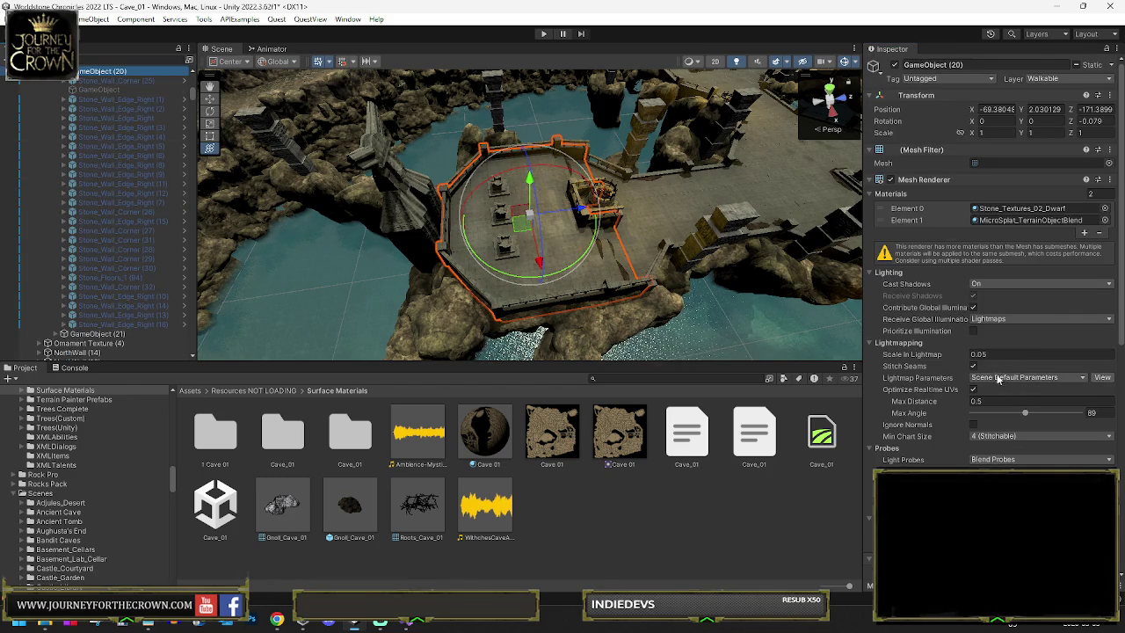
pyautogui.scroll(-4, 995, 375)
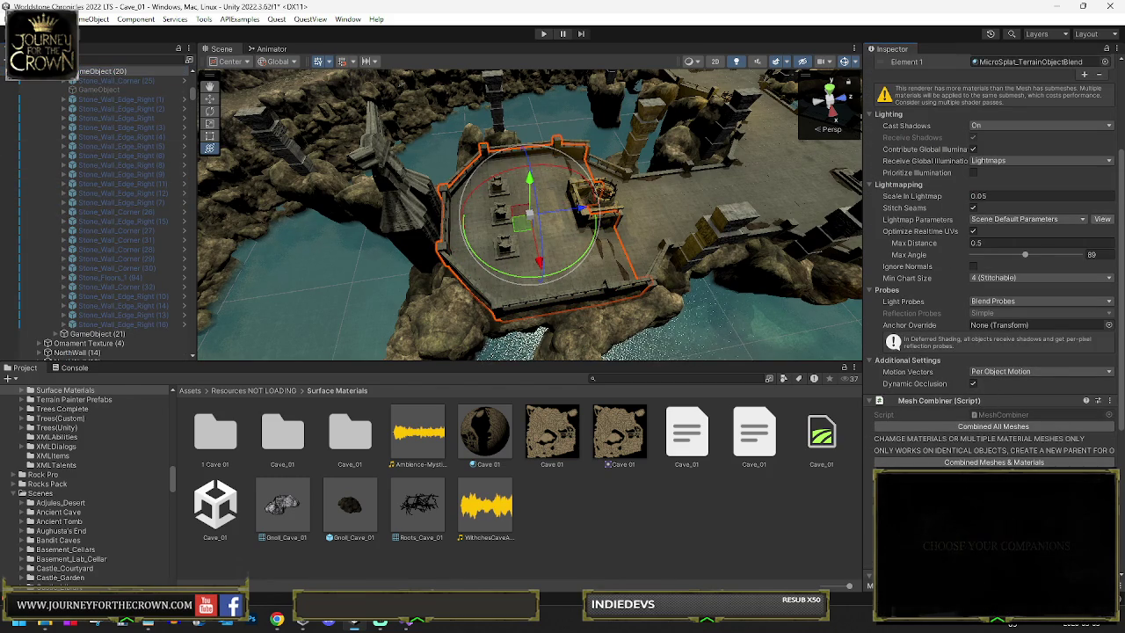
pyautogui.scroll(4, 981, 316)
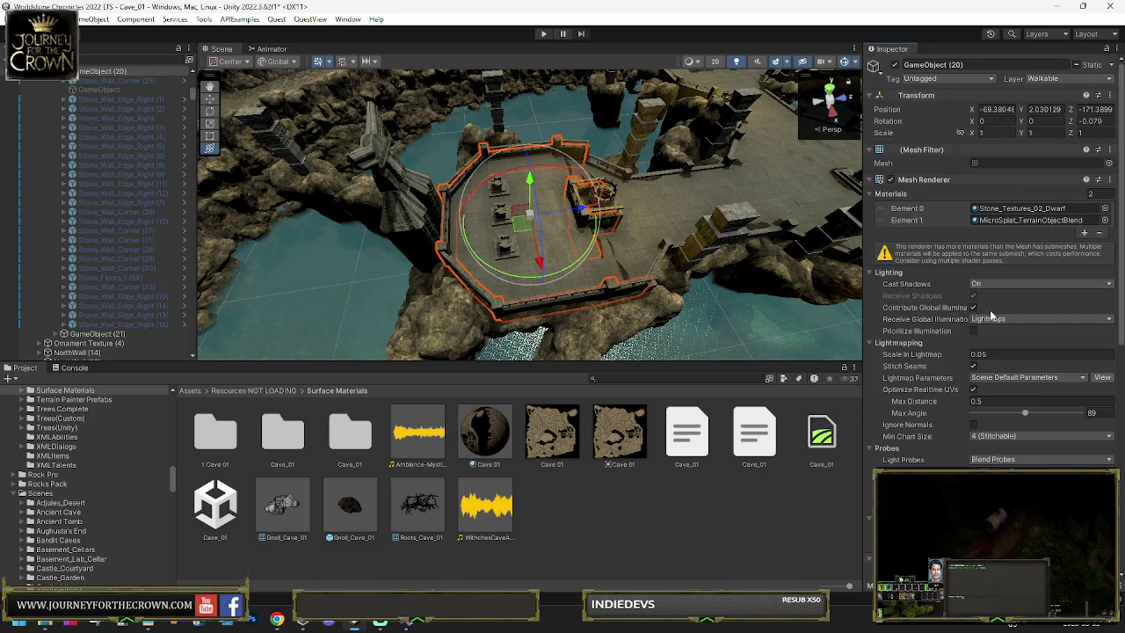
pyautogui.scroll(5, 650, 180)
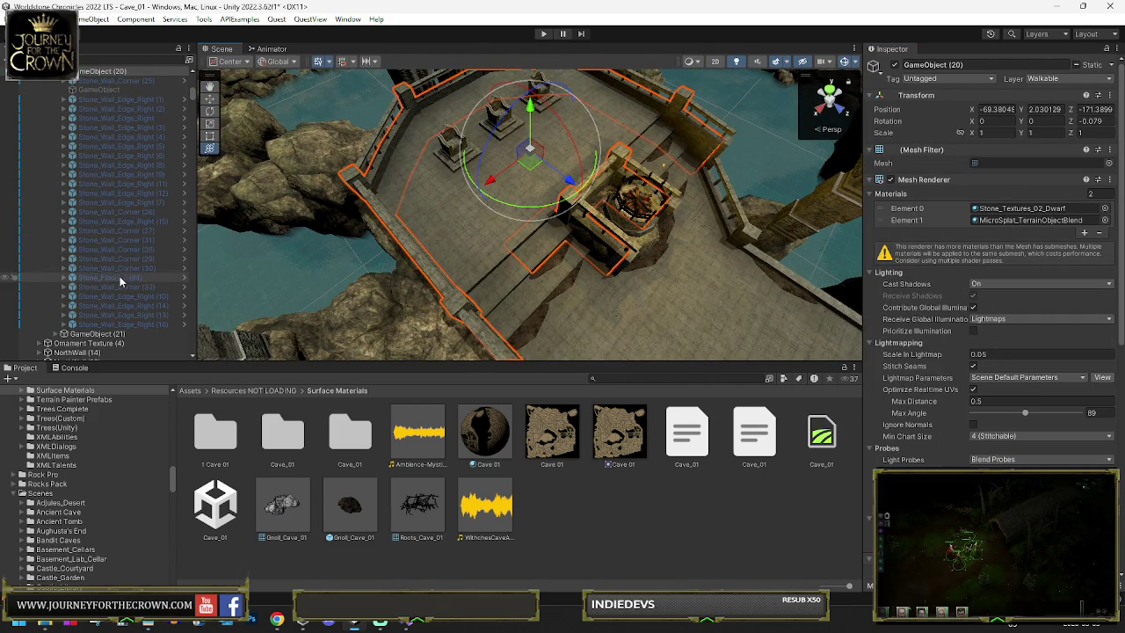
# Step: Select GameObject (21) and GameObject (20) together, collapsing (20)'s children
pyautogui.click(64, 334)
pyautogui.scroll(-3, 100, 263)
pyautogui.click(100, 331)
pyautogui.scroll(-3, 97, 264)
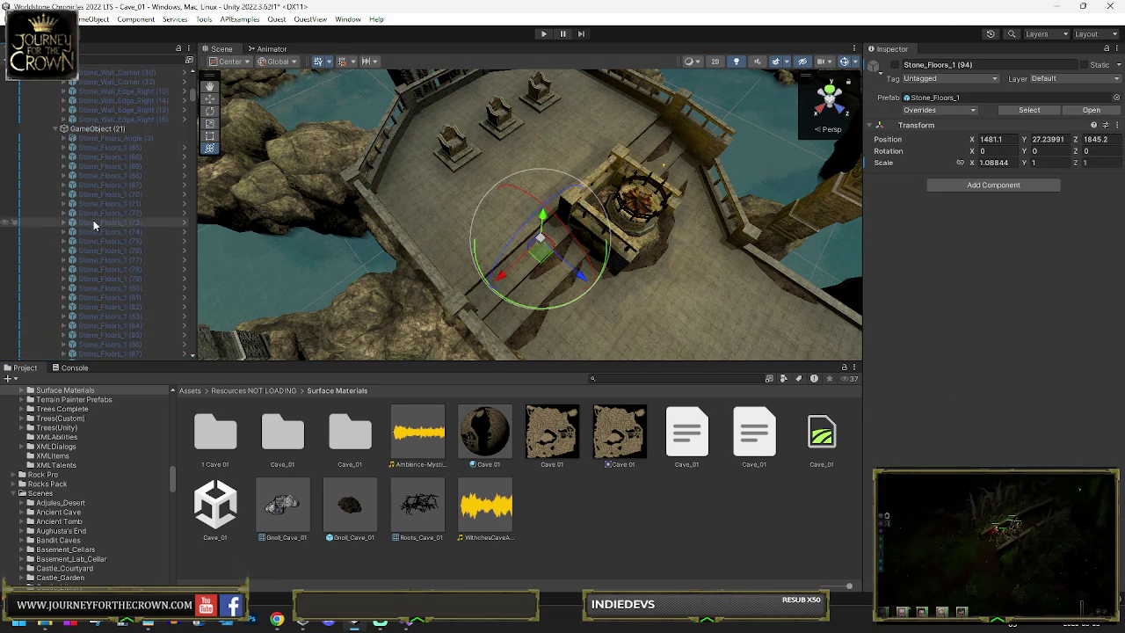
pyautogui.click(89, 132)
pyautogui.scroll(3, 126, 159)
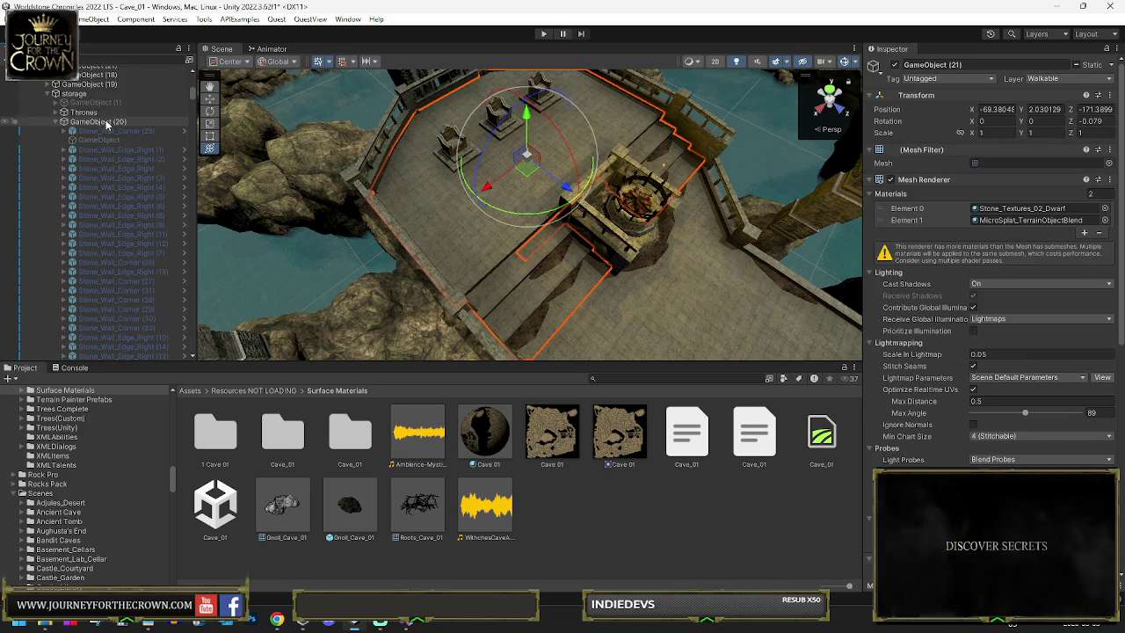
pyautogui.keyDown('ctrl'); pyautogui.click(105, 125); pyautogui.keyUp('ctrl')
pyautogui.press('Left')
pyautogui.scroll(-5, 953, 334)
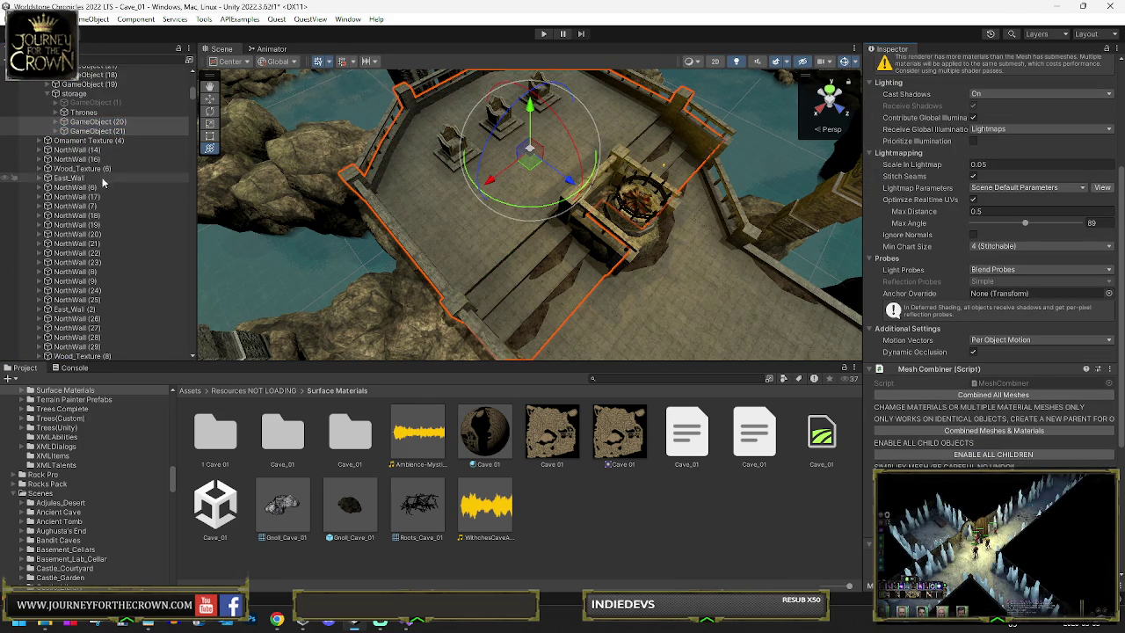
# Step: Drag GameObject (20) and (21) out of the storage group to the scene top level
pyautogui.moveTo(94, 127); pyautogui.dragTo(88, 91)
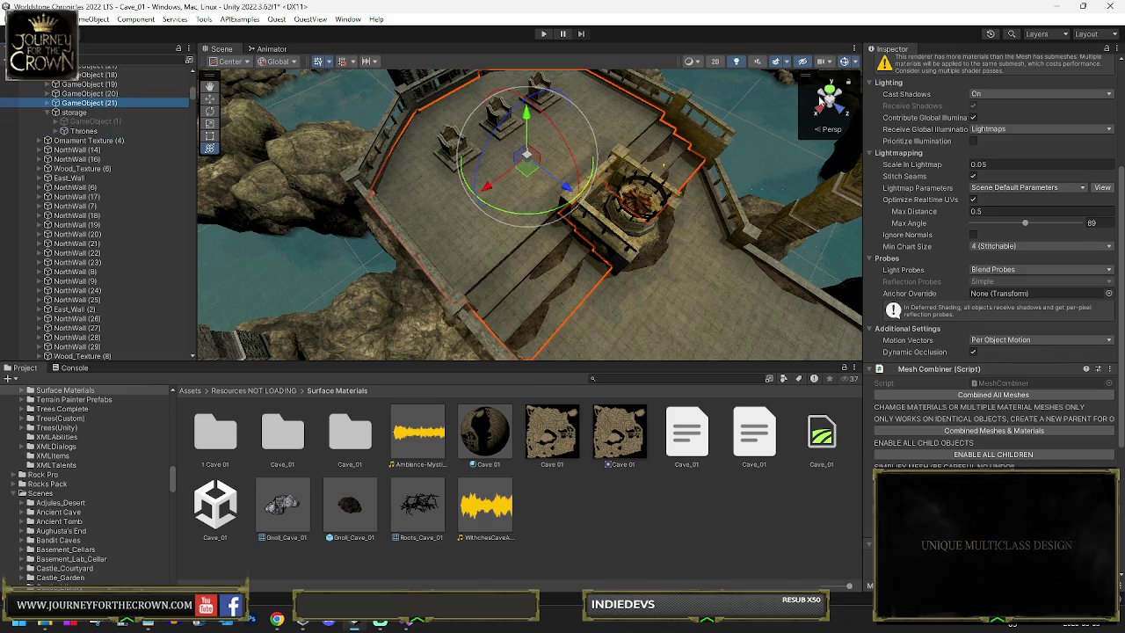
pyautogui.scroll(5, 984, 144)
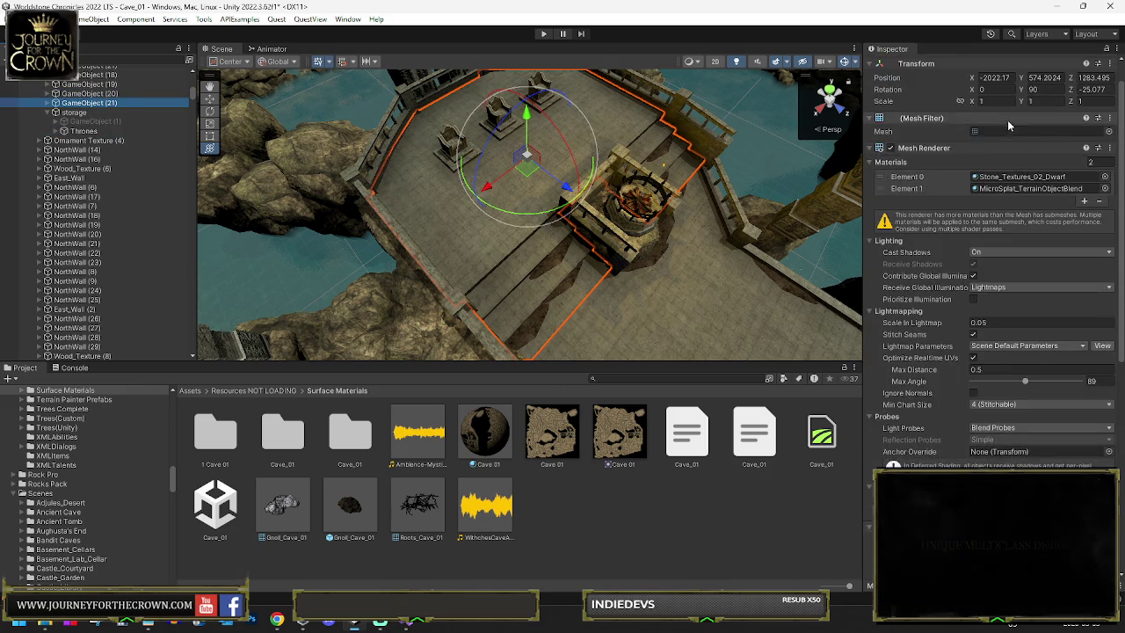
pyautogui.click(111, 93)
pyautogui.click(1061, 79)
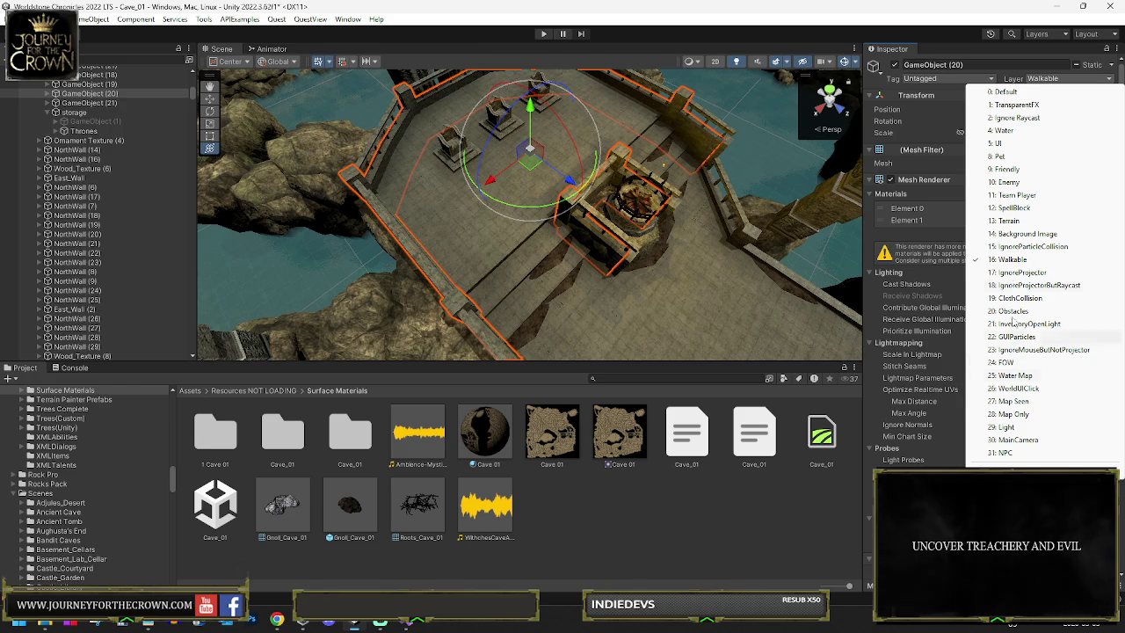
# Step: Set GameObject (20) to the IgnoreProjector layer and answer the Change Layer prompt
pyautogui.click(1020, 271)
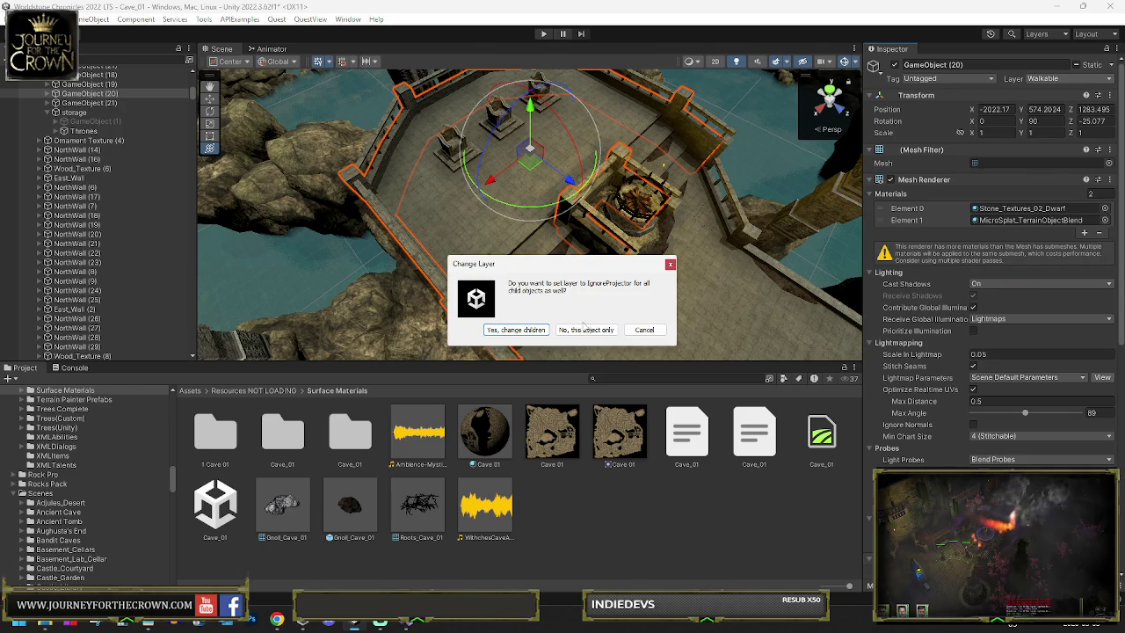
pyautogui.click(587, 331)
pyautogui.click(1041, 78)
pyautogui.scroll(-5, 1007, 263)
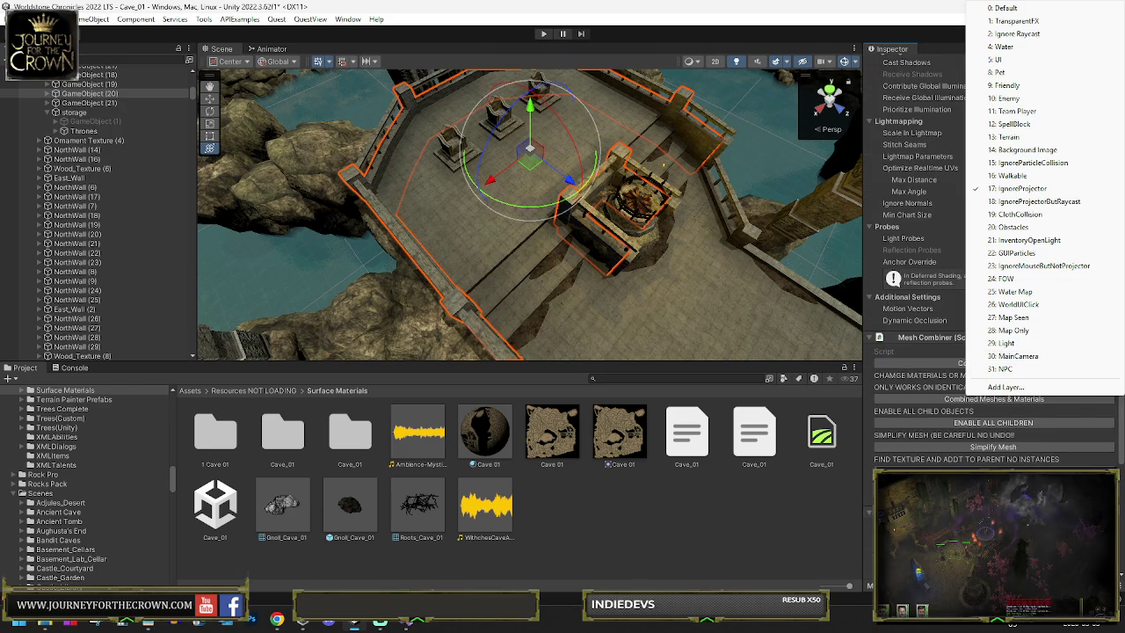
pyautogui.click(878, 50)
pyautogui.scroll(3, 1016, 338)
pyautogui.scroll(-6, 1016, 339)
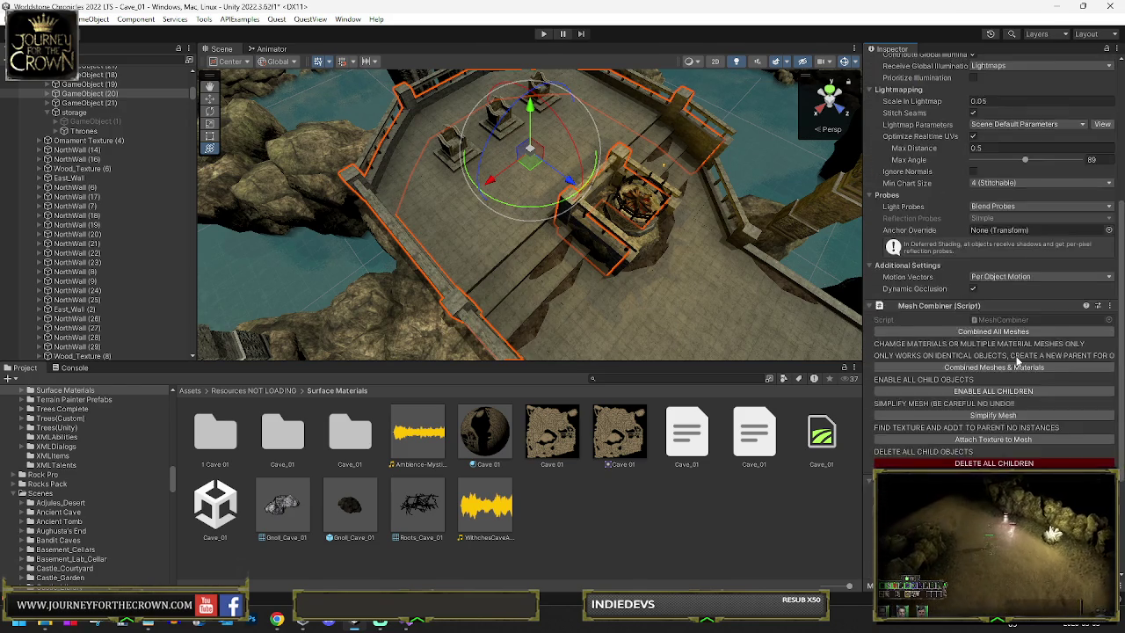
# Step: Search Add Component for 'rec' without adding anything, then orbit toward the fire pit
pyautogui.click(975, 479)
pyautogui.write('rec')
pyautogui.click(960, 453)
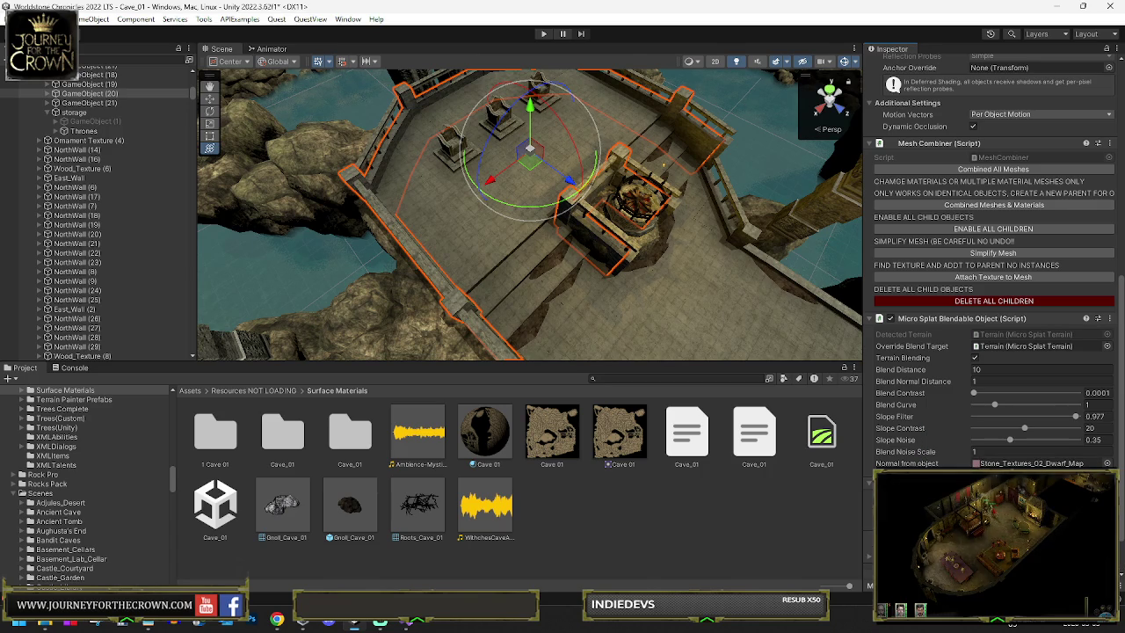
pyautogui.moveTo(438, 228)
pyautogui.mouseDown()
pyautogui.moveTo(606, 203)
pyautogui.moveTo(621, 218)
pyautogui.moveTo(555, 216)
pyautogui.moveTo(570, 197)
pyautogui.moveTo(547, 185)
pyautogui.moveTo(494, 206)
pyautogui.moveTo(700, 227)
pyautogui.moveTo(264, 191)
pyautogui.mouseUp()
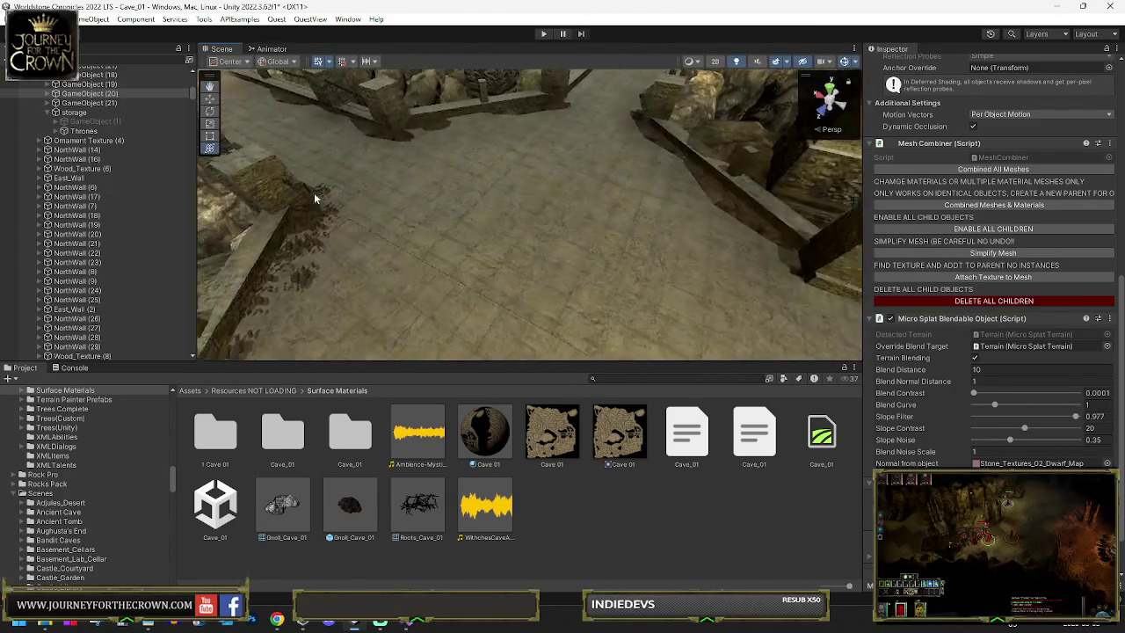
# Step: Rename the floor mesh selected in the Scene view to Dwarf Floor
pyautogui.click(458, 214)
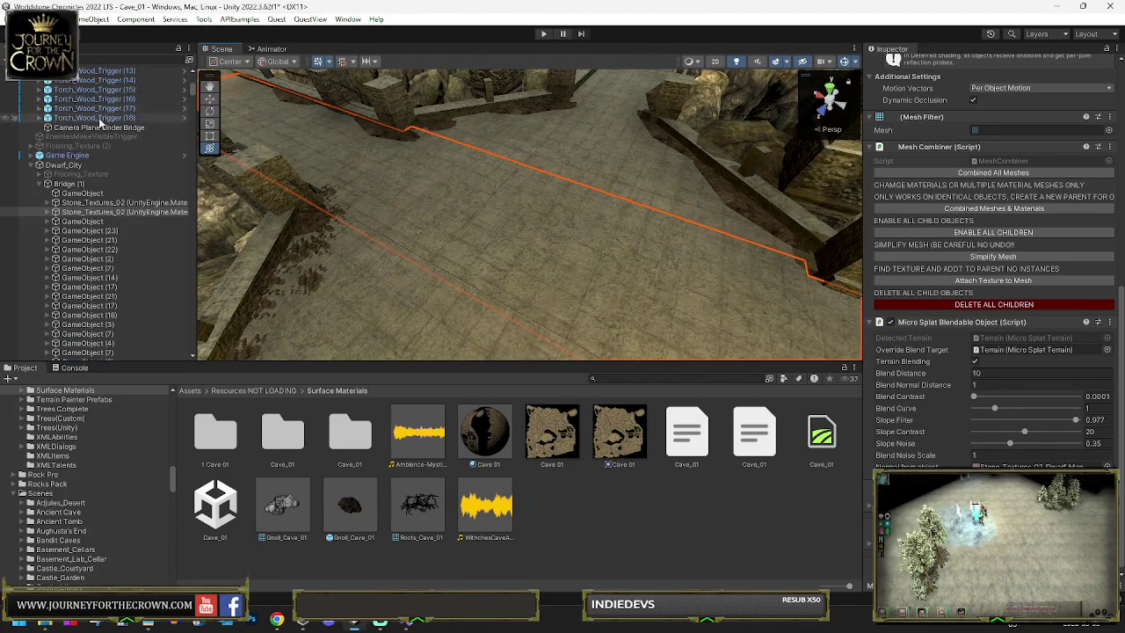
pyautogui.scroll(5, 967, 91)
pyautogui.scroll(3, 967, 91)
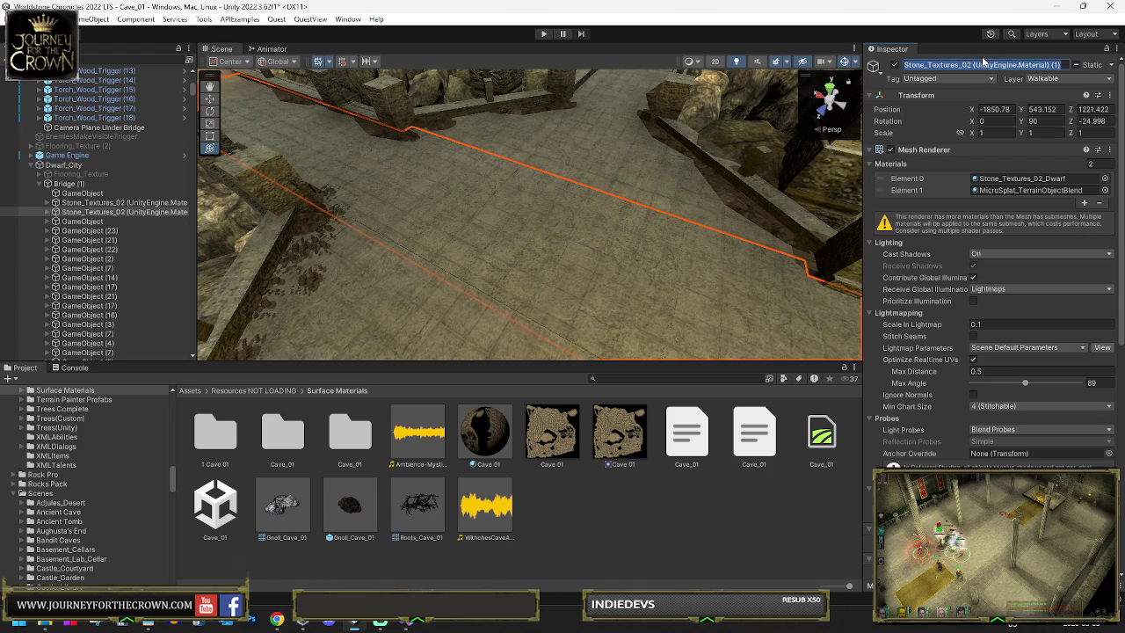
pyautogui.write('Dwarf Flo')
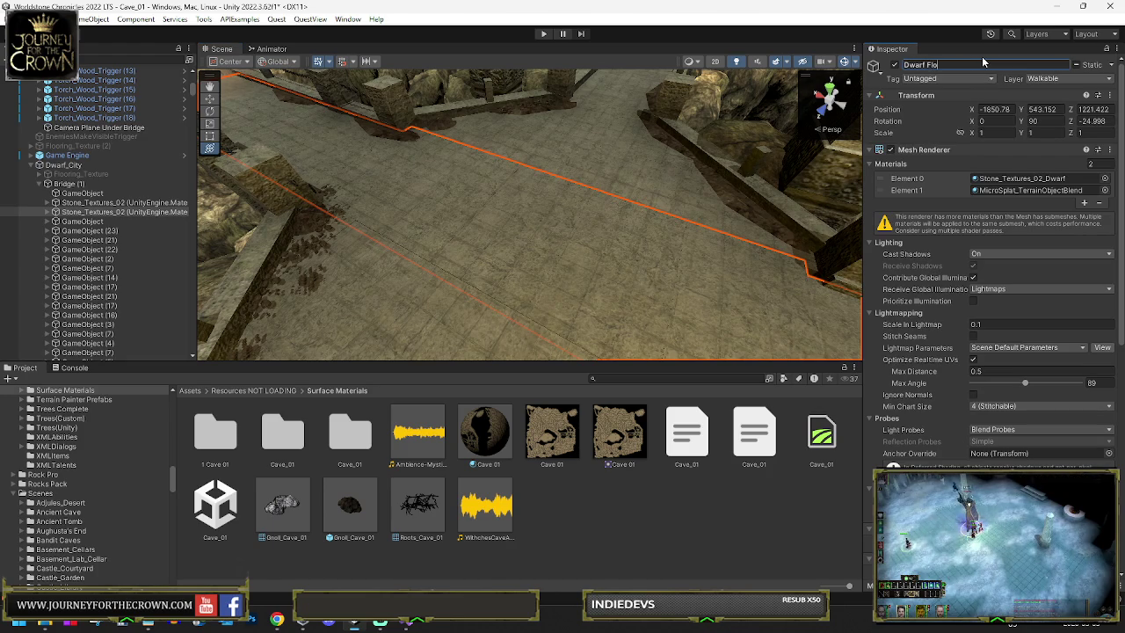
pyautogui.press('Return')
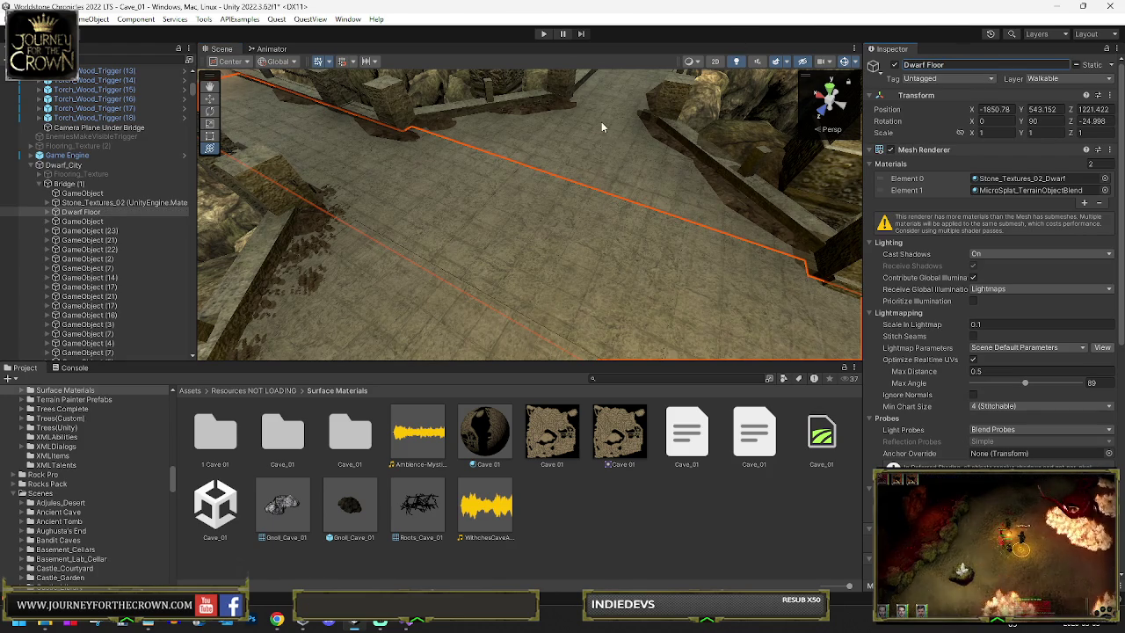
# Step: Orbit toward the cave wall and bridge edge, selecting Dwarf Floor and GameObject (23)
pyautogui.click(601, 122)
pyautogui.moveTo(359, 310)
pyautogui.mouseDown()
pyautogui.moveTo(489, 254)
pyautogui.moveTo(393, 193)
pyautogui.moveTo(612, 228)
pyautogui.moveTo(673, 202)
pyautogui.moveTo(800, 192)
pyautogui.moveTo(497, 266)
pyautogui.moveTo(605, 234)
pyautogui.moveTo(527, 243)
pyautogui.moveTo(716, 303)
pyautogui.moveTo(668, 347)
pyautogui.mouseUp()
pyautogui.click(498, 266)
pyautogui.click(532, 256)
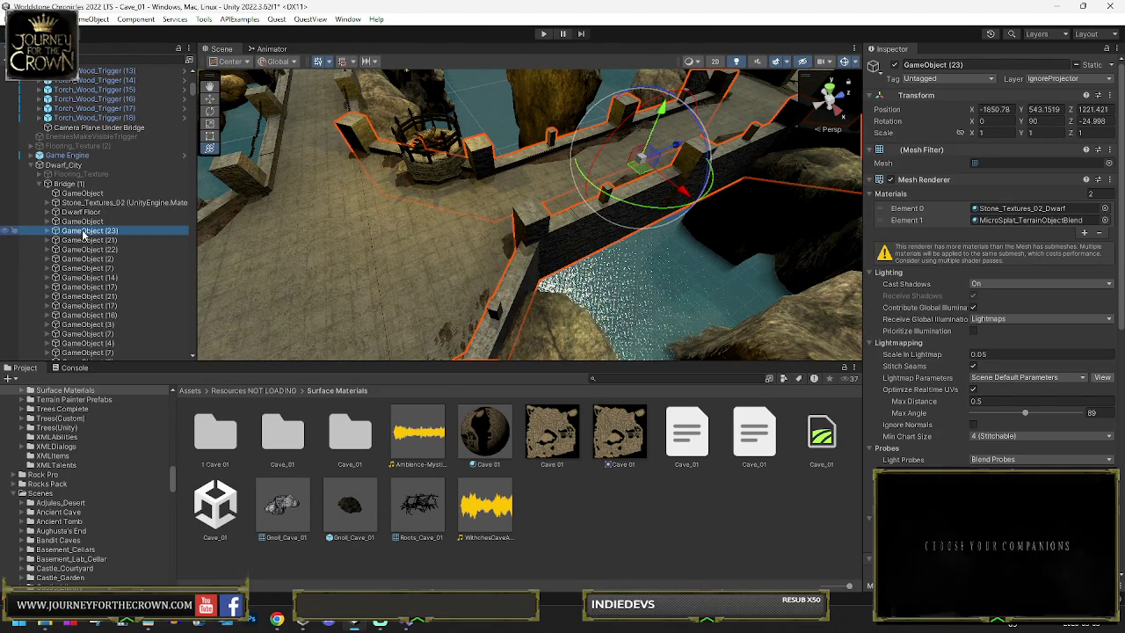
# Step: Delete GameObject (23), undo it, and inspect the floor, wall and ledge pieces around the bridge
pyautogui.press('Delete')
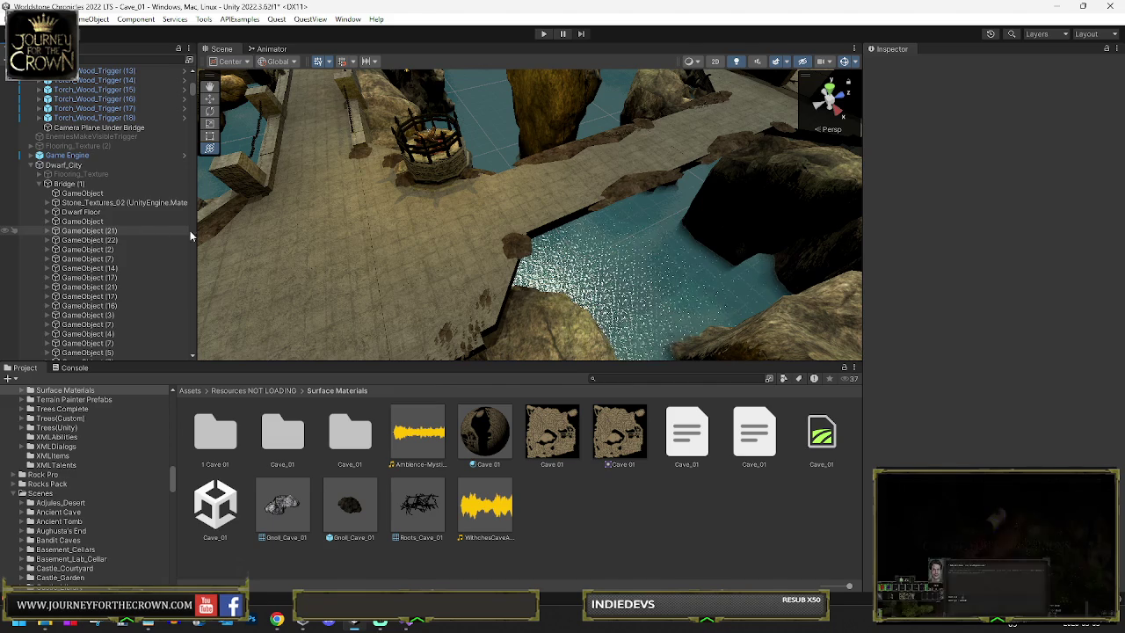
pyautogui.hotkey('ctrl', 'z')
pyautogui.moveTo(278, 234)
pyautogui.mouseDown()
pyautogui.moveTo(328, 165)
pyautogui.moveTo(369, 206)
pyautogui.moveTo(440, 195)
pyautogui.moveTo(432, 217)
pyautogui.moveTo(472, 233)
pyautogui.moveTo(432, 268)
pyautogui.mouseUp()
pyautogui.click(440, 198)
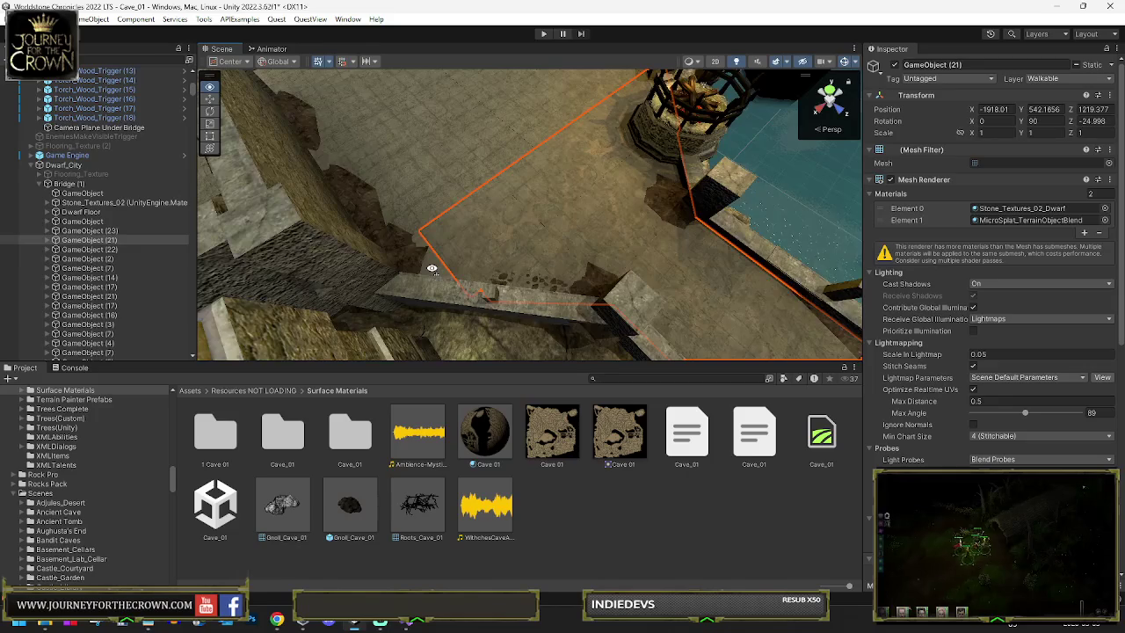
pyautogui.click(462, 236)
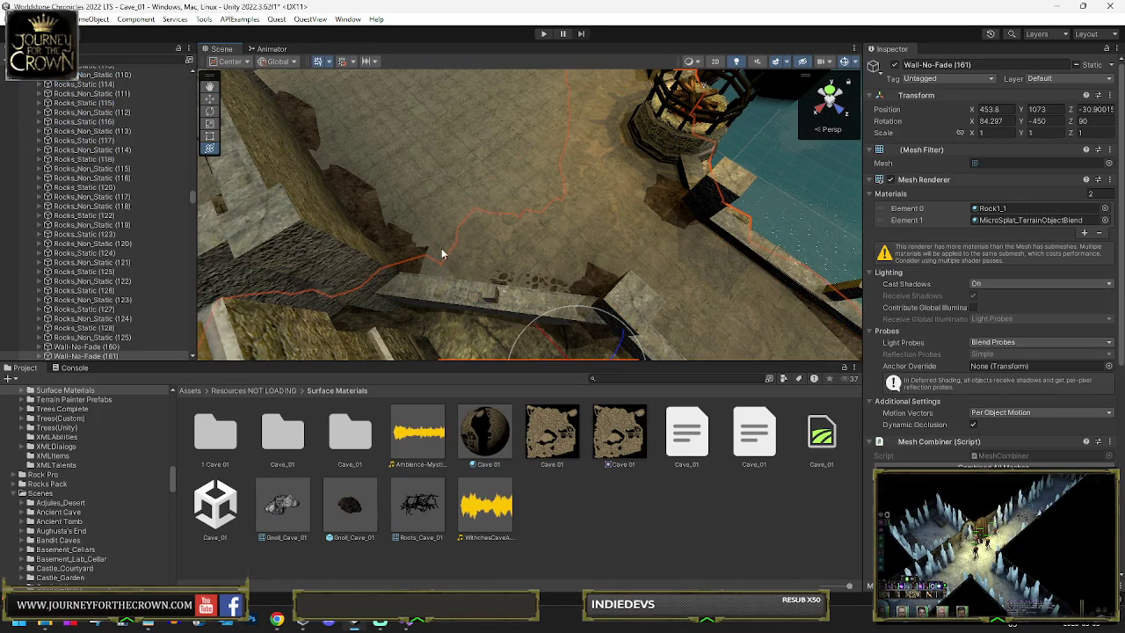
pyautogui.click(506, 295)
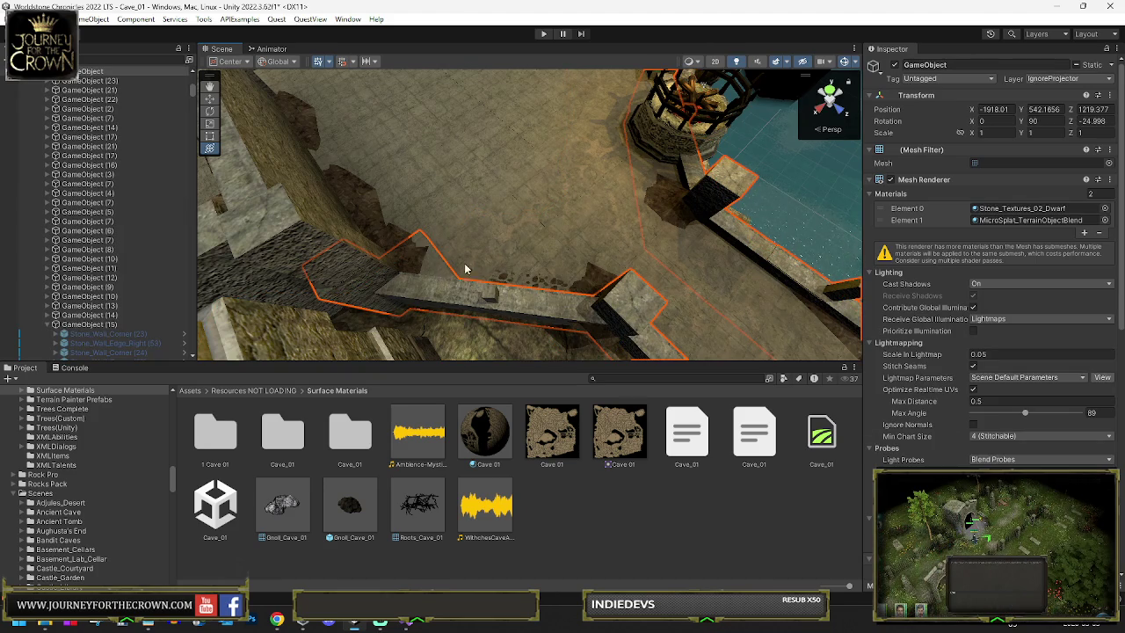
# Step: Move GameObject (21) above GameObject (23) and expand the stone wall piece group
pyautogui.scroll(3, 116, 174)
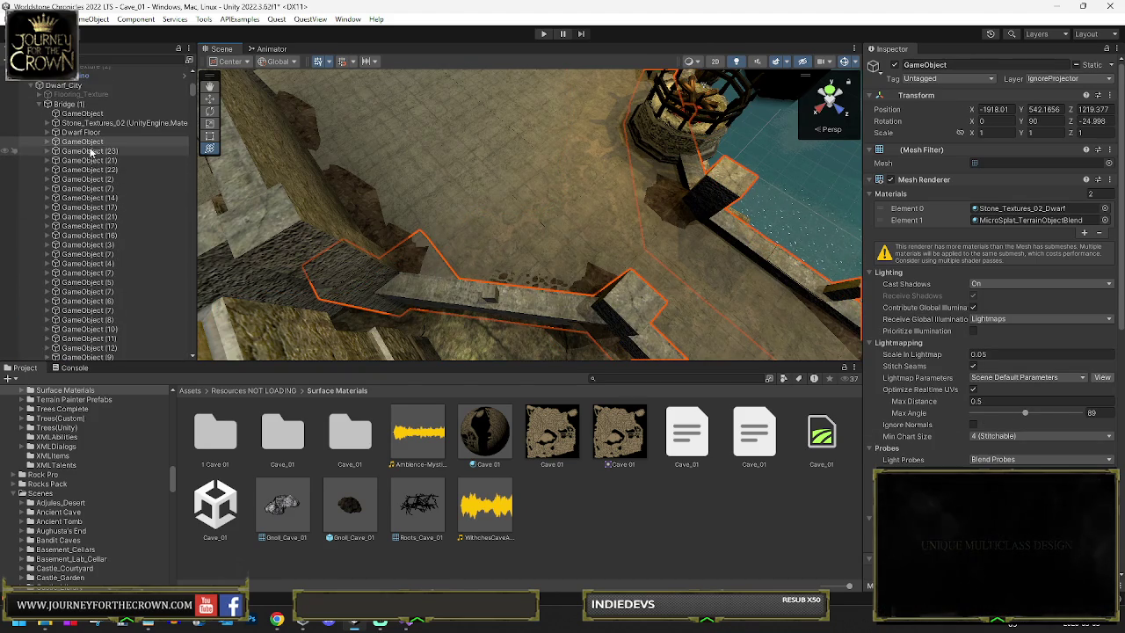
pyautogui.click(91, 151)
pyautogui.click(430, 207)
pyautogui.click(535, 236)
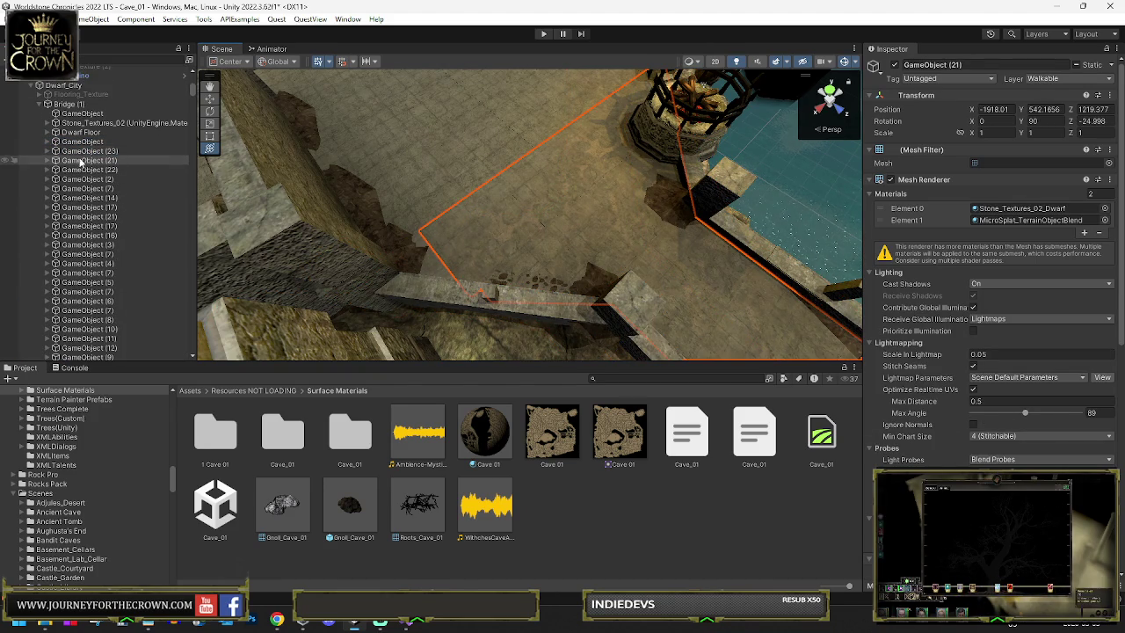
pyautogui.moveTo(85, 158); pyautogui.dragTo(85, 152)
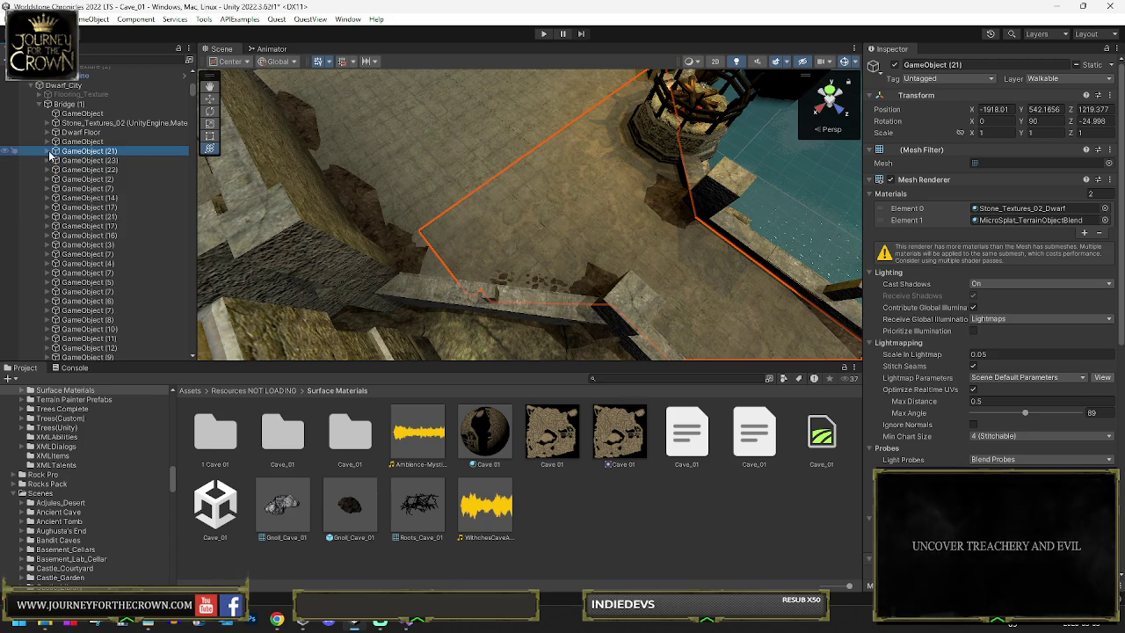
pyautogui.click(50, 152)
pyautogui.click(55, 141)
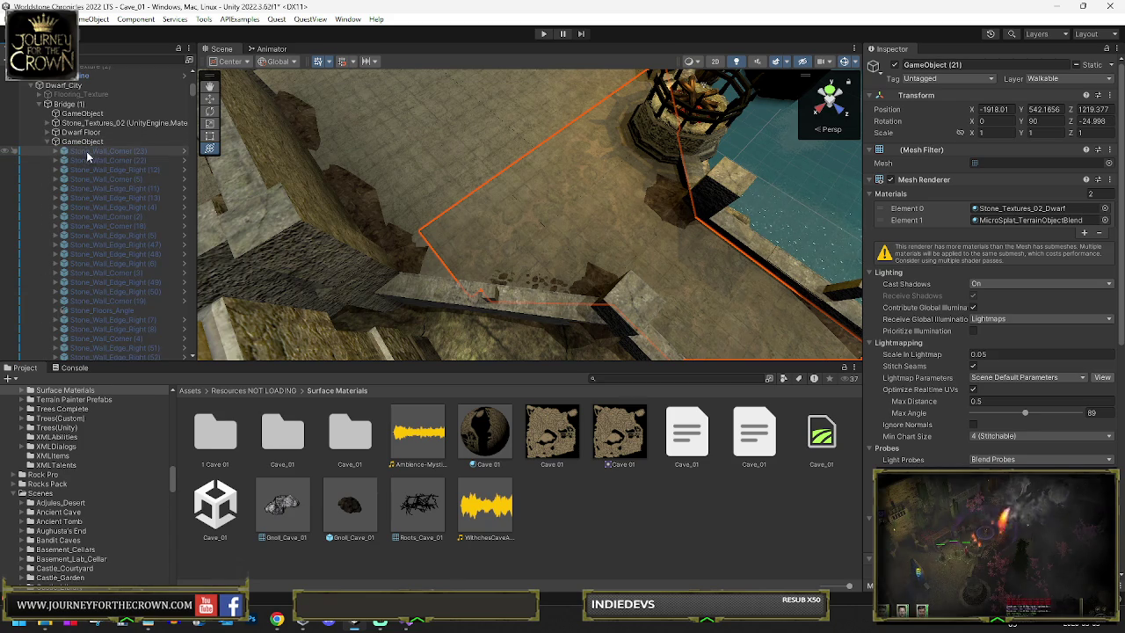
pyautogui.click(97, 143)
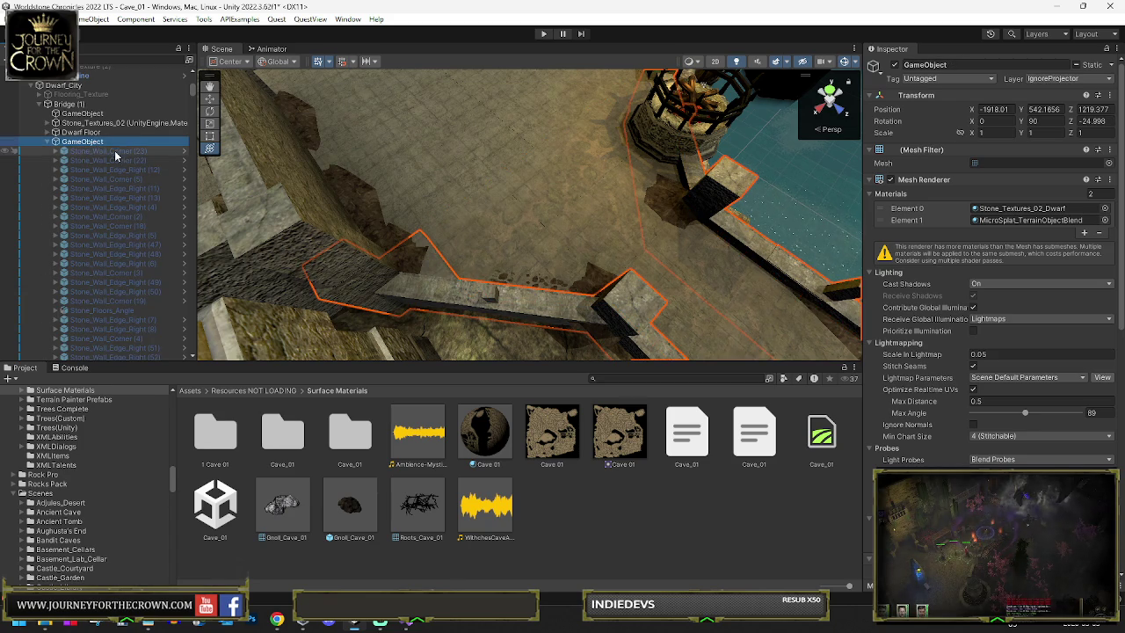
# Step: Collapse the stone wall group and orbit to select a wall piece on the bridge
pyautogui.scroll(-2, 131, 200)
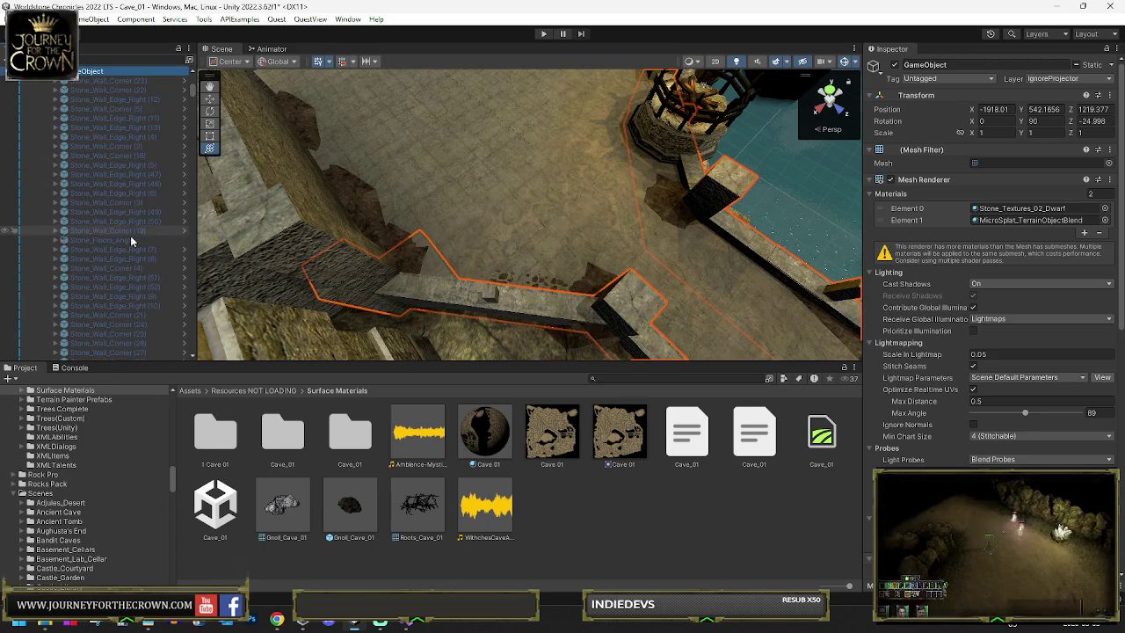
pyautogui.moveTo(121, 237)
pyautogui.mouseDown()
pyautogui.moveTo(110, 365)
pyautogui.moveTo(102, 277)
pyautogui.mouseUp()
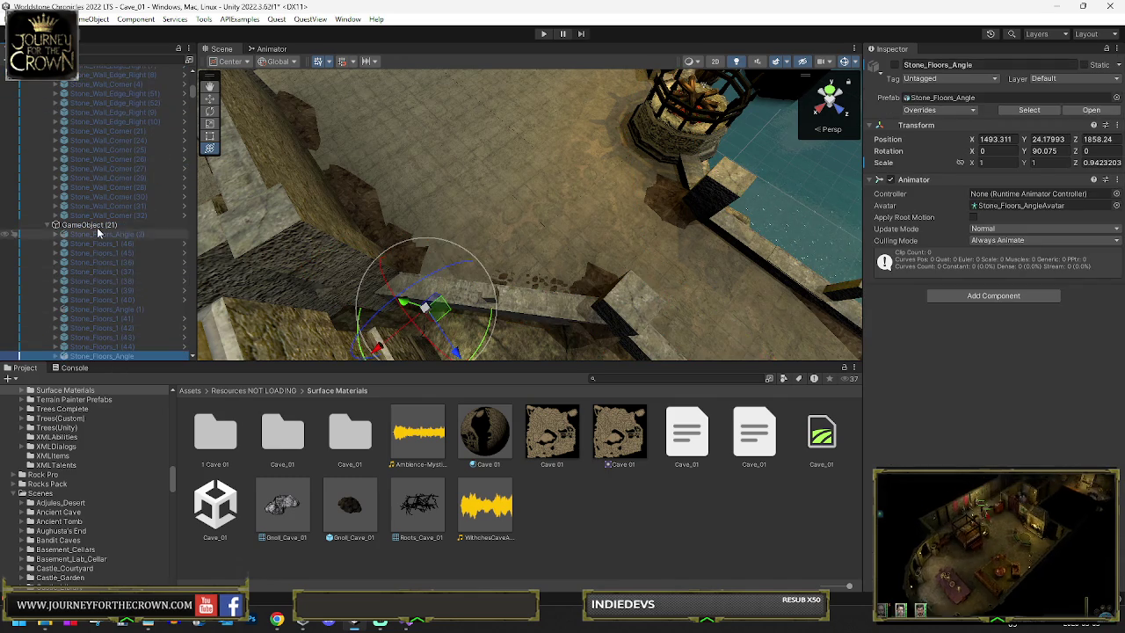
pyautogui.click(97, 227)
pyautogui.scroll(5, 93, 172)
pyautogui.click(94, 107)
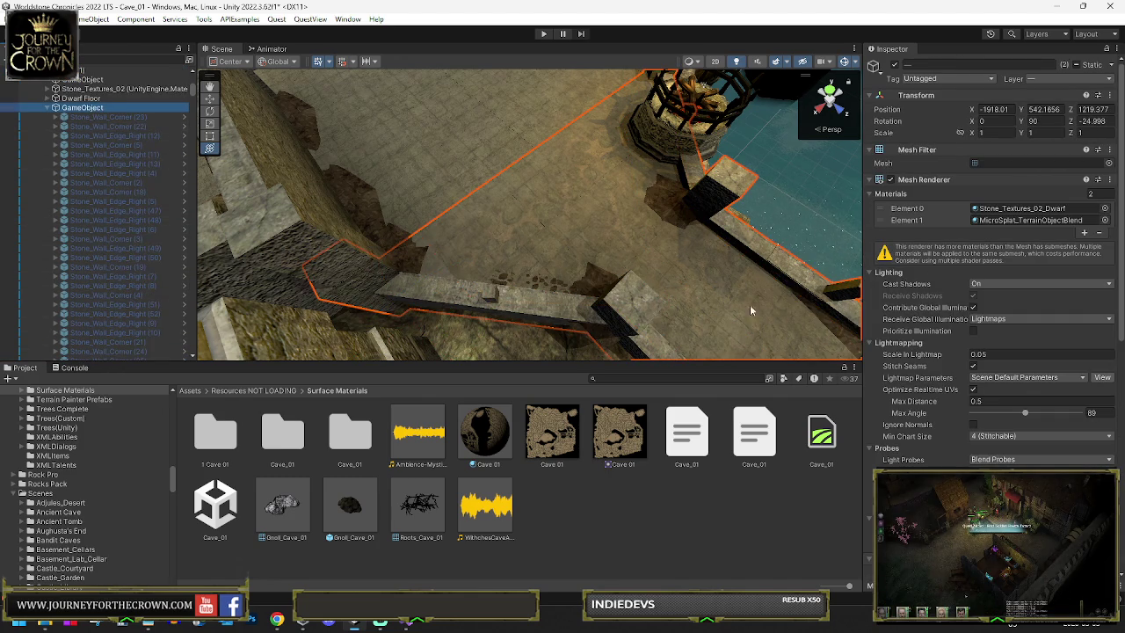
pyautogui.scroll(-10, 985, 449)
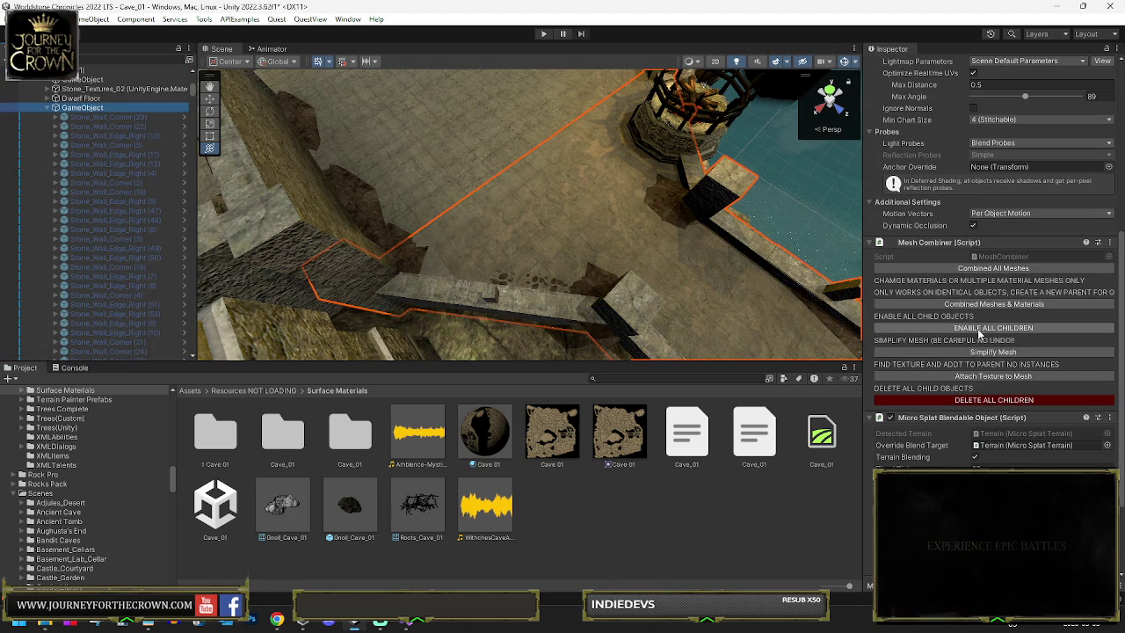
pyautogui.moveTo(515, 283); pyautogui.dragTo(320, 173)
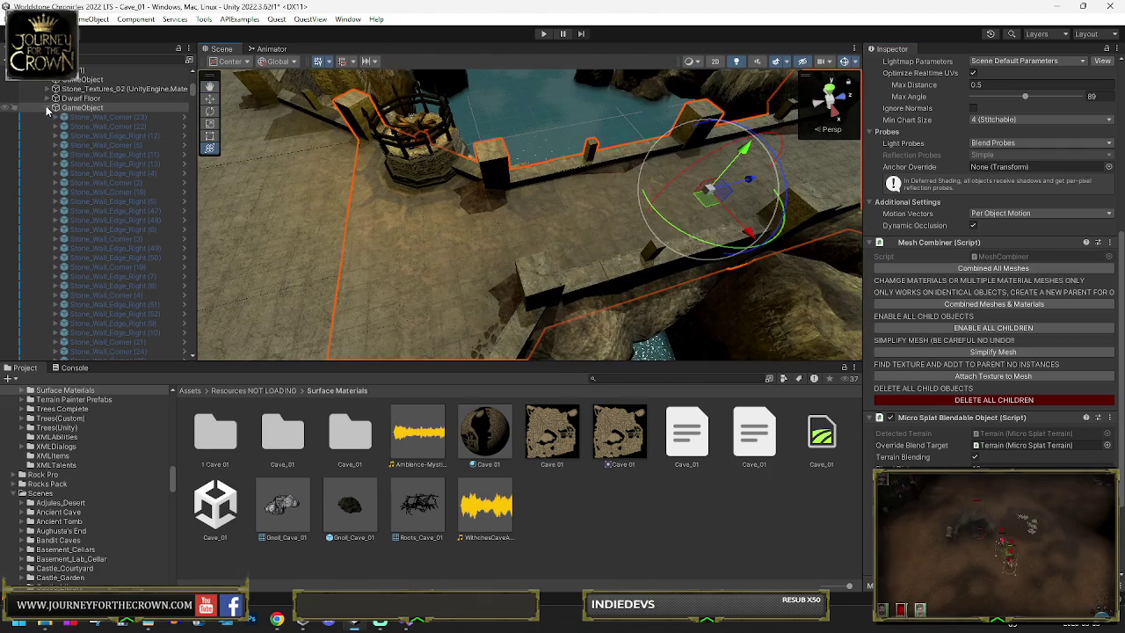
pyautogui.click(48, 110)
pyautogui.moveTo(527, 219)
pyautogui.mouseDown()
pyautogui.moveTo(717, 129)
pyautogui.moveTo(552, 152)
pyautogui.moveTo(574, 175)
pyautogui.mouseUp()
pyautogui.click(571, 180)
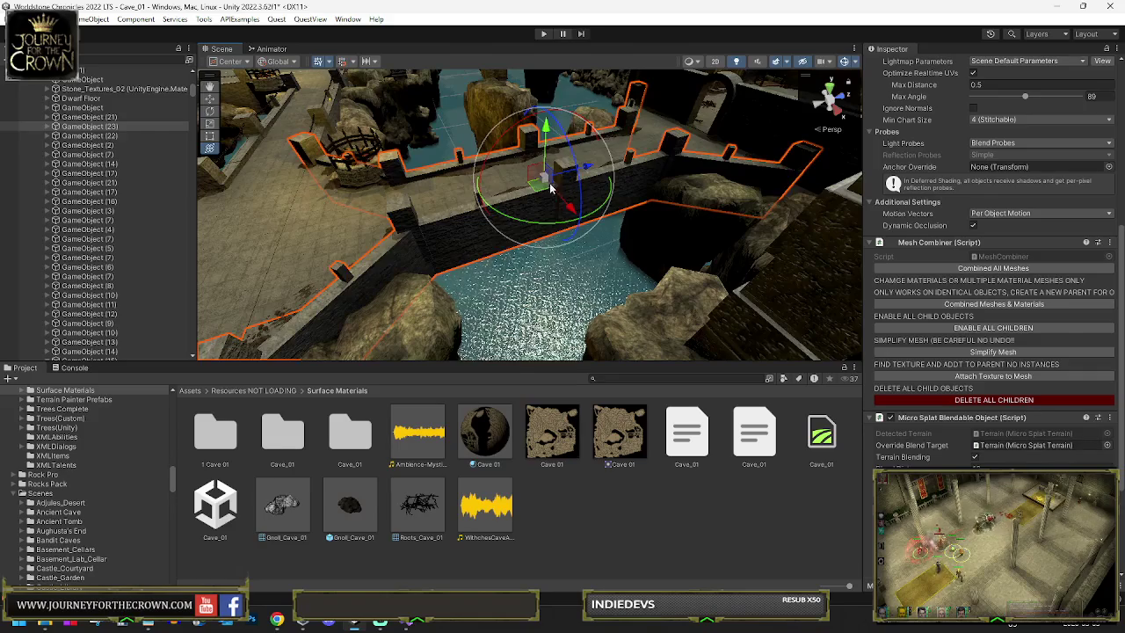
# Step: Frame the chosen wall piece in the Scene view and orbit around it
pyautogui.click(128, 126)
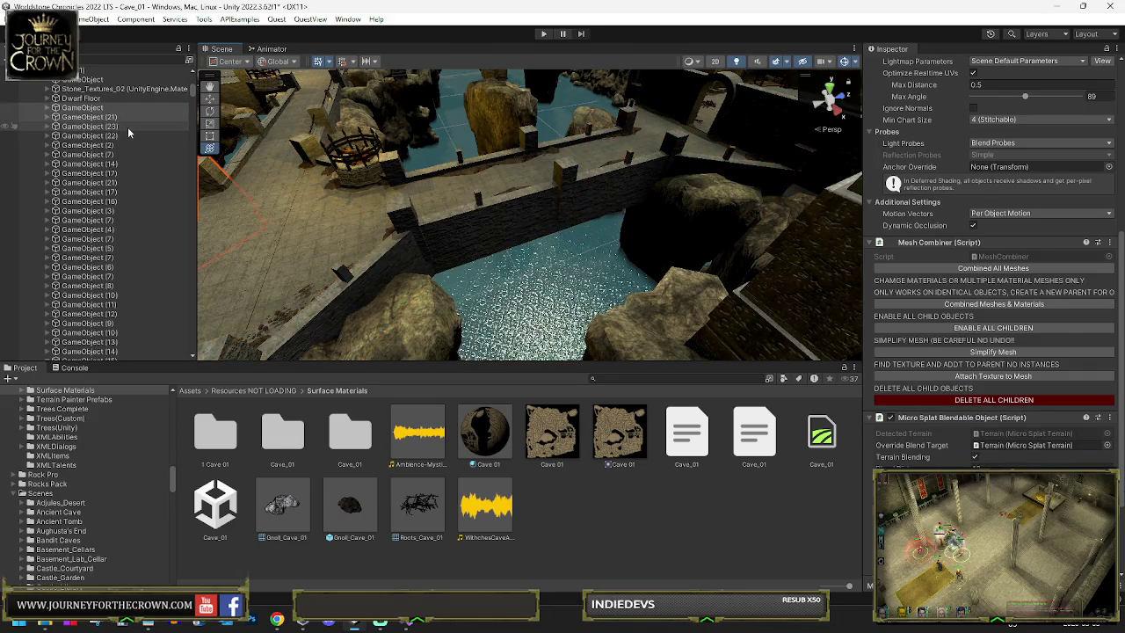
pyautogui.doubleClick(100, 116)
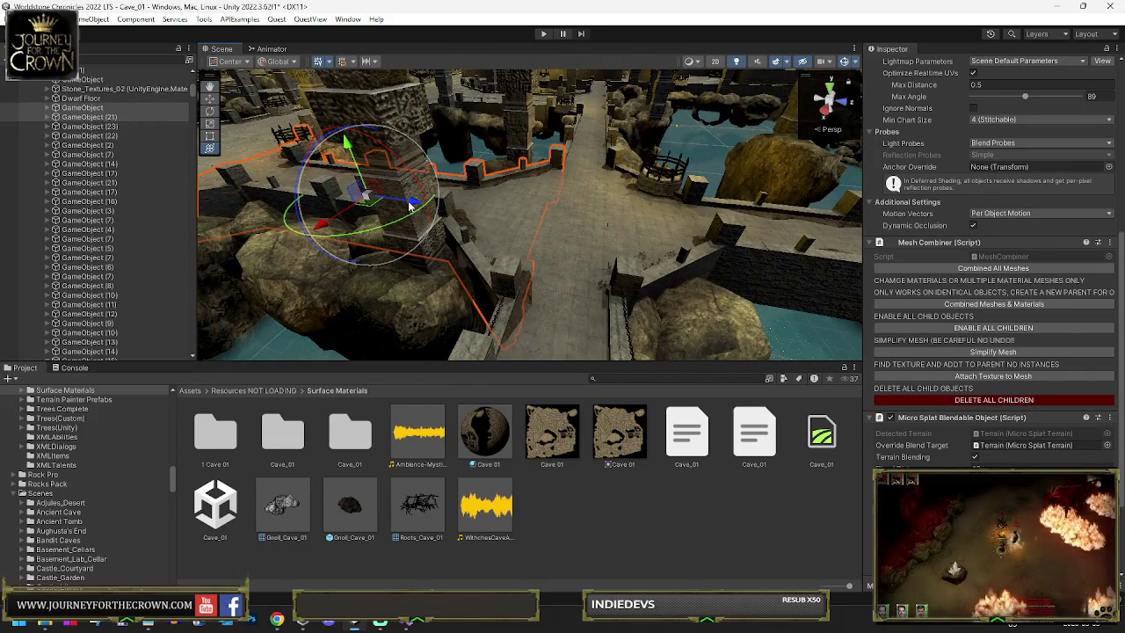
pyautogui.click(770, 246)
pyautogui.moveTo(771, 247)
pyautogui.mouseDown()
pyautogui.moveTo(667, 242)
pyautogui.moveTo(547, 206)
pyautogui.moveTo(572, 264)
pyautogui.moveTo(572, 238)
pyautogui.moveTo(536, 240)
pyautogui.mouseUp()
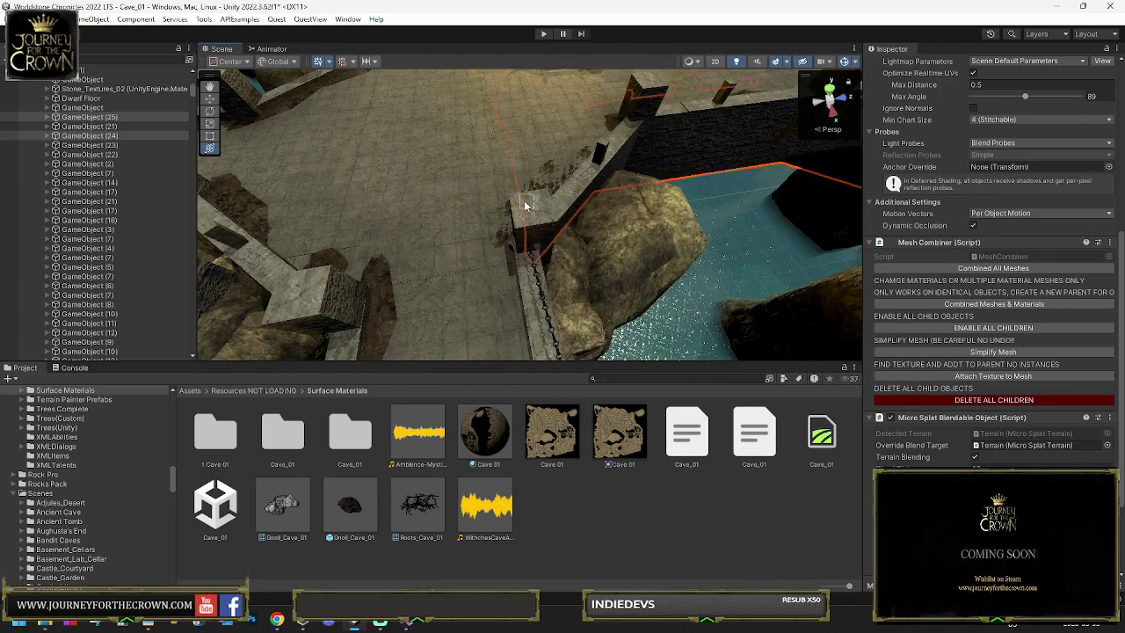
pyautogui.moveTo(511, 198); pyautogui.dragTo(675, 183)
pyautogui.moveTo(713, 181); pyautogui.dragTo(685, 182)
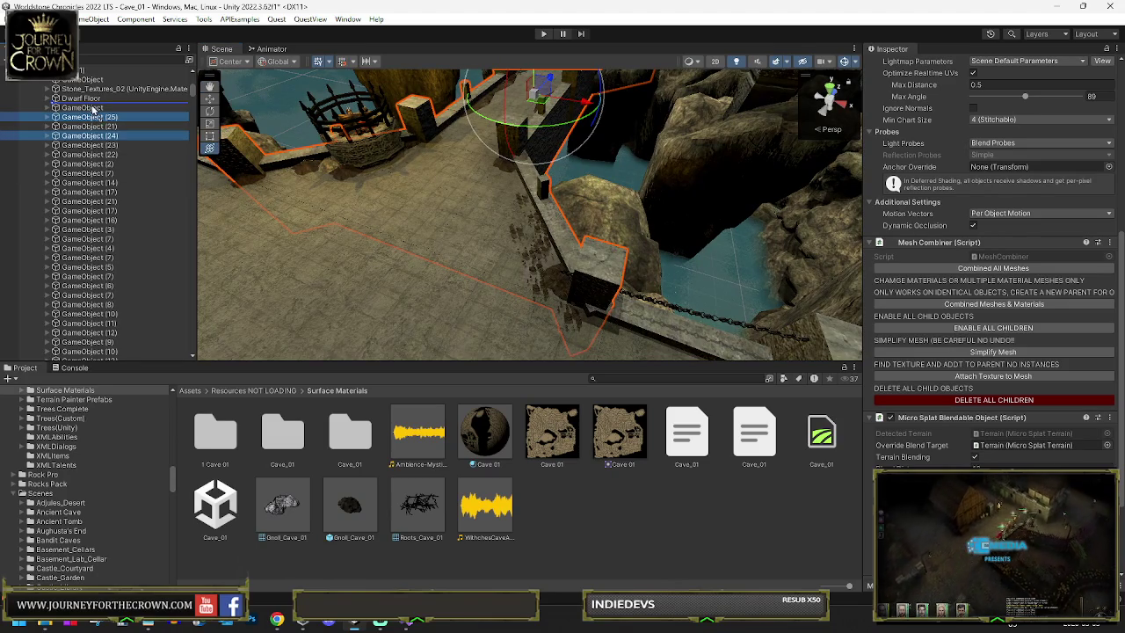
# Step: Move GameObject (25) and (24) up the Hierarchy, then delete GameObject (22) and (23)
pyautogui.moveTo(92, 110); pyautogui.dragTo(92, 107)
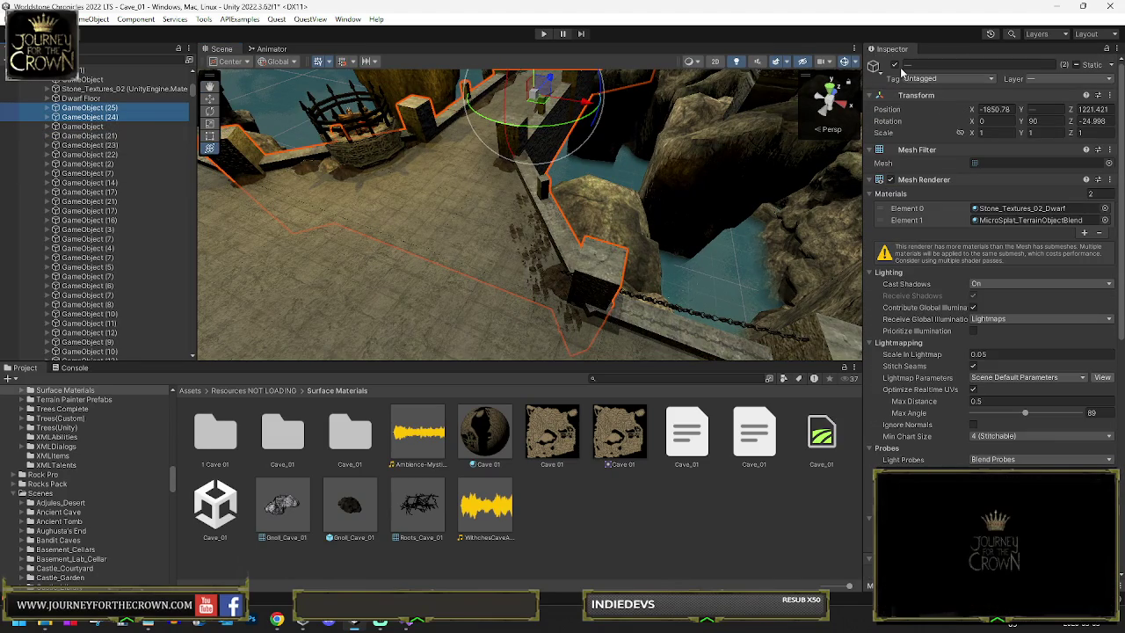
pyautogui.click(895, 66)
pyautogui.click(495, 119)
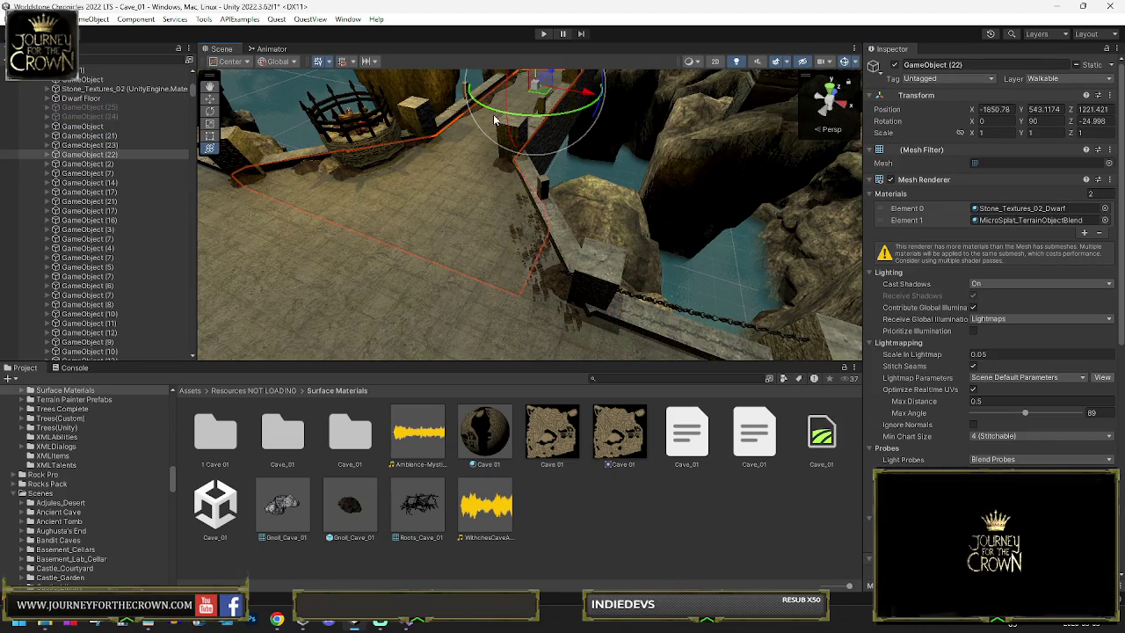
pyautogui.press('Delete')
pyautogui.click(434, 122)
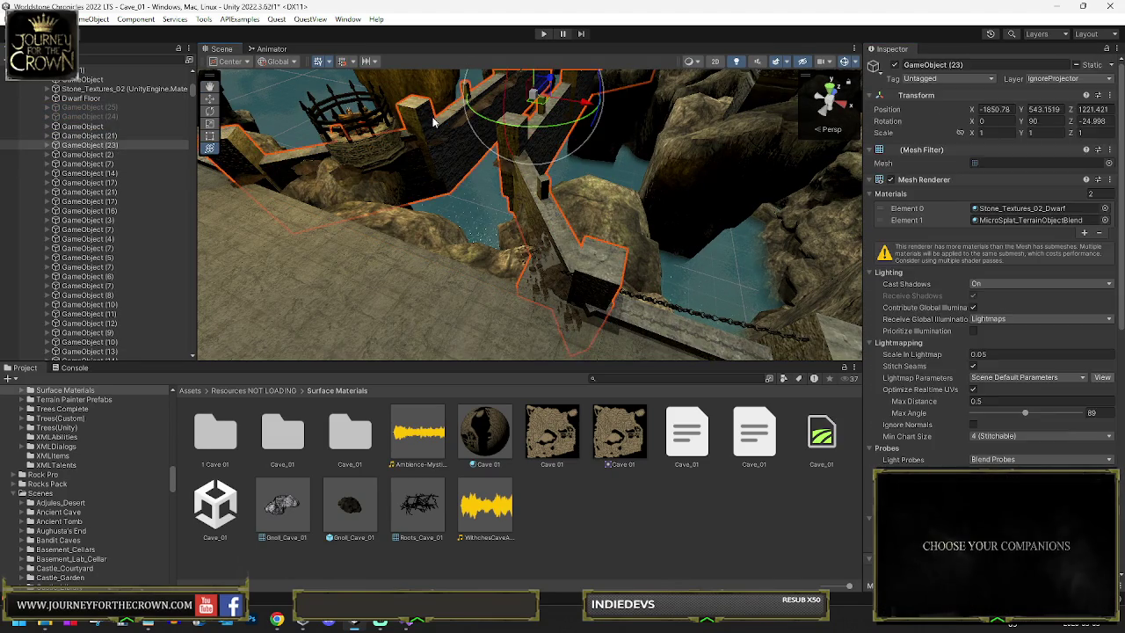
pyautogui.press('Delete')
# Step: Frame GameObject (25) and rename GameObject (24) to Dwarf Floor
pyautogui.click(93, 109)
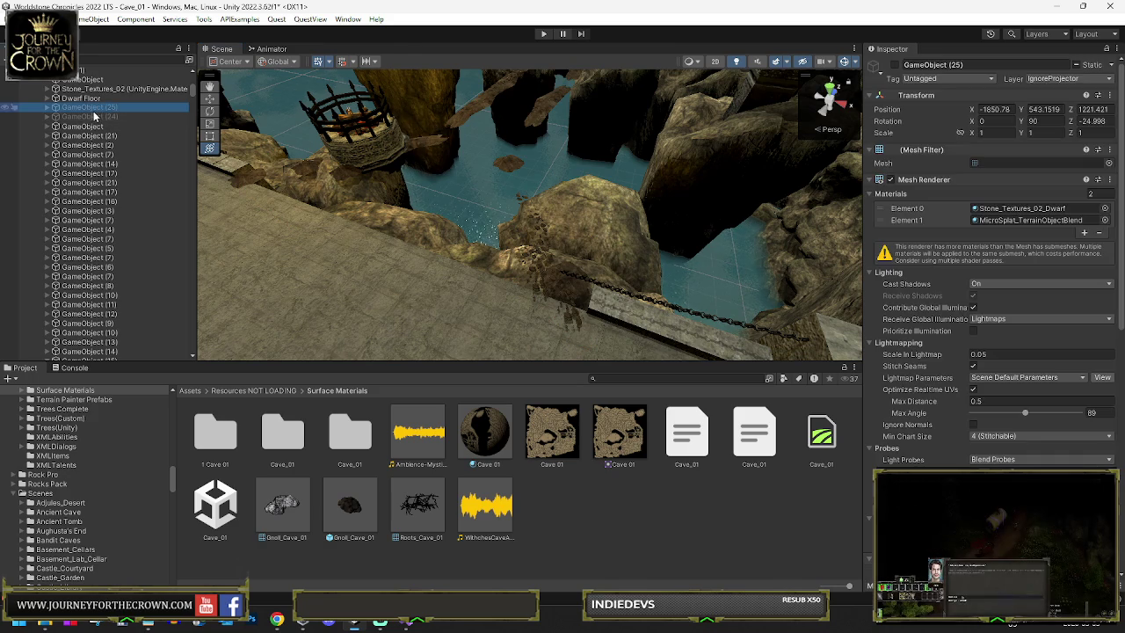
pyautogui.press('f')
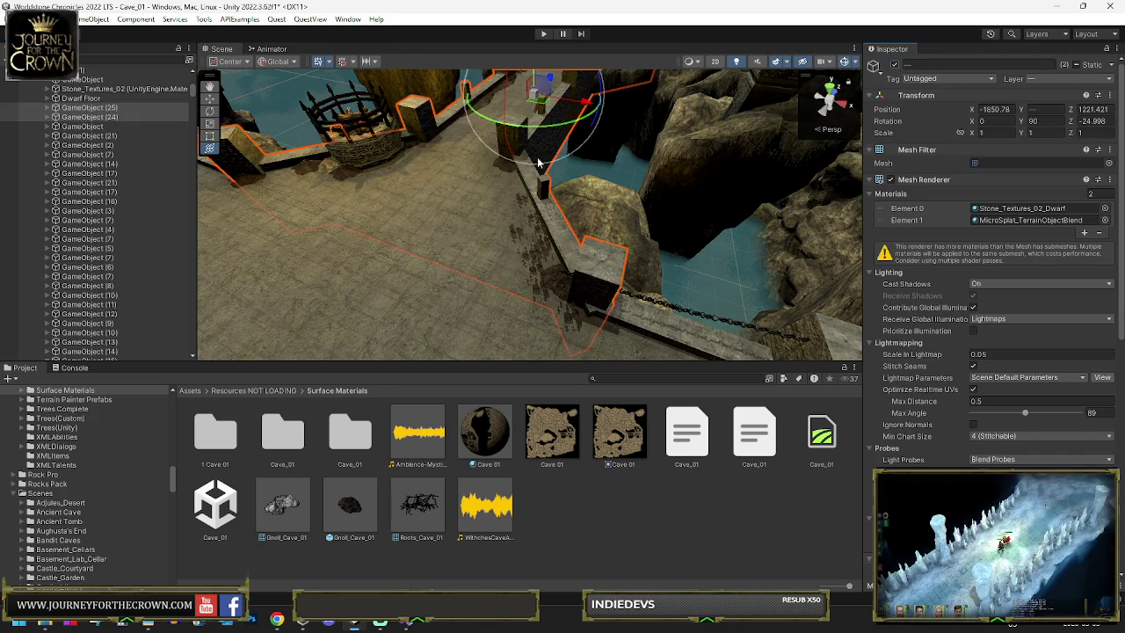
pyautogui.moveTo(404, 219)
pyautogui.mouseDown()
pyautogui.moveTo(358, 185)
pyautogui.moveTo(459, 255)
pyautogui.mouseUp()
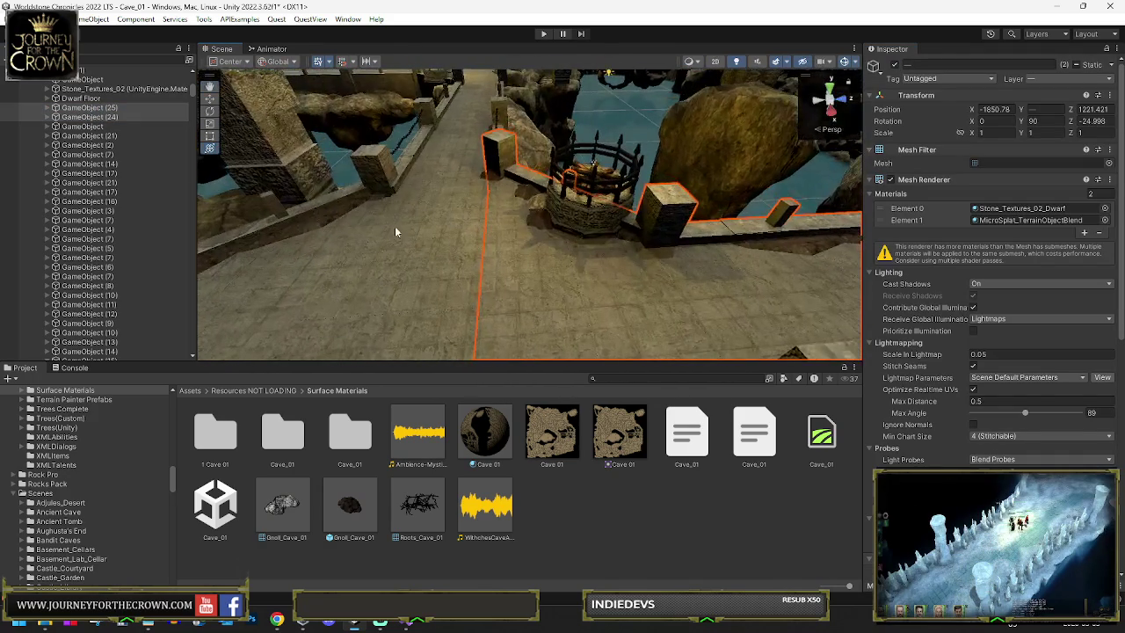
pyautogui.click(139, 116)
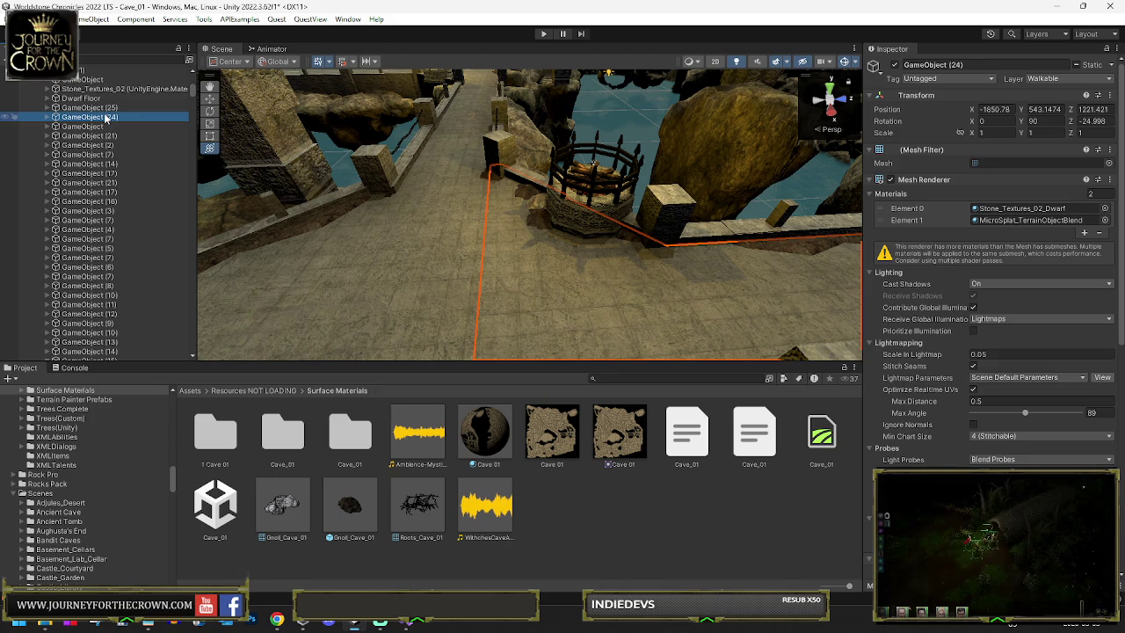
pyautogui.press('F2')
pyautogui.write('Dwarf Floor')
pyautogui.press('Return')
pyautogui.click(101, 137)
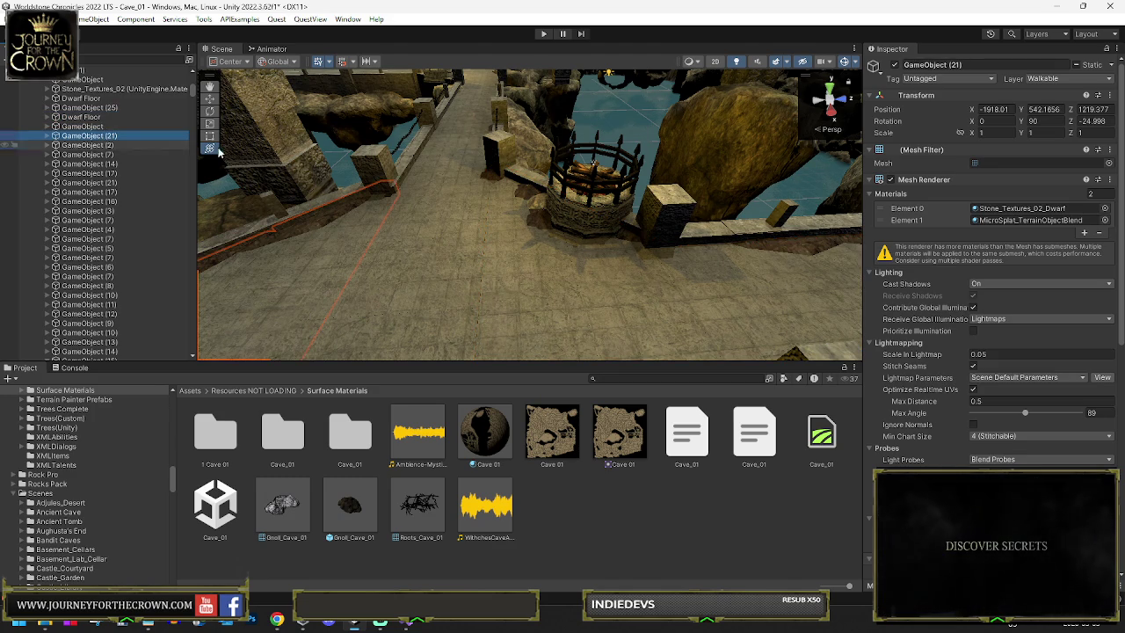
pyautogui.keyDown('shift'); pyautogui.click(458, 140); pyautogui.keyUp('shift')
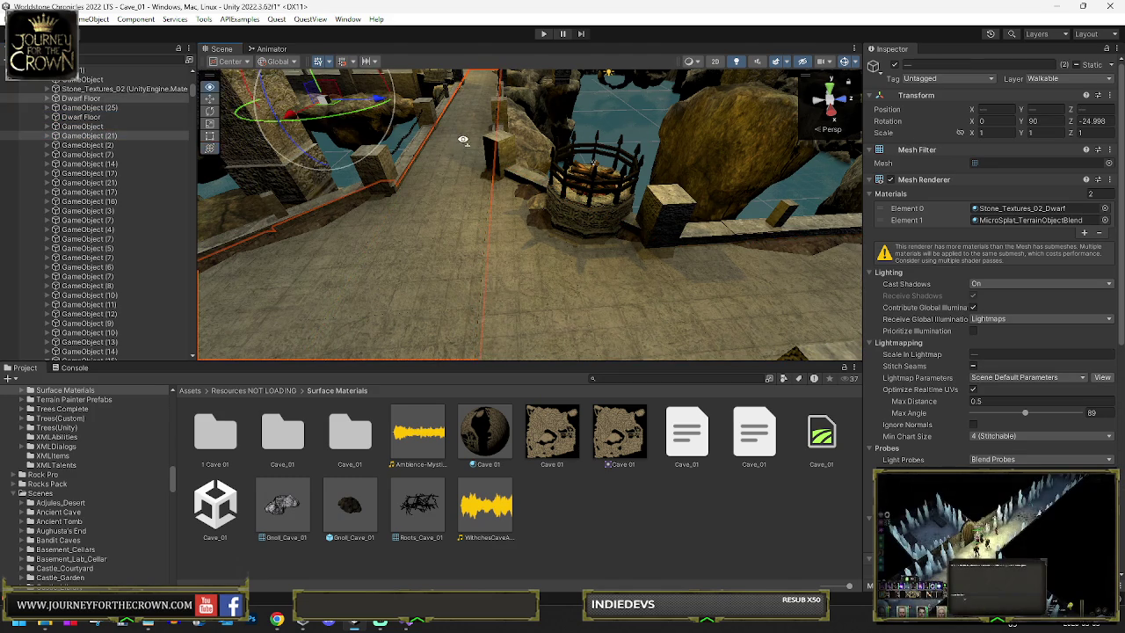
# Step: Frame the walkway and add the paved floor pieces, including GameObject (7), to the selection
pyautogui.press('f')
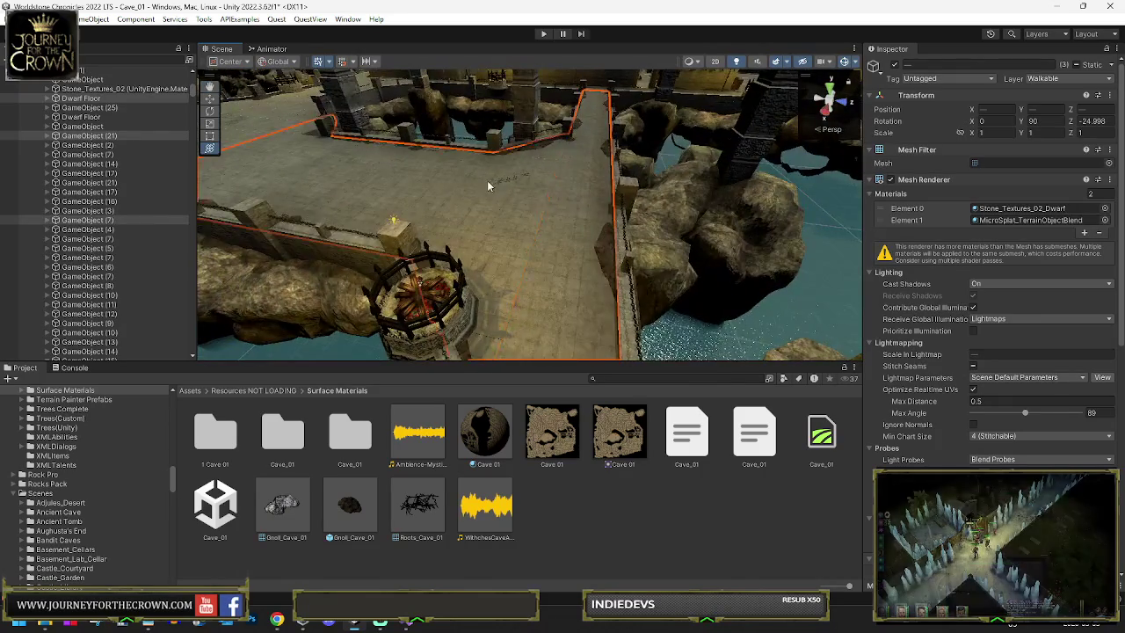
pyautogui.keyDown('shift'); pyautogui.click(438, 178); pyautogui.keyUp('shift')
pyautogui.keyDown('shift'); pyautogui.click(453, 172); pyautogui.keyUp('shift')
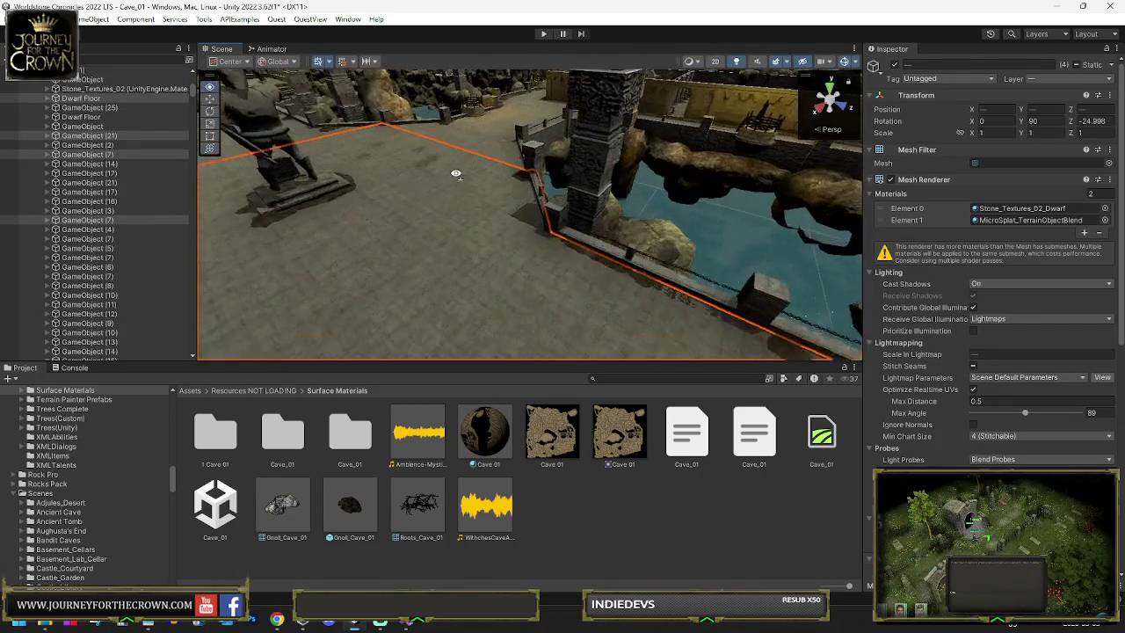
pyautogui.keyDown('shift'); pyautogui.click(395, 191); pyautogui.keyUp('shift')
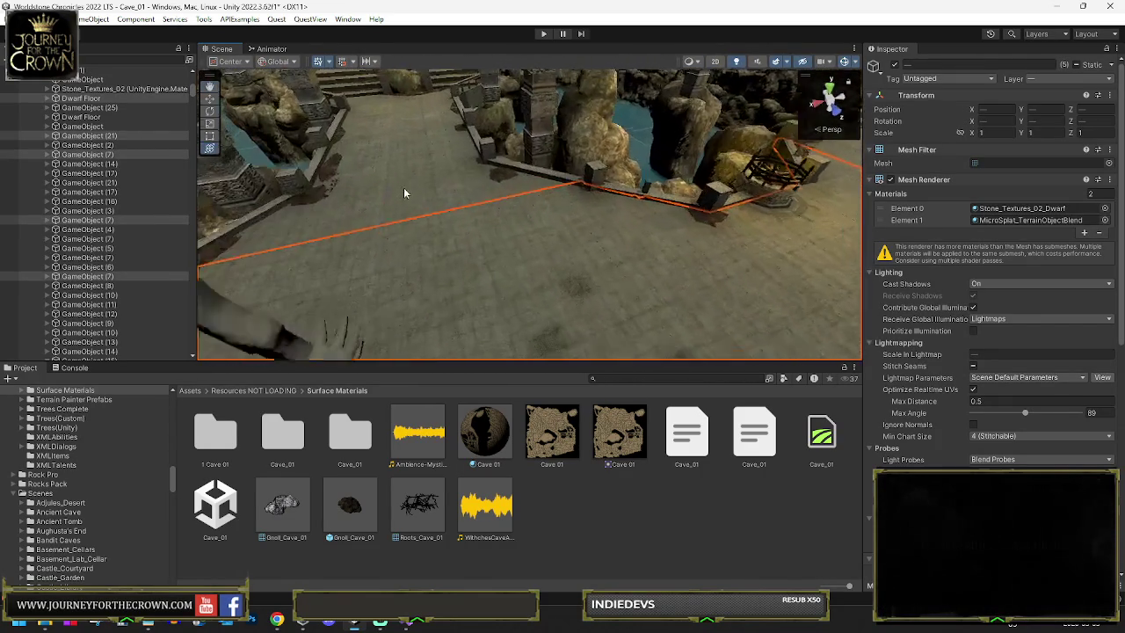
pyautogui.keyDown('shift'); pyautogui.click(436, 181); pyautogui.keyUp('shift')
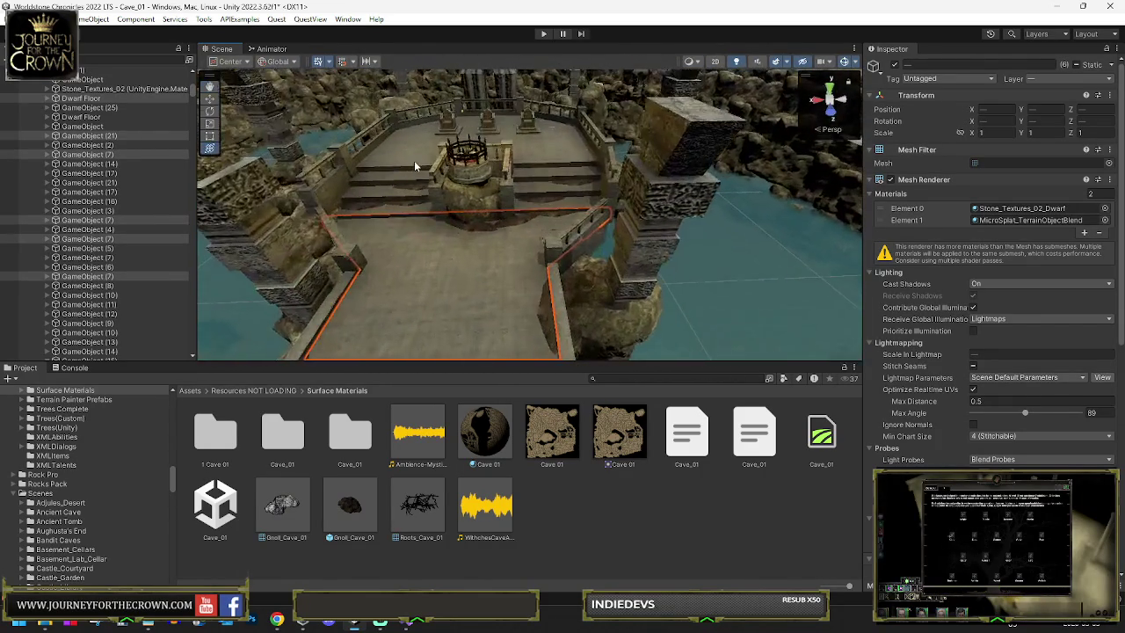
pyautogui.keyDown('ctrl'); pyautogui.click(109, 173); pyautogui.keyUp('ctrl')
pyautogui.keyDown('shift'); pyautogui.click(389, 151); pyautogui.keyUp('shift')
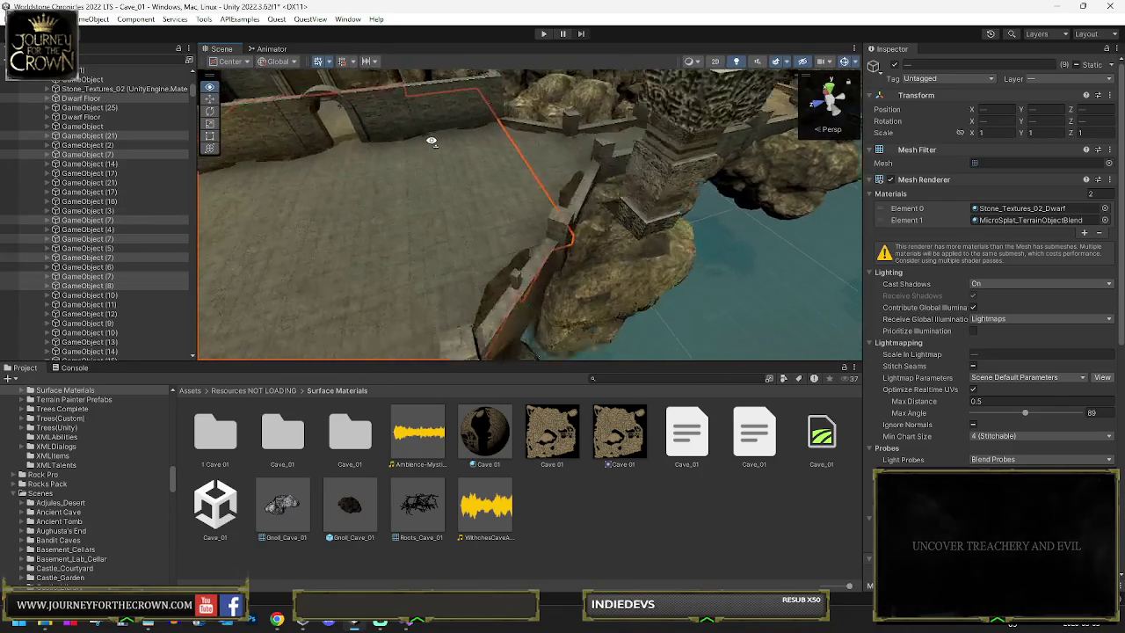
pyautogui.keyDown('shift'); pyautogui.click(684, 220); pyautogui.keyUp('shift')
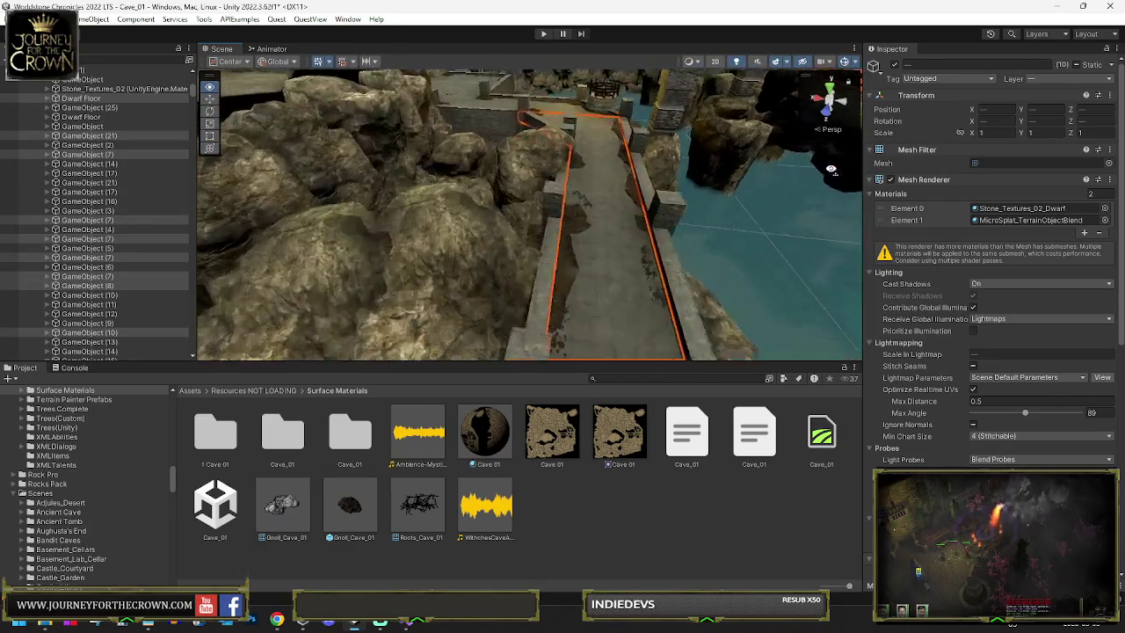
# Step: Add the remaining wall pieces around the water until 20 objects are selected
pyautogui.keyDown('shift'); pyautogui.click(553, 226); pyautogui.keyUp('shift')
pyautogui.keyDown('shift'); pyautogui.click(553, 226); pyautogui.keyUp('shift')
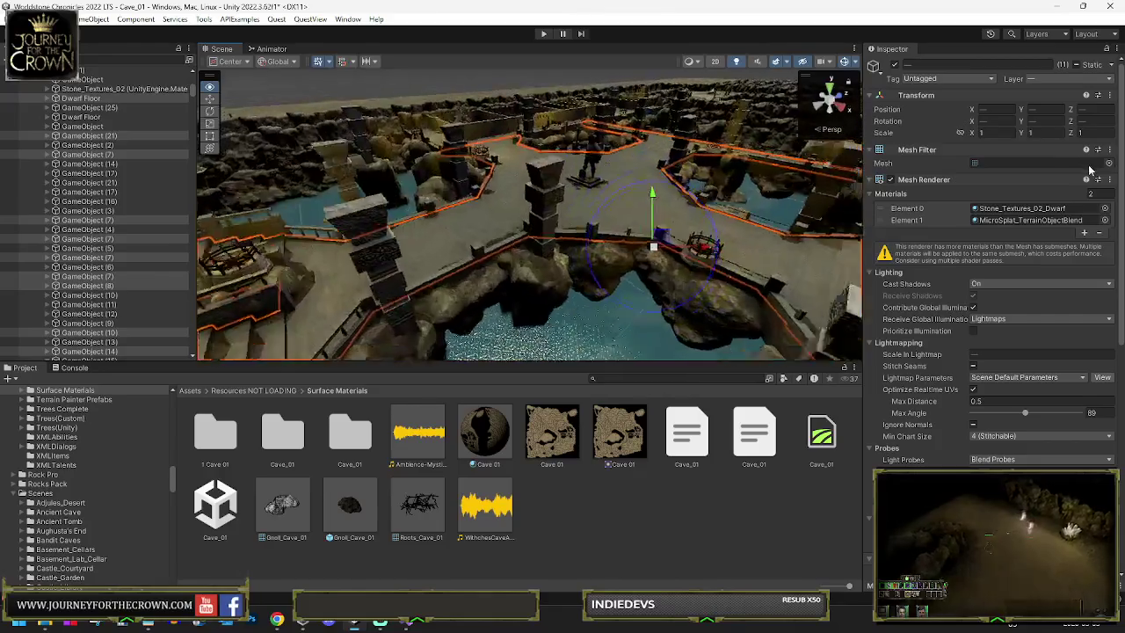
pyautogui.keyDown('shift'); pyautogui.click(411, 152); pyautogui.keyUp('shift')
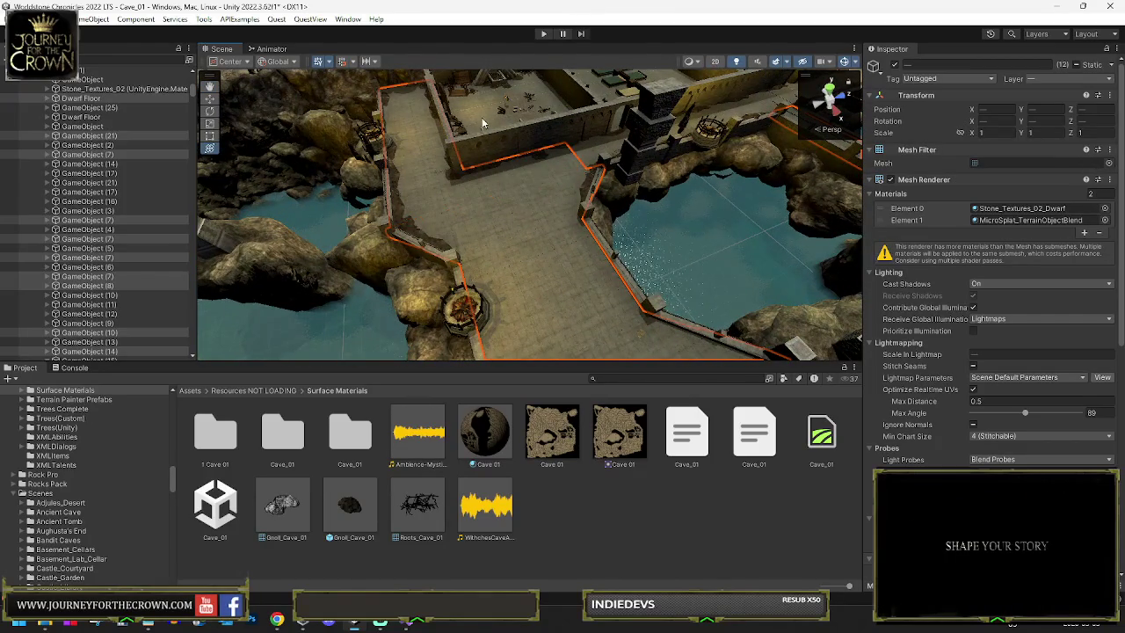
pyautogui.keyDown('shift'); pyautogui.click(478, 119); pyautogui.keyUp('shift')
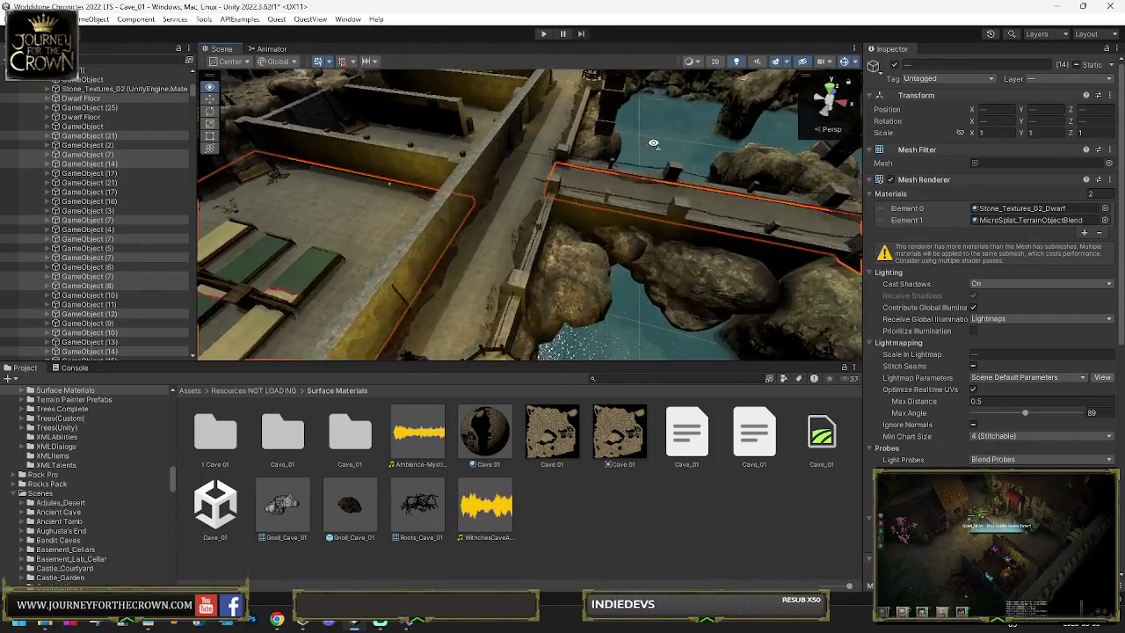
pyautogui.keyDown('shift'); pyautogui.click(531, 195); pyautogui.keyUp('shift')
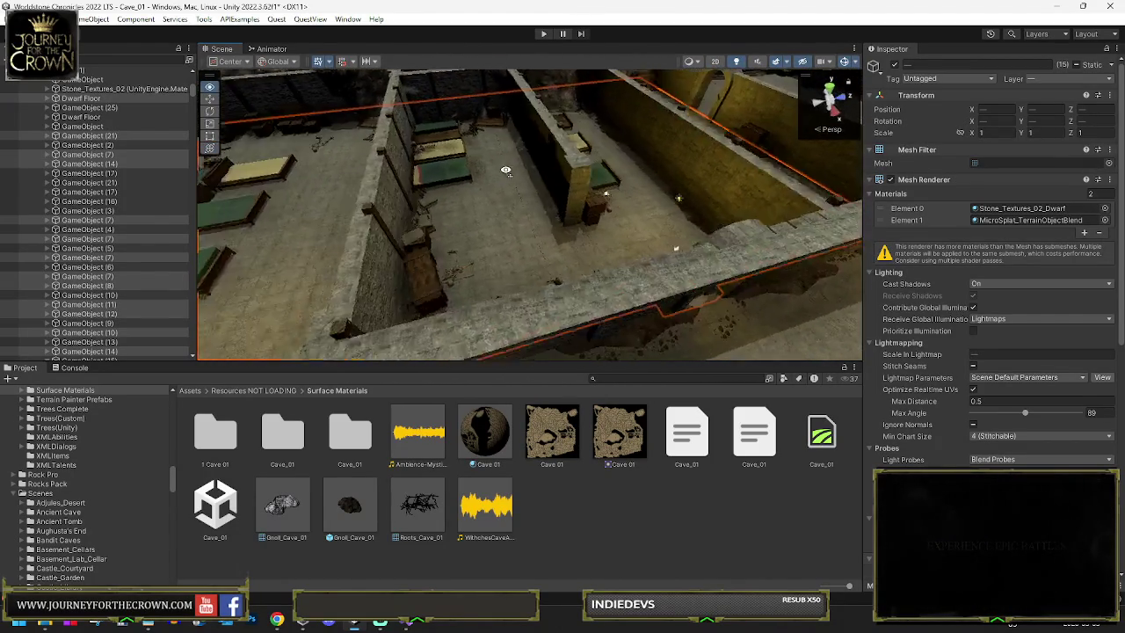
pyautogui.keyDown('shift'); pyautogui.click(543, 174); pyautogui.keyUp('shift')
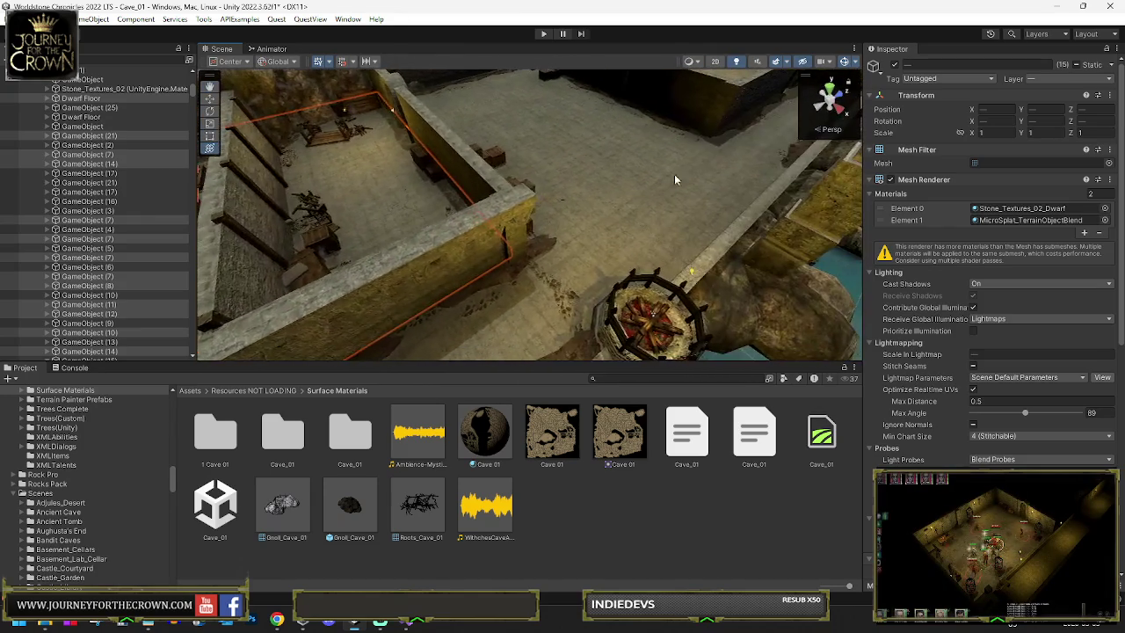
pyautogui.keyDown('shift'); pyautogui.click(537, 161); pyautogui.keyUp('shift')
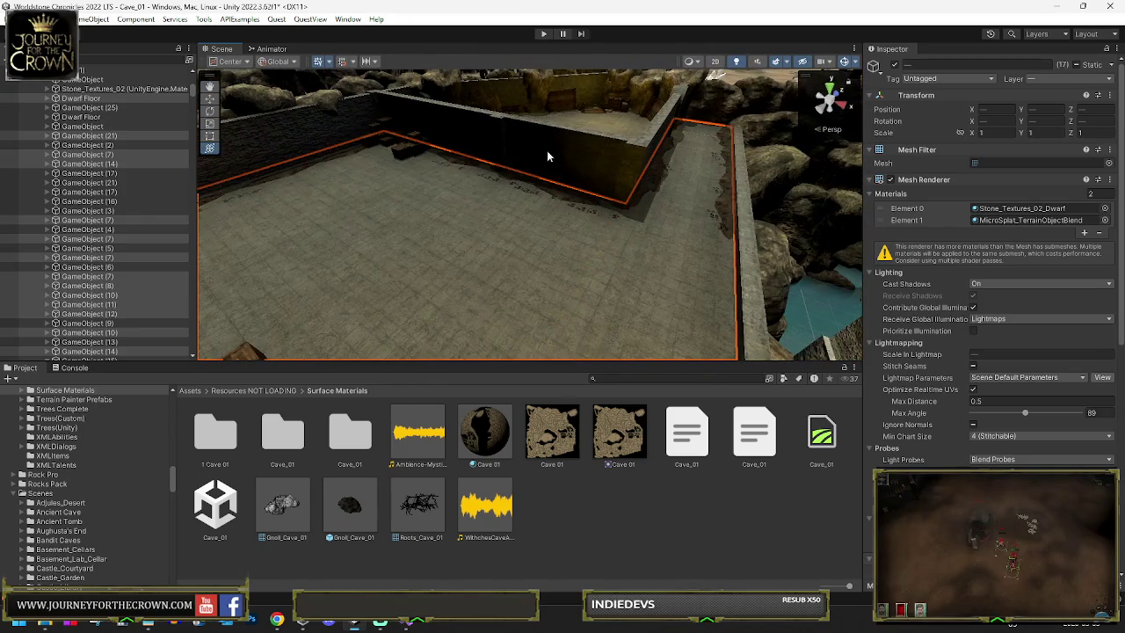
pyautogui.keyDown('shift'); pyautogui.click(616, 183); pyautogui.keyUp('shift')
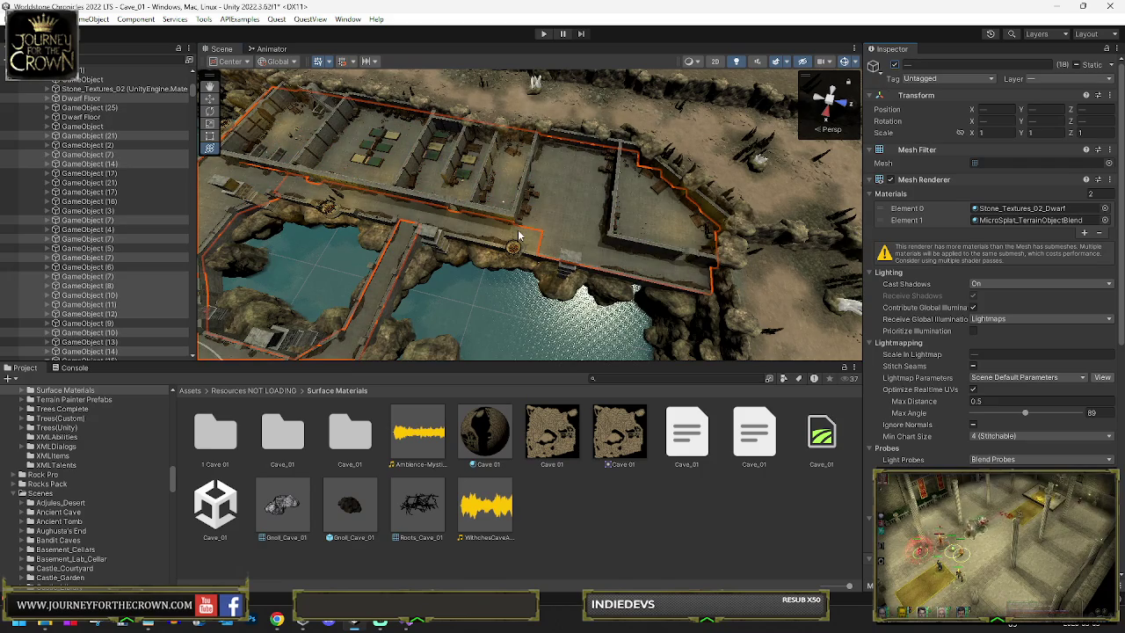
pyautogui.keyDown('shift'); pyautogui.click(402, 227); pyautogui.keyUp('shift')
pyautogui.keyDown('shift'); pyautogui.click(387, 213); pyautogui.keyUp('shift')
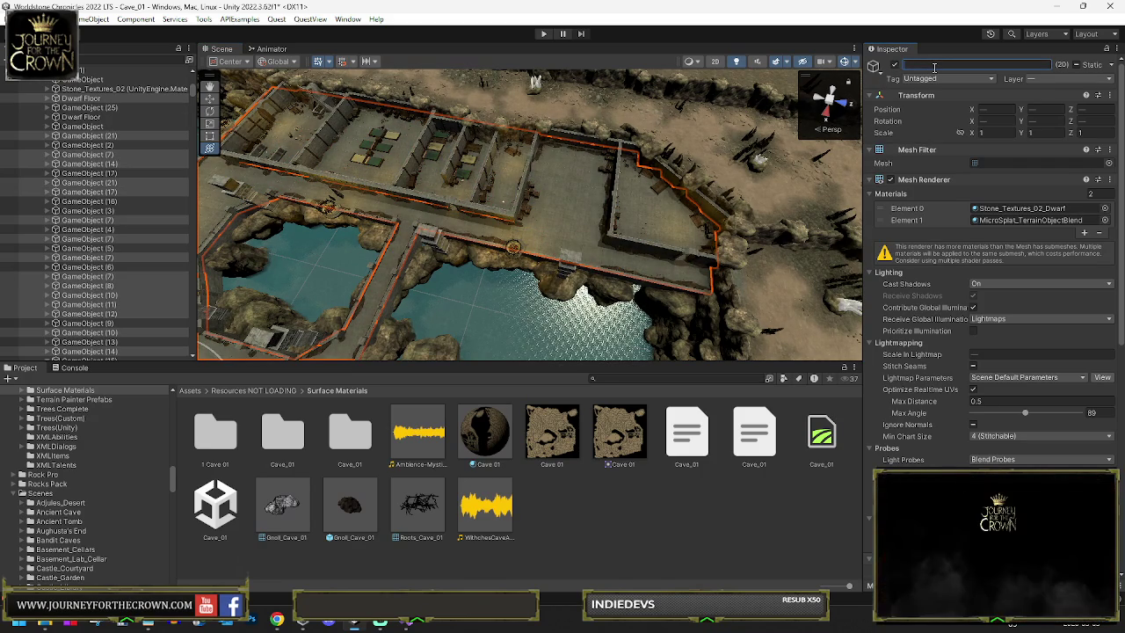
pyautogui.write('Dwarf Floor')
# Step: Confirm the group name, then add two more corridor pieces to the selection
pyautogui.press('Return')
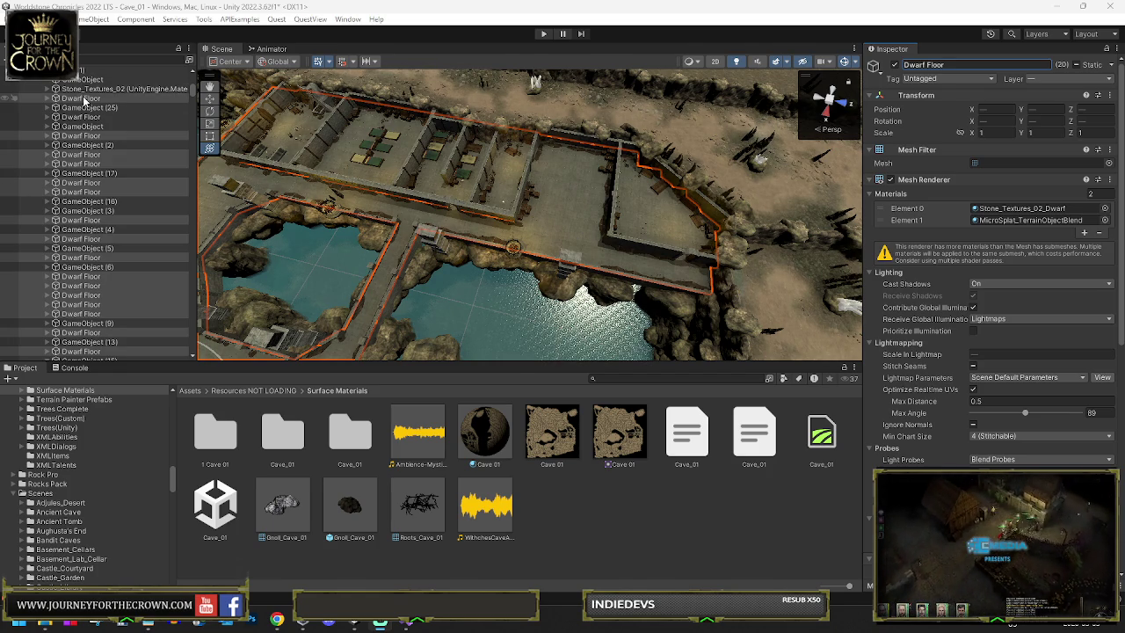
pyautogui.moveTo(317, 167); pyautogui.dragTo(351, 149)
pyautogui.press('f')
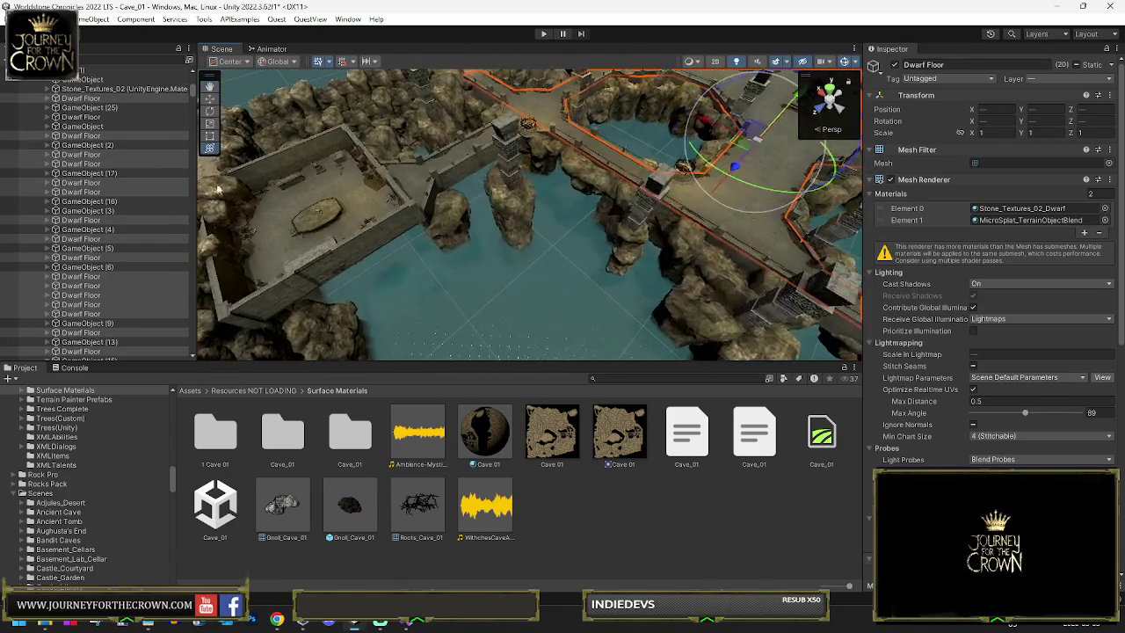
pyautogui.keyDown('ctrl'); pyautogui.click(388, 195); pyautogui.keyUp('ctrl')
pyautogui.keyDown('ctrl'); pyautogui.click(411, 181); pyautogui.keyUp('ctrl')
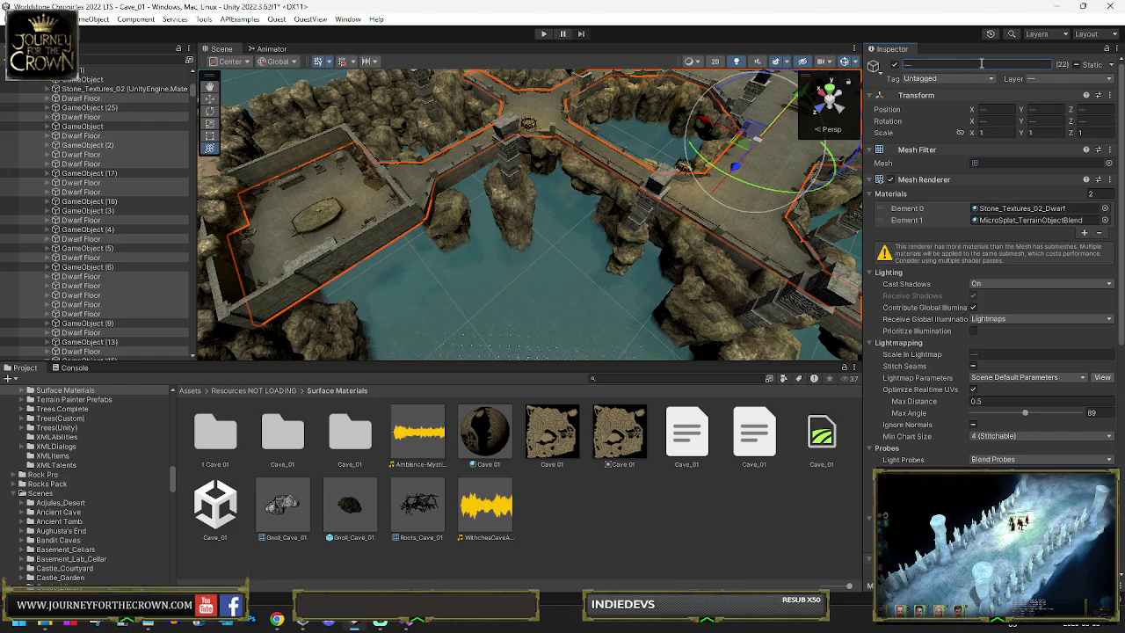
# Step: Rename all 22 selected objects from Dwarf Floors to Dwarf Floor
pyautogui.write('Dwarf Floors')
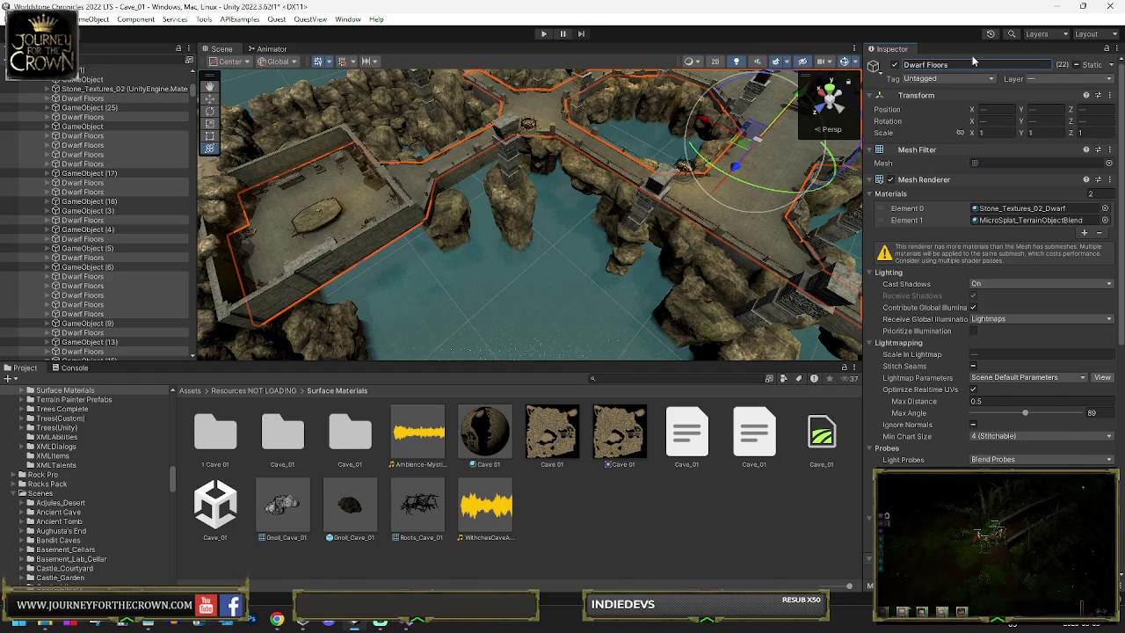
pyautogui.click(990, 64)
pyautogui.press('BackSpace')
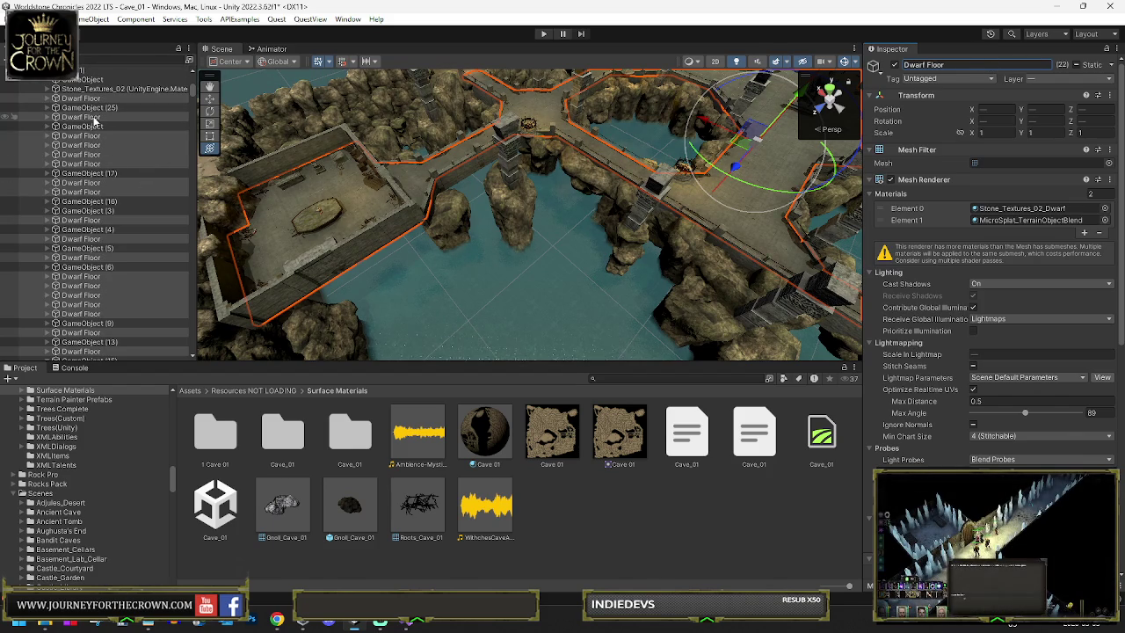
pyautogui.click(81, 99)
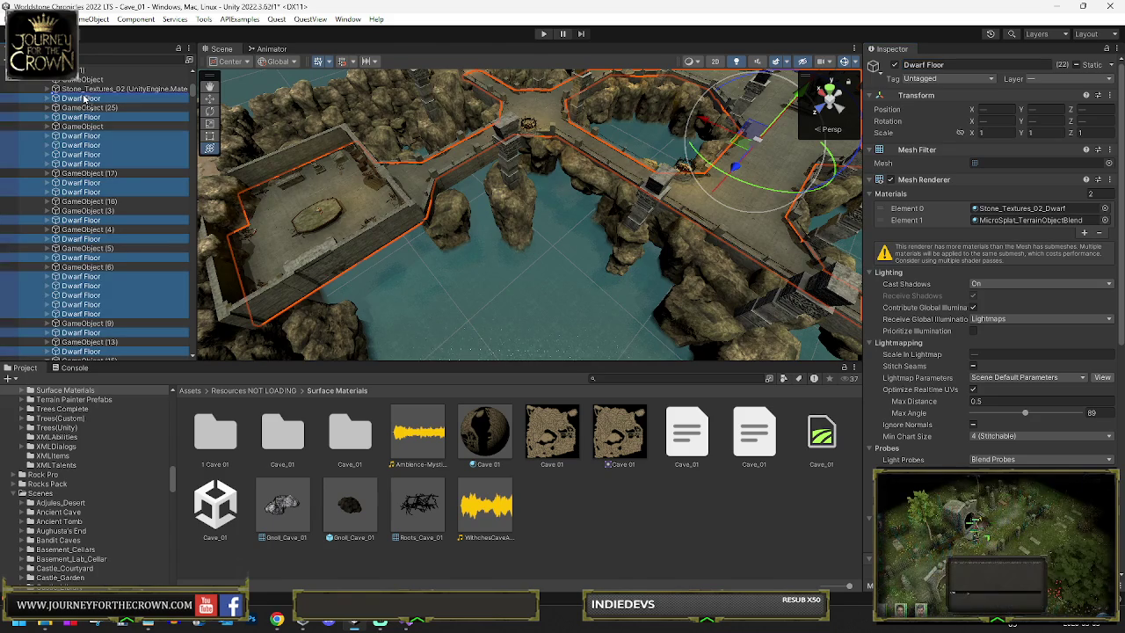
# Step: Gather the Dwarf Floor rows together and select GameObject (25) through GameObject (20)
pyautogui.moveTo(64, 176); pyautogui.dragTo(63, 174)
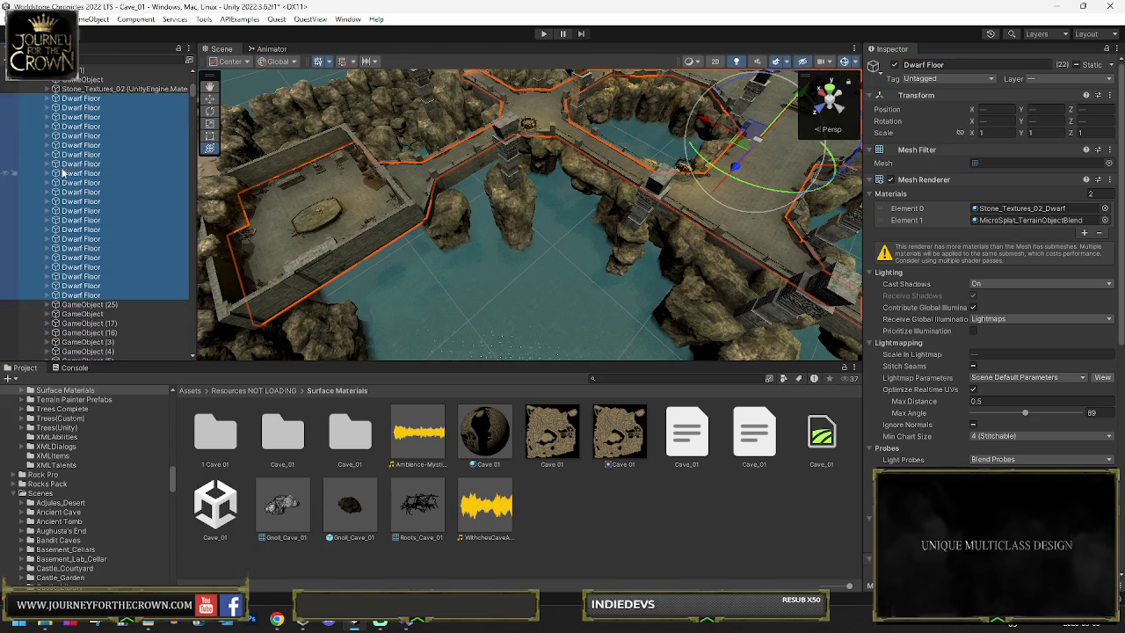
pyautogui.doubleClick(87, 305)
pyautogui.scroll(-4, 87, 282)
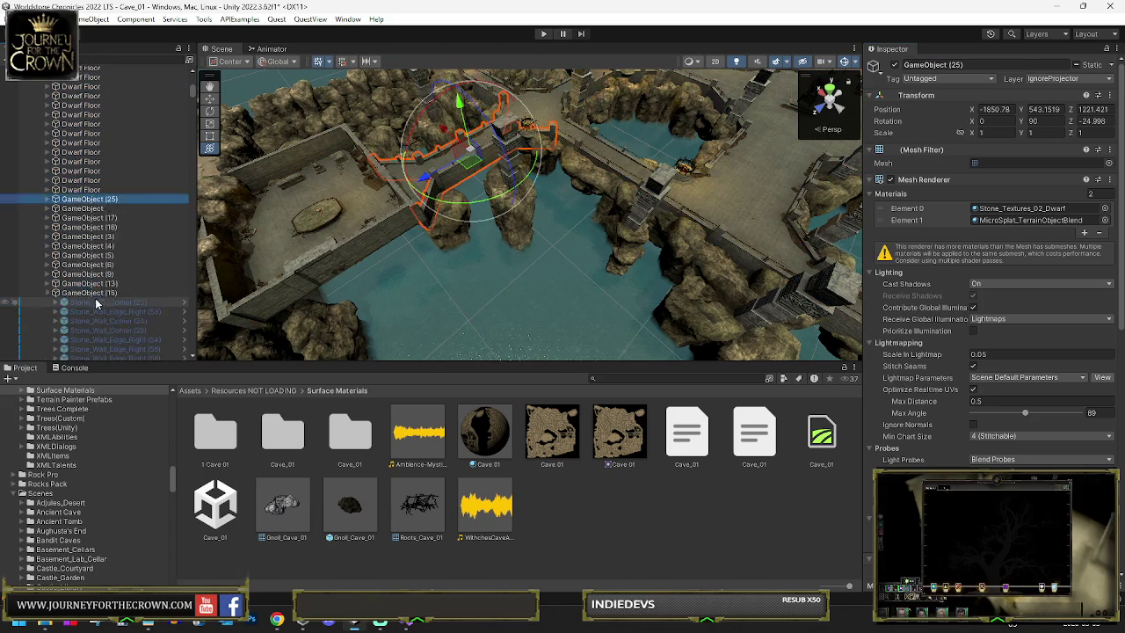
pyautogui.press('e')
pyautogui.click(55, 257)
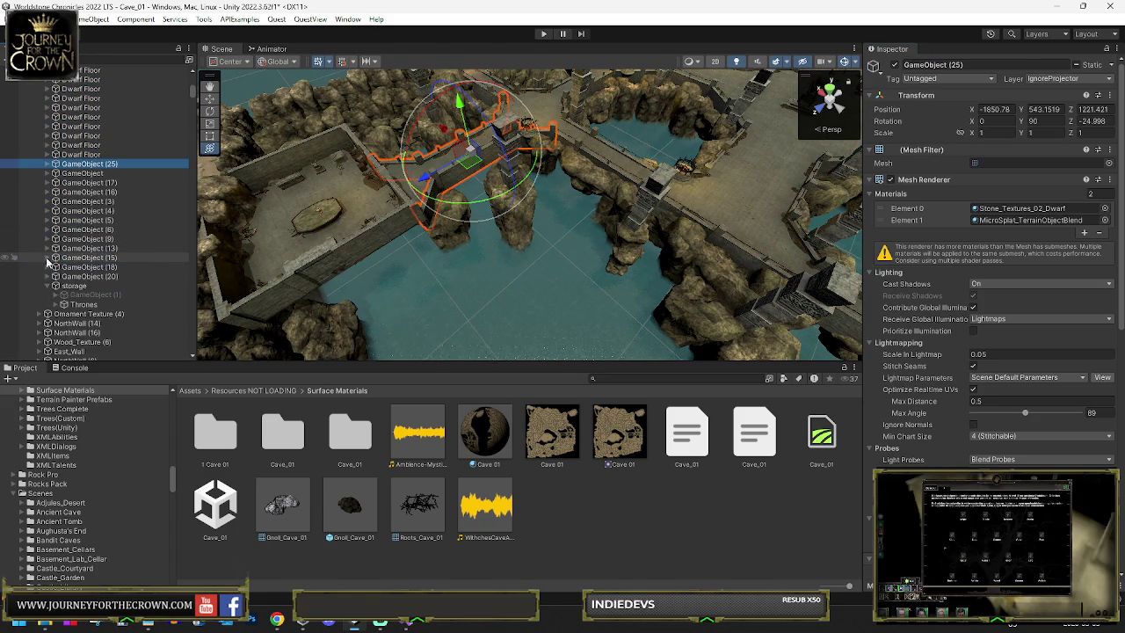
pyautogui.keyDown('shift'); pyautogui.click(58, 276); pyautogui.keyUp('shift')
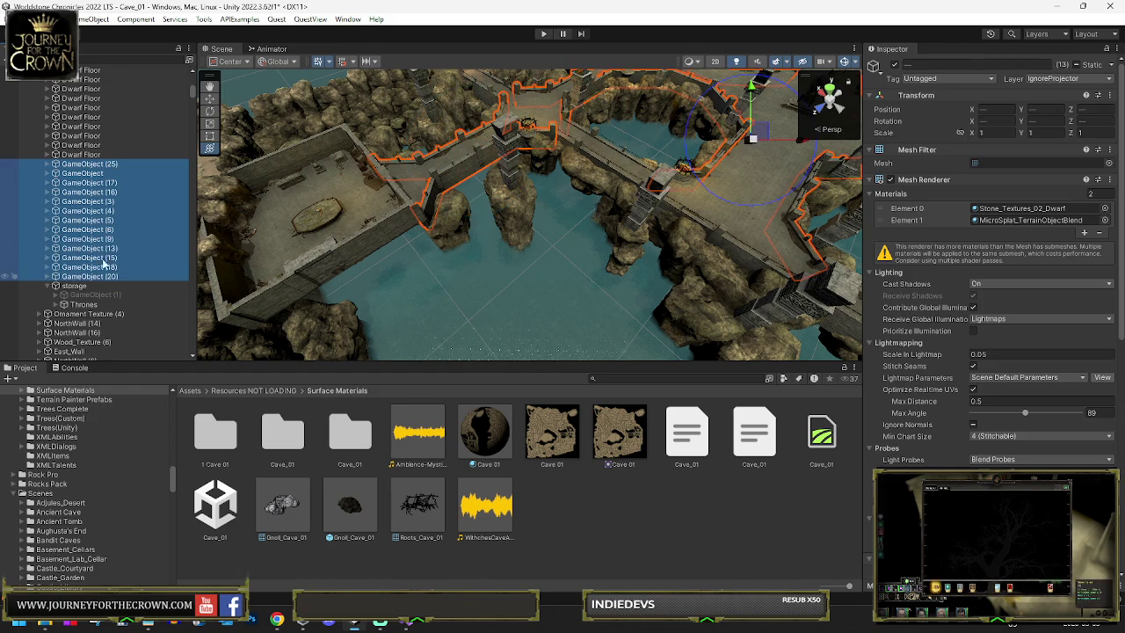
# Step: Rename the 13 selected pieces from Dwarf Floor to Dwarf Rails
pyautogui.click(924, 64)
pyautogui.write('Dwarf Floor')
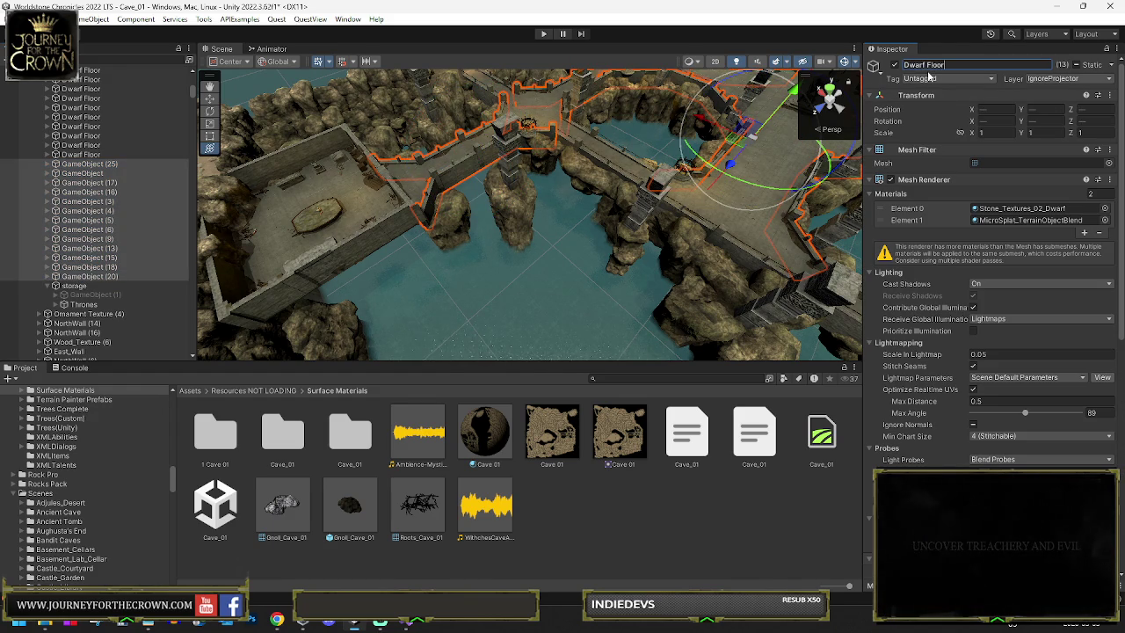
pyautogui.press('BackSpace')
pyautogui.press('BackSpace')
pyautogui.press('BackSpace')
pyautogui.write('Rails')
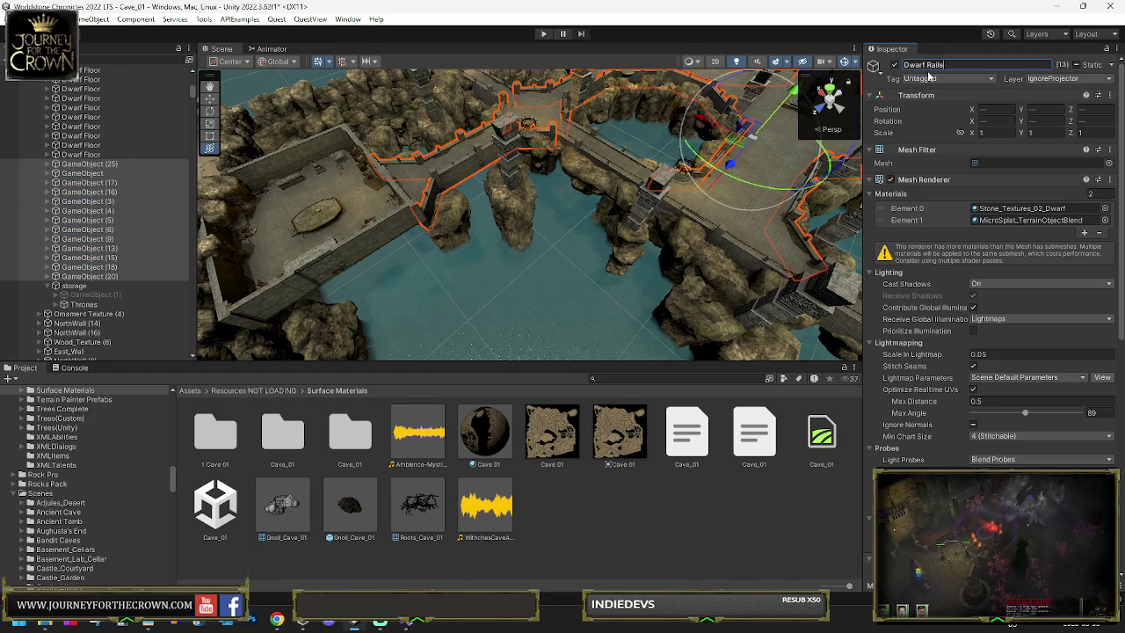
pyautogui.press('Return')
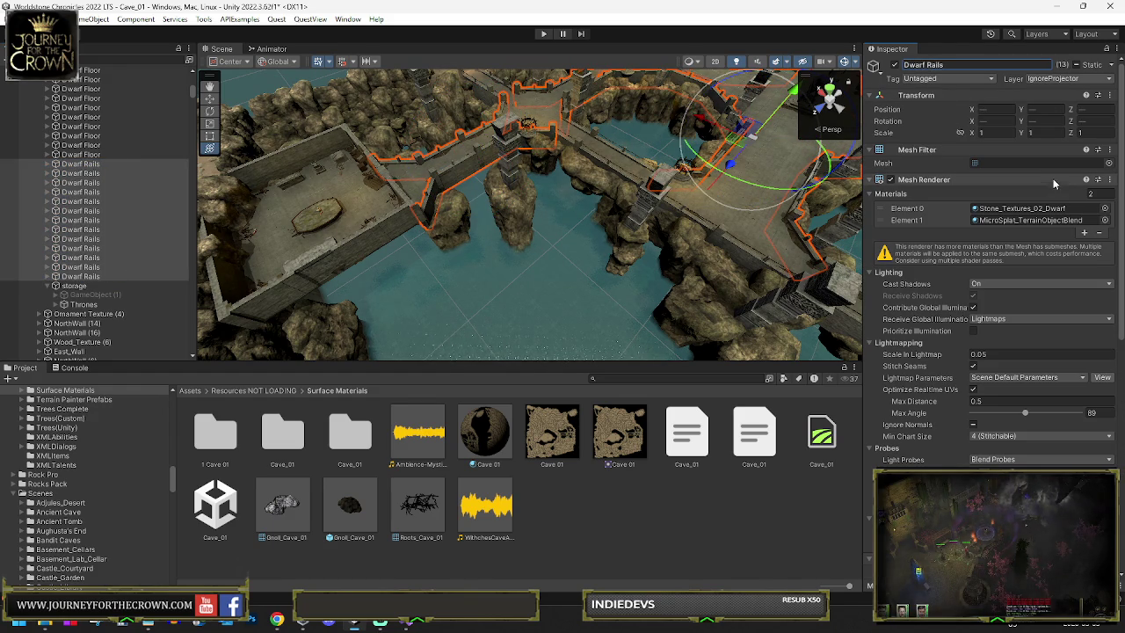
# Step: Enable storage's stray GameObject (1) to check it, then delete it
pyautogui.click(135, 295)
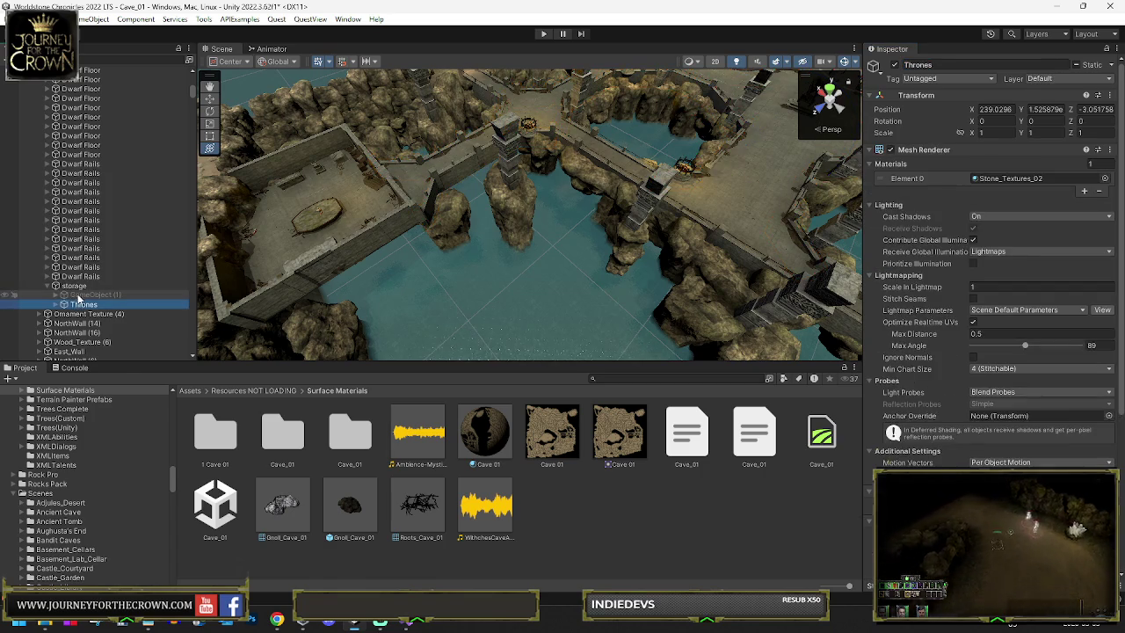
pyautogui.click(896, 66)
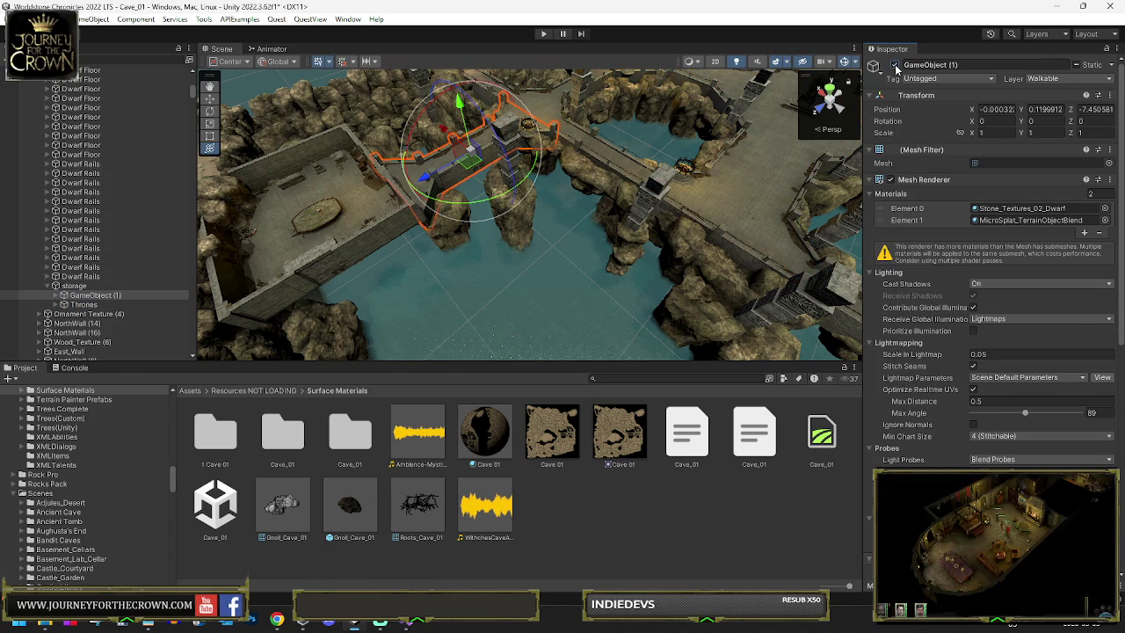
pyautogui.click(92, 297)
pyautogui.press('Delete')
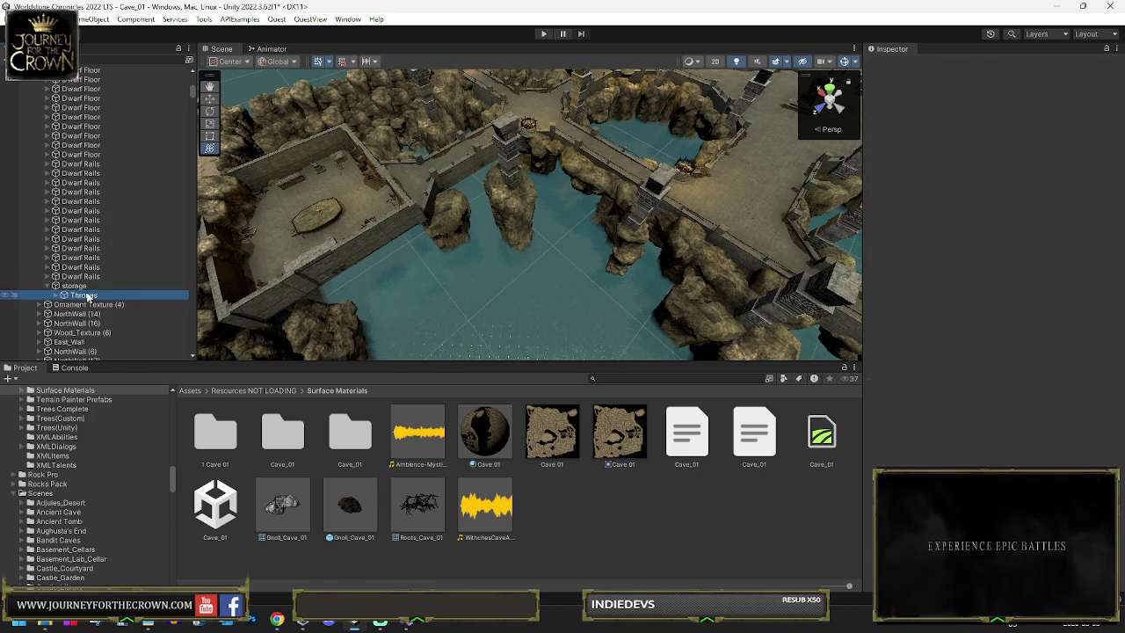
# Step: Frame the three thrones in the scene view, then orbit away from them
pyautogui.click(84, 294)
pyautogui.press('f')
pyautogui.scroll(10, 724, 138)
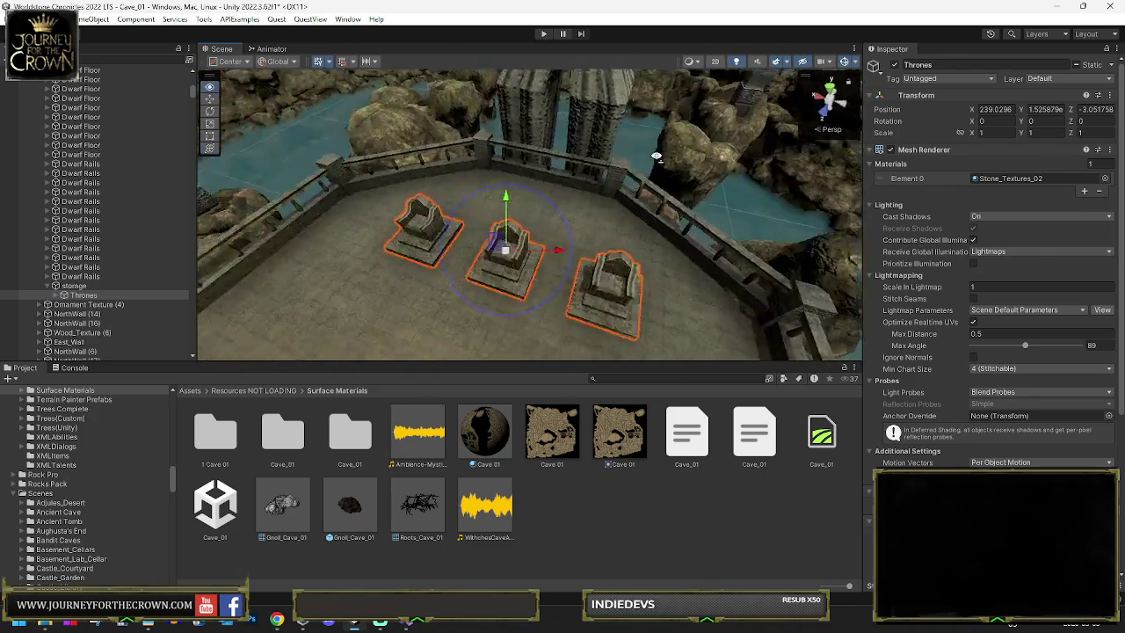
pyautogui.moveTo(723, 138)
pyautogui.mouseDown()
pyautogui.moveTo(413, 148)
pyautogui.moveTo(290, 194)
pyautogui.mouseUp()
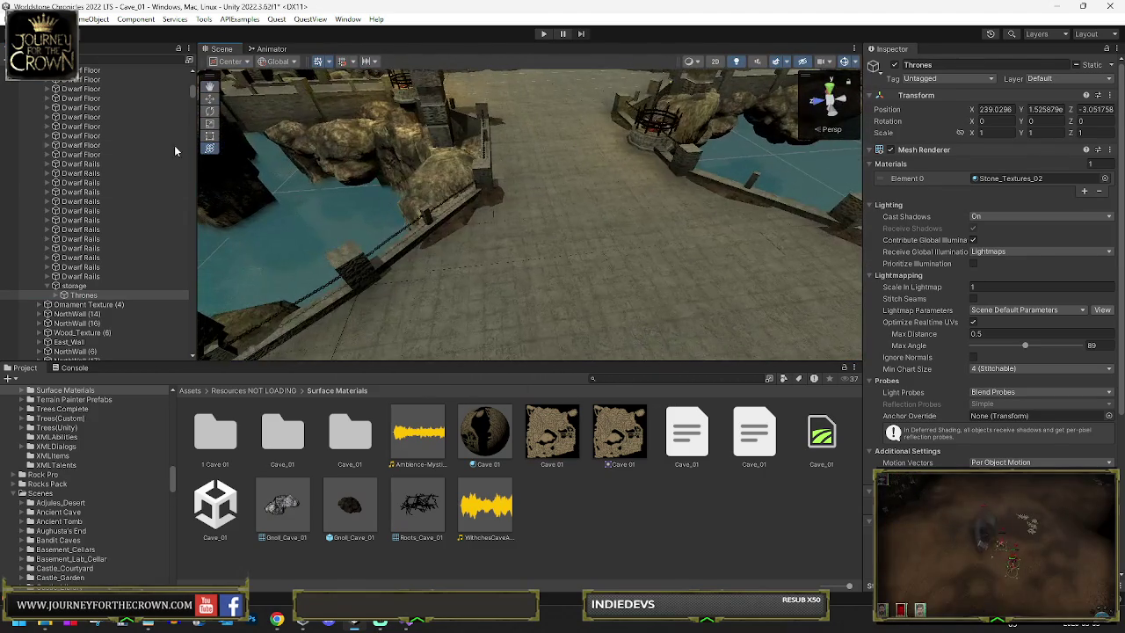
# Step: Select all the Dwarf Floor objects, then pick the bridge in the scene
pyautogui.click(90, 277)
pyautogui.click(84, 154)
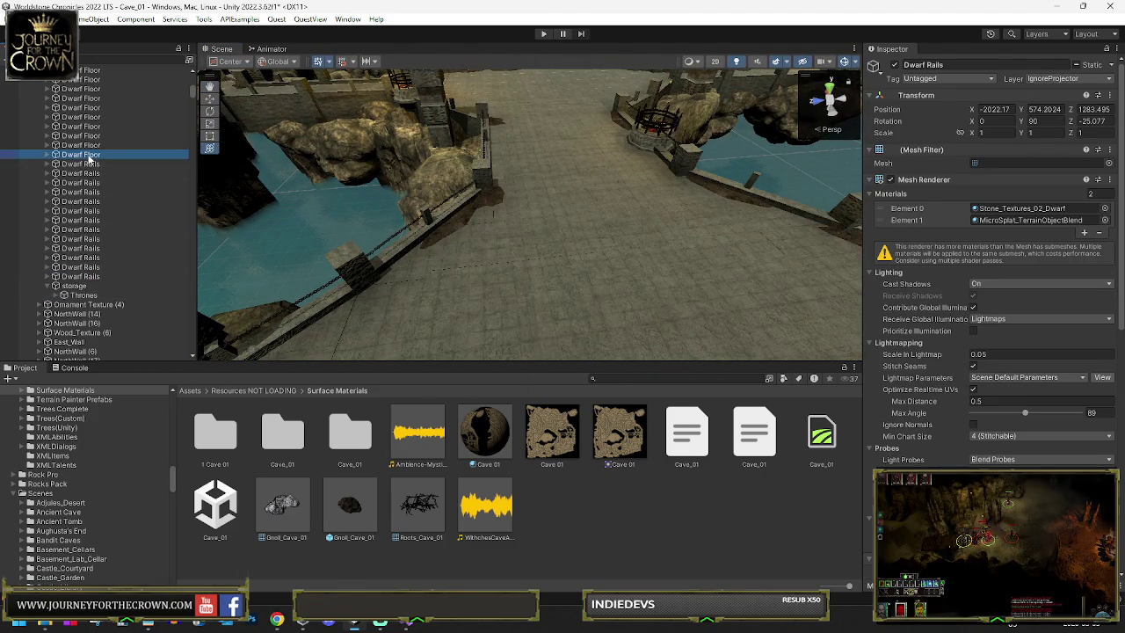
pyautogui.scroll(5, 92, 141)
pyautogui.keyDown('shift'); pyautogui.click(94, 134); pyautogui.keyUp('shift')
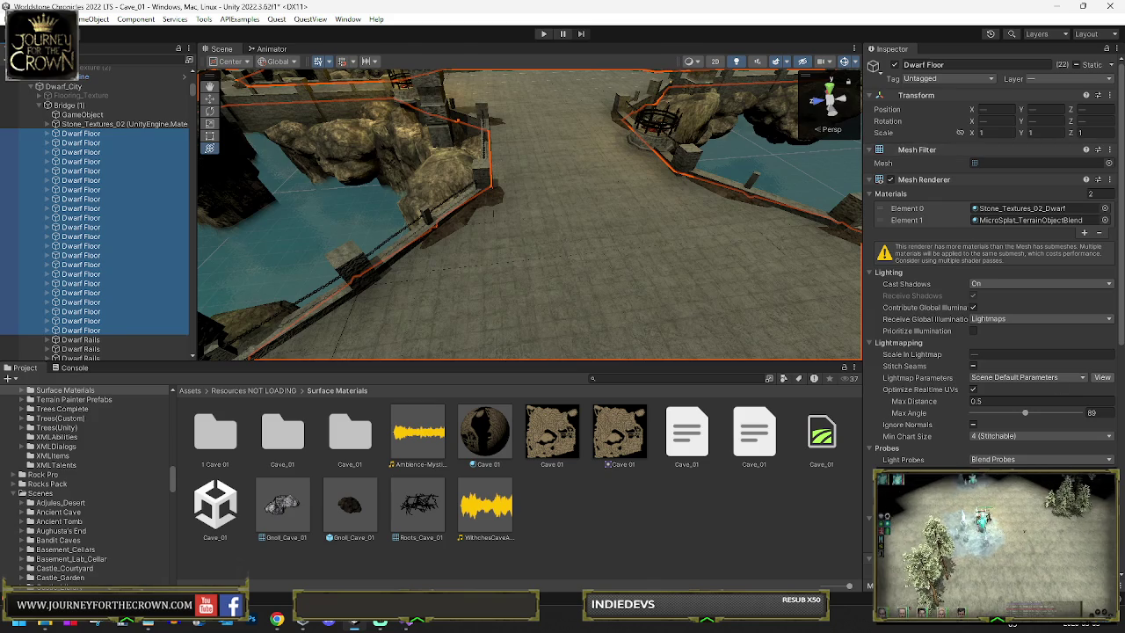
pyautogui.scroll(-5, 993, 220)
pyautogui.scroll(-4, 1022, 461)
pyautogui.moveTo(492, 214)
pyautogui.mouseDown()
pyautogui.moveTo(534, 296)
pyautogui.moveTo(413, 307)
pyautogui.moveTo(846, 296)
pyautogui.moveTo(740, 299)
pyautogui.moveTo(671, 252)
pyautogui.mouseUp()
pyautogui.click(670, 249)
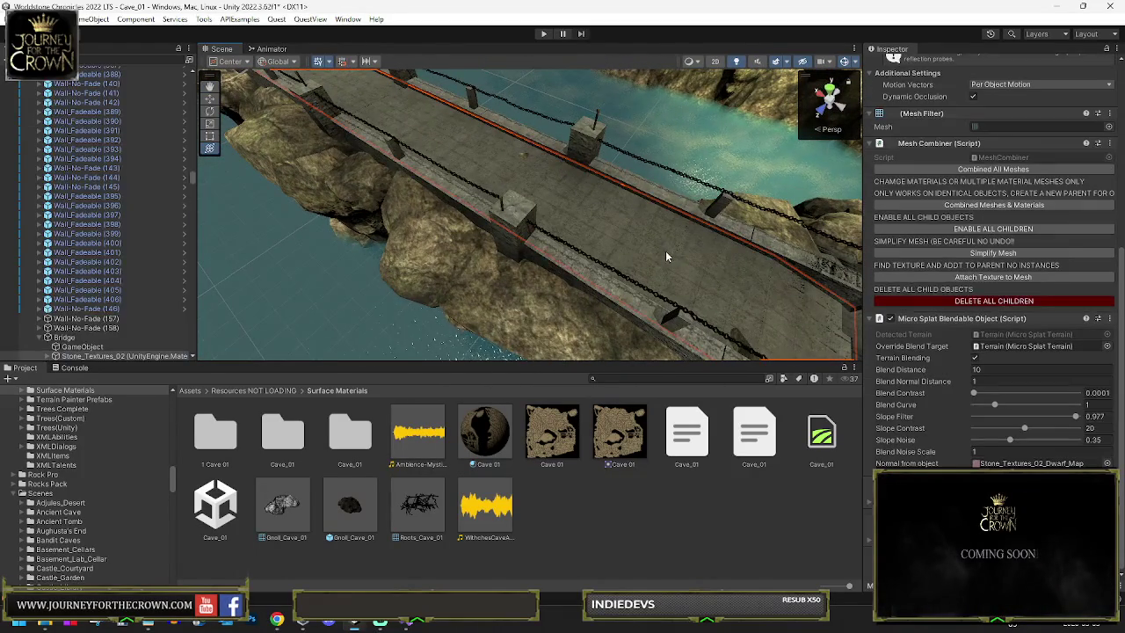
# Step: Try a bridge Slope Filter of 0, undo it, then set it near 0.971
pyautogui.moveTo(1072, 418); pyautogui.dragTo(927, 400)
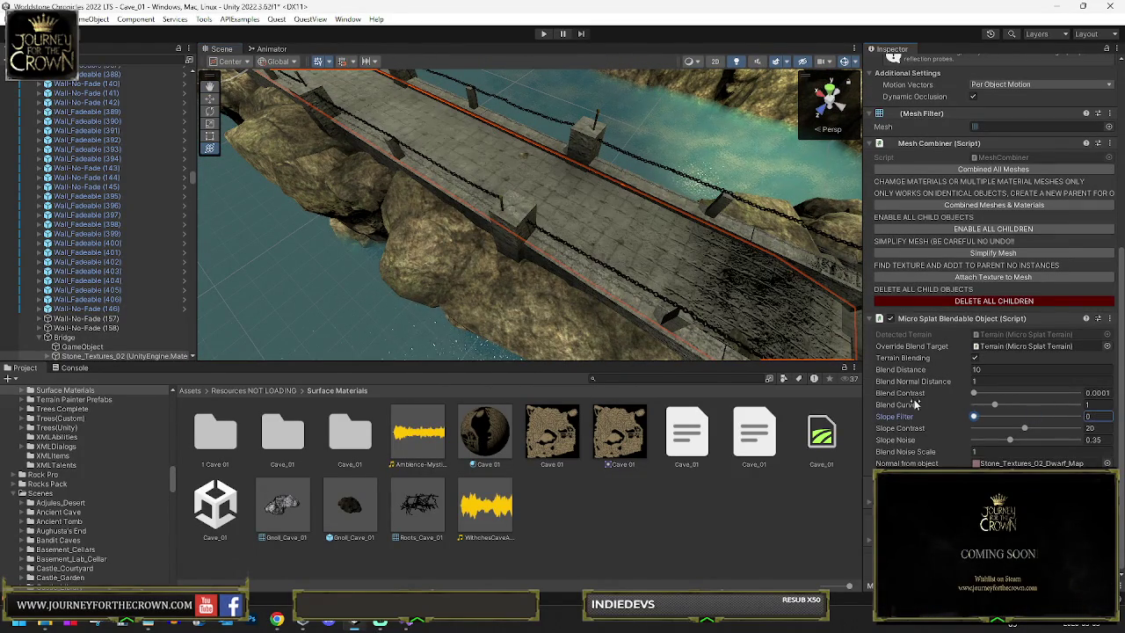
pyautogui.moveTo(773, 290)
pyautogui.mouseDown()
pyautogui.moveTo(764, 272)
pyautogui.moveTo(785, 249)
pyautogui.moveTo(695, 256)
pyautogui.mouseUp()
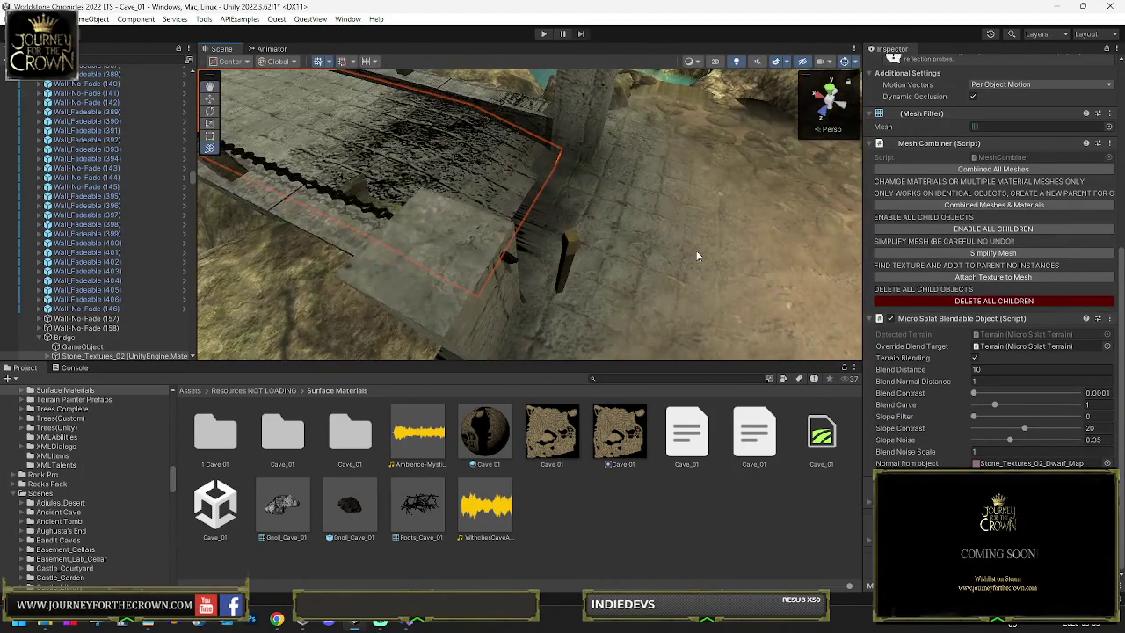
pyautogui.hotkey('ctrl', 'z')
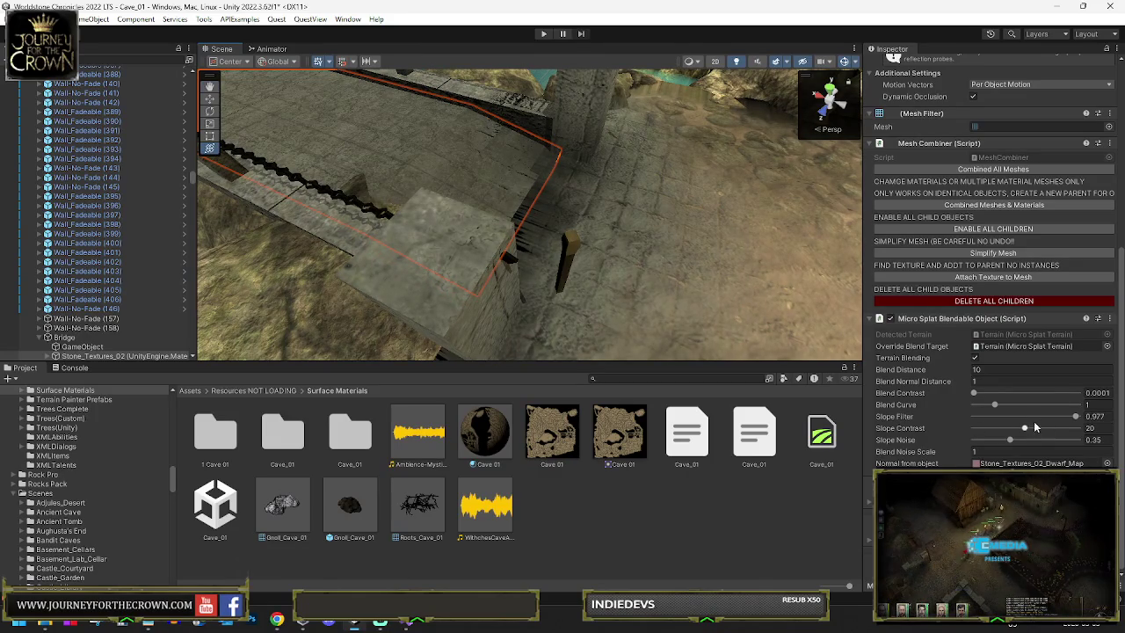
pyautogui.moveTo(1075, 416); pyautogui.dragTo(1075, 417)
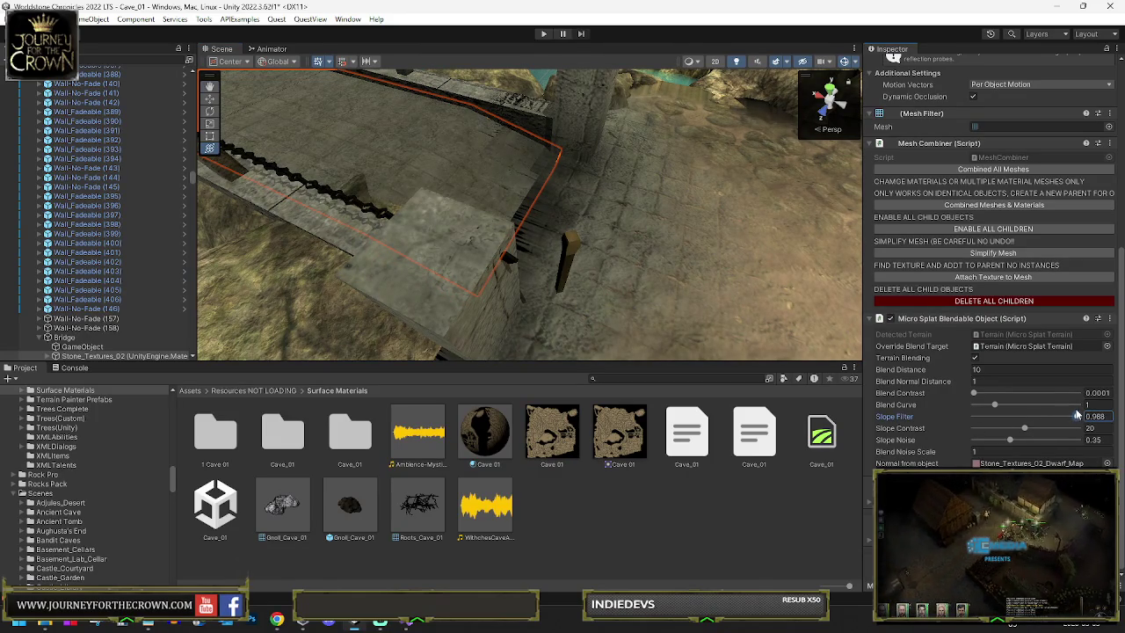
pyautogui.moveTo(791, 255)
pyautogui.mouseDown()
pyautogui.moveTo(628, 231)
pyautogui.moveTo(691, 231)
pyautogui.moveTo(673, 251)
pyautogui.moveTo(754, 257)
pyautogui.moveTo(730, 255)
pyautogui.mouseUp()
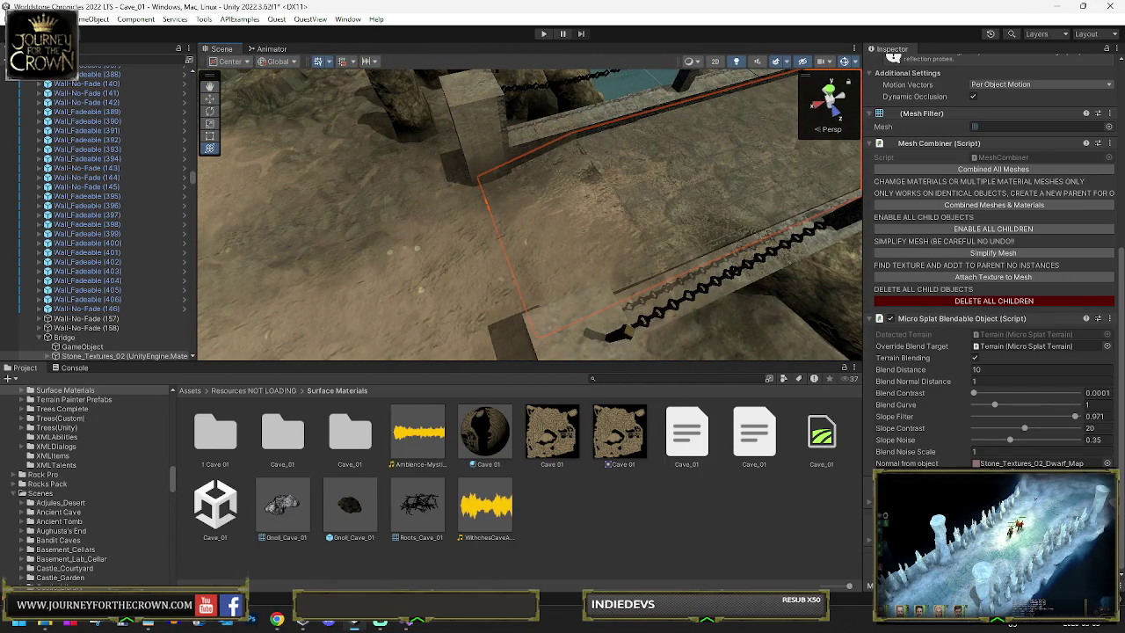
# Step: Save the Cave_01 scene
pyautogui.hotkey('ctrl', 's')
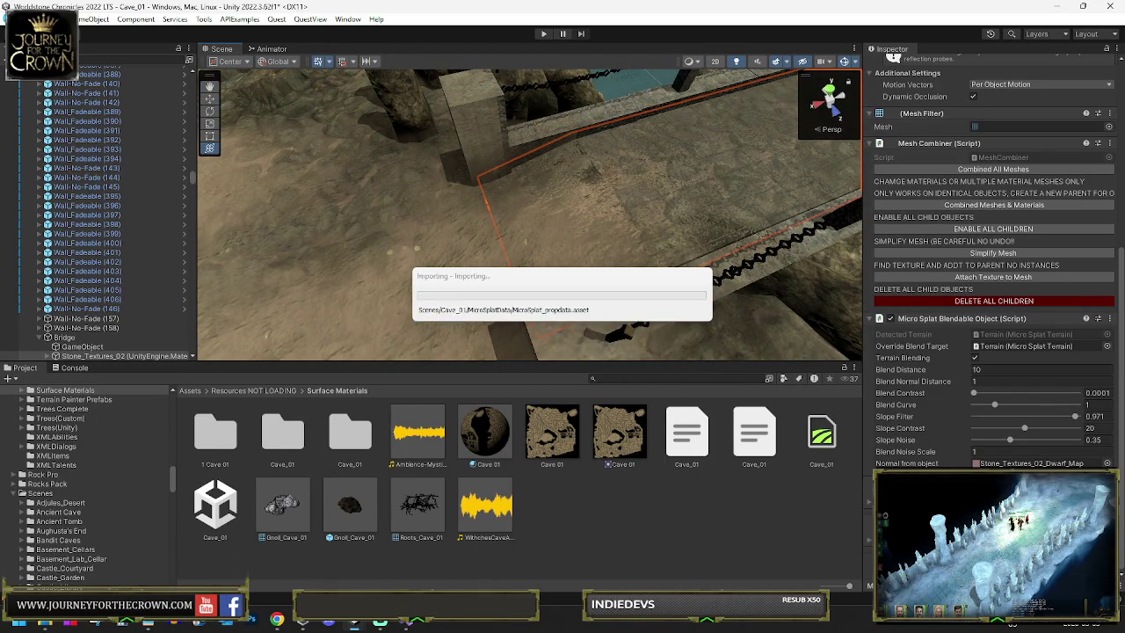
pyautogui.hotkey('alt', 'f')
pyautogui.press('Return')
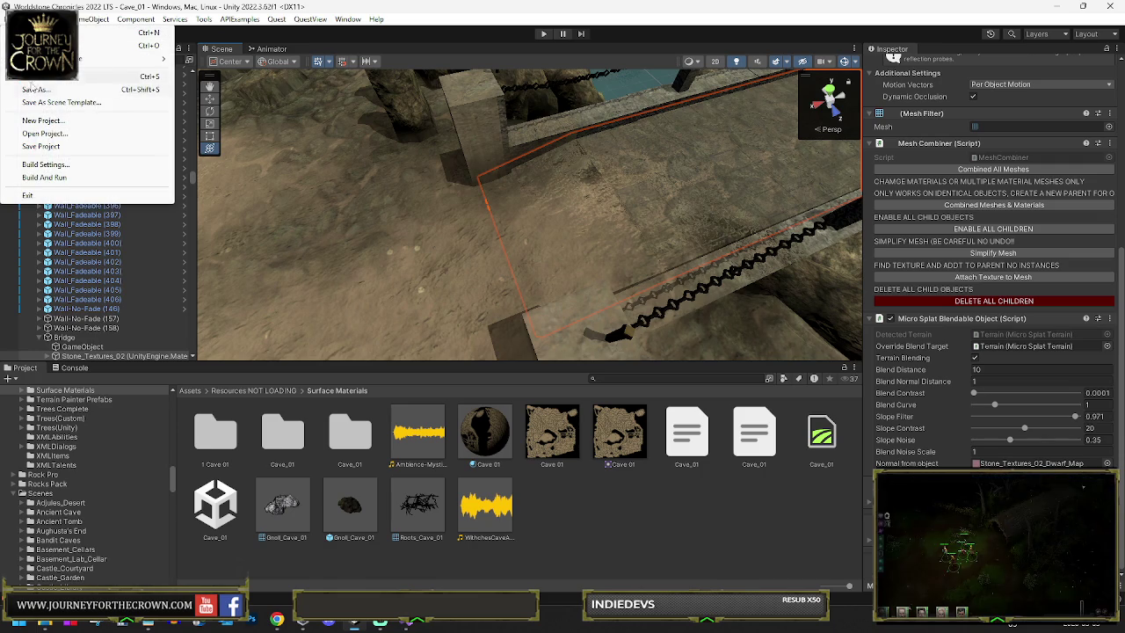
# Step: Play-test the cave by walking the party across the floor onto the bridge, then exit play mode
pyautogui.click(546, 34)
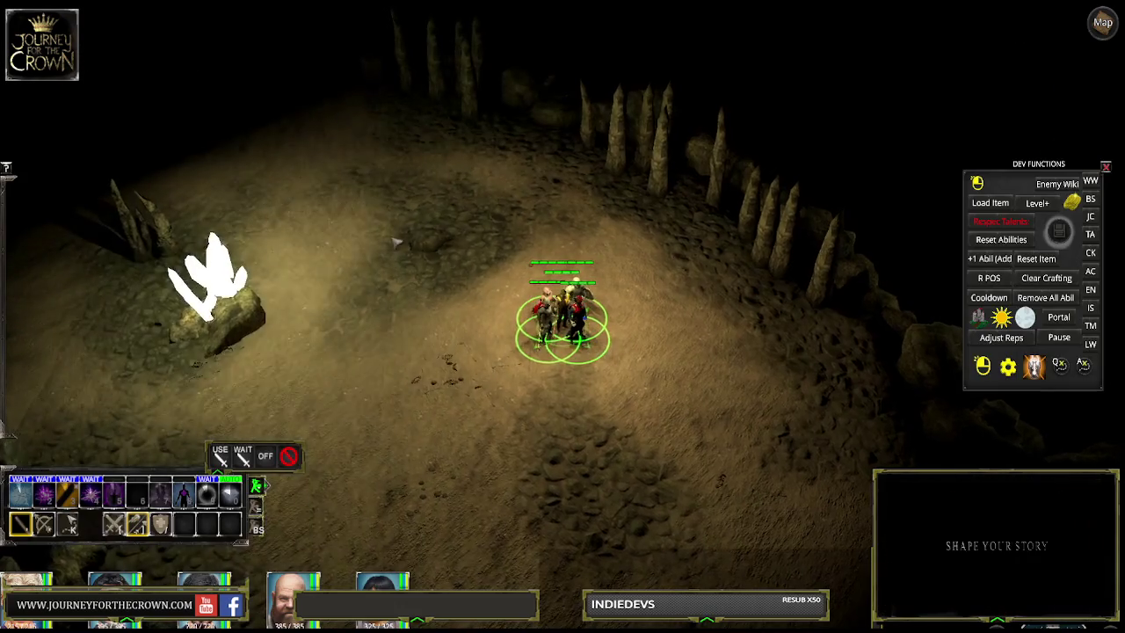
pyautogui.click(296, 151)
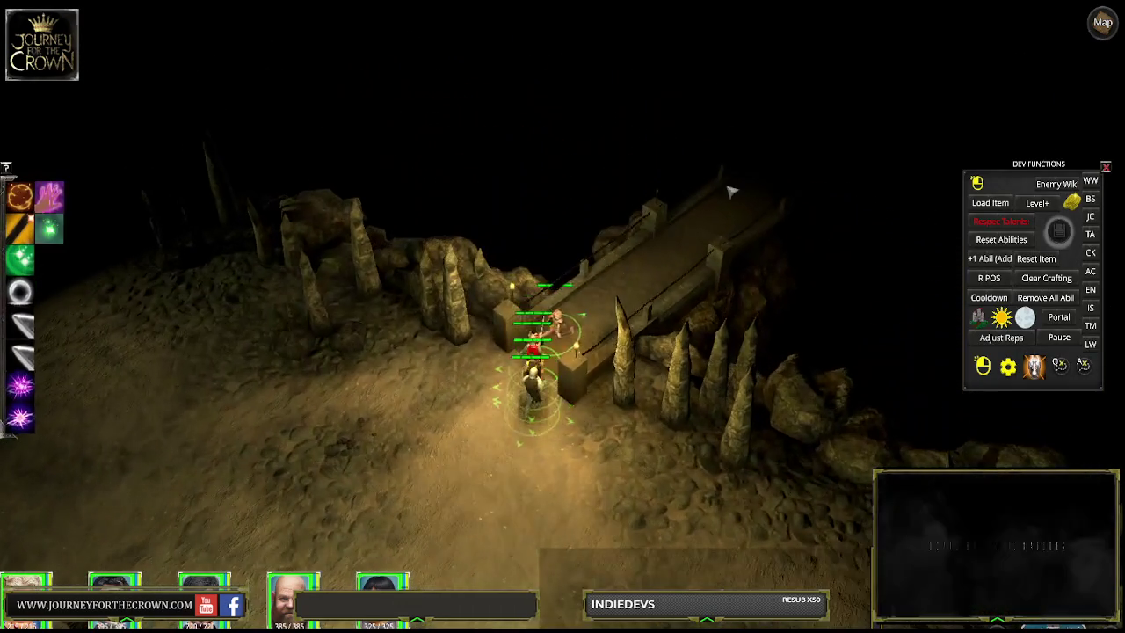
pyautogui.click(730, 192)
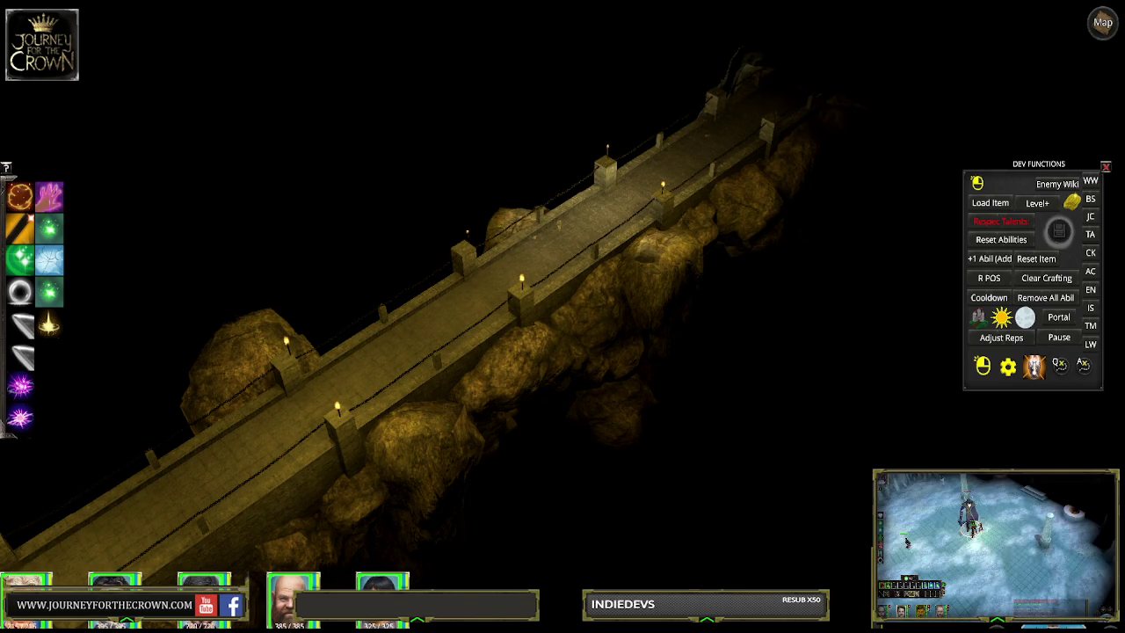
pyautogui.hotkey('ctrl', 'p')
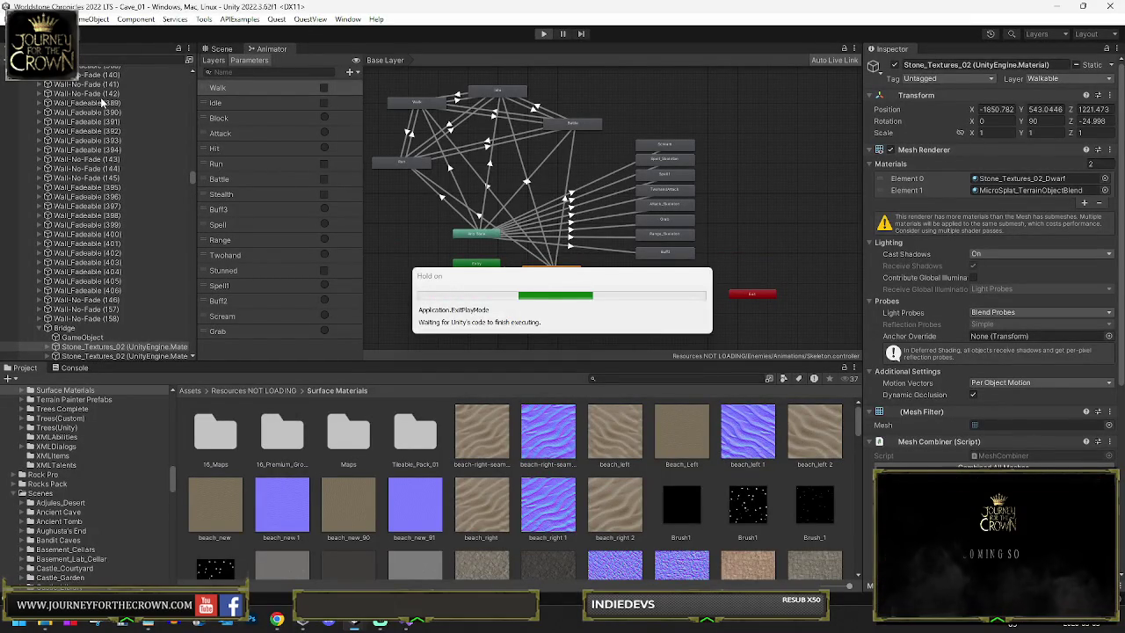
# Step: Select the bridge pillar's stone mesh and set its Blend Distance to 2.01
pyautogui.click(216, 50)
pyautogui.click(493, 133)
pyautogui.scroll(-10, 1034, 328)
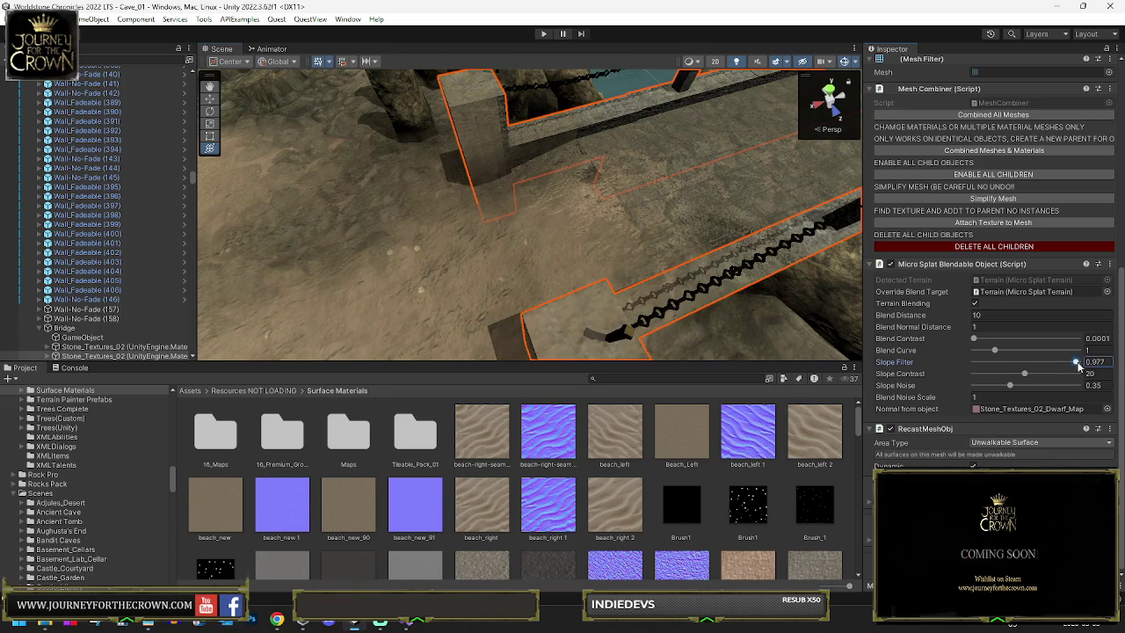
pyautogui.moveTo(1088, 362)
pyautogui.mouseDown()
pyautogui.moveTo(983, 363)
pyautogui.moveTo(1079, 361)
pyautogui.mouseUp()
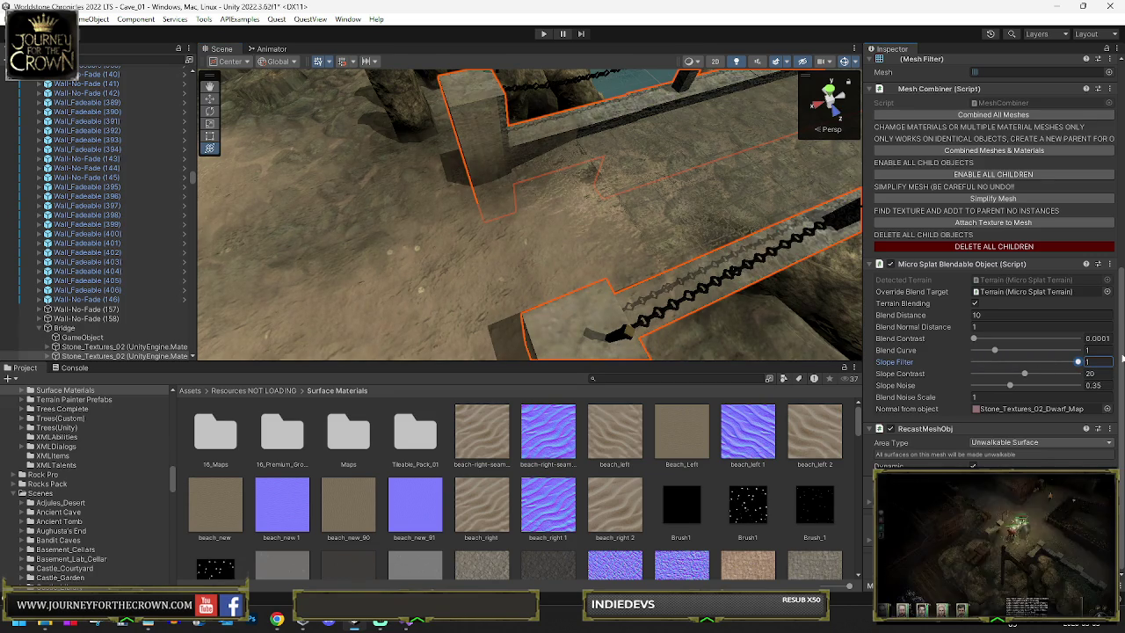
pyautogui.press('BackSpace')
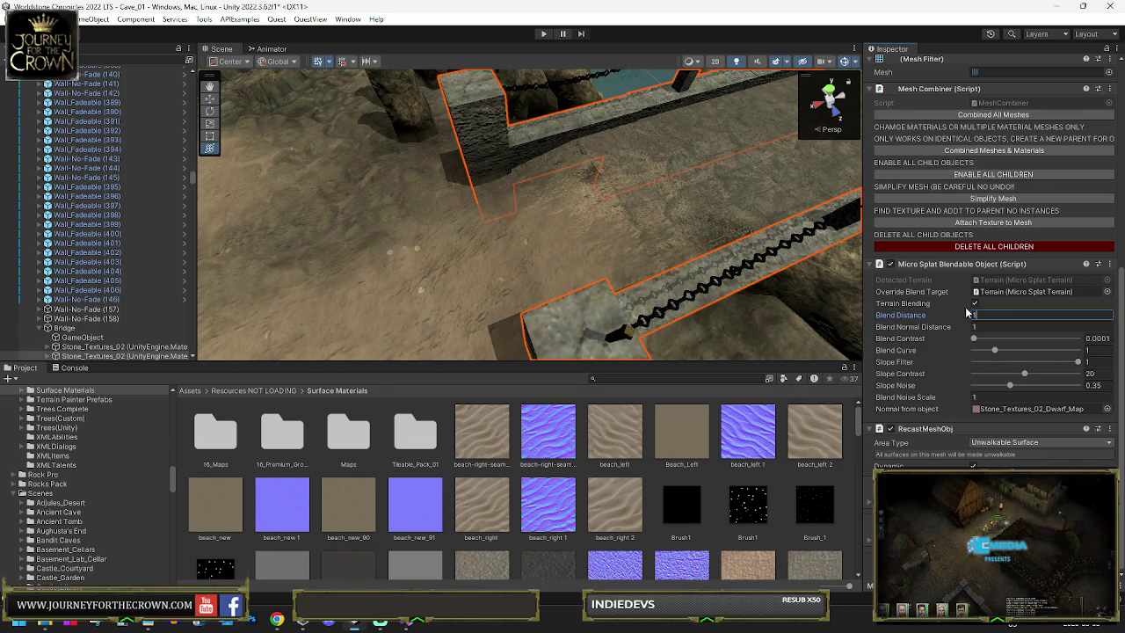
pyautogui.press('Return')
pyautogui.press('f')
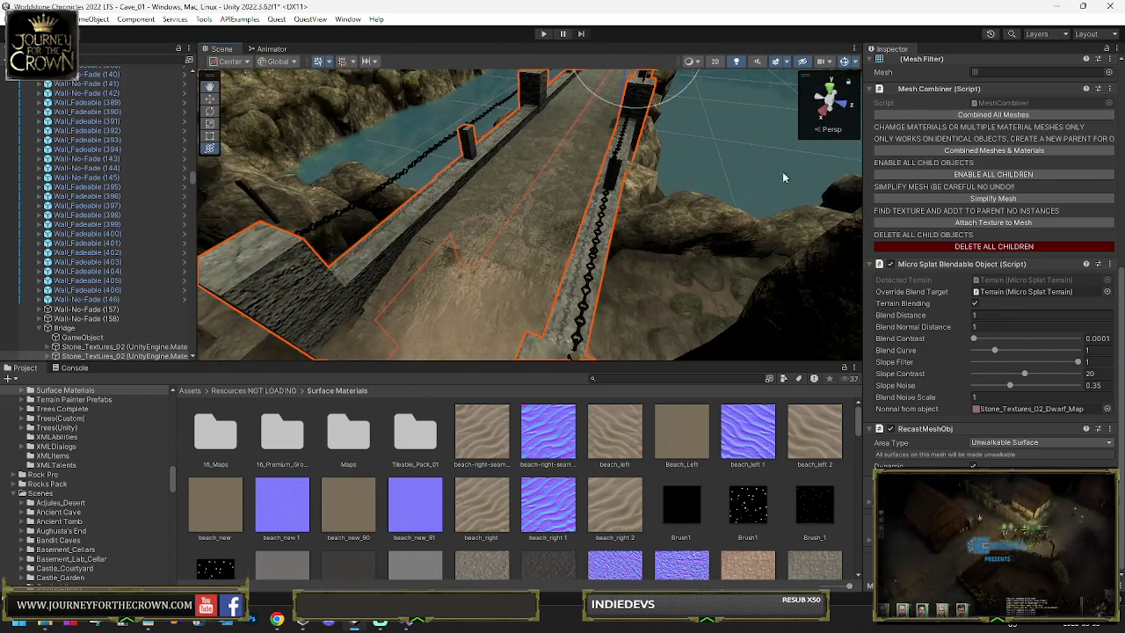
pyautogui.click(973, 316)
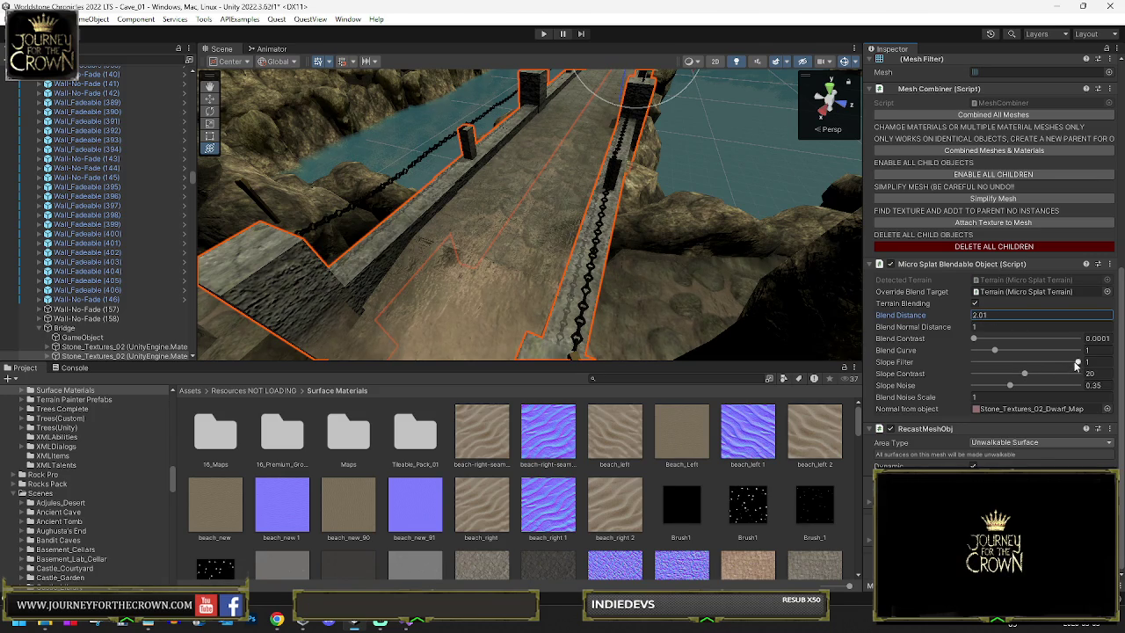
# Step: Ease the bridge's Slope Filter down slightly and save the scene
pyautogui.moveTo(1077, 365)
pyautogui.mouseDown()
pyautogui.moveTo(1049, 365)
pyautogui.moveTo(1076, 361)
pyautogui.mouseUp()
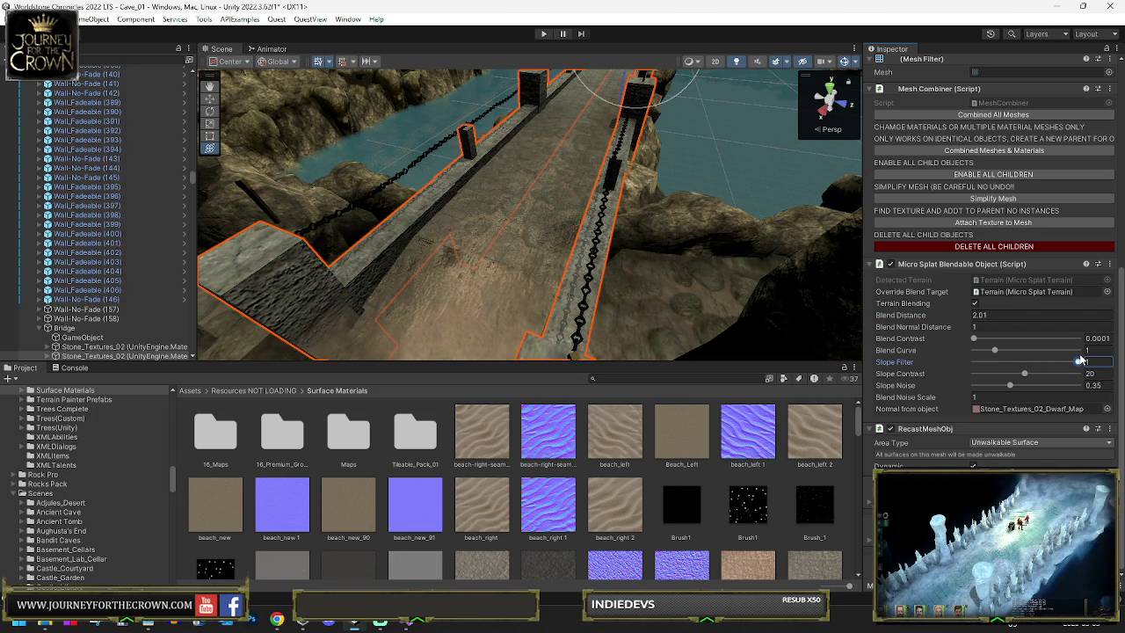
pyautogui.moveTo(698, 253); pyautogui.dragTo(351, 195)
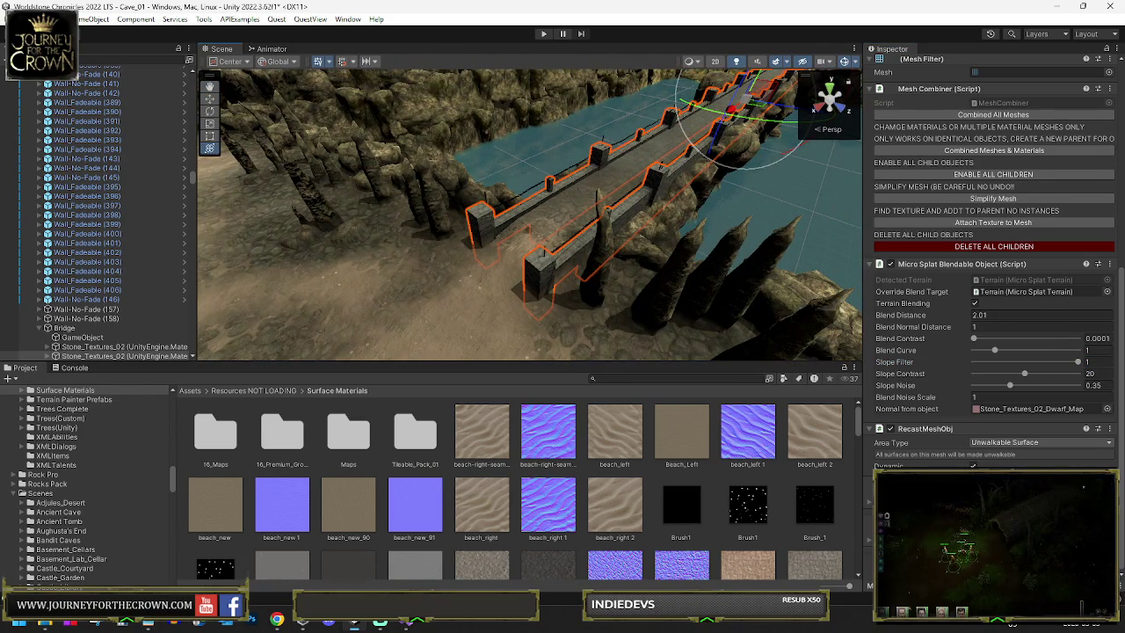
pyautogui.hotkey('alt', 'f')
pyautogui.press('Escape')
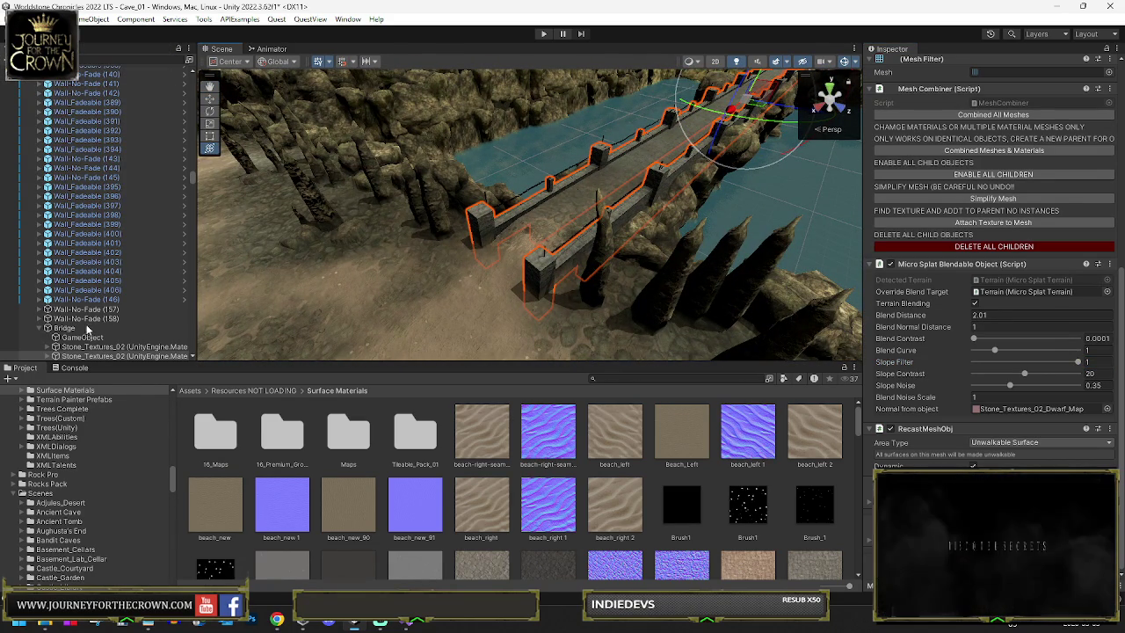
pyautogui.hotkey('ctrl', 's')
# Step: Scroll the Hierarchy and focus the scene view on Wall_Fadeable (168)
pyautogui.scroll(-3, 66, 166)
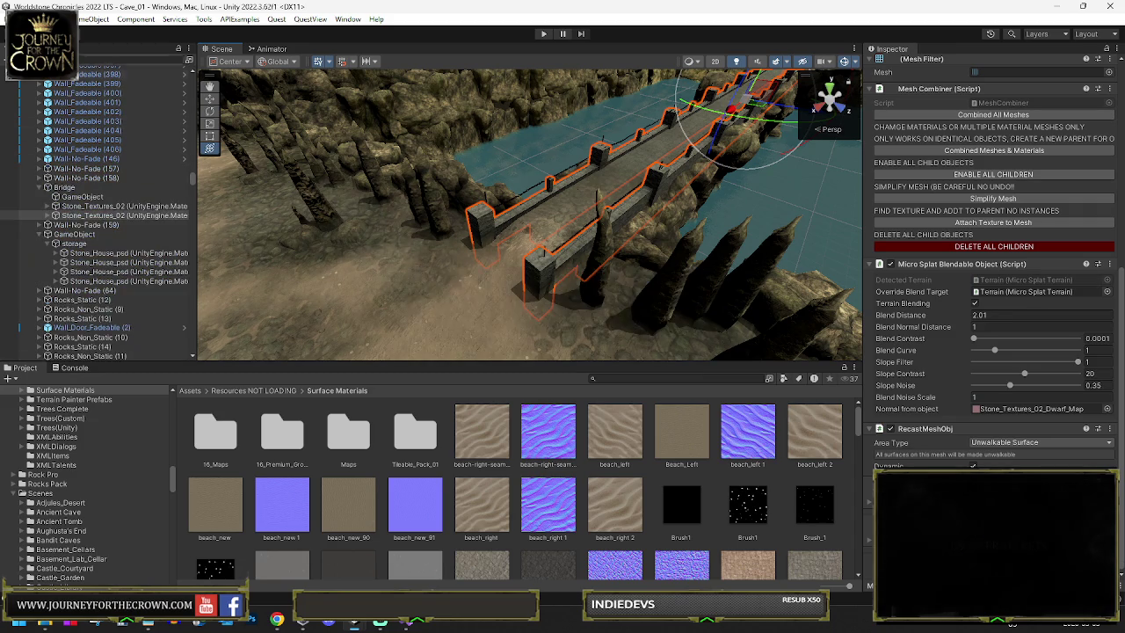
pyautogui.scroll(20, 120, 182)
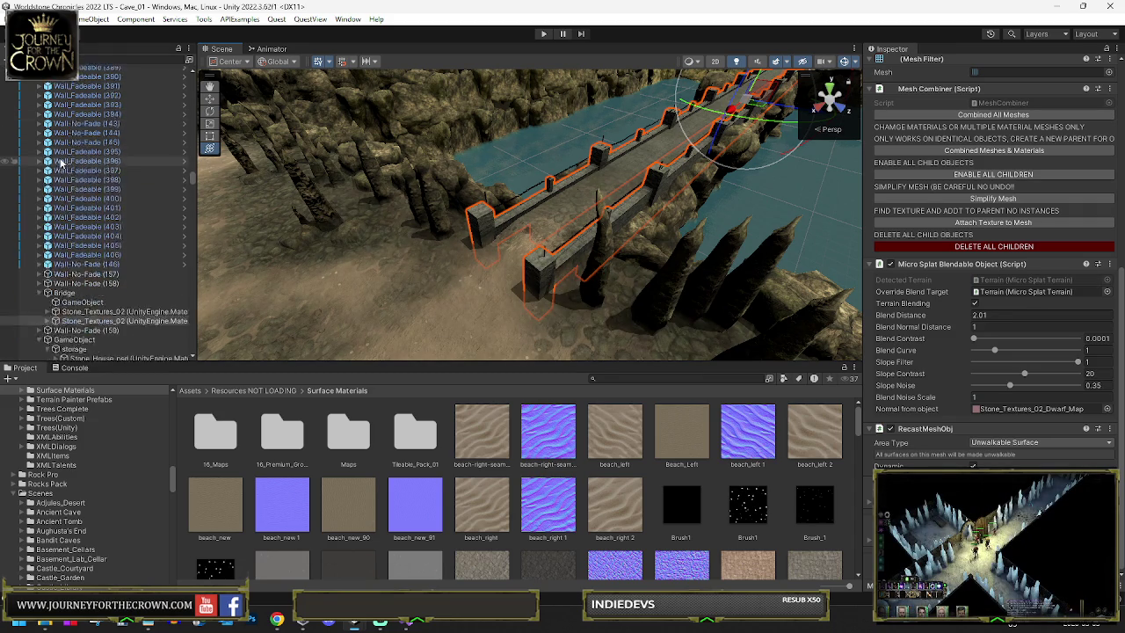
pyautogui.scroll(2, 121, 182)
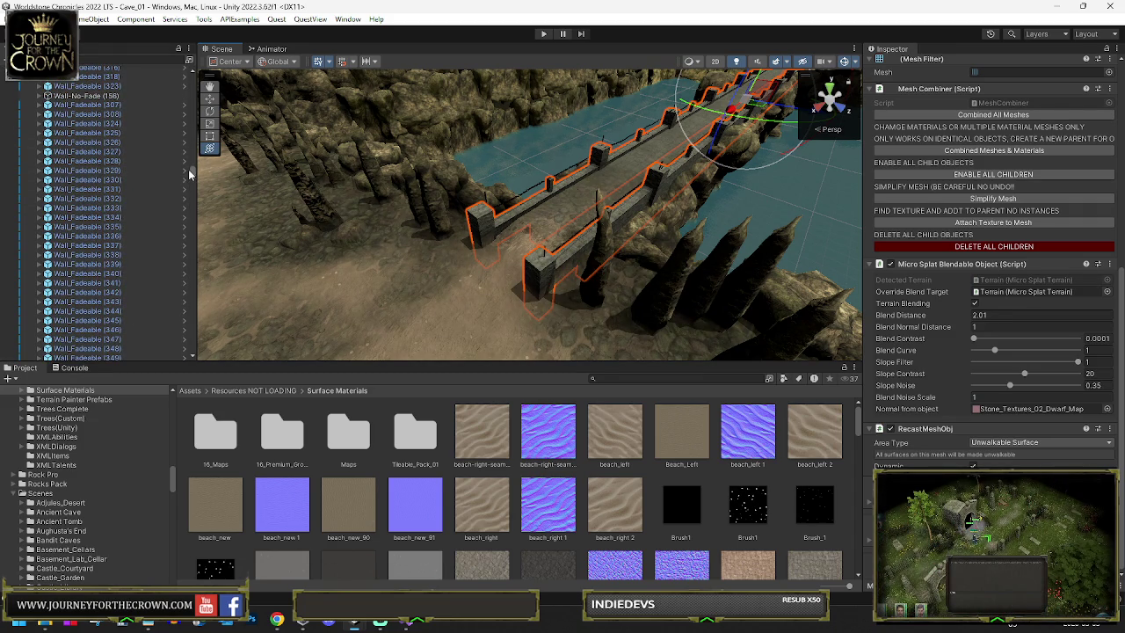
pyautogui.scroll(20, 192, 175)
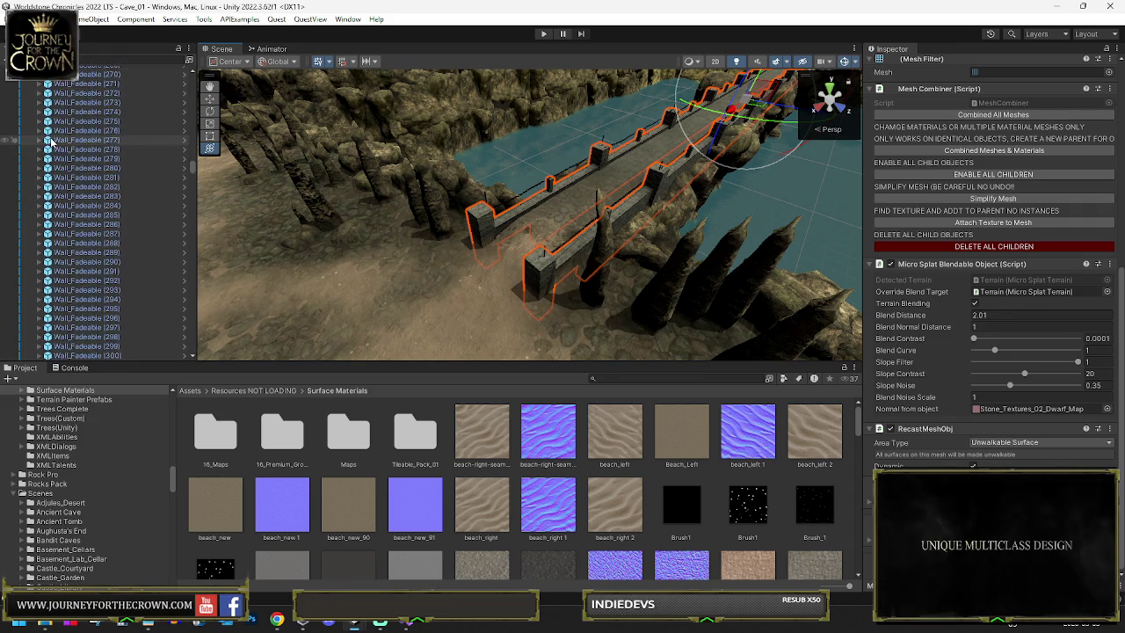
pyautogui.scroll(20, 67, 185)
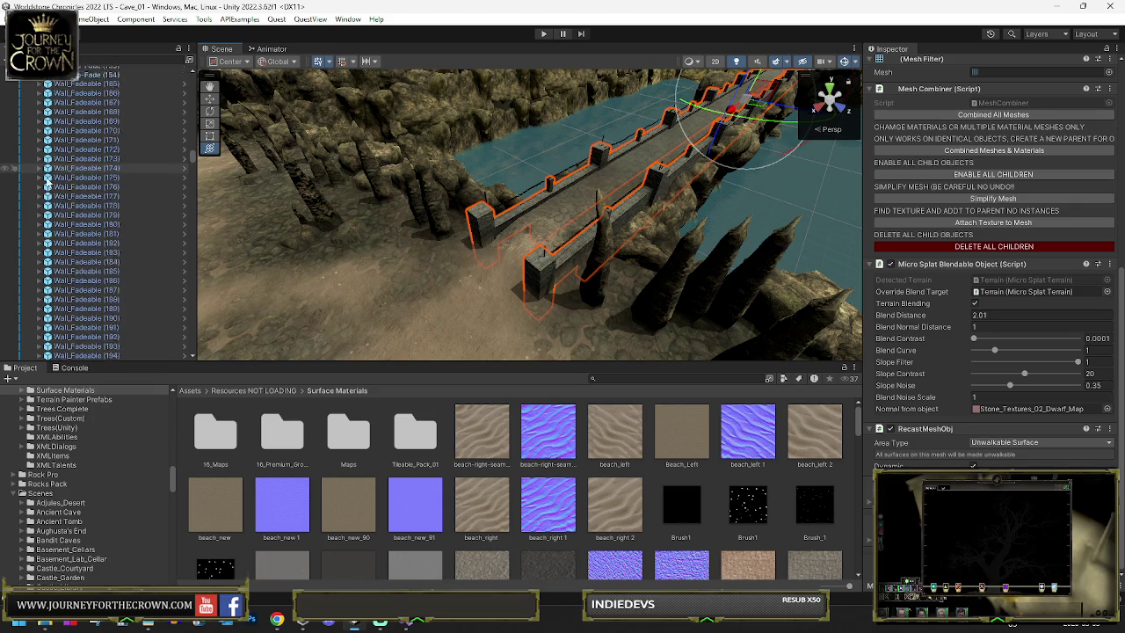
pyautogui.doubleClick(67, 182)
pyautogui.scroll(15, 67, 186)
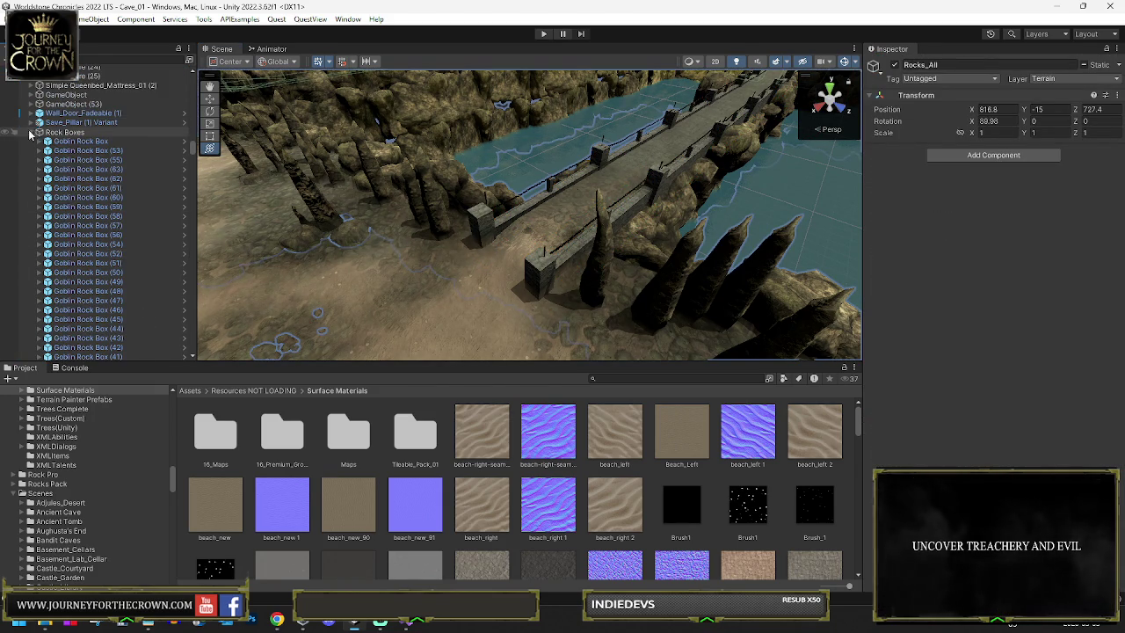
# Step: Collapse the Rock Boxes, Mine Posts (1), Mine Benches, Goblin Houses and Rock Flats groups
pyautogui.click(30, 132)
pyautogui.click(33, 134)
pyautogui.scroll(-5, 90, 250)
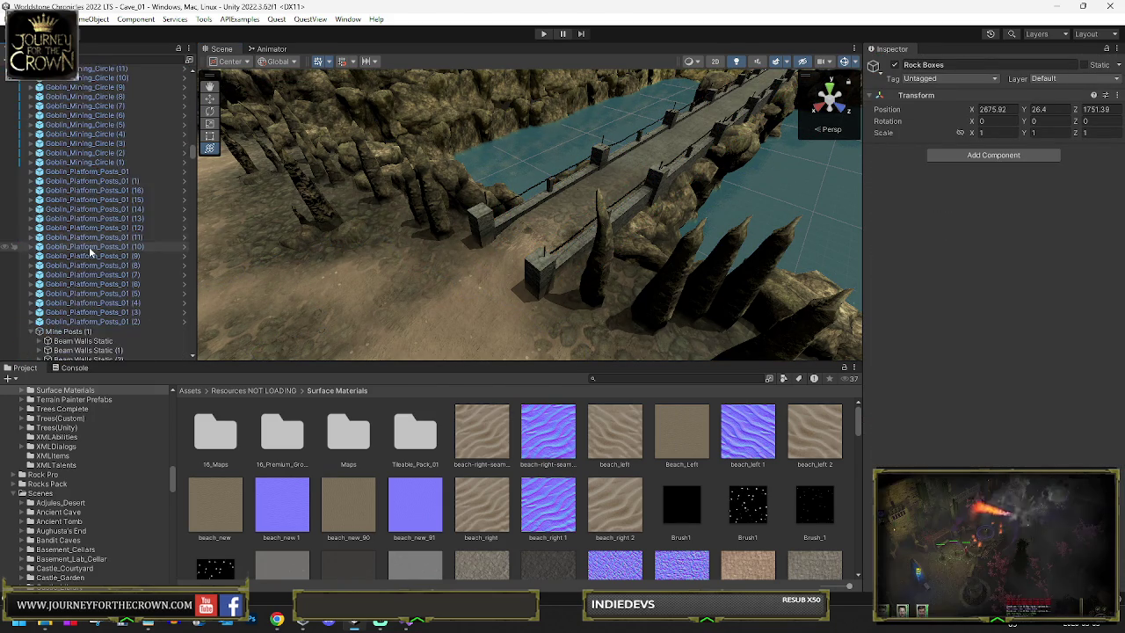
pyautogui.scroll(-5, 90, 254)
pyautogui.click(33, 155)
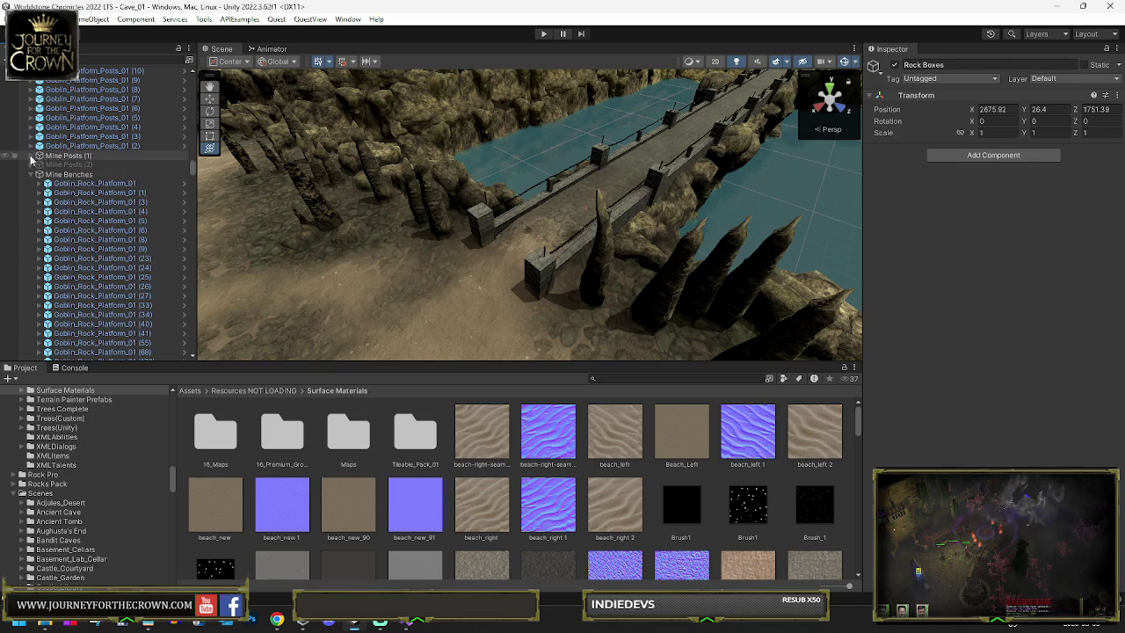
pyautogui.click(52, 165)
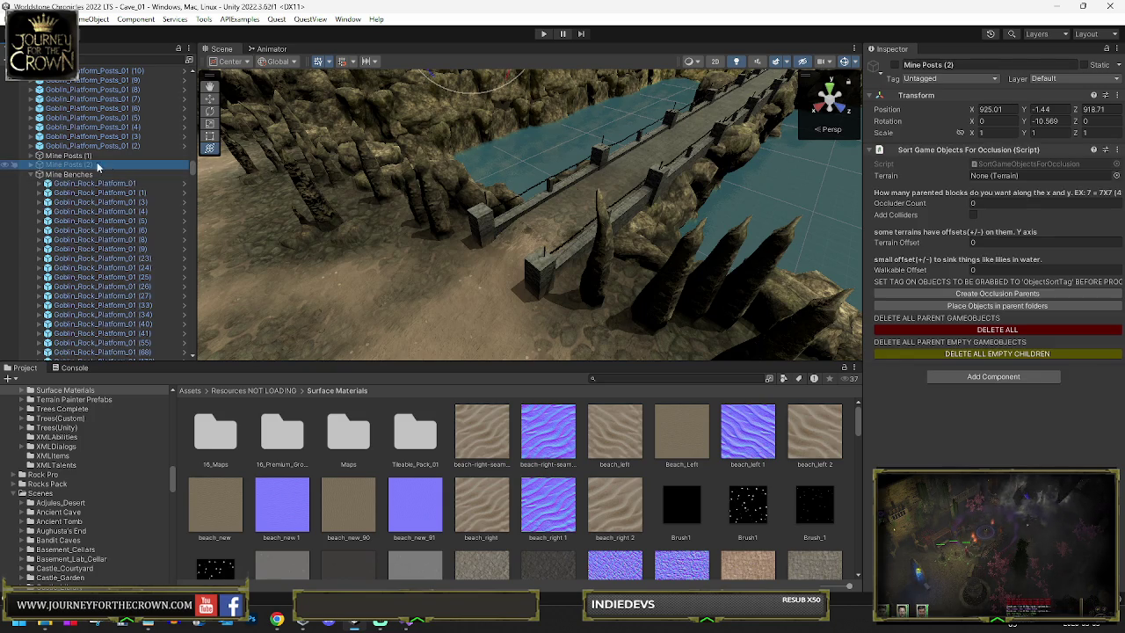
pyautogui.click(33, 175)
pyautogui.click(31, 185)
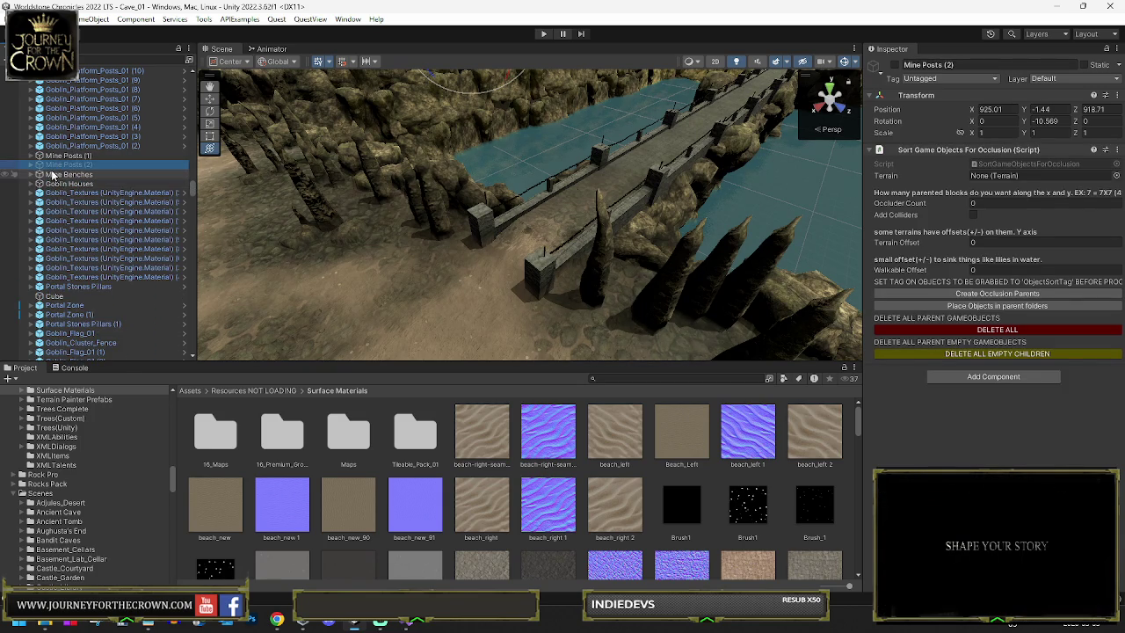
pyautogui.scroll(-5, 60, 284)
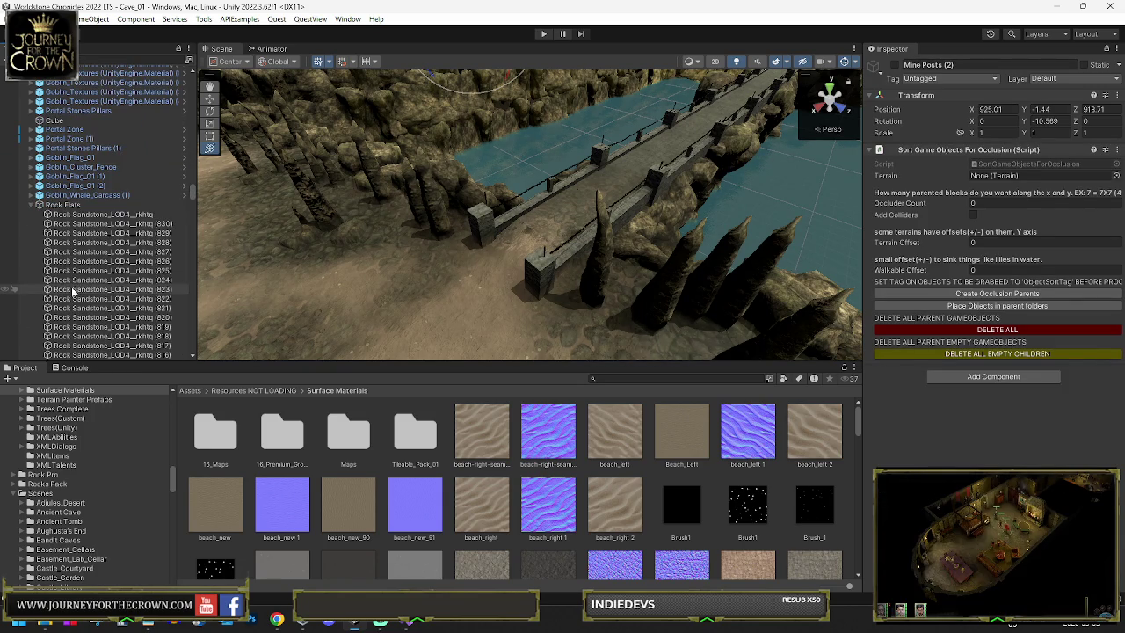
pyautogui.click(31, 205)
# Step: Select Crystal Light (133), Navmesh Blocks (1) on the bridge, then Navmesh Bridges(Dont Merge) (1)
pyautogui.scroll(4, 32, 220)
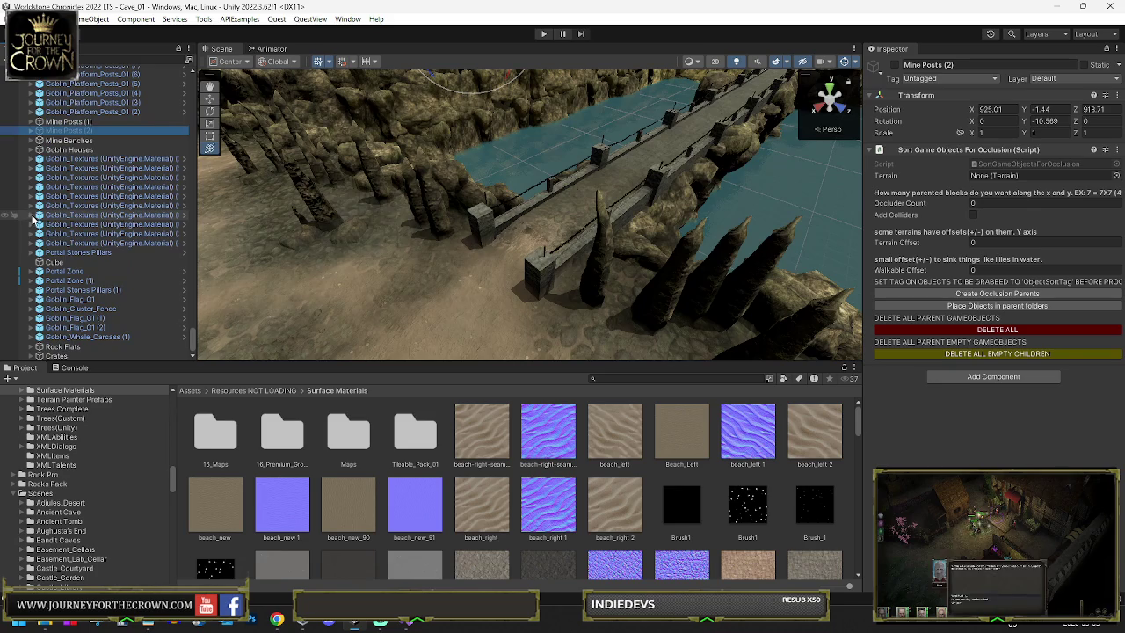
pyautogui.scroll(-15, 53, 249)
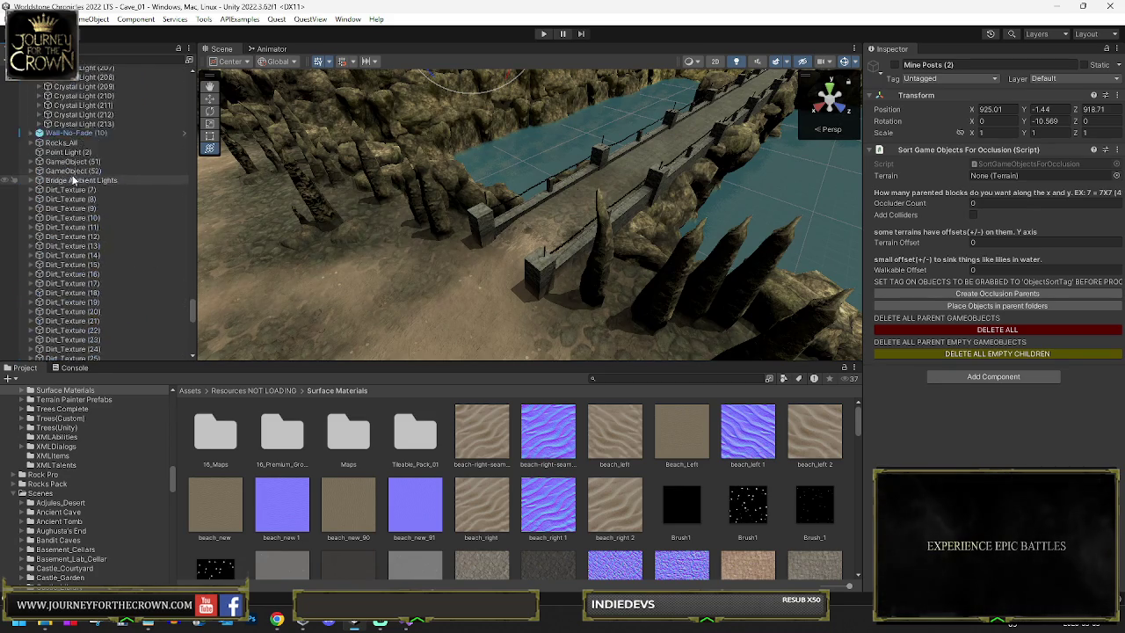
pyautogui.scroll(-5, 69, 185)
pyautogui.click(61, 179)
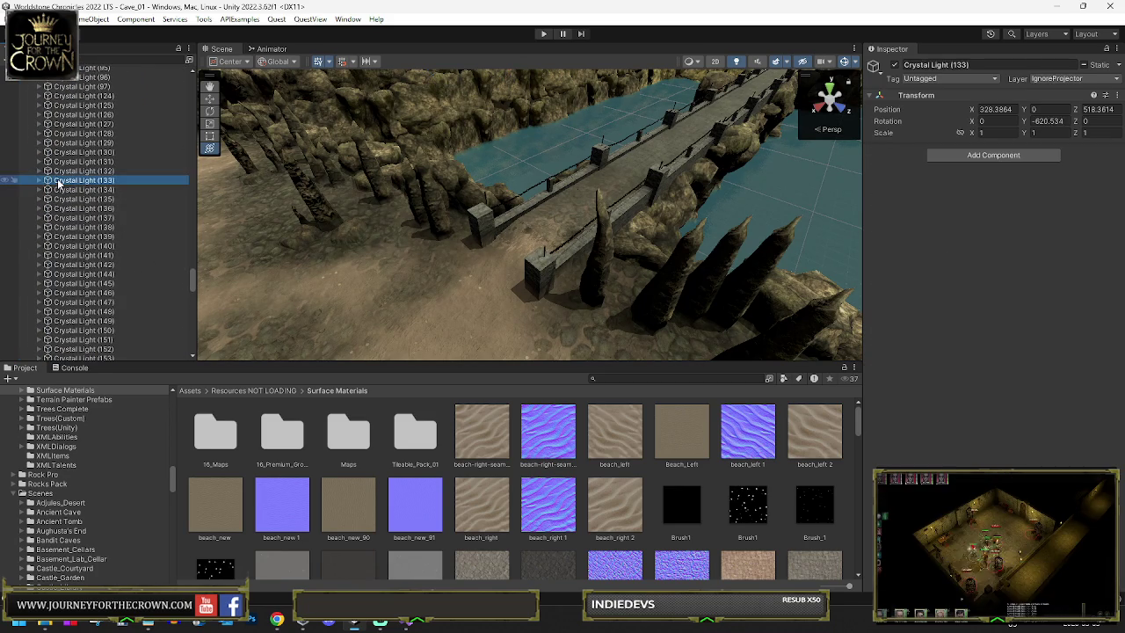
pyautogui.scroll(-3, 60, 183)
pyautogui.scroll(6, 64, 166)
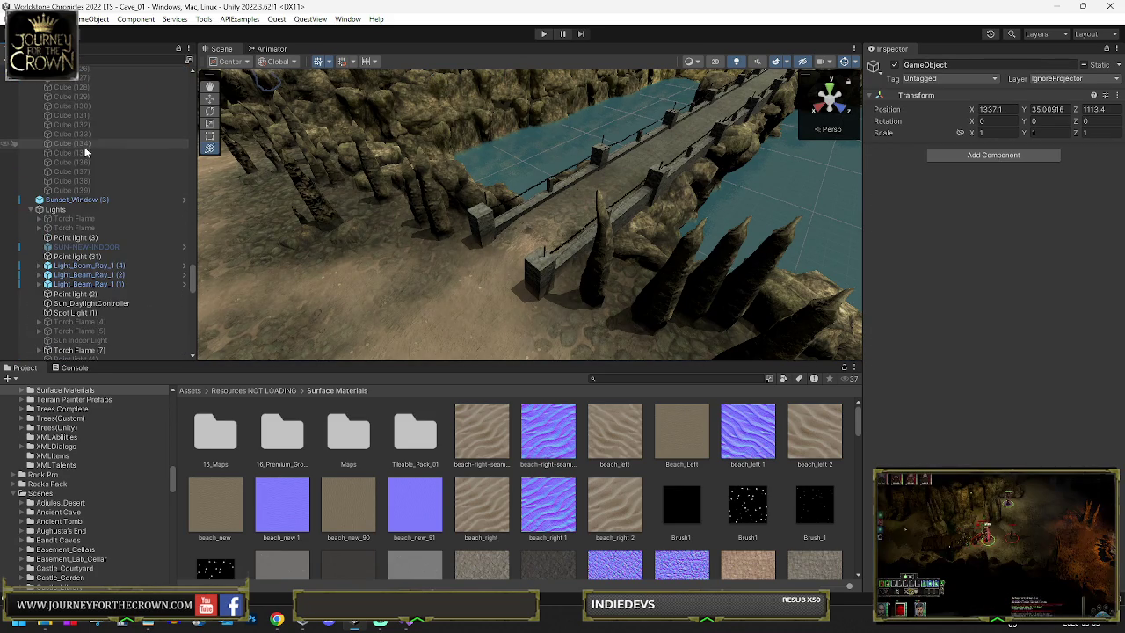
pyautogui.click(480, 121)
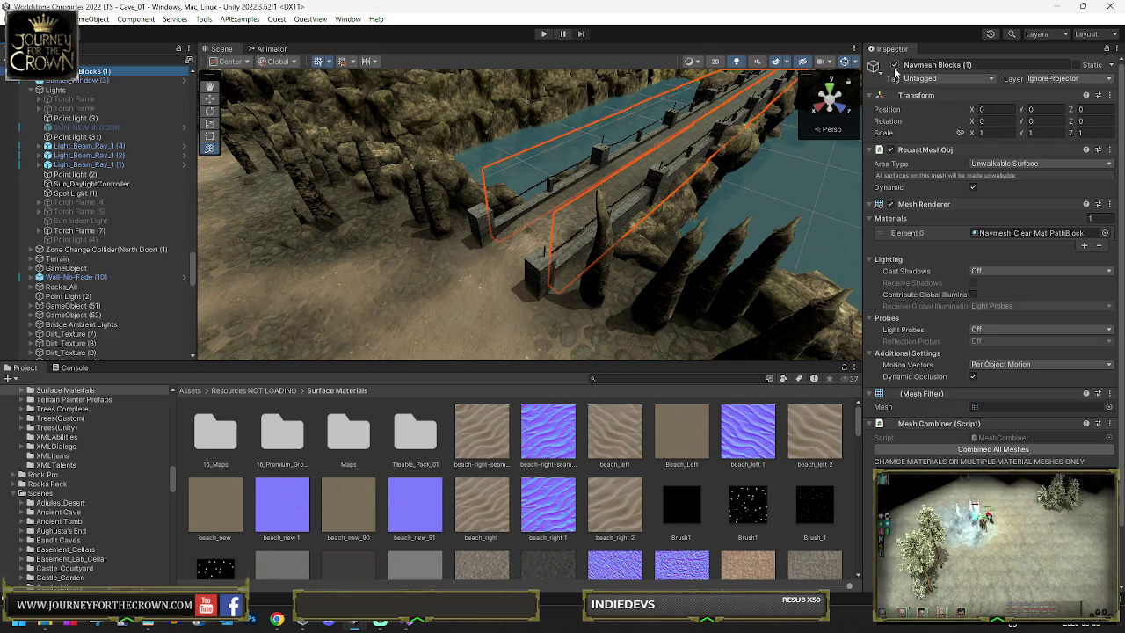
pyautogui.scroll(1, 122, 129)
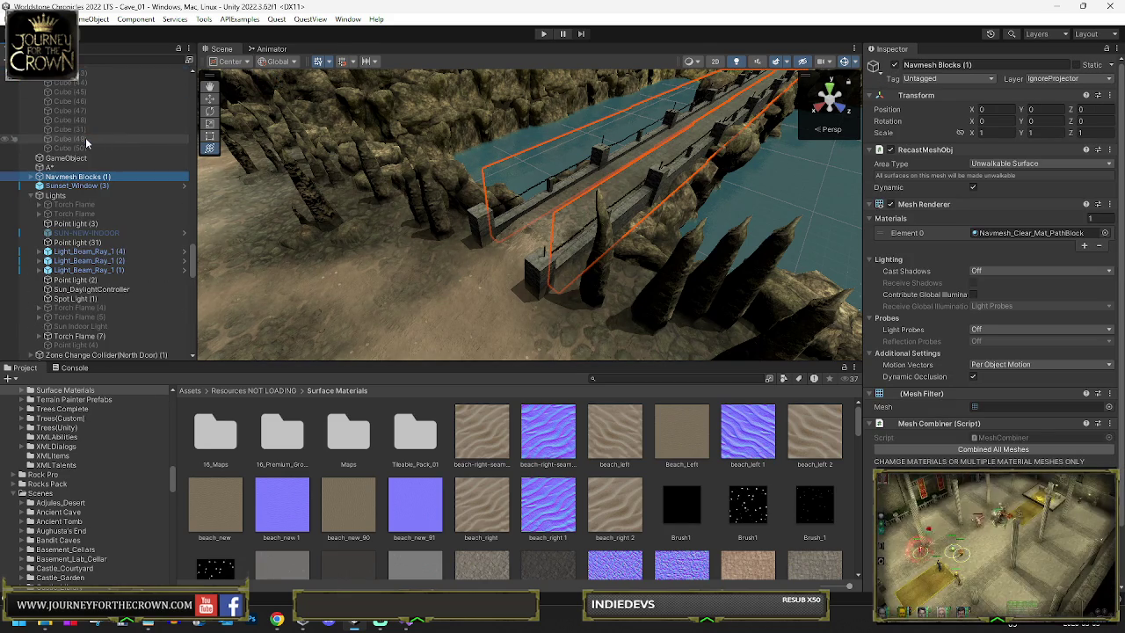
pyautogui.click(114, 70)
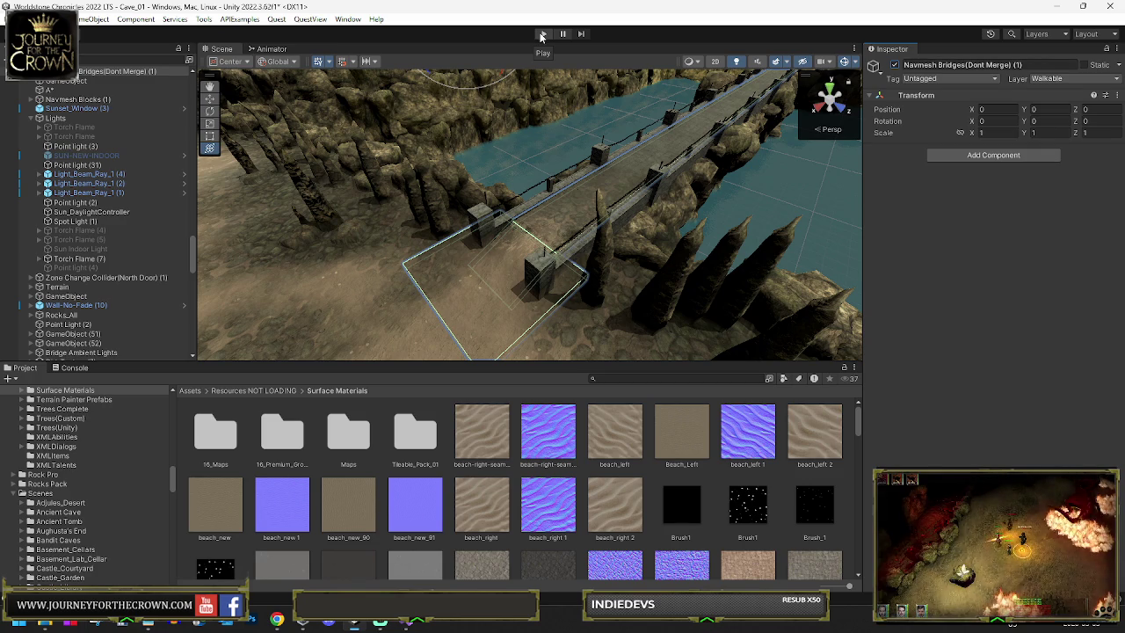
# Step: Save Cave_01 with Ctrl+S and enter play mode for another test
pyautogui.hotkey('ctrl', 's')
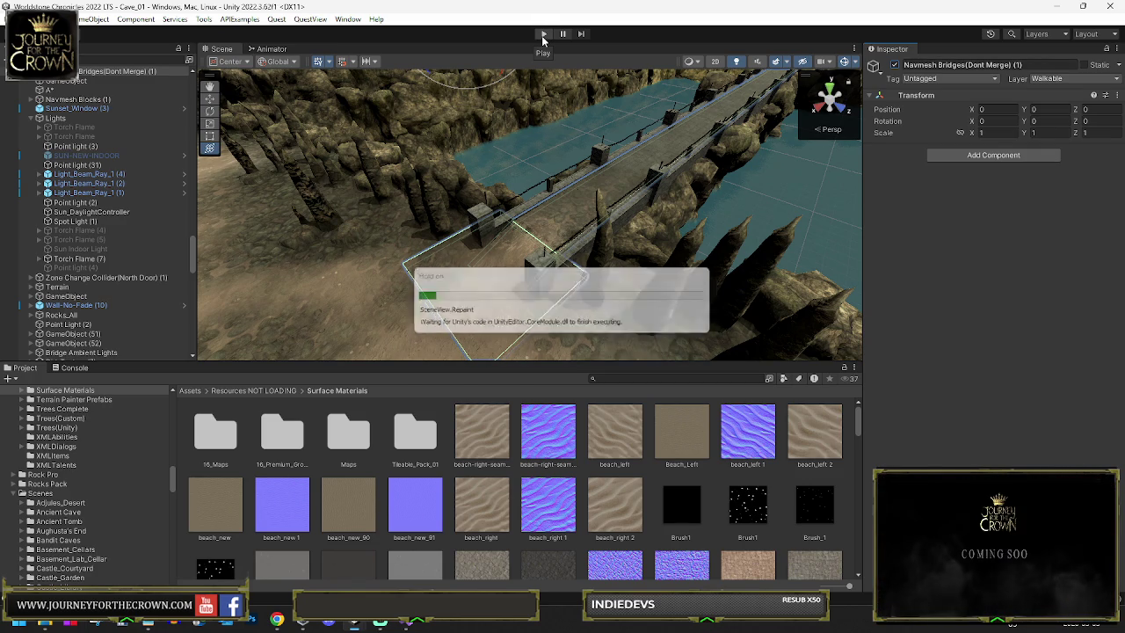
pyautogui.click(542, 37)
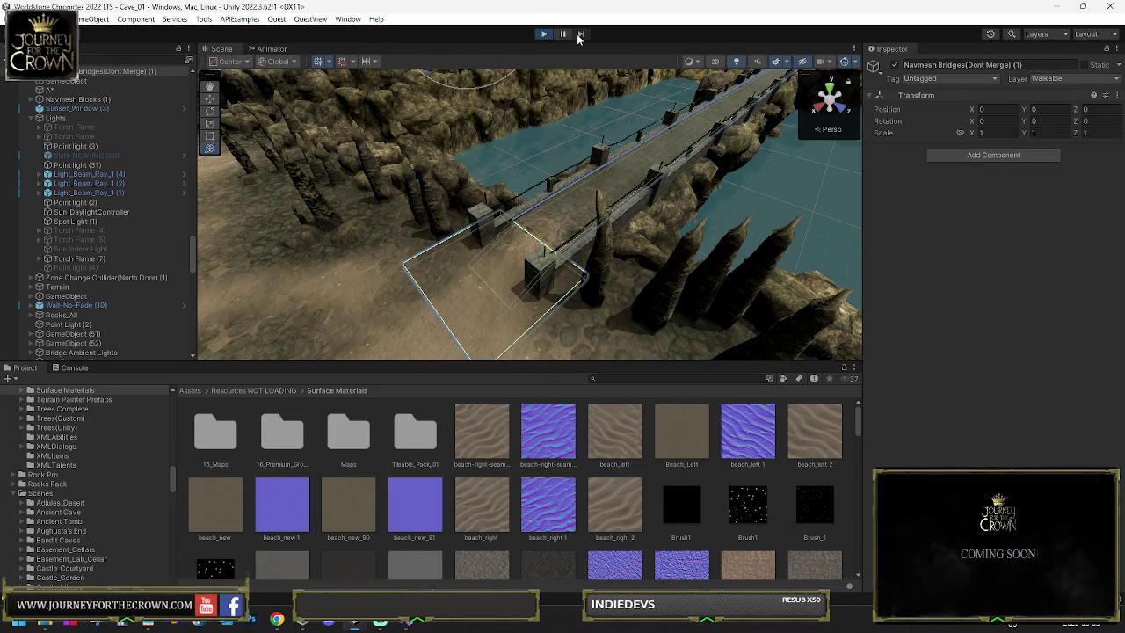
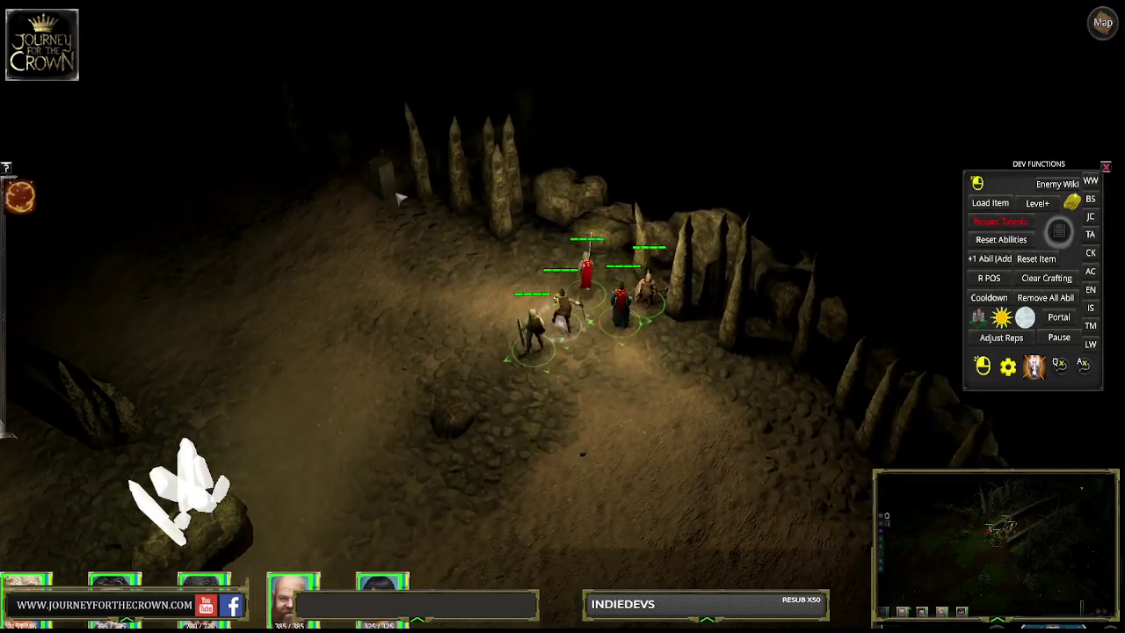
# Step: Walk the party through the cave and across the bridge to its far end, hiding the DEV FUNCTIONS panel
pyautogui.click(402, 289)
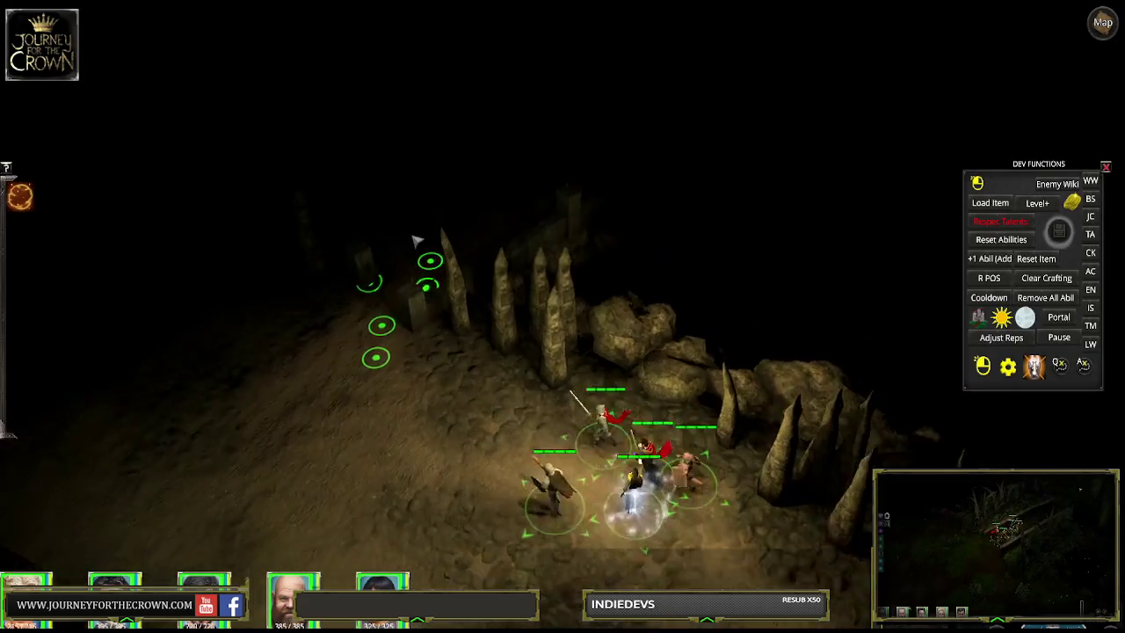
pyautogui.click(580, 230)
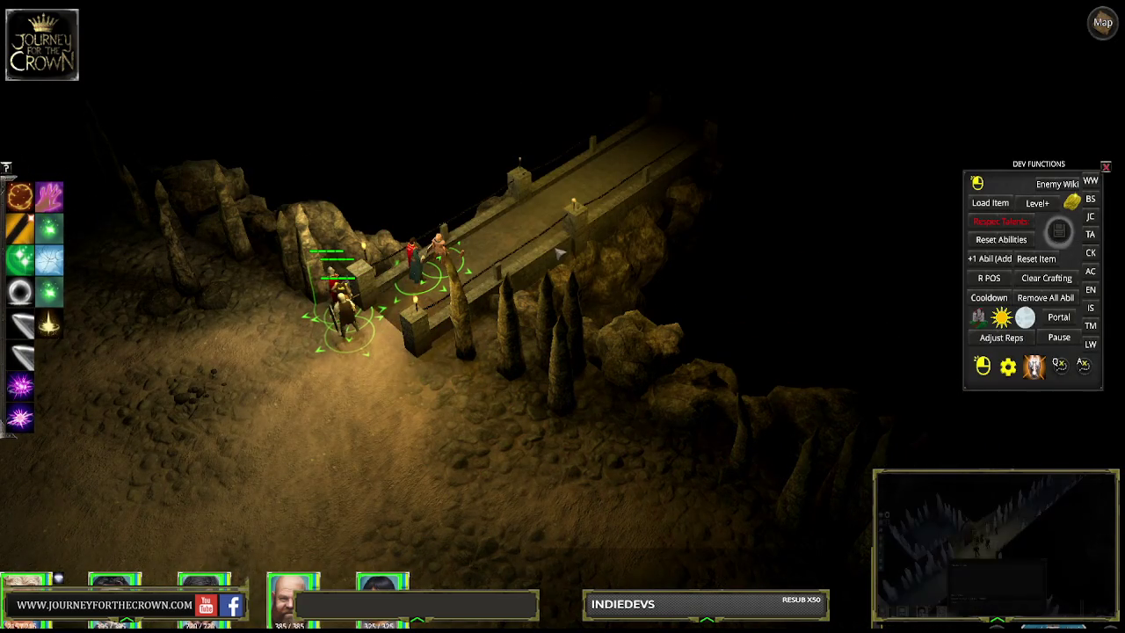
pyautogui.click(344, 409)
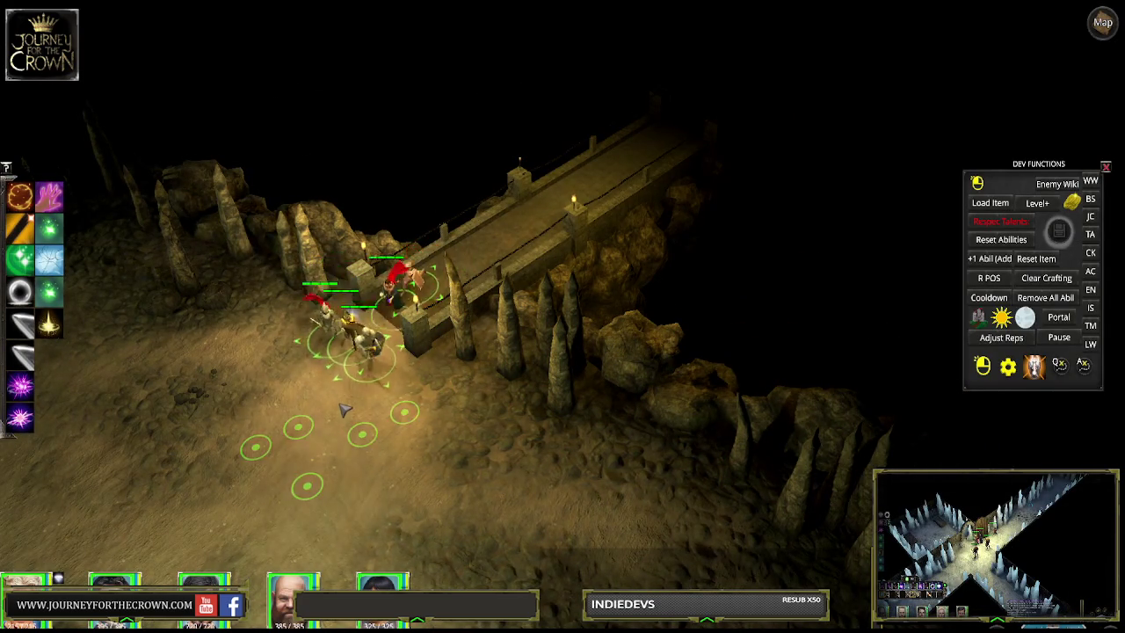
pyautogui.click(457, 236)
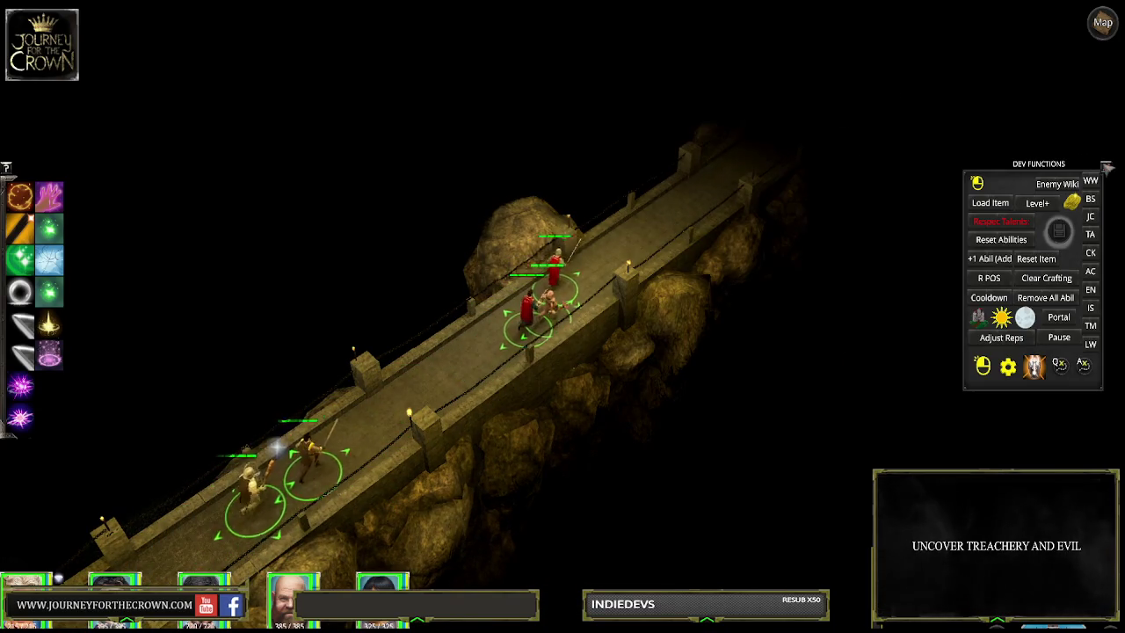
pyautogui.press('`')
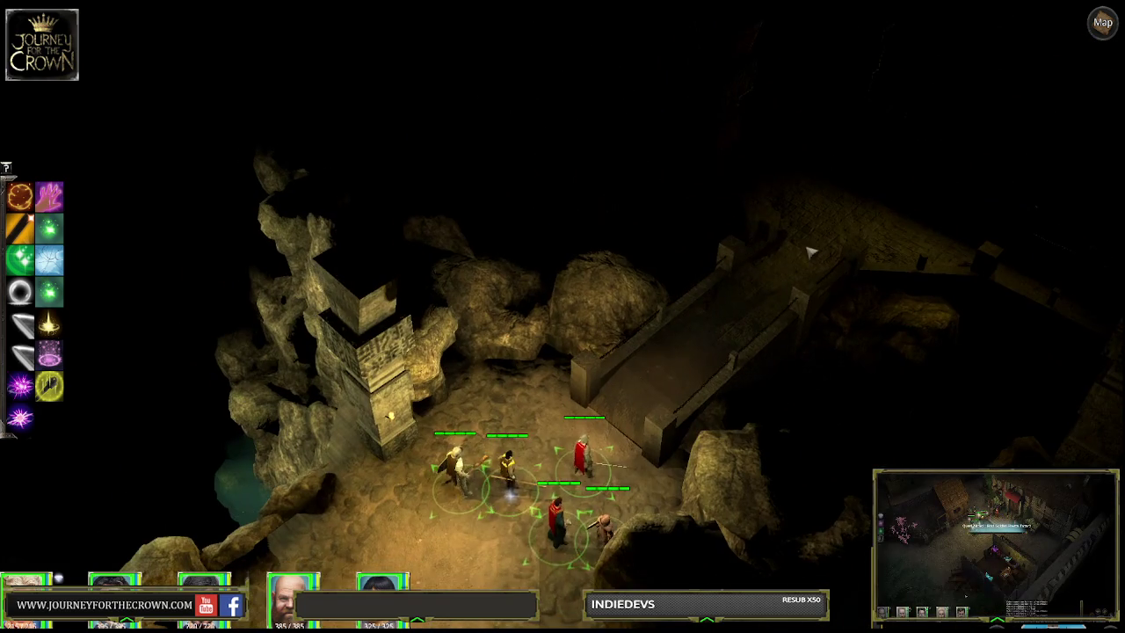
pyautogui.click(813, 230)
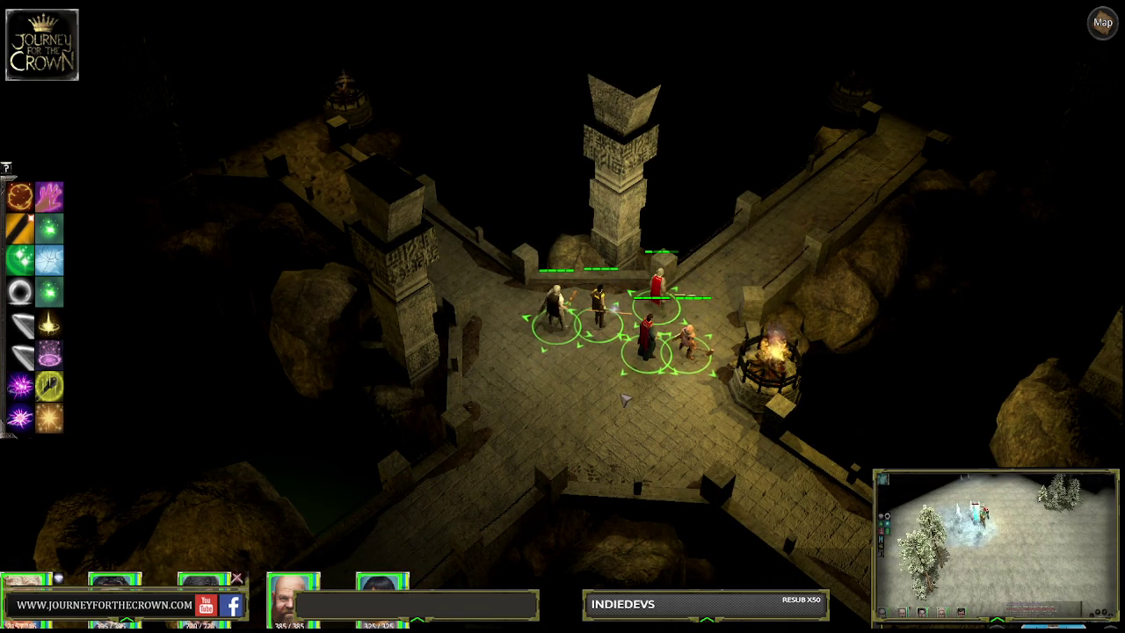
# Step: Lead the party across the next bridge into the side room and back out through its archway
pyautogui.click(788, 515)
pyautogui.click(764, 489)
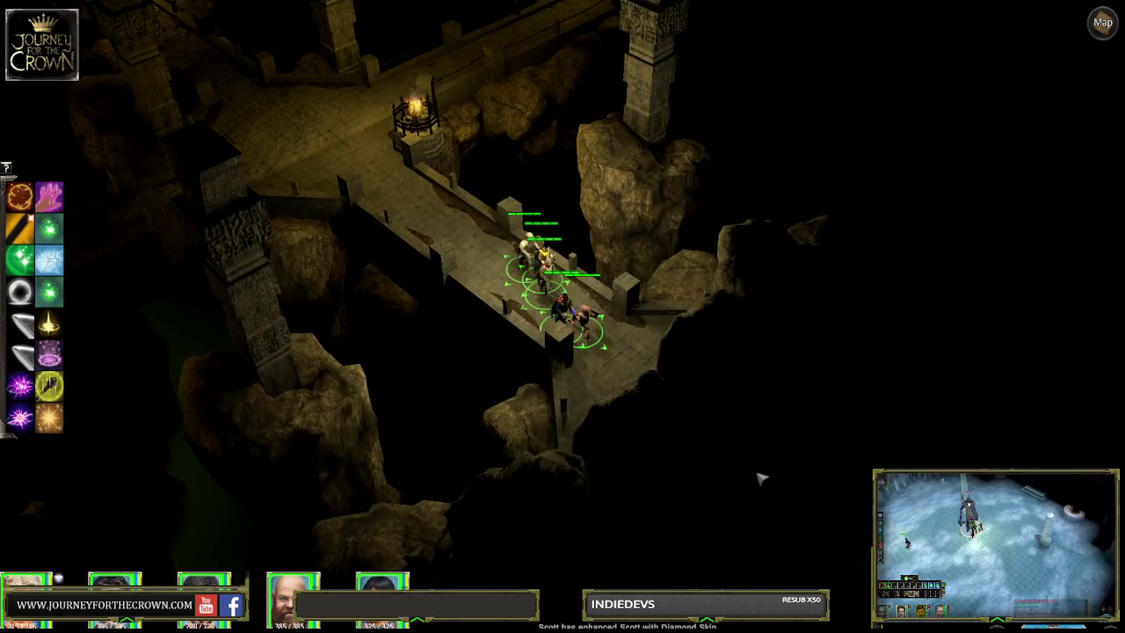
pyautogui.click(743, 455)
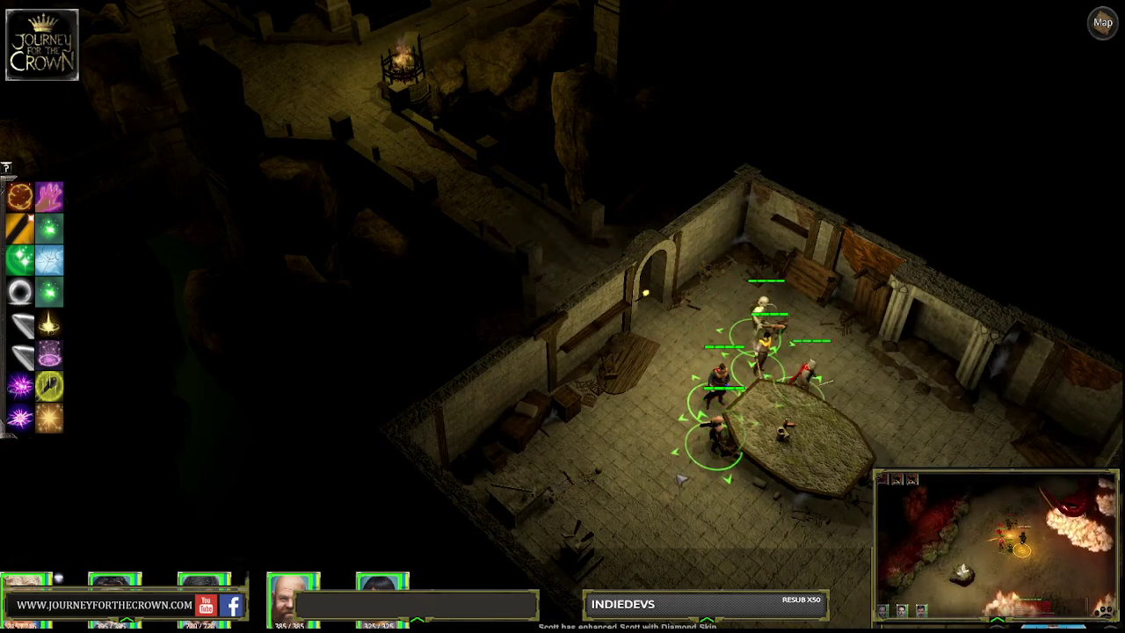
pyautogui.click(589, 439)
pyautogui.click(835, 428)
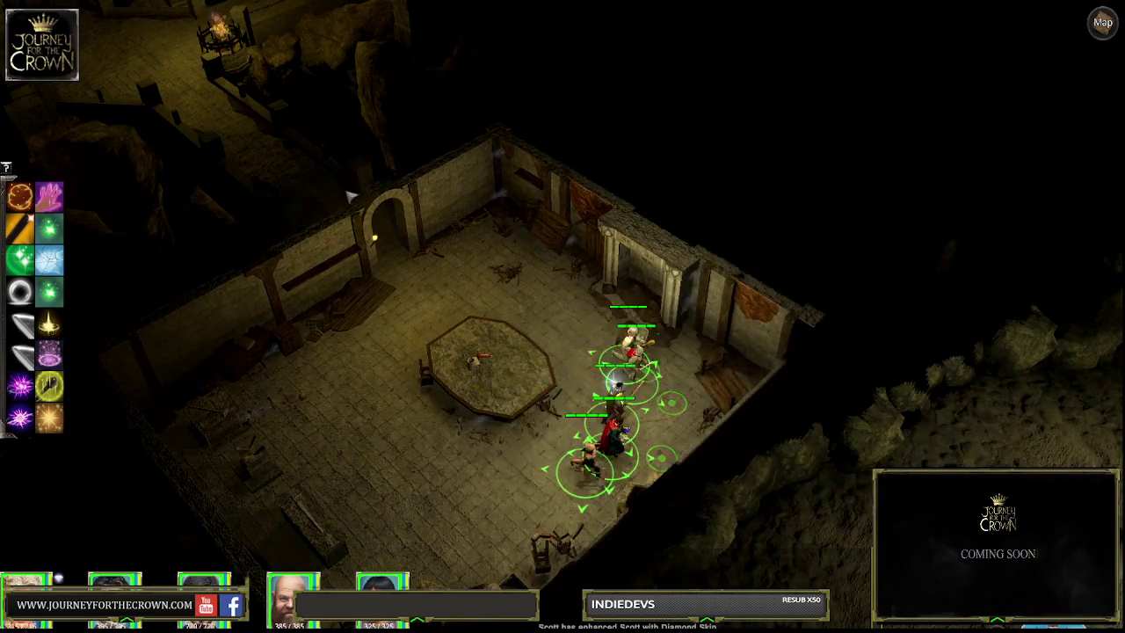
pyautogui.click(364, 209)
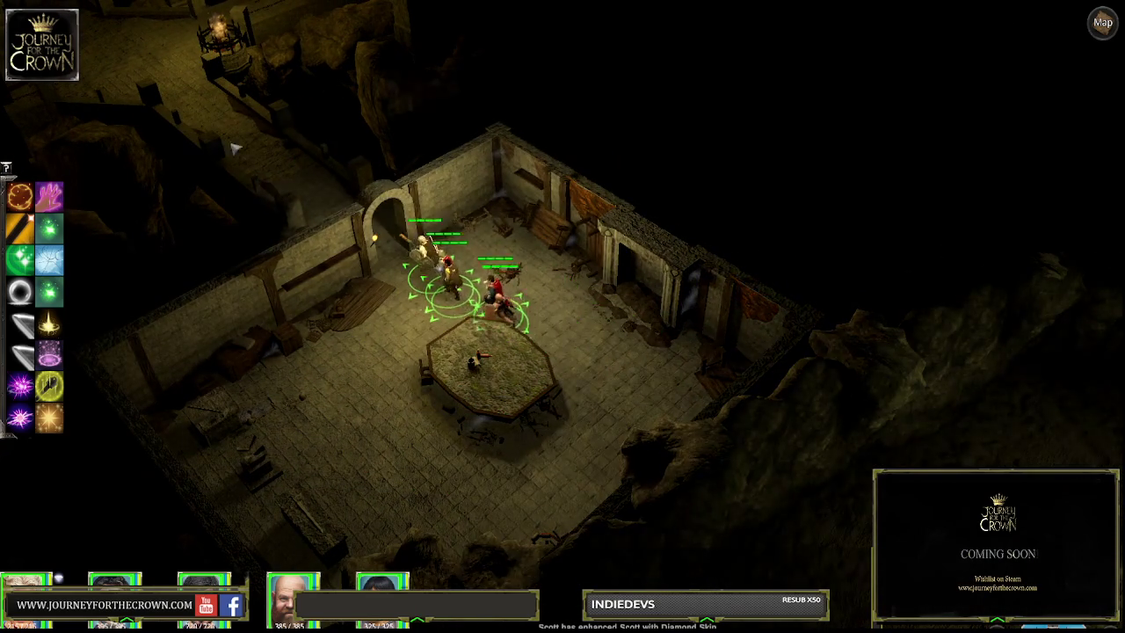
pyautogui.click(220, 113)
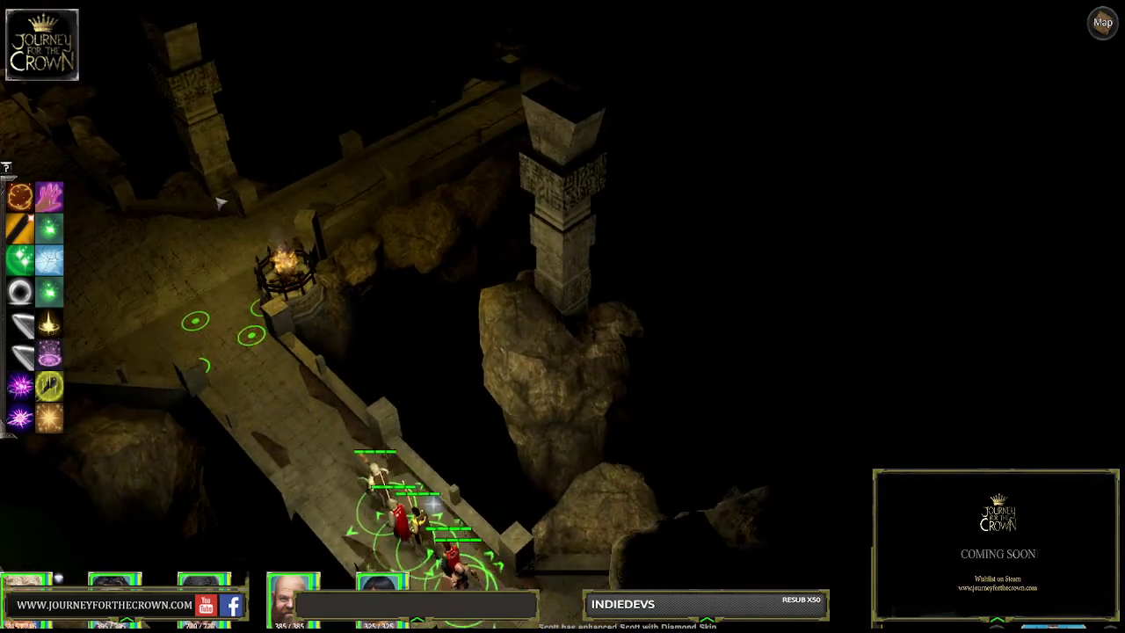
# Step: Walk the party up the bridge past the brazier to the statue plaza
pyautogui.click(205, 276)
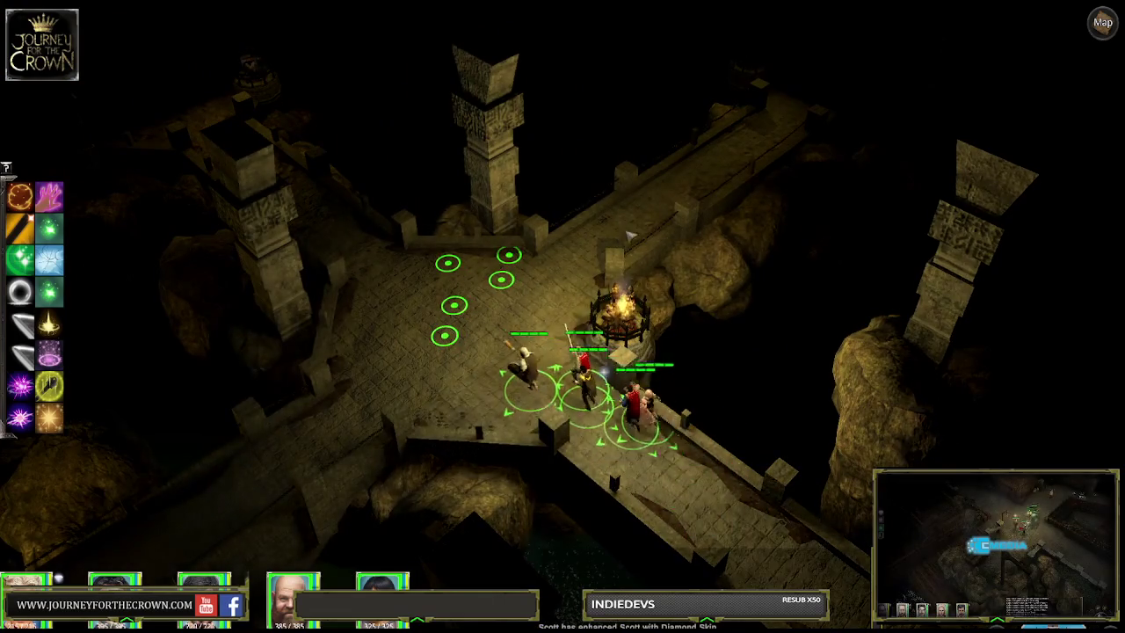
pyautogui.click(681, 187)
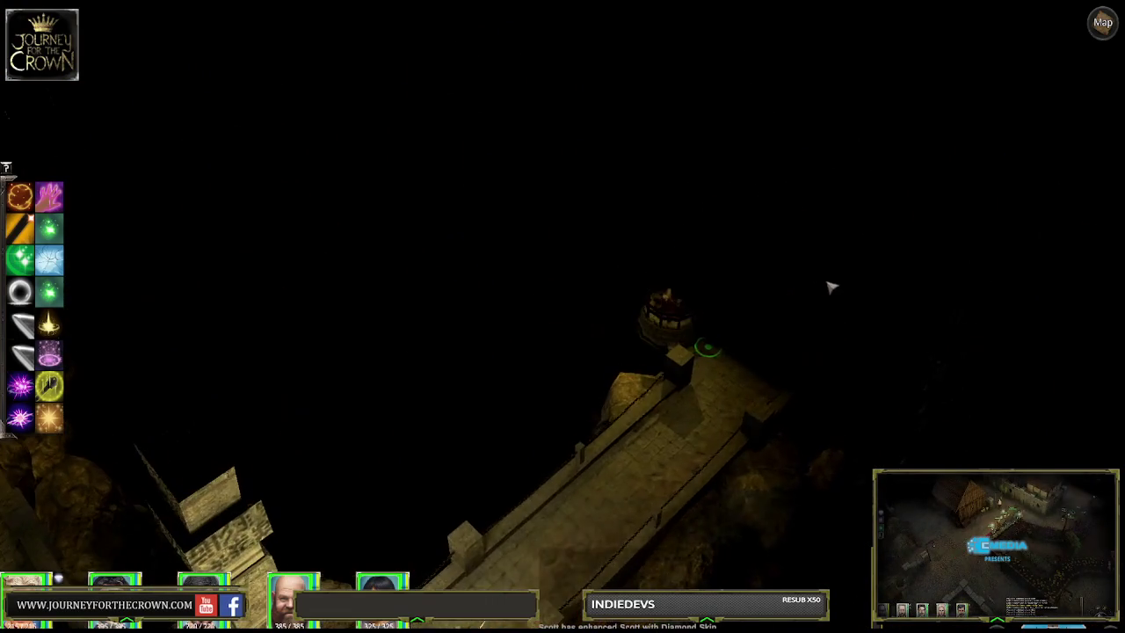
pyautogui.click(796, 303)
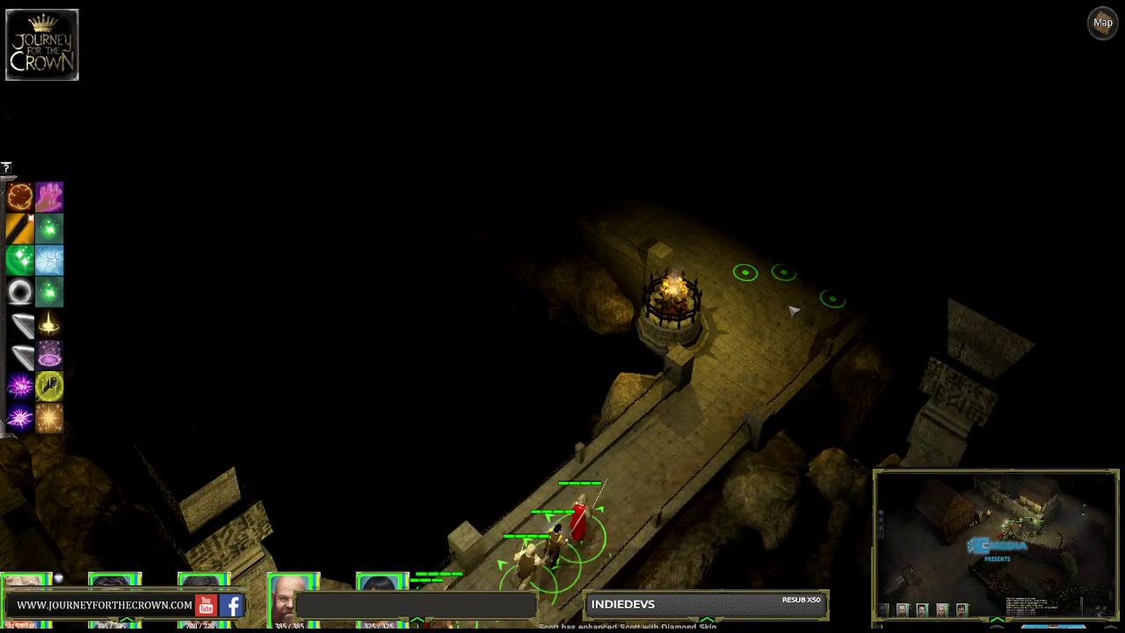
pyautogui.click(733, 241)
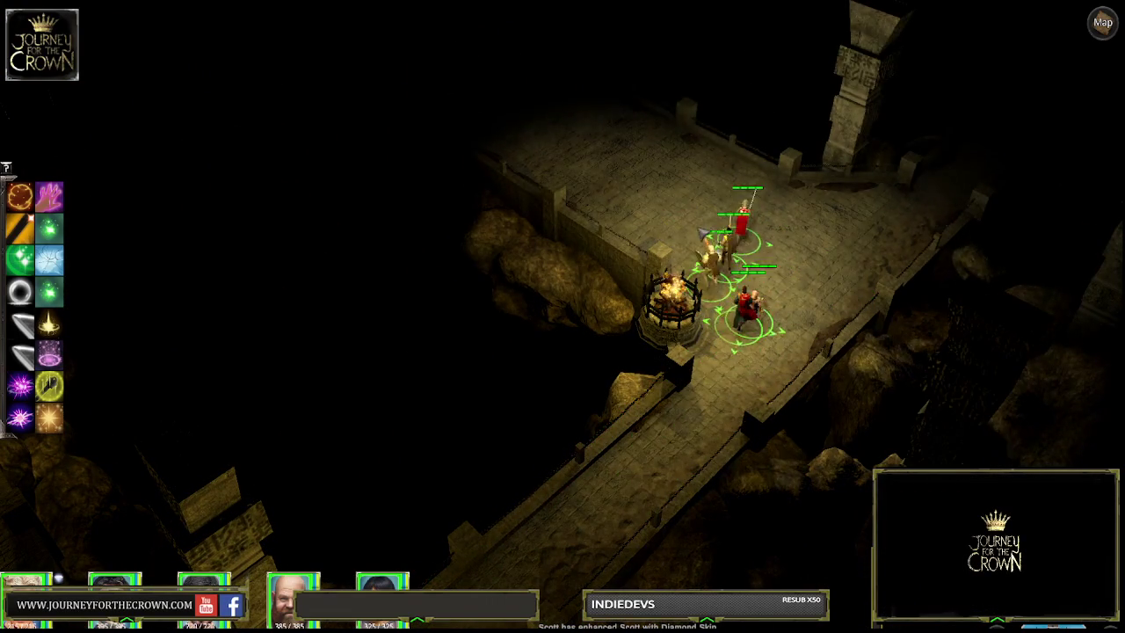
pyautogui.click(582, 186)
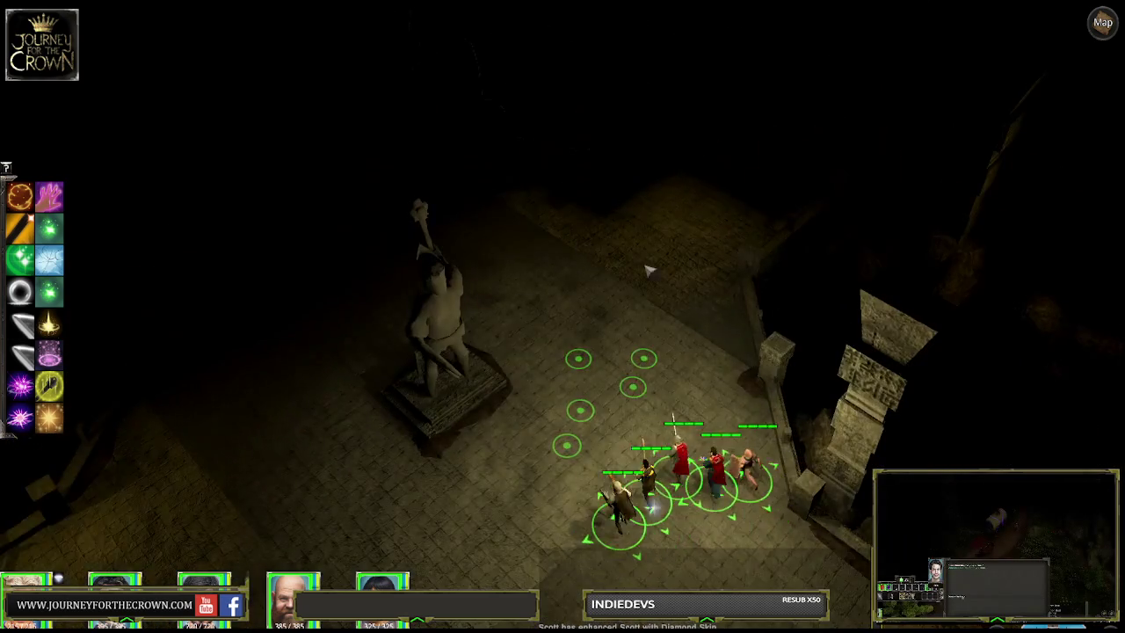
pyautogui.click(647, 271)
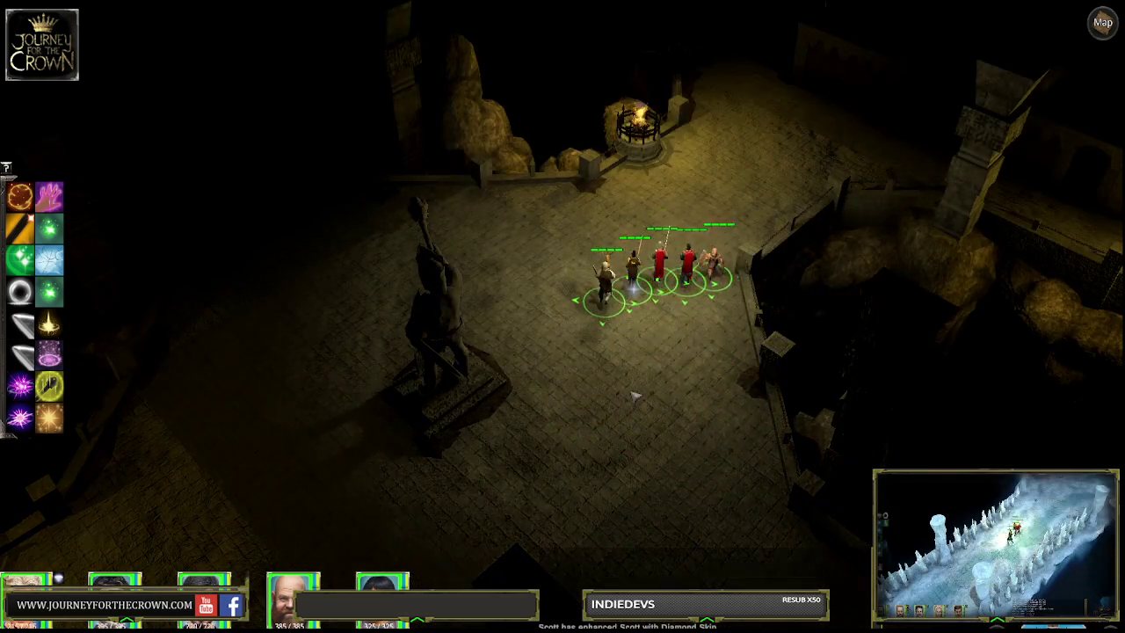
# Step: Move the party around the statue toward the brazier by the pillar, rotating the camera left
pyautogui.click(628, 435)
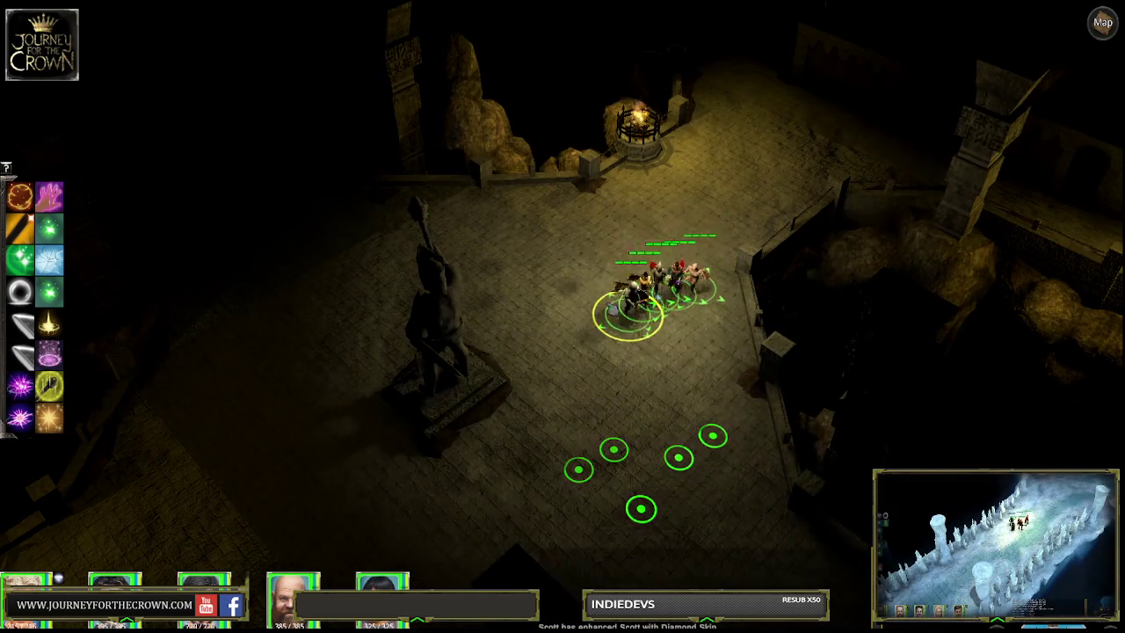
pyautogui.press('Left')
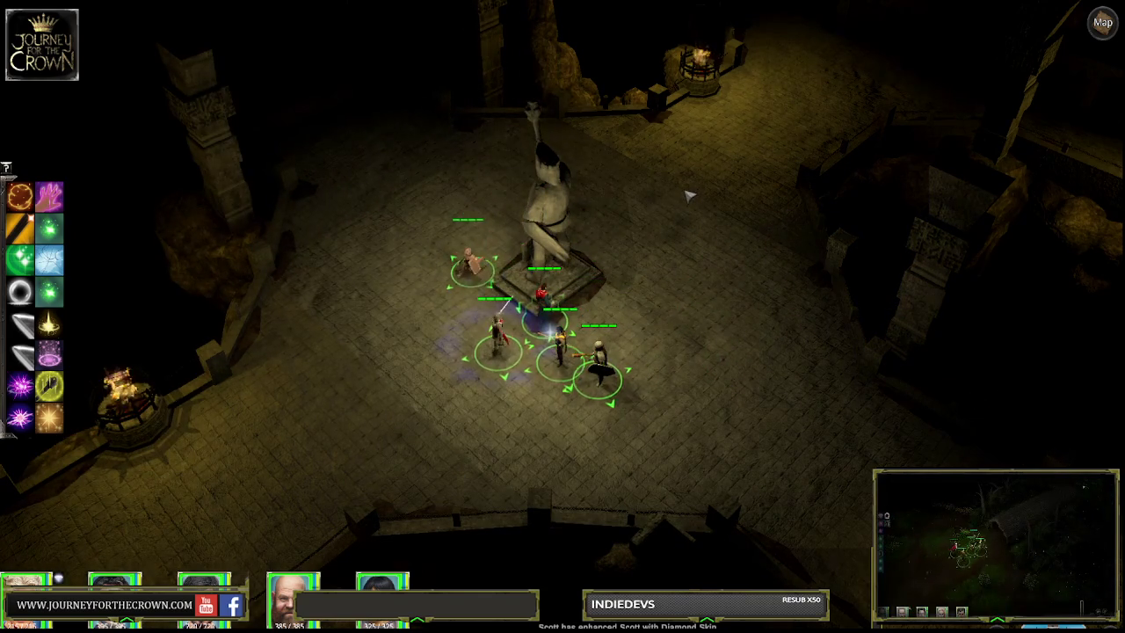
pyautogui.click(433, 363)
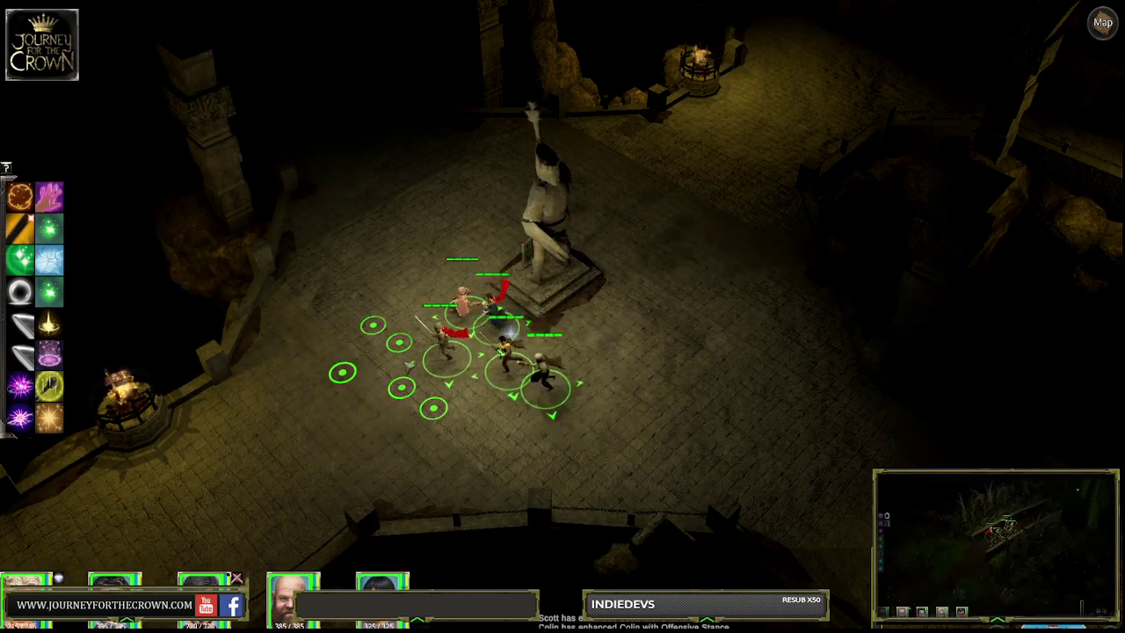
pyautogui.press('Left')
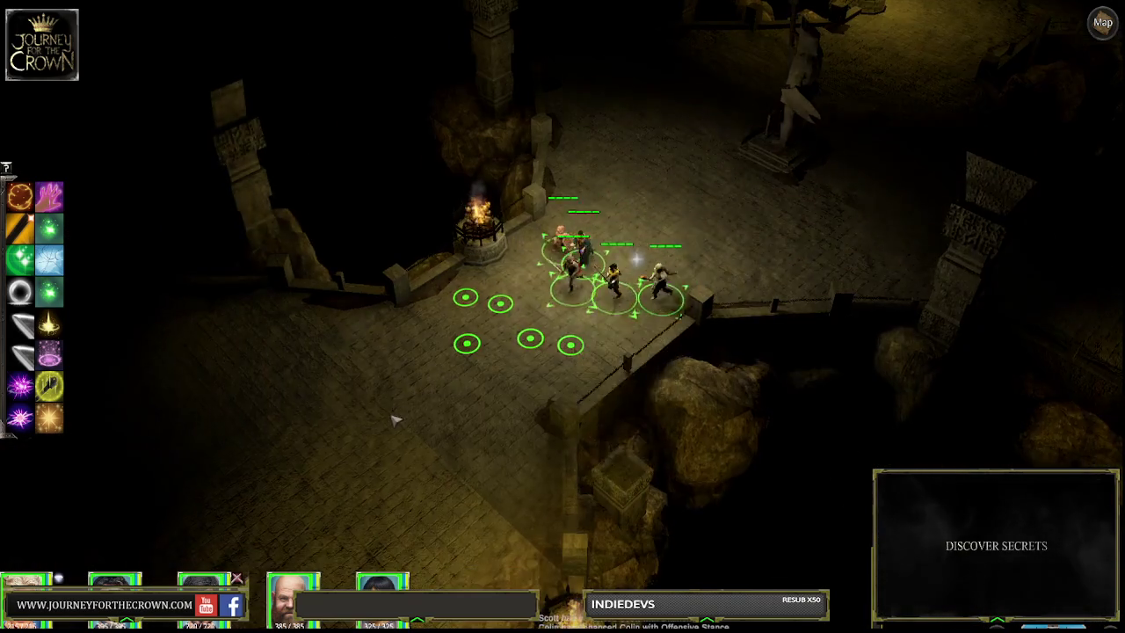
pyautogui.press('Left')
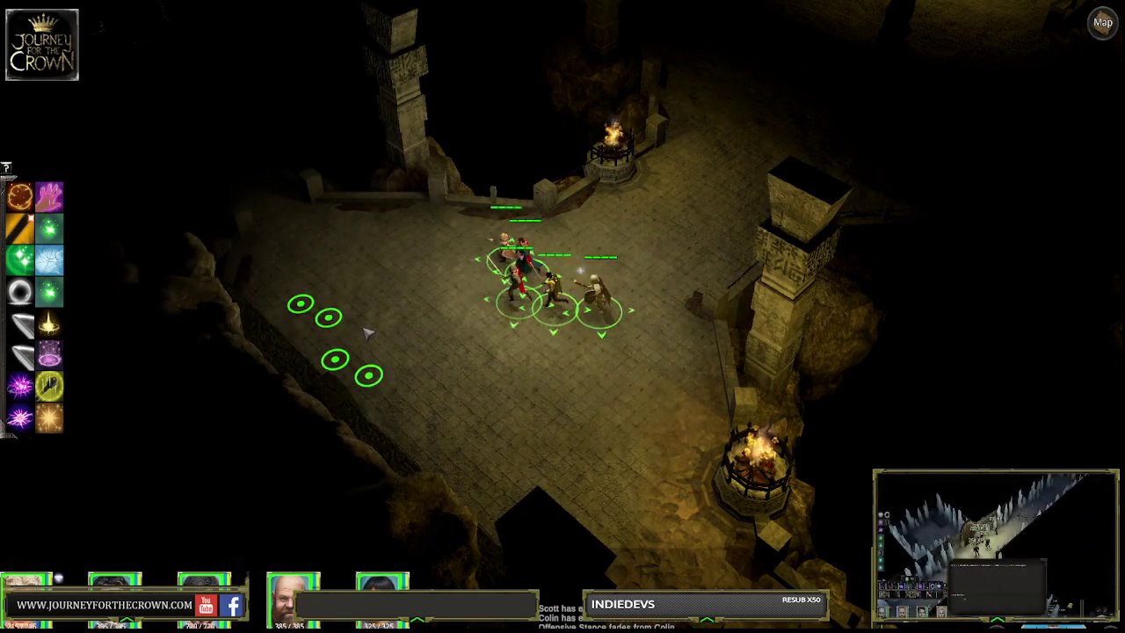
pyautogui.click(629, 418)
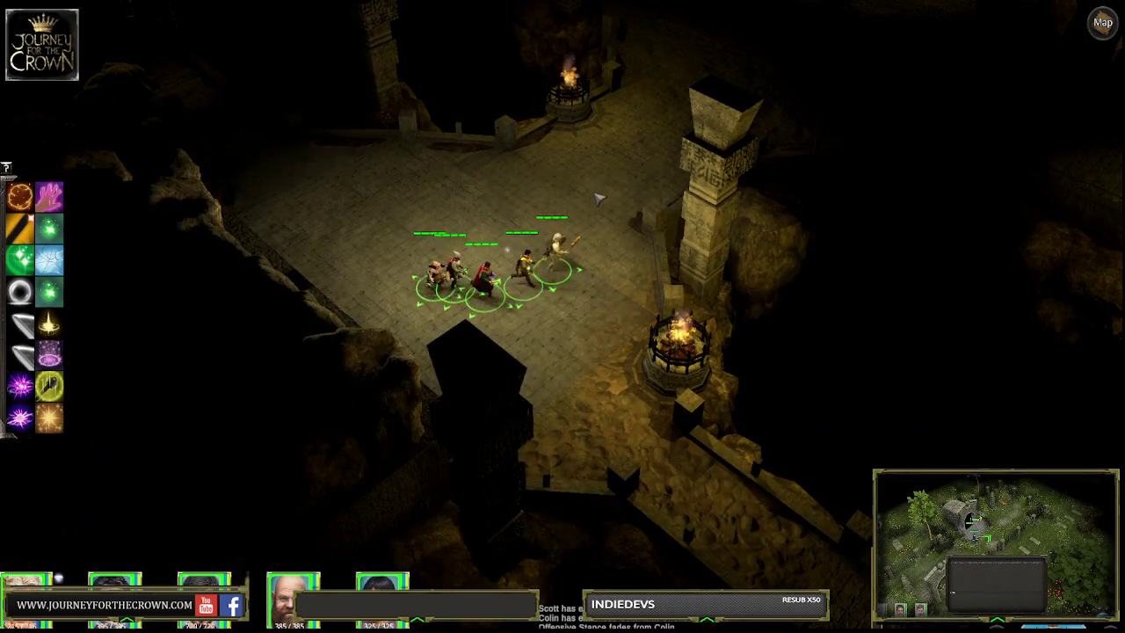
pyautogui.click(598, 198)
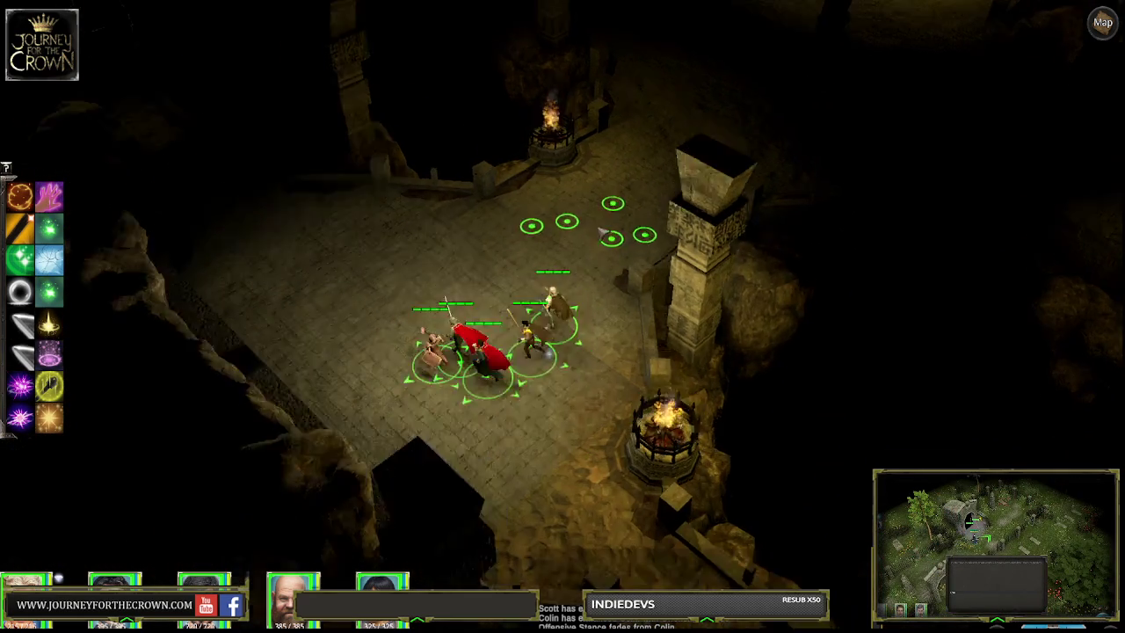
pyautogui.click(620, 207)
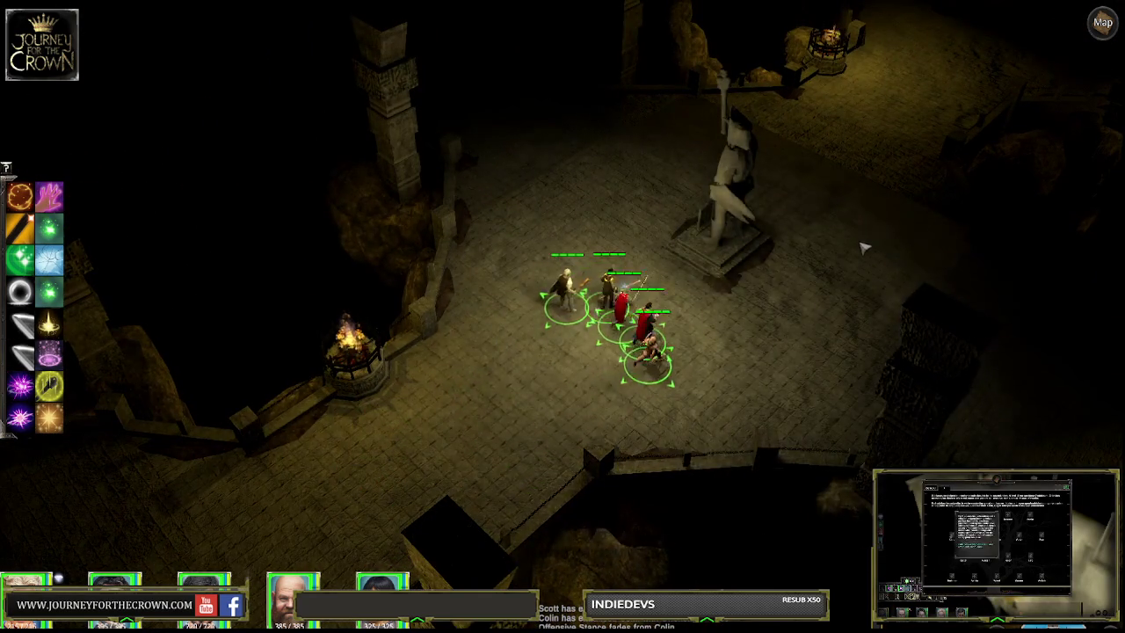
pyautogui.click(859, 248)
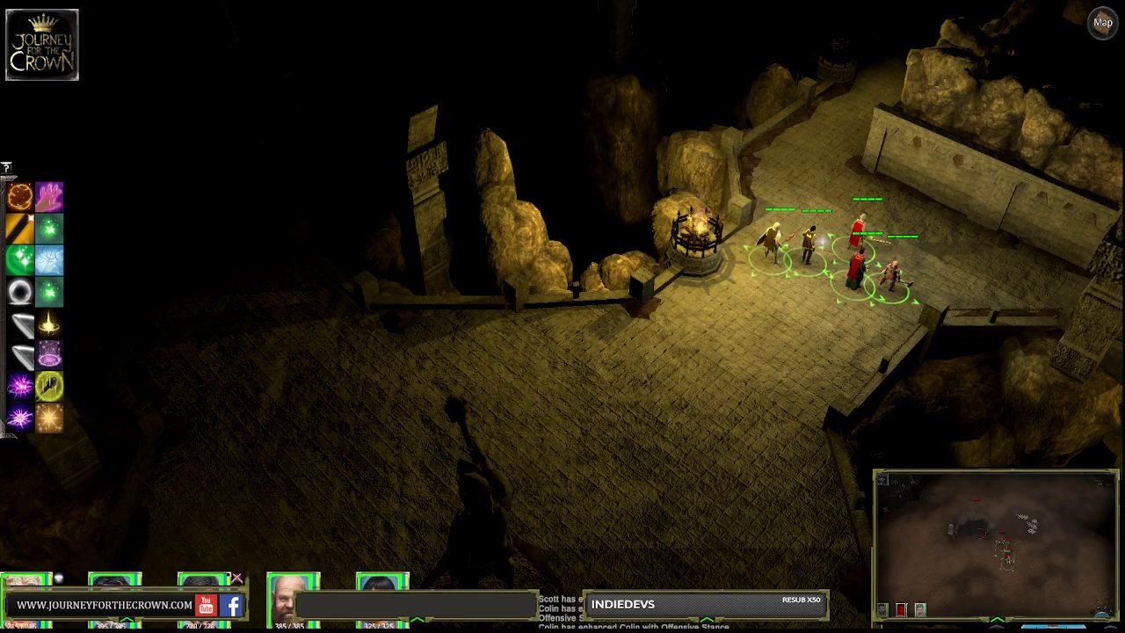
# Step: Walk the party from the brazier down past the statue and back toward the plaza's centre
pyautogui.click(729, 428)
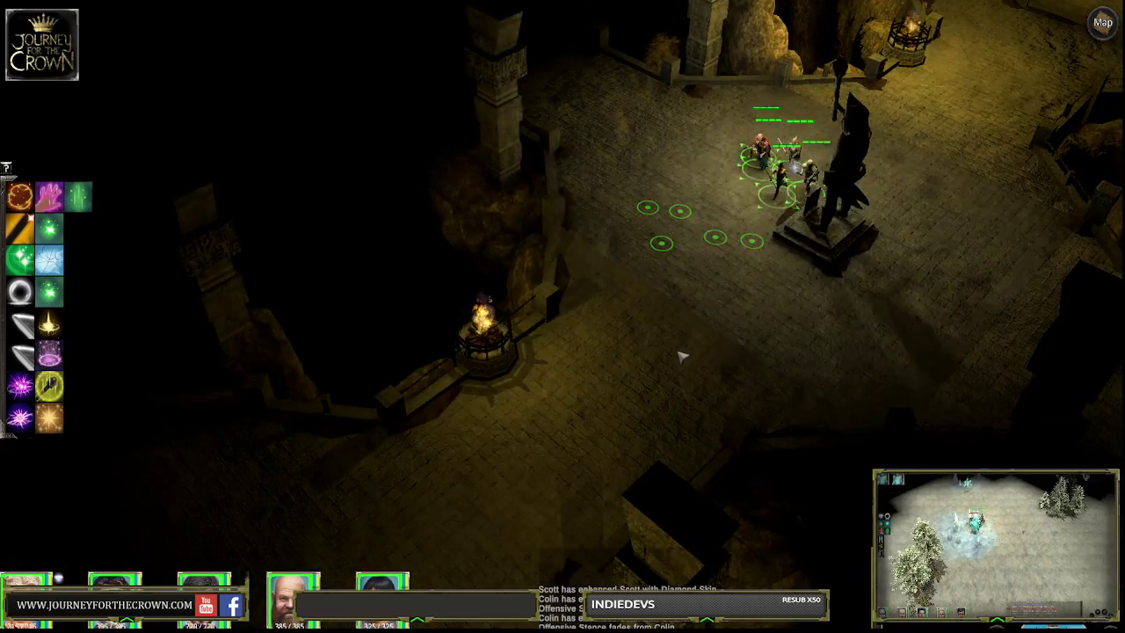
pyautogui.click(681, 356)
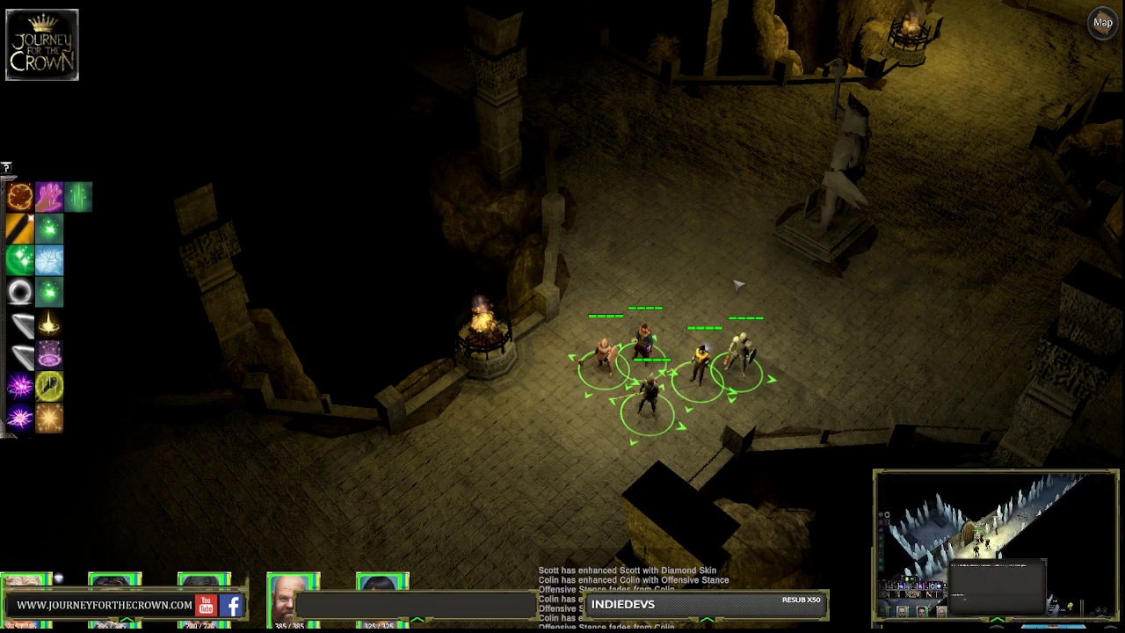
pyautogui.click(742, 236)
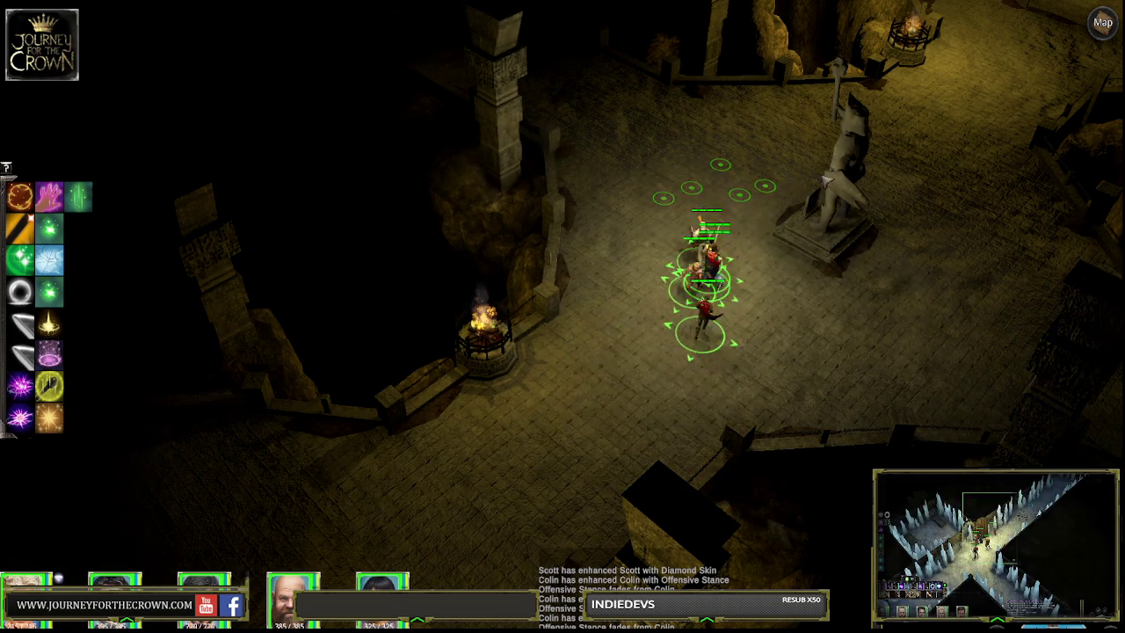
pyautogui.click(905, 163)
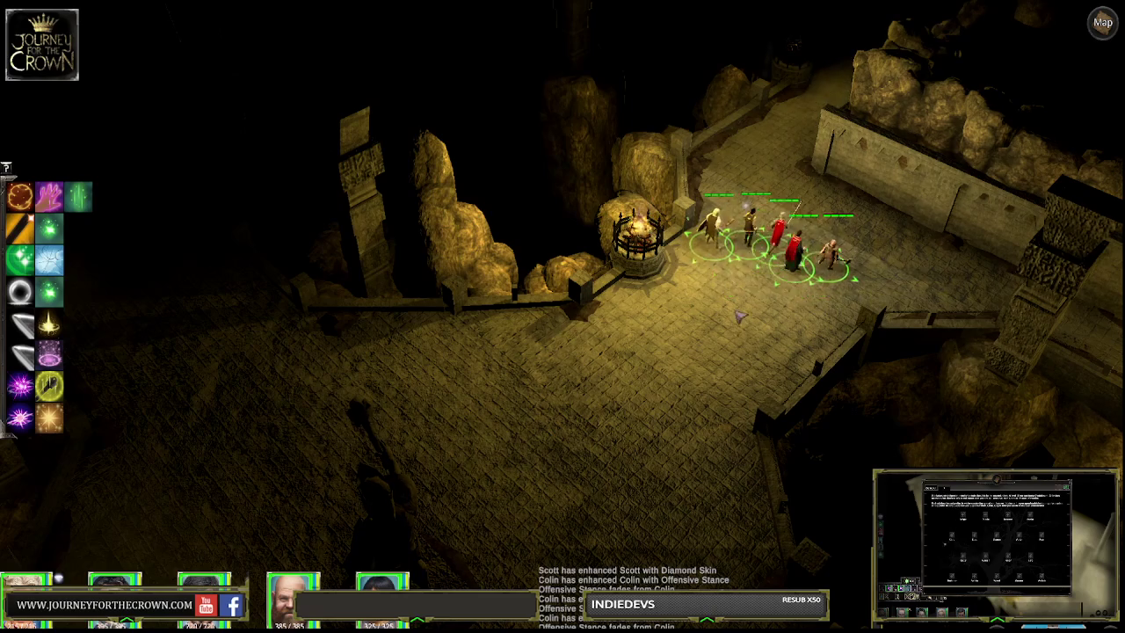
pyautogui.click(756, 114)
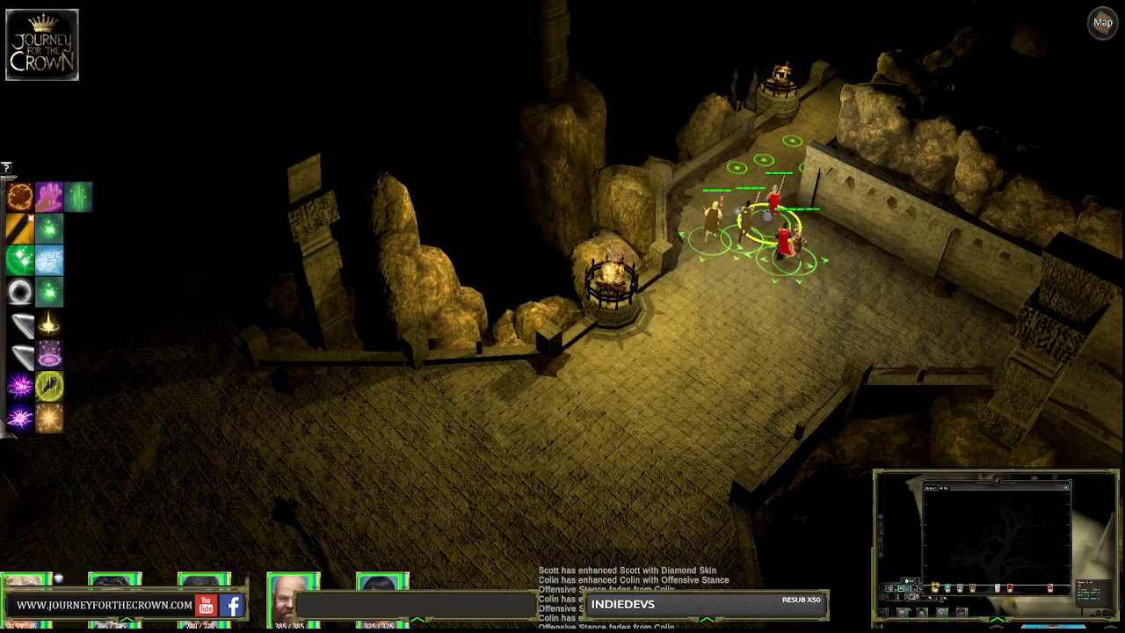
pyautogui.click(765, 352)
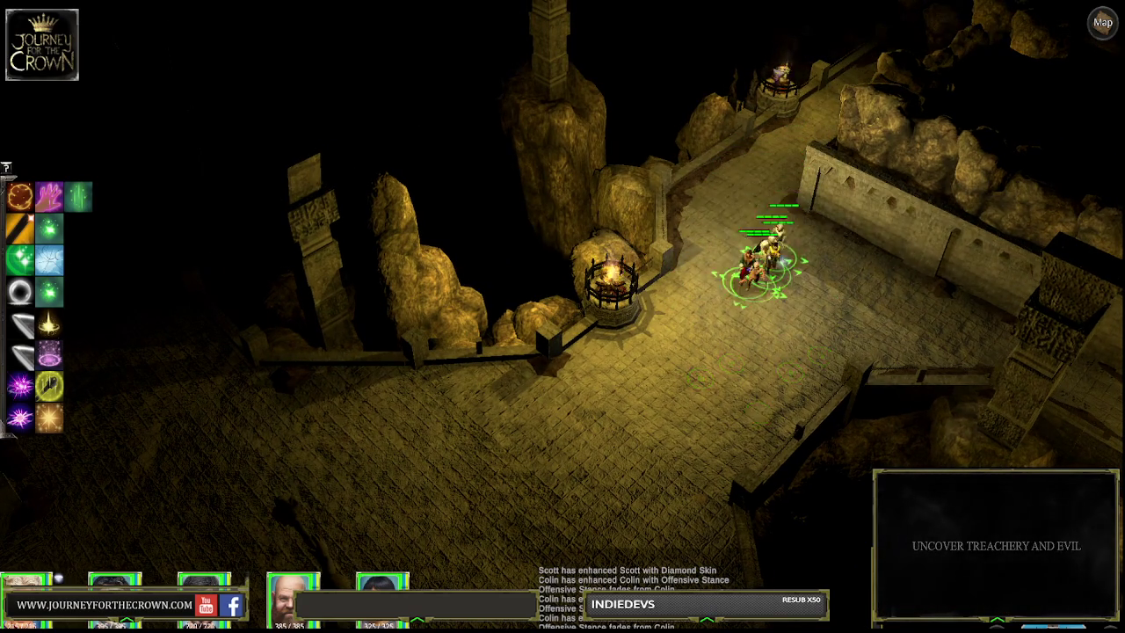
pyautogui.scroll(2, 765, 224)
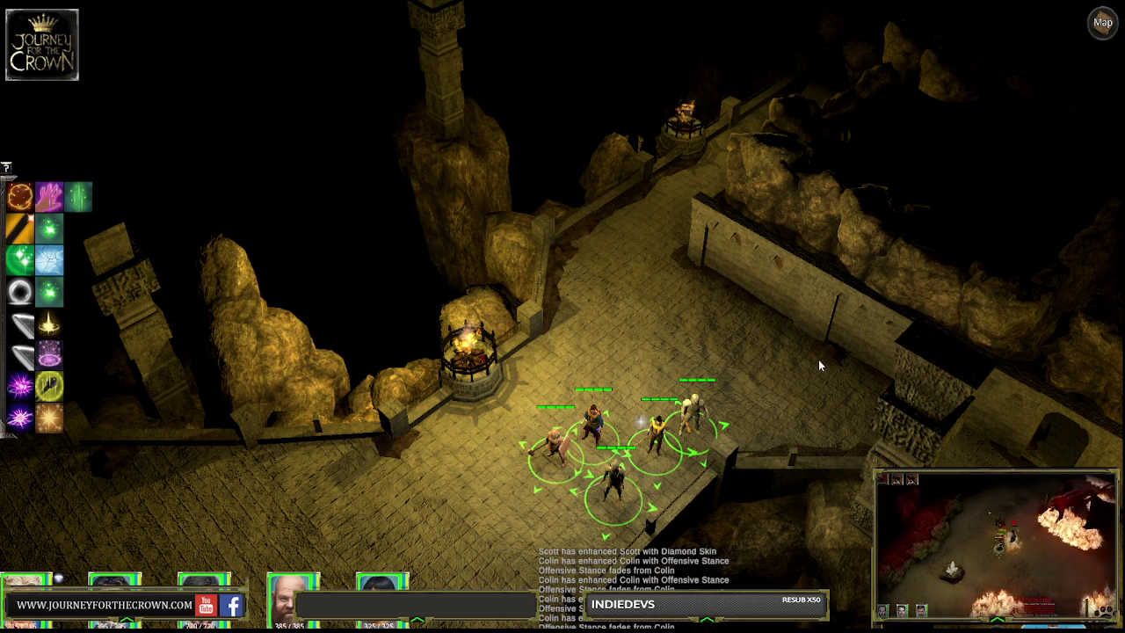
pyautogui.hotkey('ctrl', 'p')
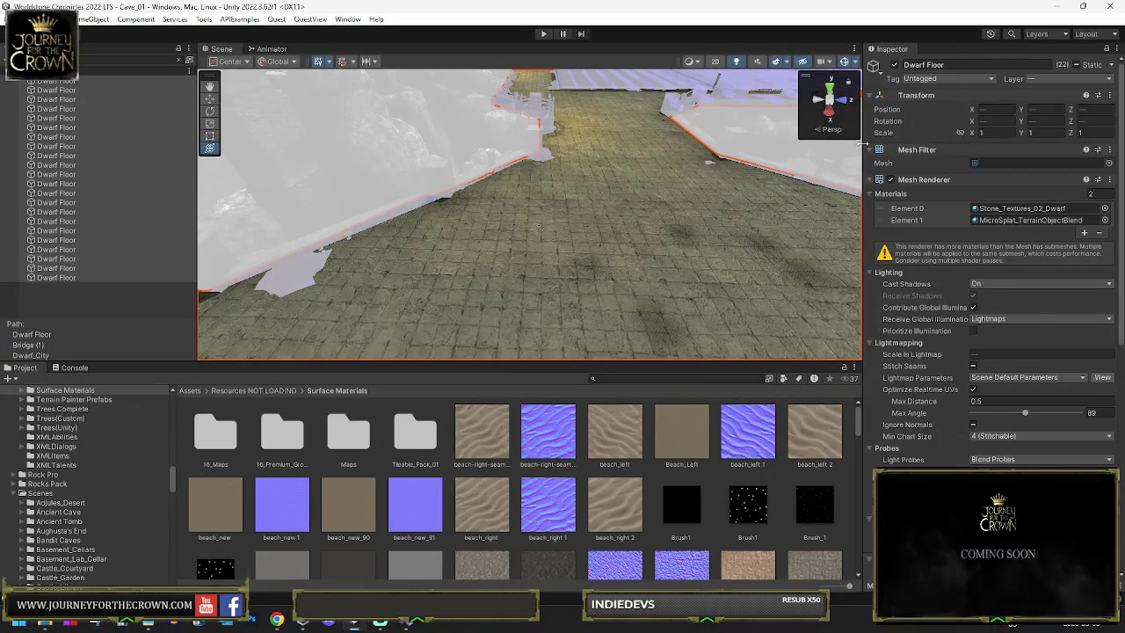
# Step: Turn off Contribute GI for the Dwarf Floor object only, then bring up Lighting settings with Ctrl+9
pyautogui.click(1114, 66)
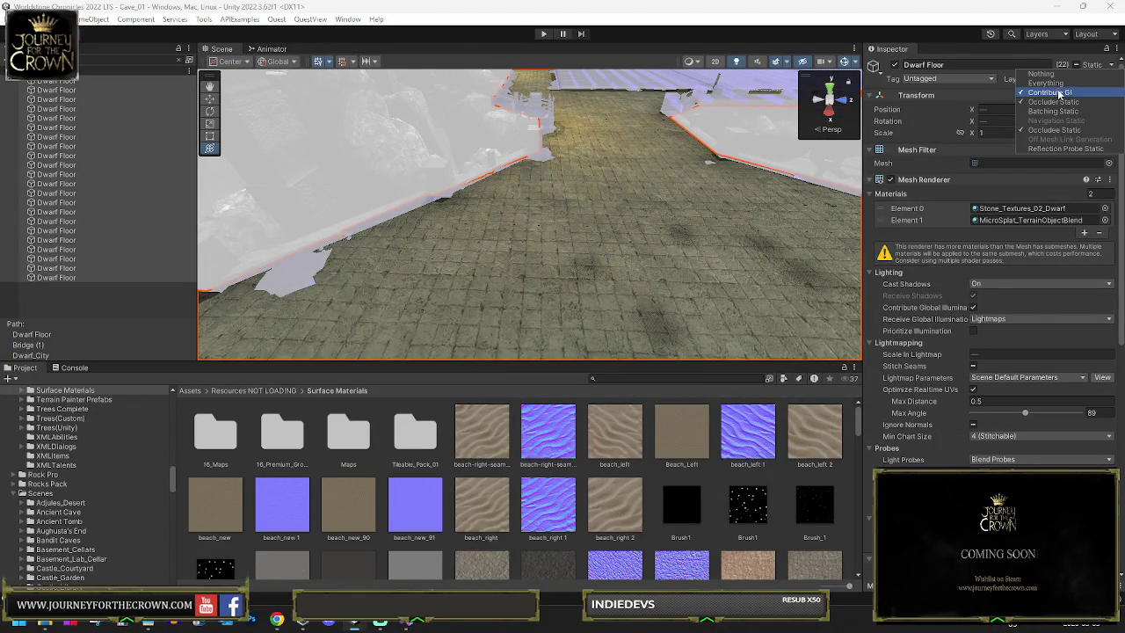
pyautogui.click(1050, 92)
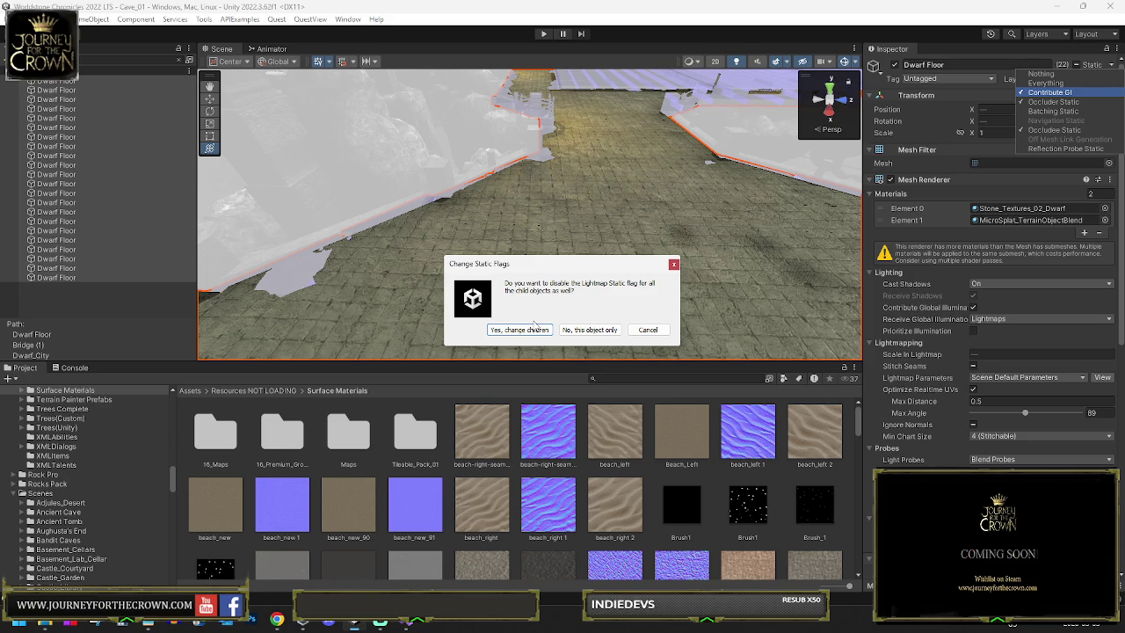
pyautogui.click(582, 331)
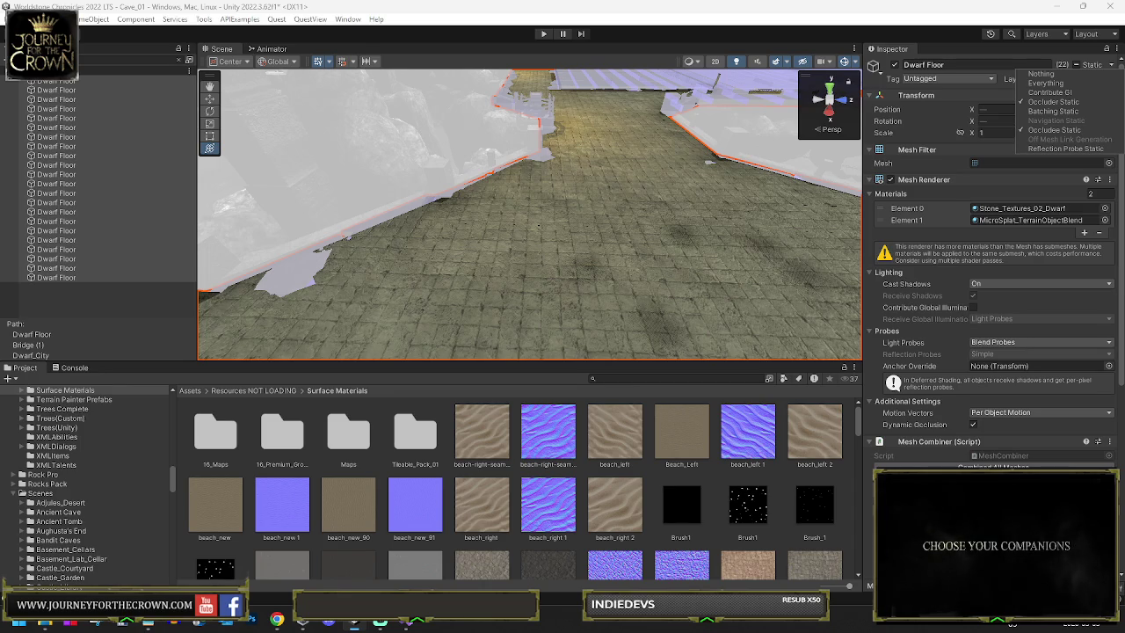
pyautogui.press('Escape')
pyautogui.hotkey('ctrl', '9')
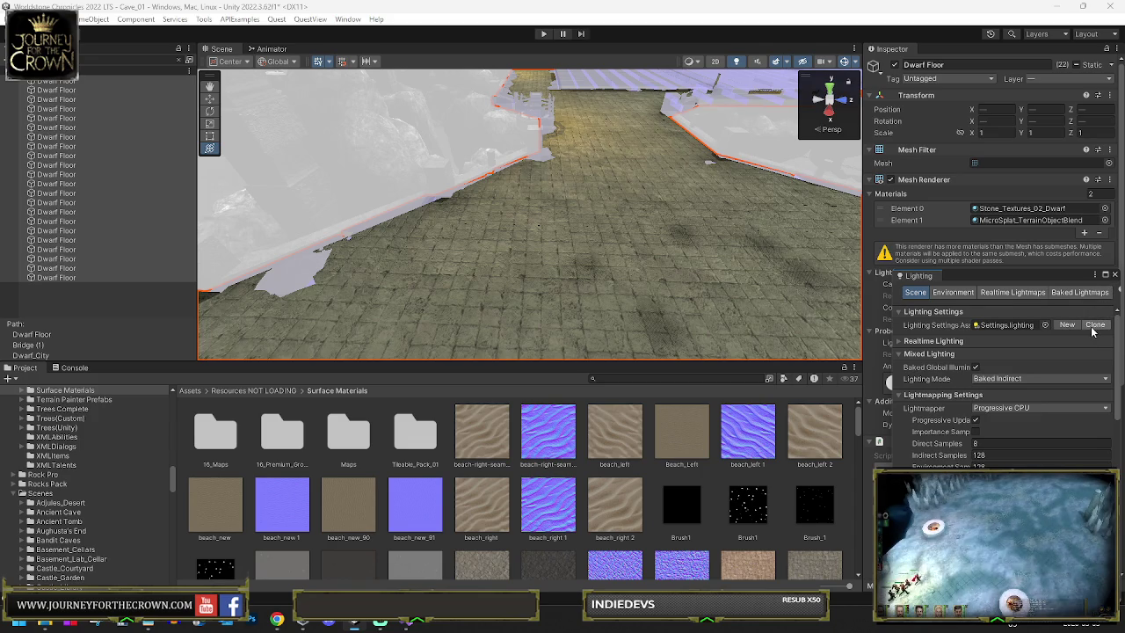
# Step: Review the Baked Lightmaps info showing one 1024x1024 non-directional lightmap, then close the Lighting window
pyautogui.click(1088, 299)
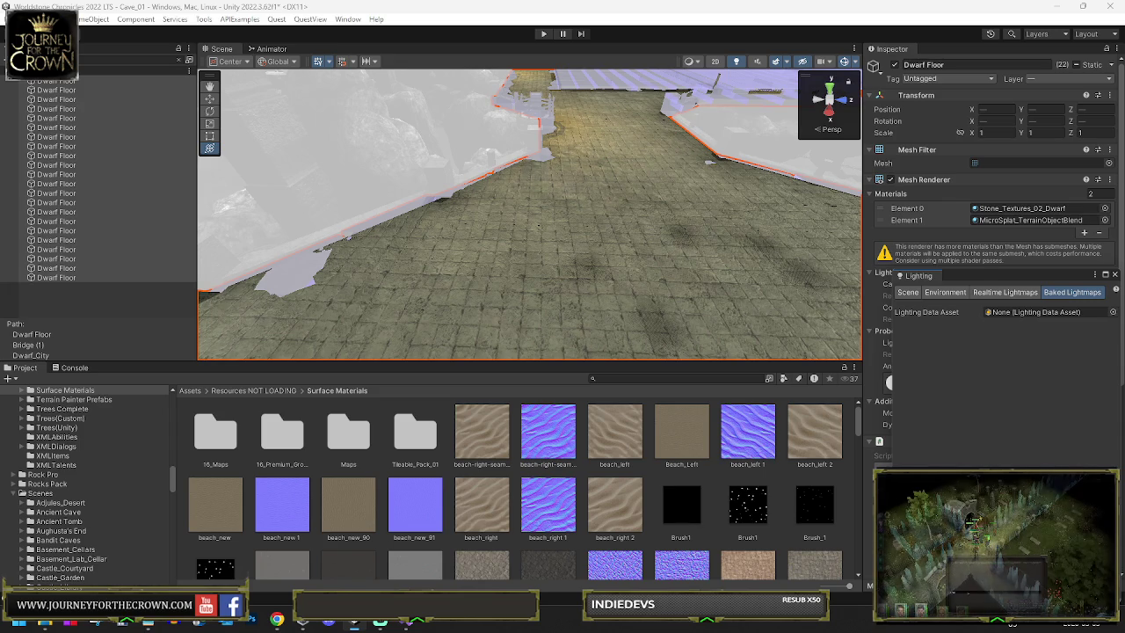
pyautogui.moveTo(971, 281)
pyautogui.mouseDown()
pyautogui.moveTo(605, 193)
pyautogui.moveTo(637, 171)
pyautogui.mouseUp()
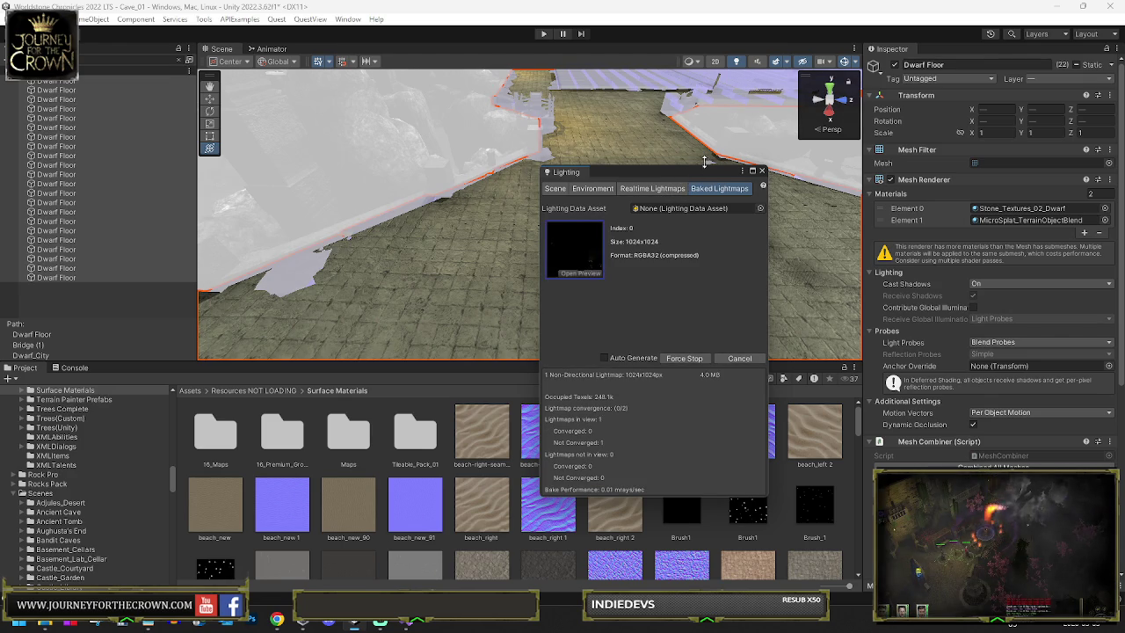
pyautogui.click(761, 172)
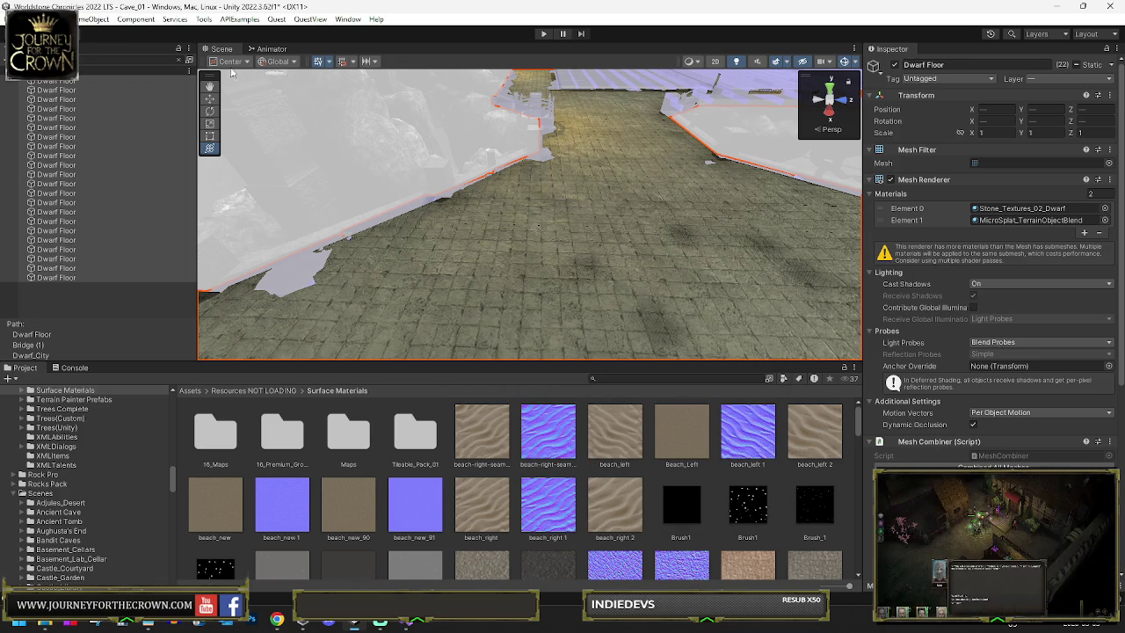
# Step: Clear the Hierarchy filter and re-enable Contribute GI on the Dwarf Floor object only
pyautogui.click(178, 62)
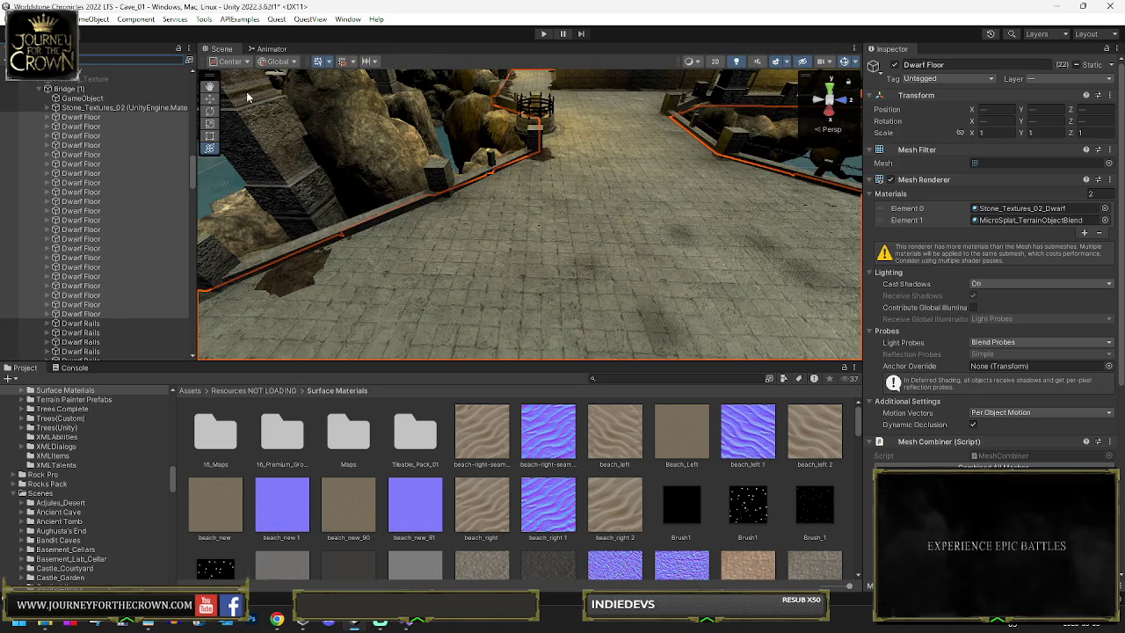
pyautogui.click(1112, 67)
pyautogui.click(1079, 93)
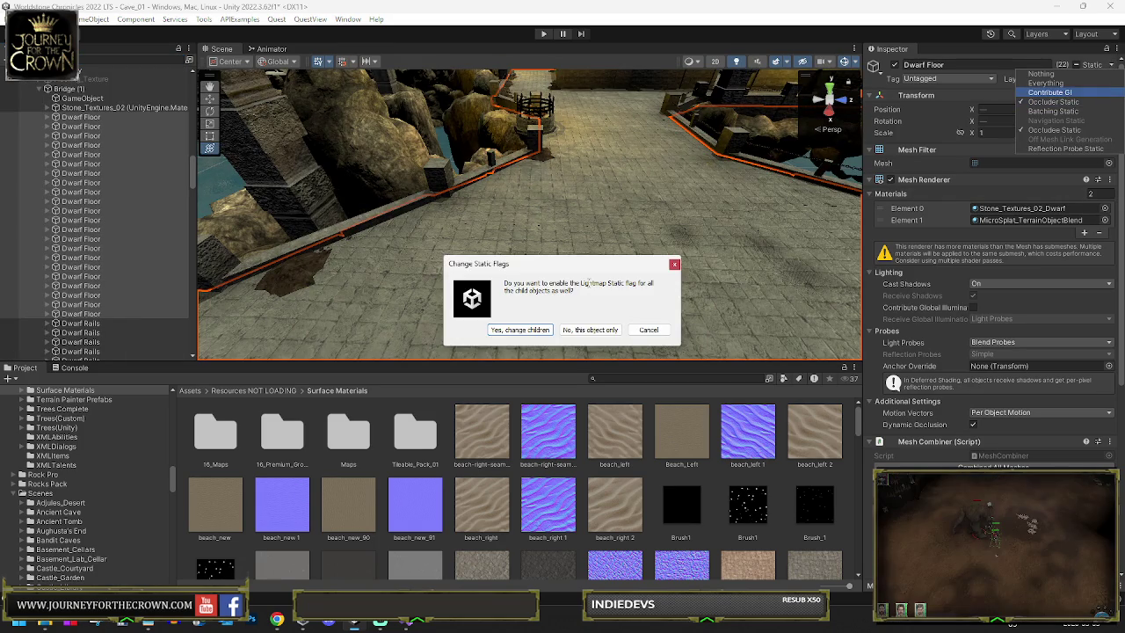
pyautogui.click(579, 331)
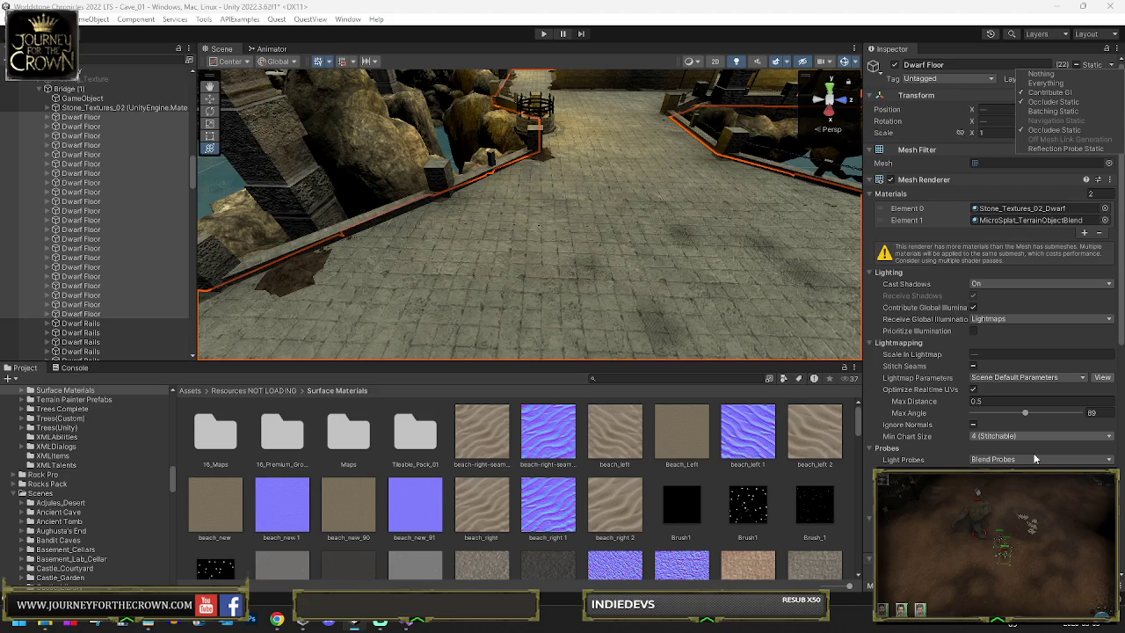
pyautogui.scroll(-3, 993, 307)
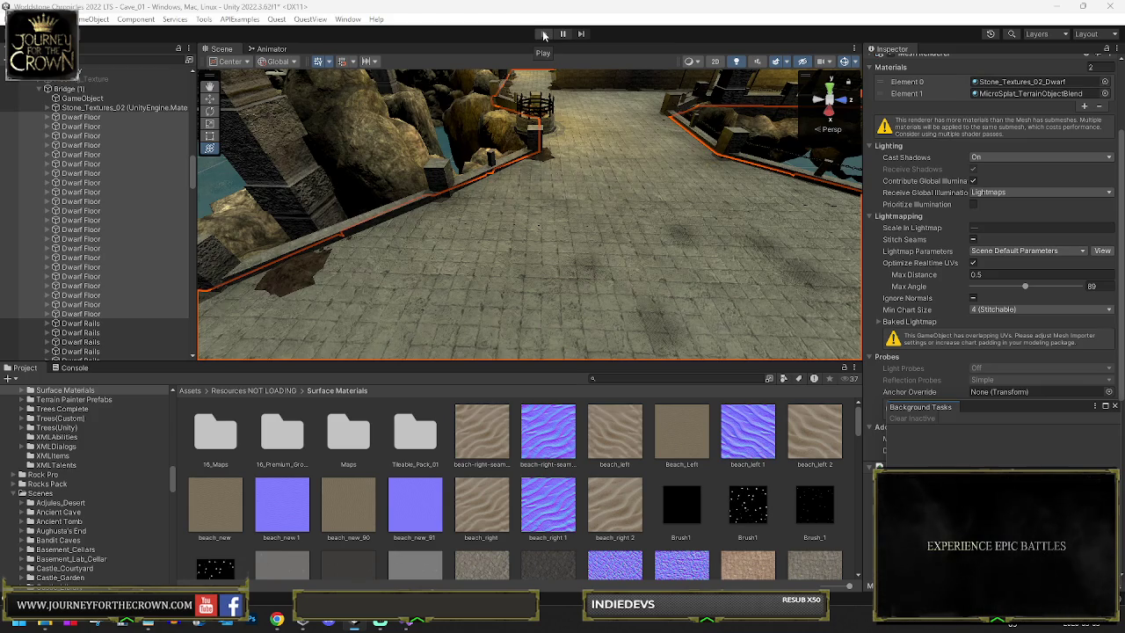
# Step: Start Play mode, move the party onto the bridge, and hide the developer functions panel
pyautogui.click(543, 35)
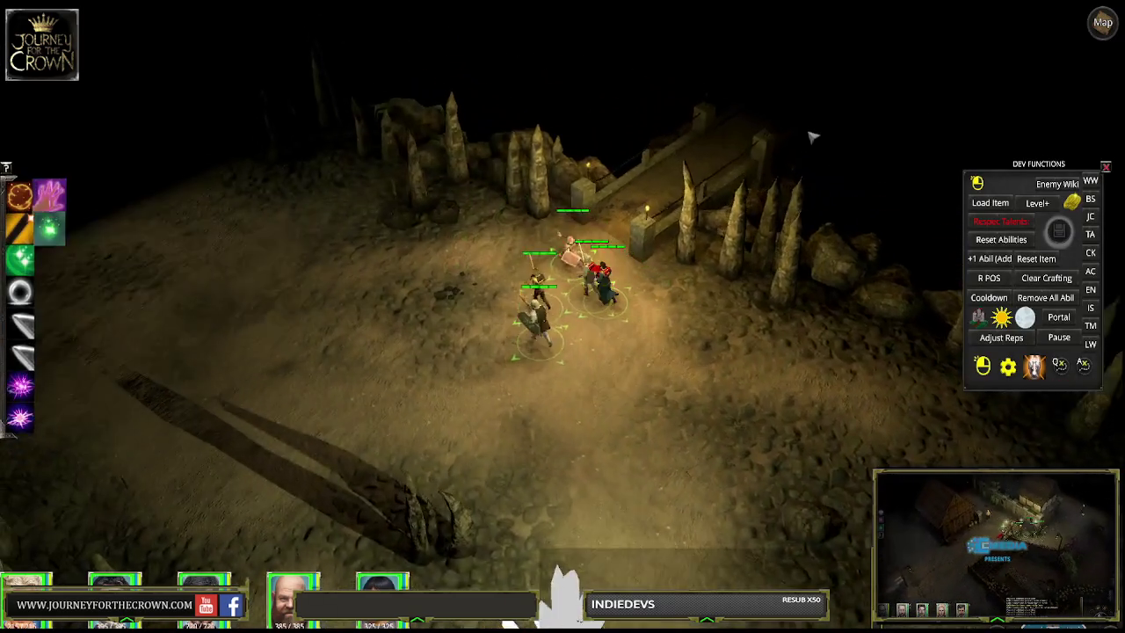
pyautogui.click(812, 136)
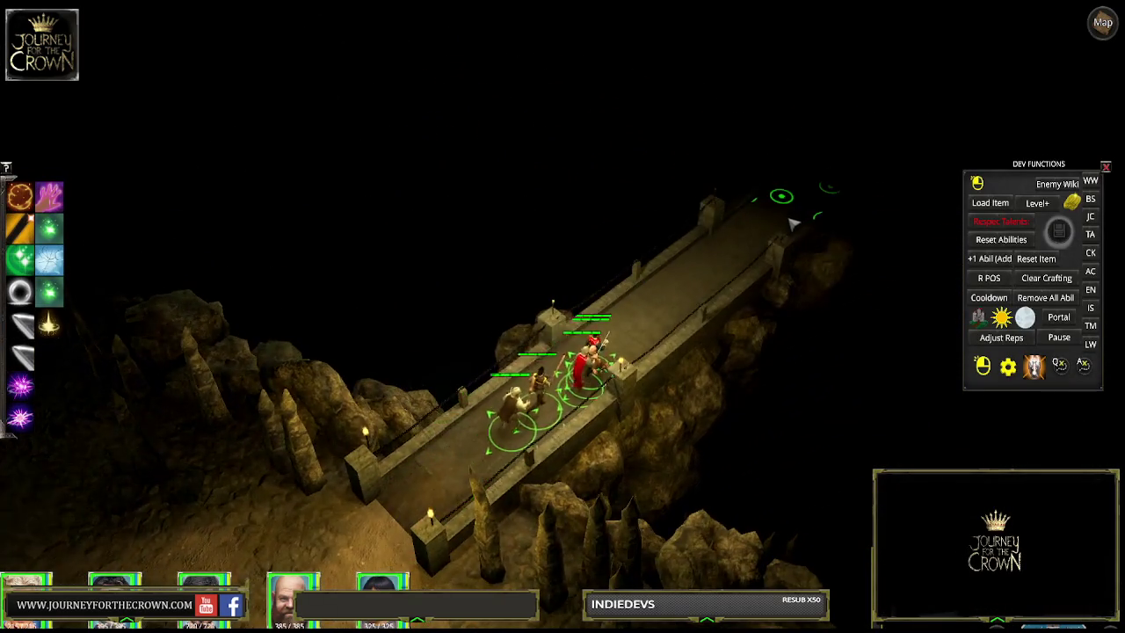
pyautogui.click(774, 243)
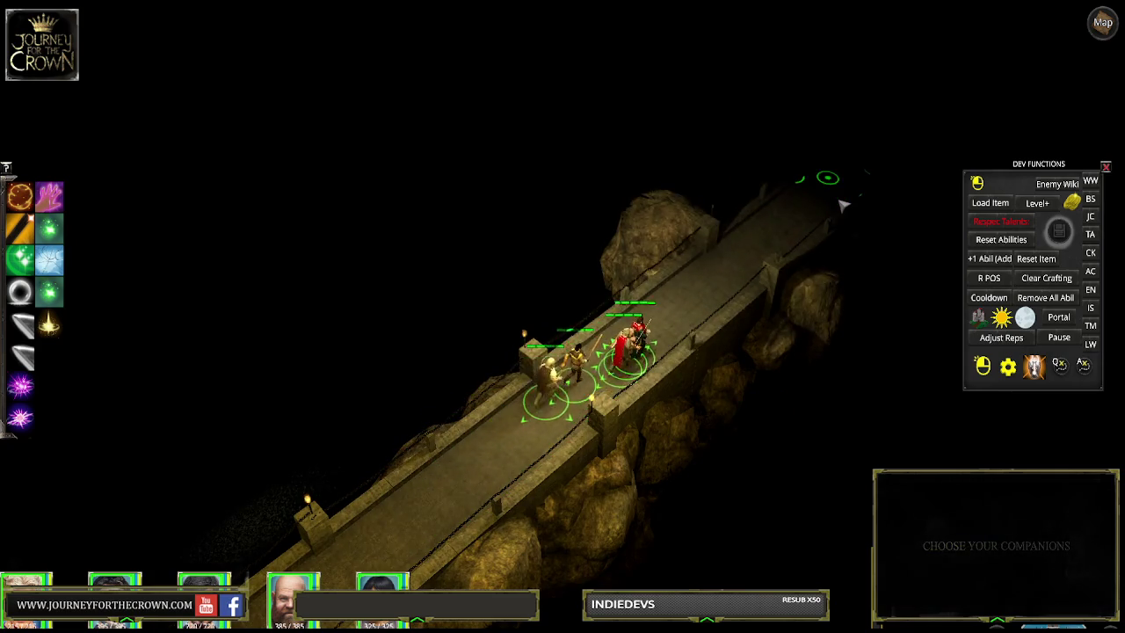
pyautogui.press('Escape')
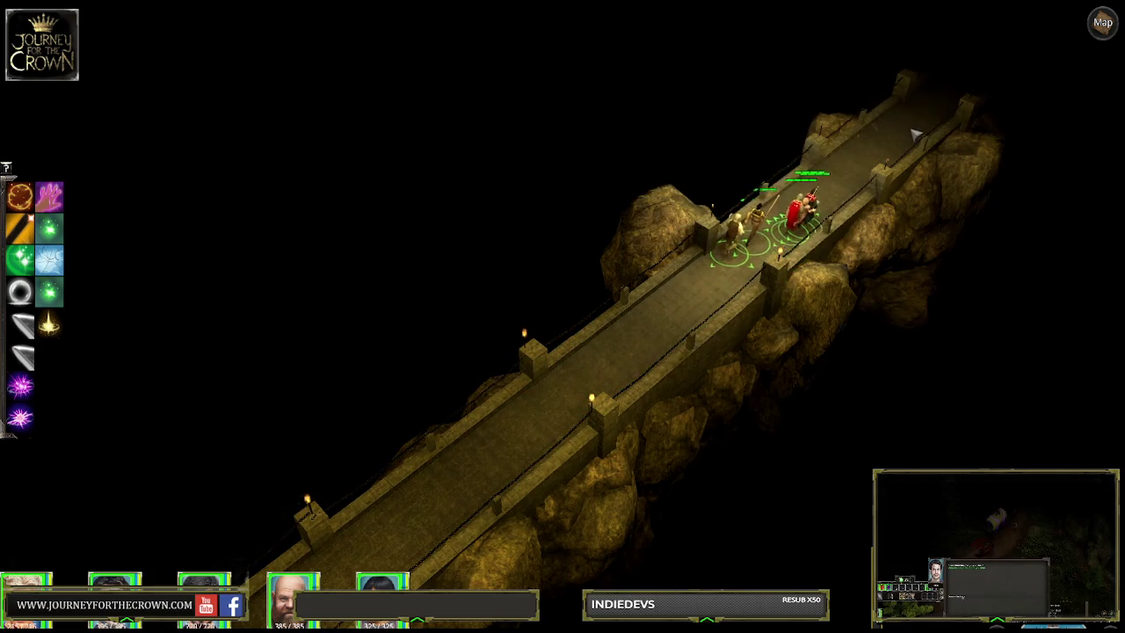
# Step: Walk the party along the bridge and through the cave up to the upper brazier platform
pyautogui.click(914, 130)
pyautogui.click(806, 215)
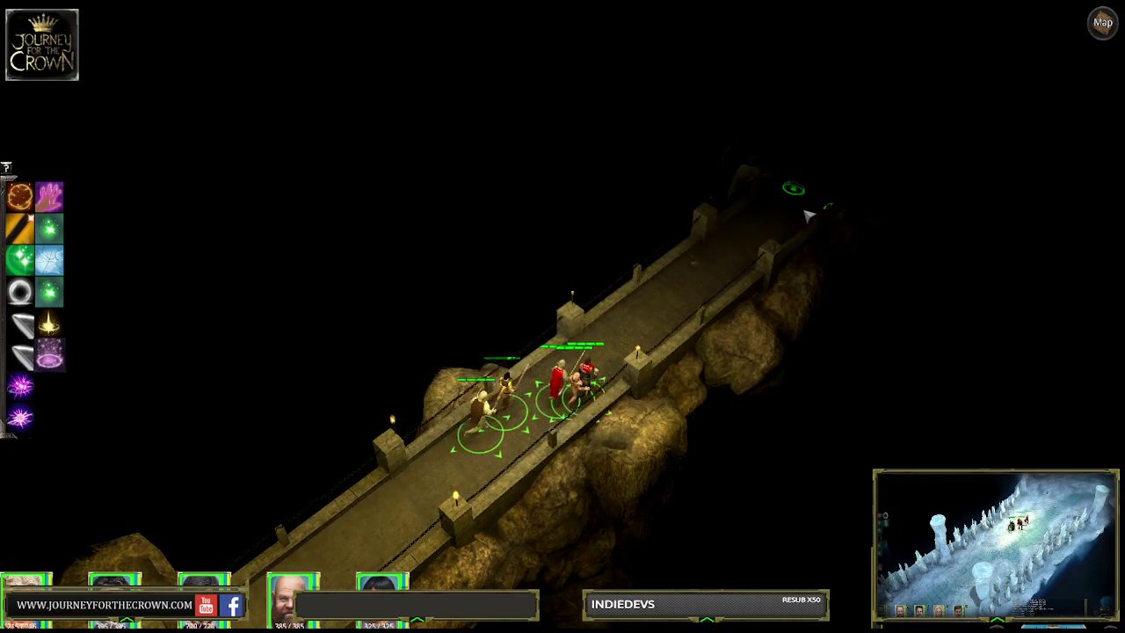
pyautogui.click(906, 145)
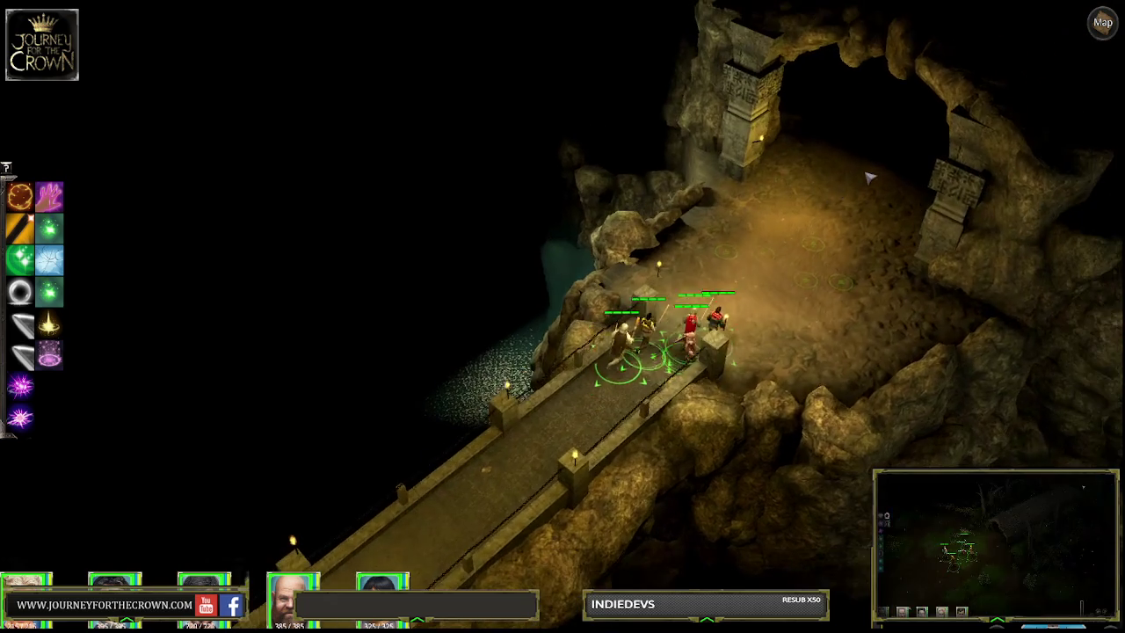
pyautogui.click(892, 149)
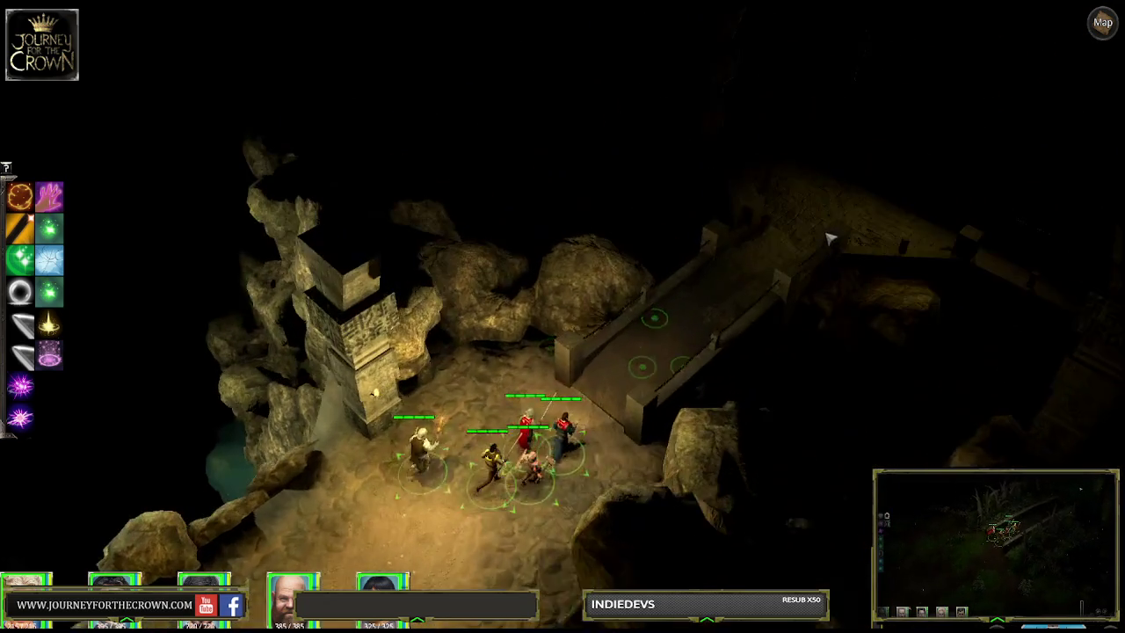
pyautogui.click(835, 231)
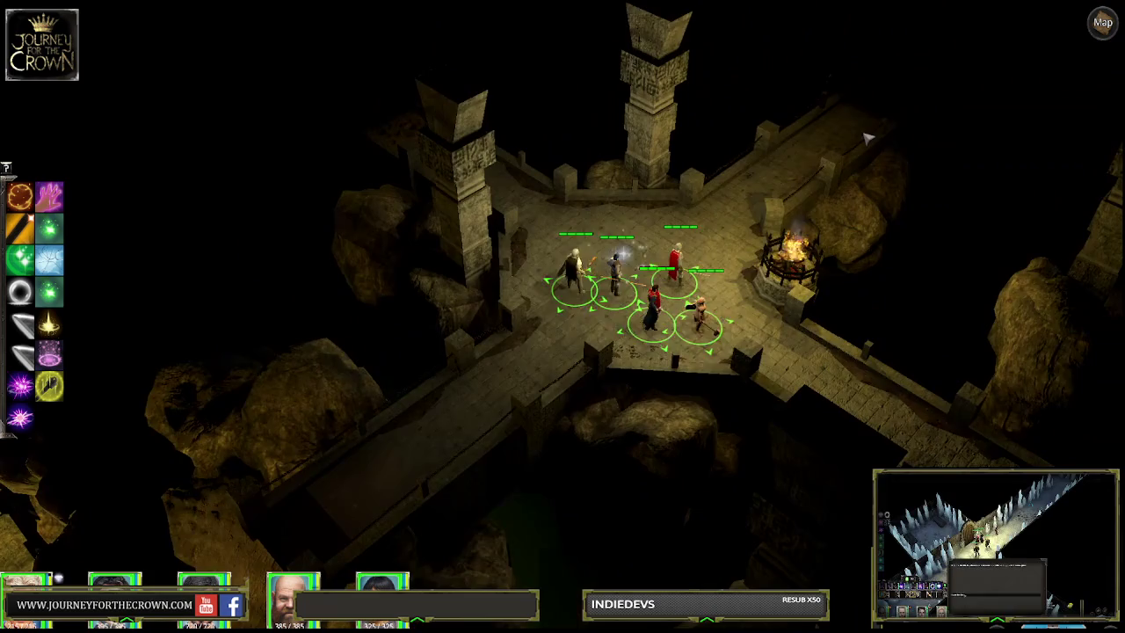
pyautogui.click(852, 169)
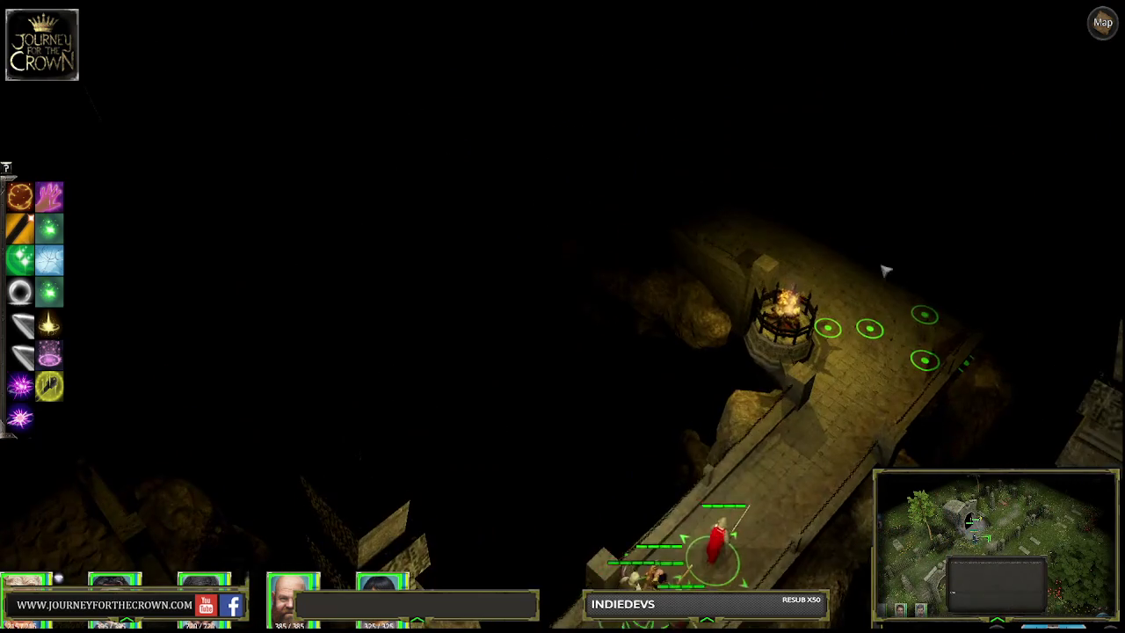
pyautogui.click(777, 203)
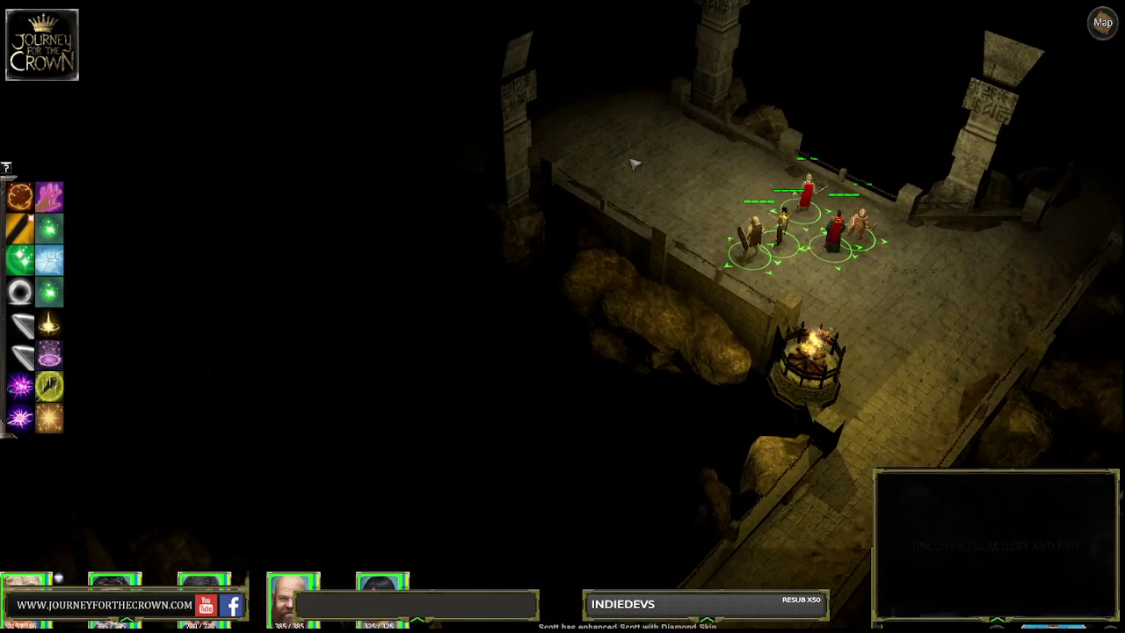
pyautogui.click(700, 168)
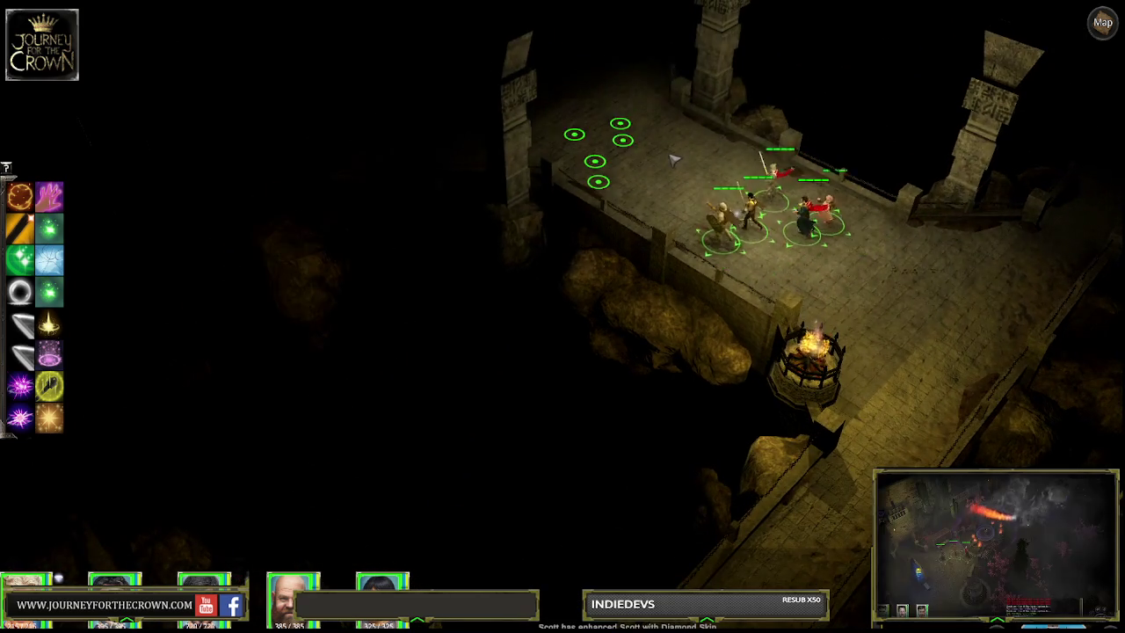
# Step: Walk the party onto the plaza, pan the camera around it, then switch back to the editor
pyautogui.click(747, 203)
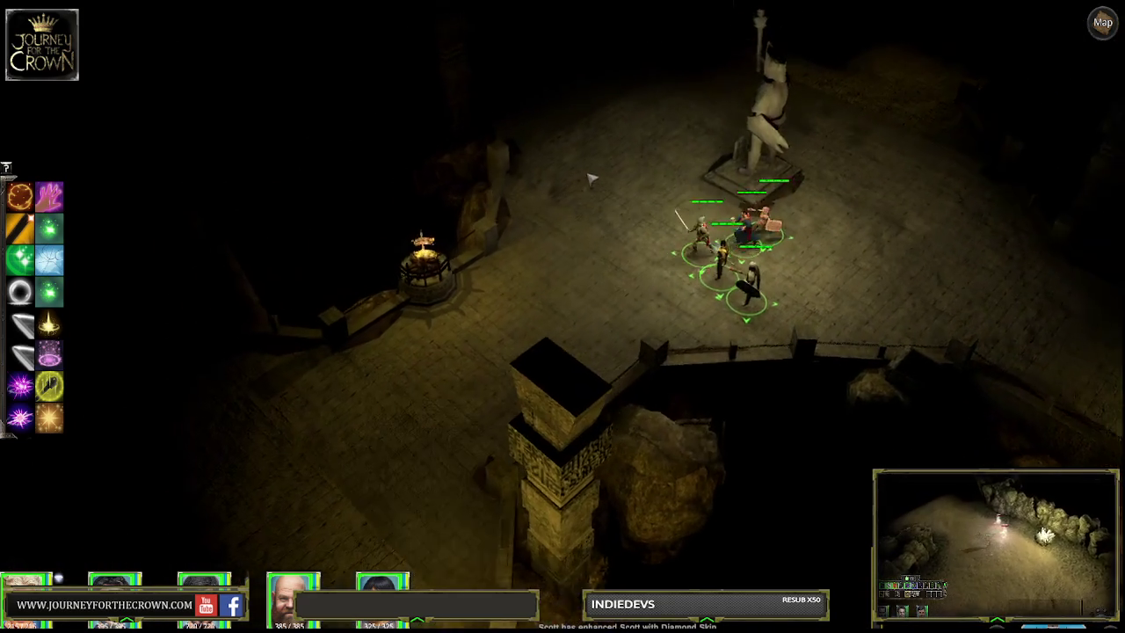
pyautogui.press('Down')
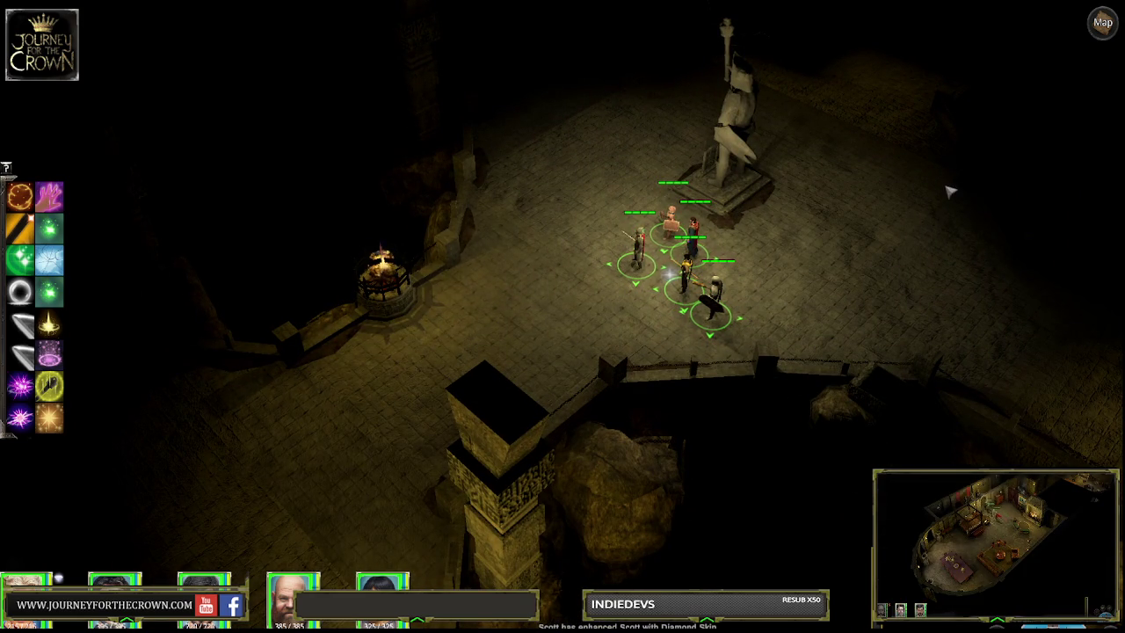
pyautogui.press('Up')
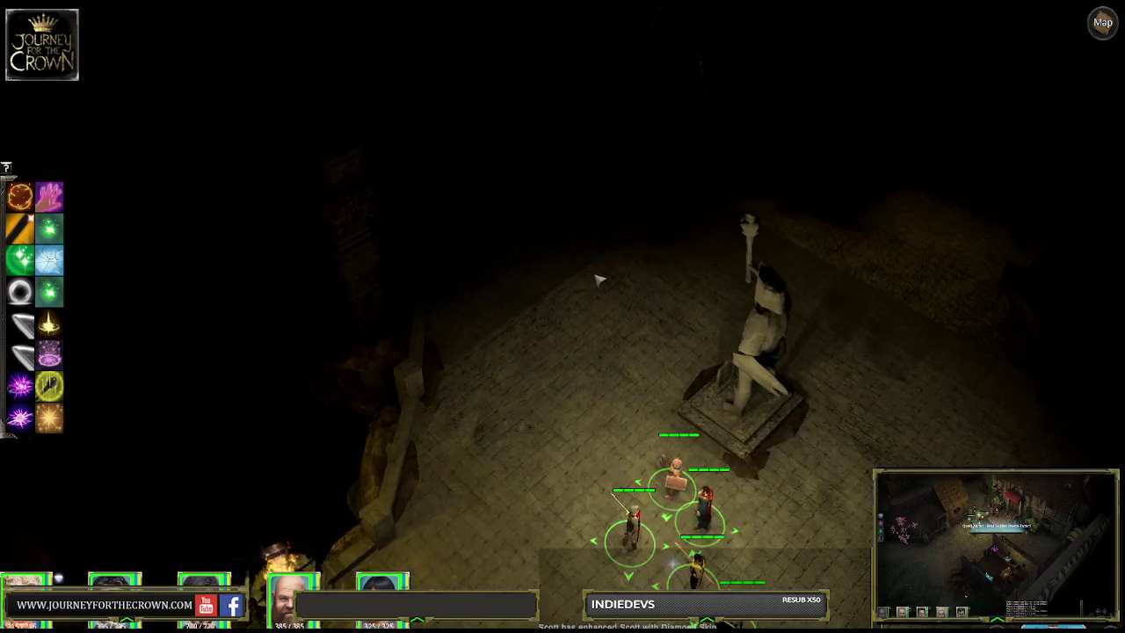
pyautogui.press('Down')
pyautogui.press('Down')
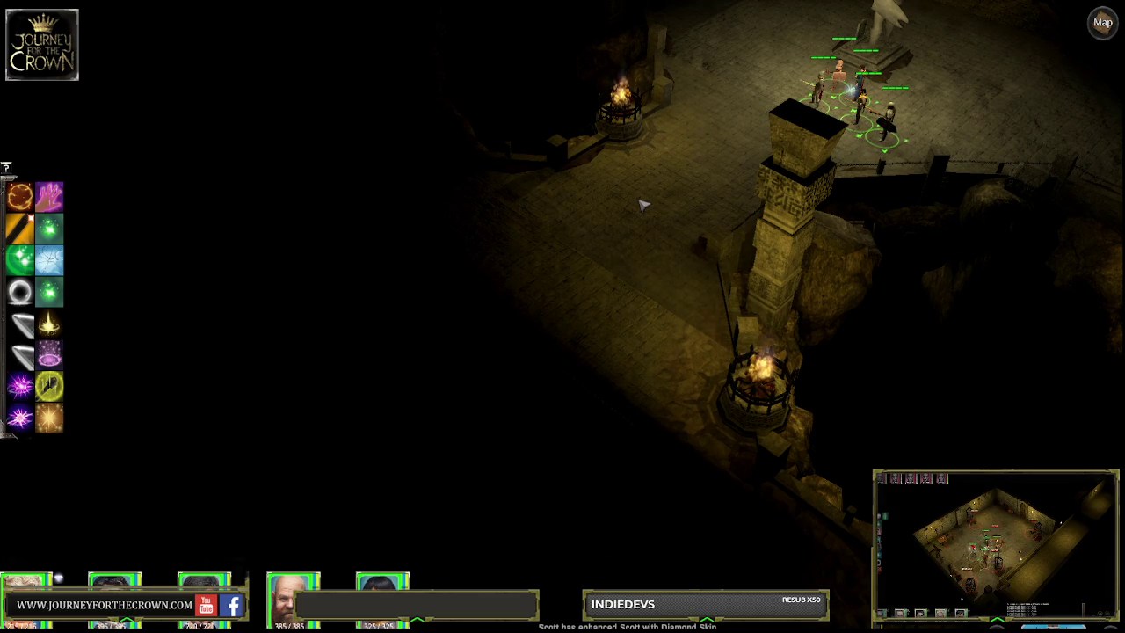
pyautogui.press('Up')
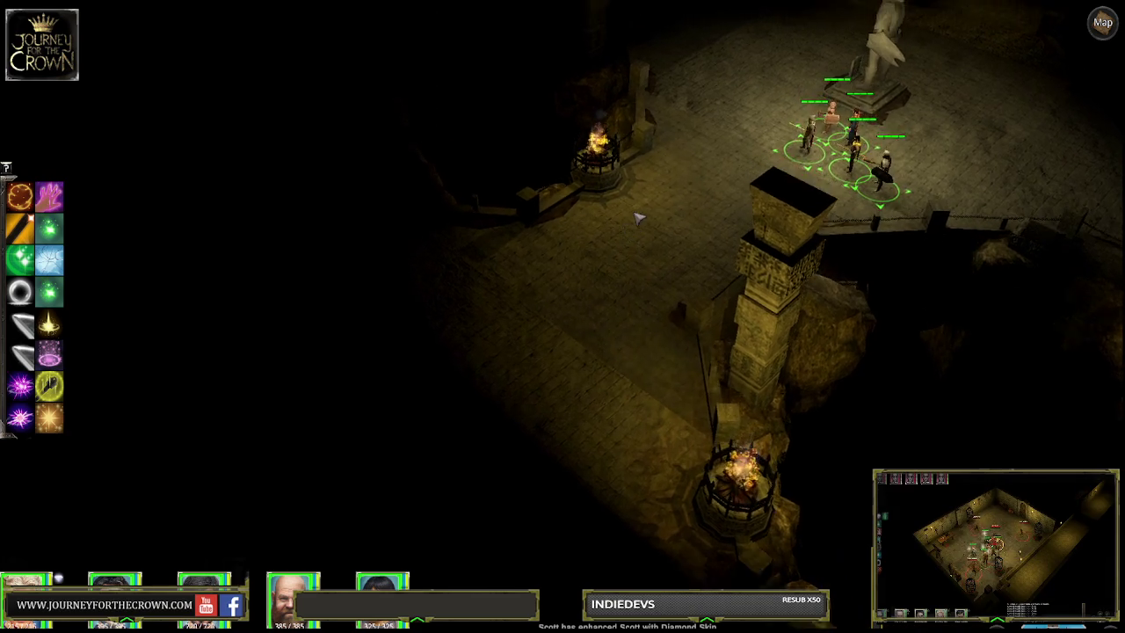
pyautogui.press('Up')
pyautogui.press('Right')
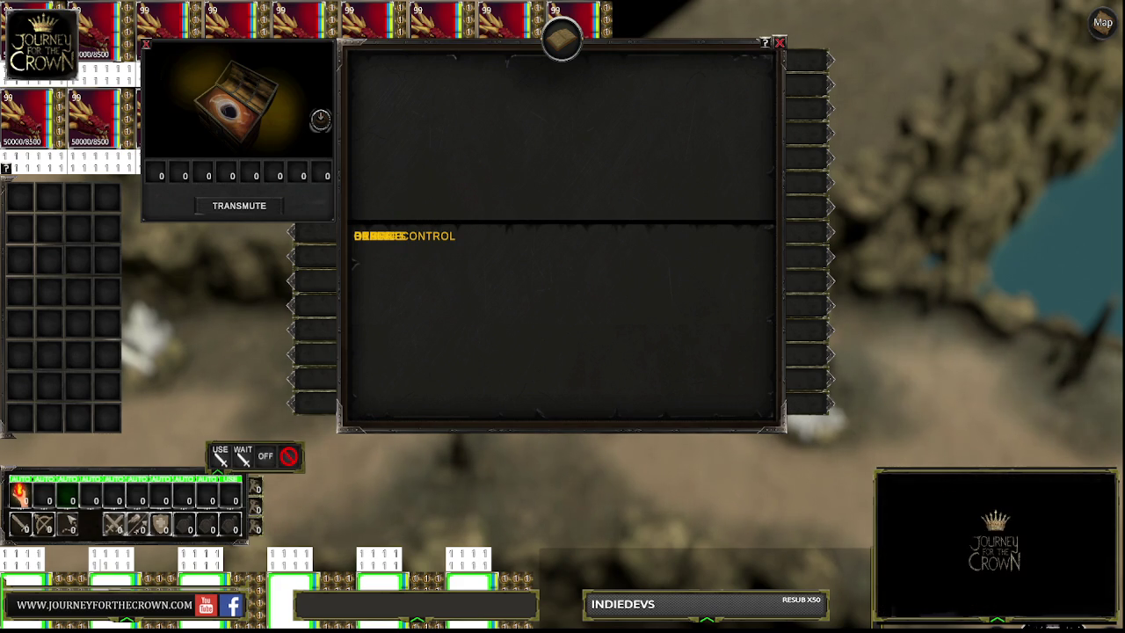
pyautogui.hotkey('alt', 'Tab')
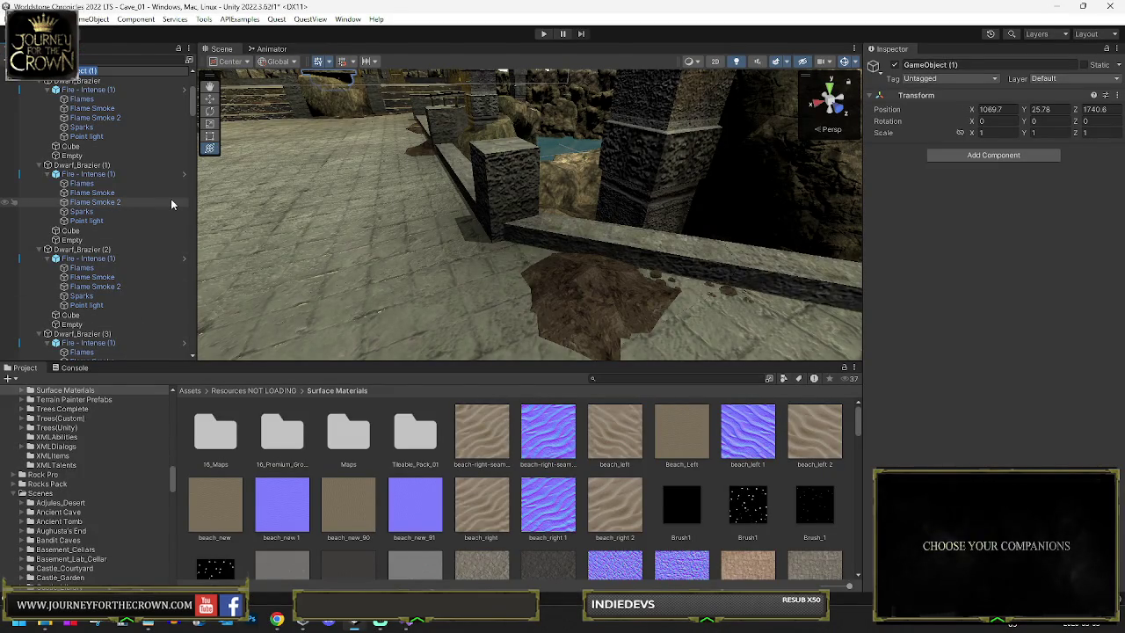
# Step: Name the group 'Dwarf Braziers' and multi-select the point lights of Dwarf_Brazier through Dwarf_Brazier (6)
pyautogui.write('Dwarf Braziers')
pyautogui.press('Return')
pyautogui.click(86, 137)
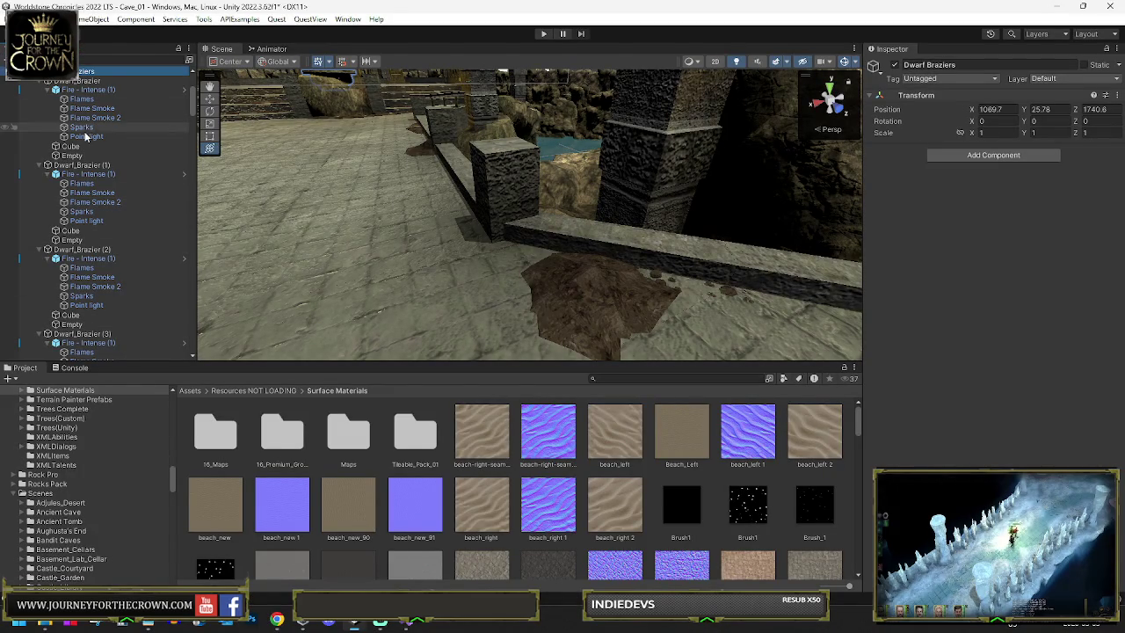
pyautogui.keyDown('ctrl'); pyautogui.click(86, 221); pyautogui.keyUp('ctrl')
pyautogui.keyDown('ctrl'); pyautogui.click(86, 305); pyautogui.keyUp('ctrl')
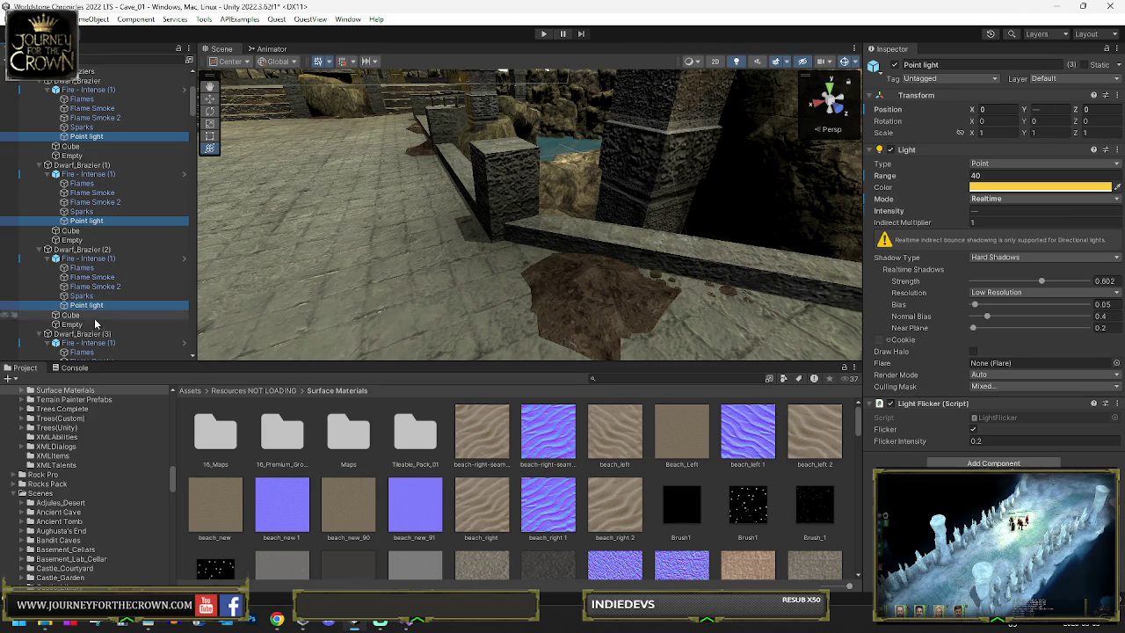
pyautogui.scroll(-3, 104, 264)
pyautogui.keyDown('ctrl'); pyautogui.click(92, 284); pyautogui.keyUp('ctrl')
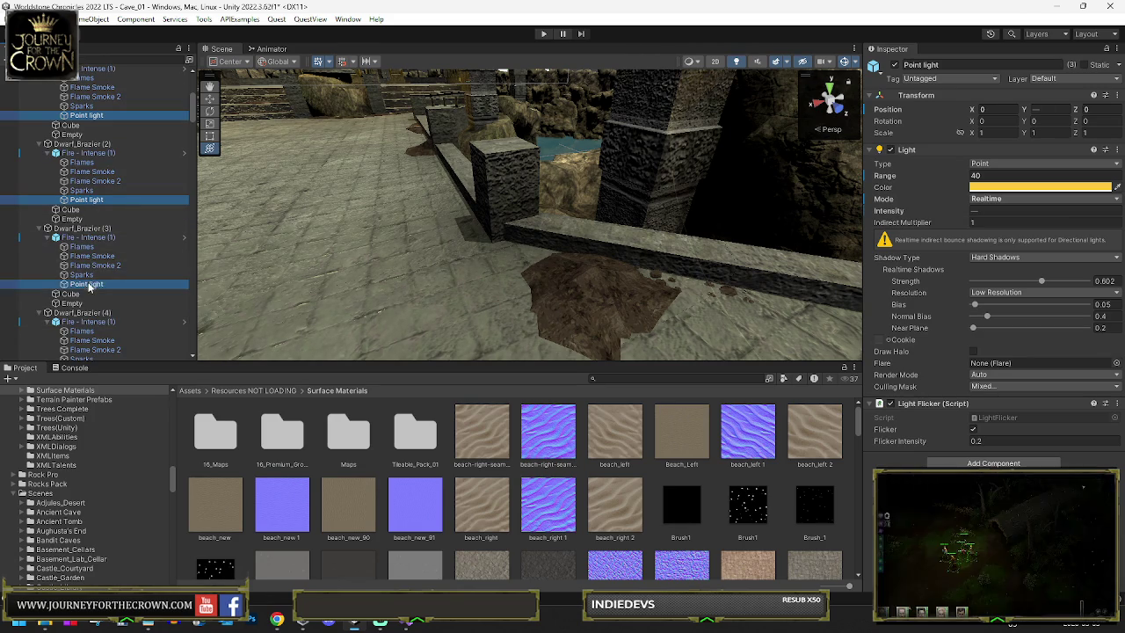
pyautogui.scroll(-3, 104, 275)
pyautogui.keyDown('ctrl'); pyautogui.click(86, 298); pyautogui.keyUp('ctrl')
pyautogui.scroll(-5, 96, 298)
pyautogui.keyDown('ctrl'); pyautogui.click(86, 277); pyautogui.keyUp('ctrl')
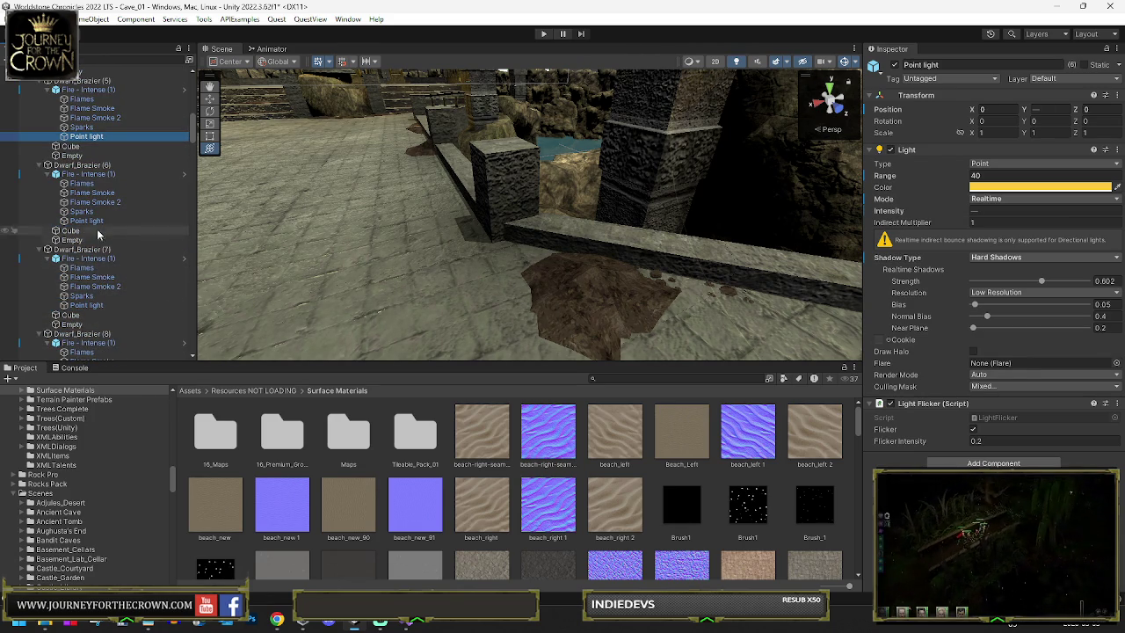
pyautogui.keyDown('ctrl'); pyautogui.click(86, 220); pyautogui.keyUp('ctrl')
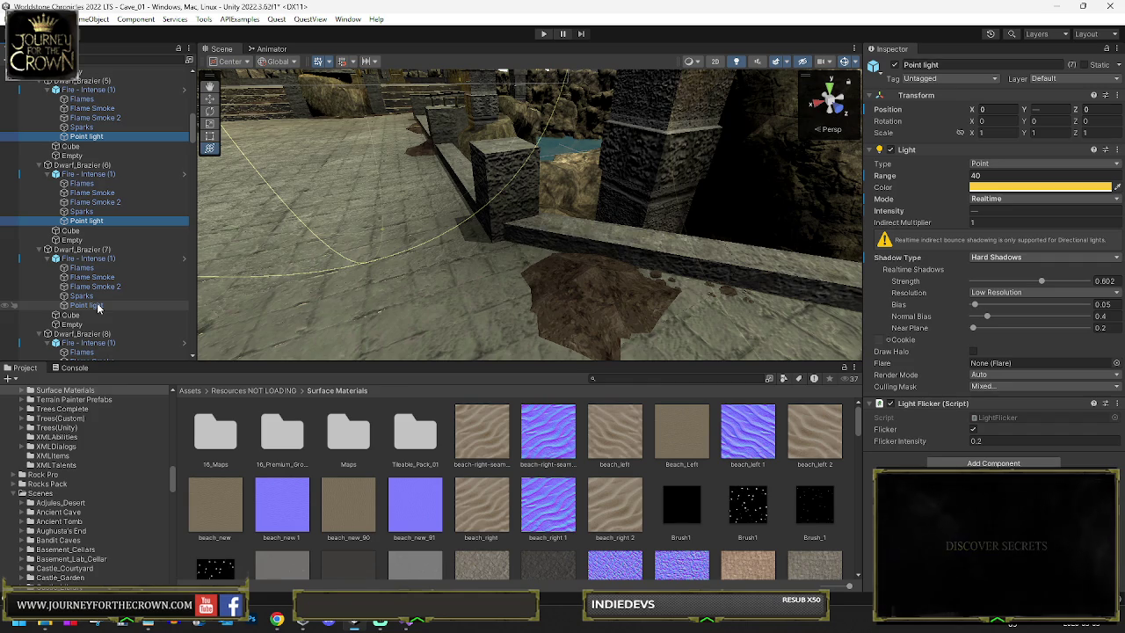
pyautogui.scroll(-5, 102, 307)
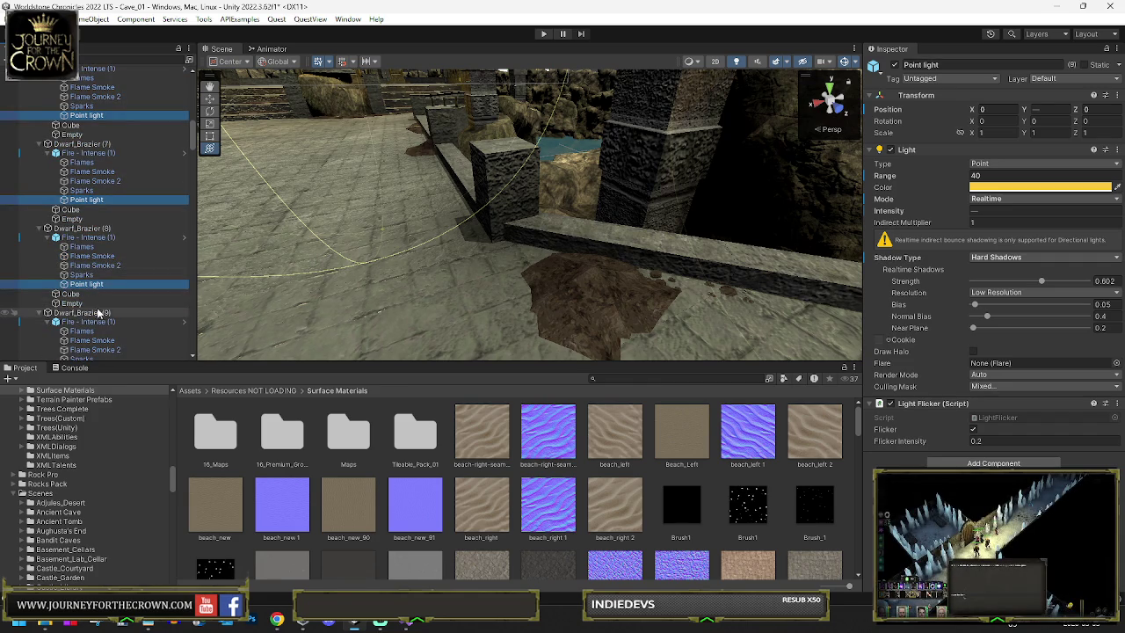
pyautogui.scroll(-5, 95, 303)
# Step: Set the selected brazier point lights' Shadow Type to Soft Shadows and enter Play mode
pyautogui.click(1010, 261)
pyautogui.click(1006, 296)
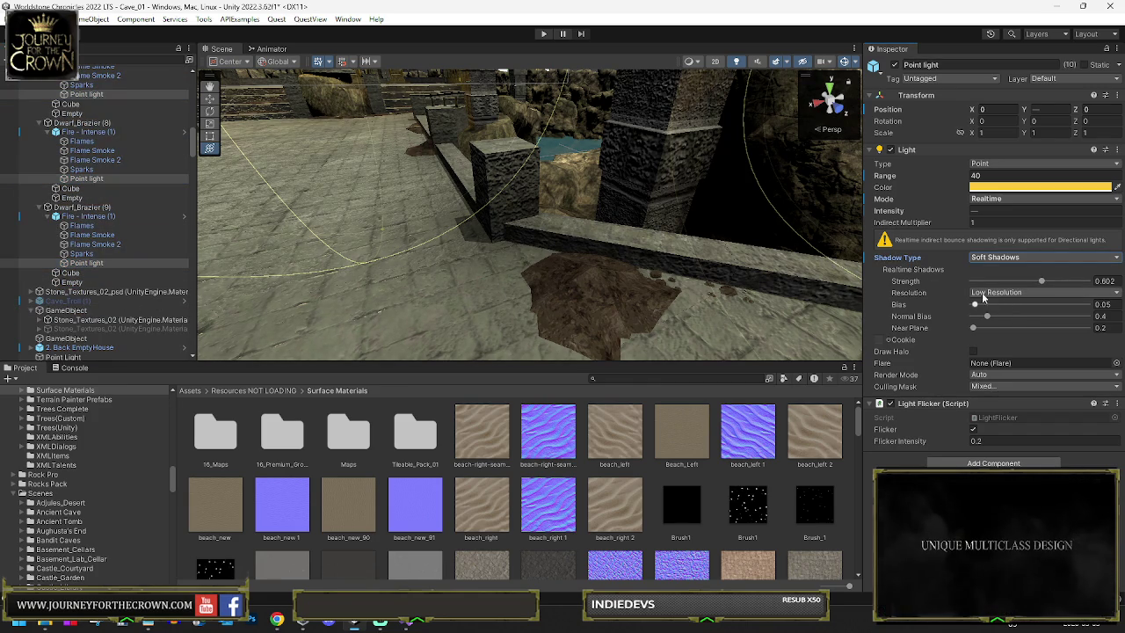
pyautogui.scroll(-10, 600, 210)
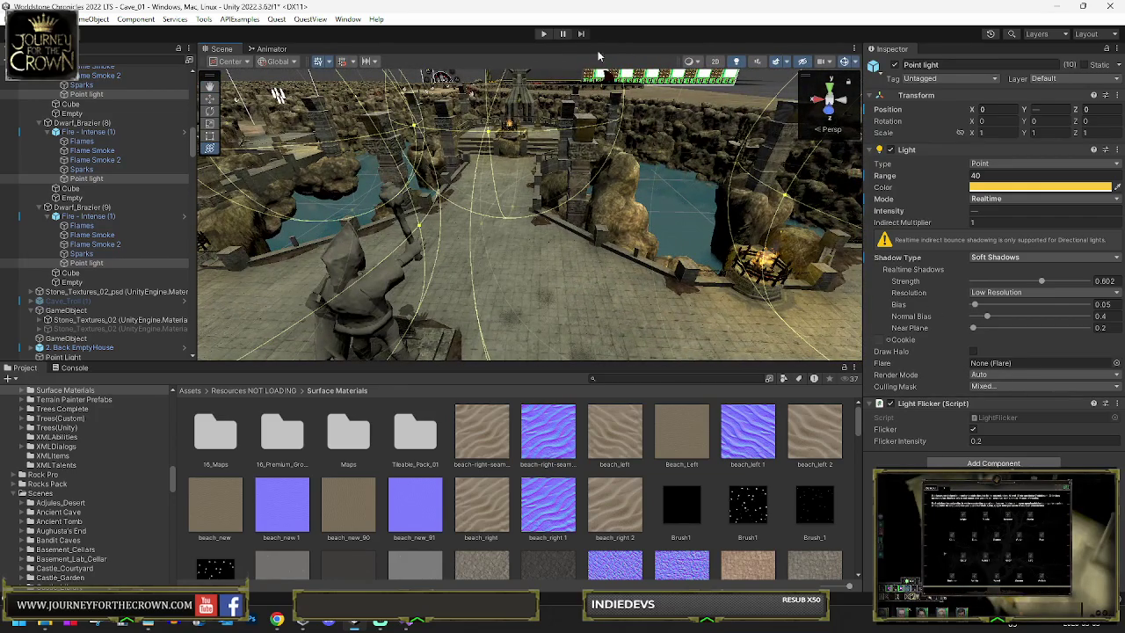
pyautogui.click(544, 35)
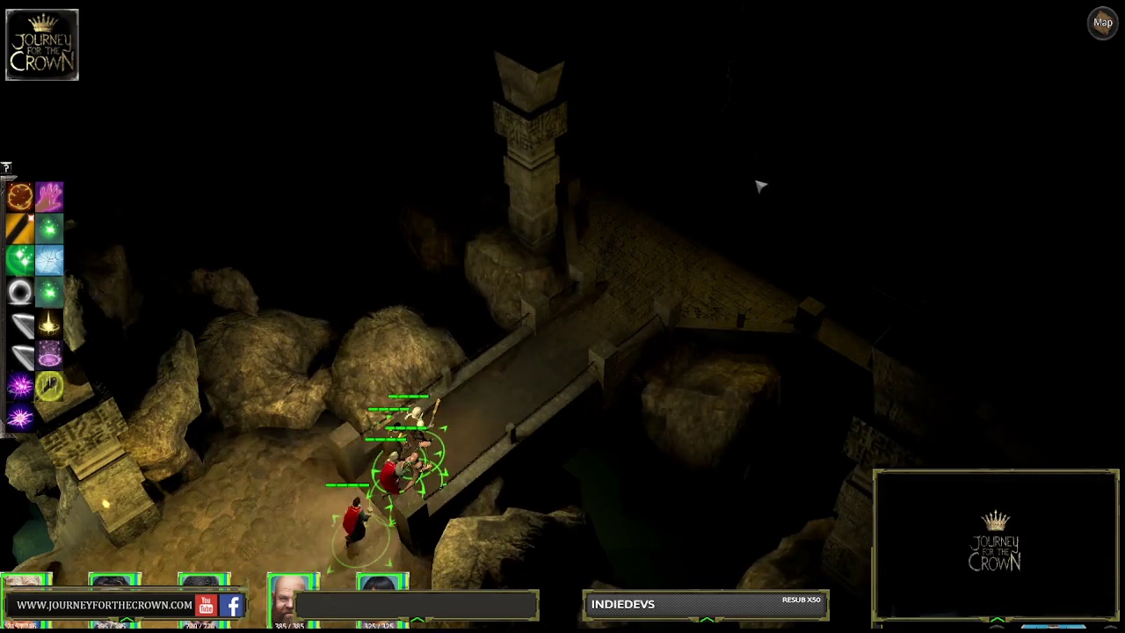
# Step: Walk the party up the bridge and on past the brazier
pyautogui.click(602, 223)
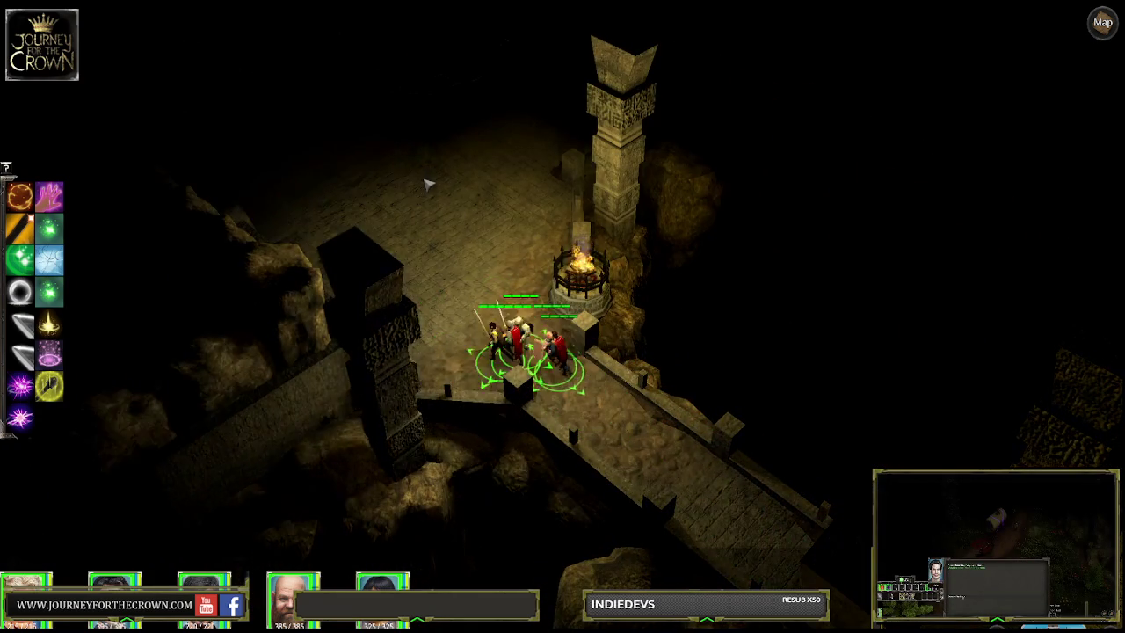
pyautogui.click(426, 185)
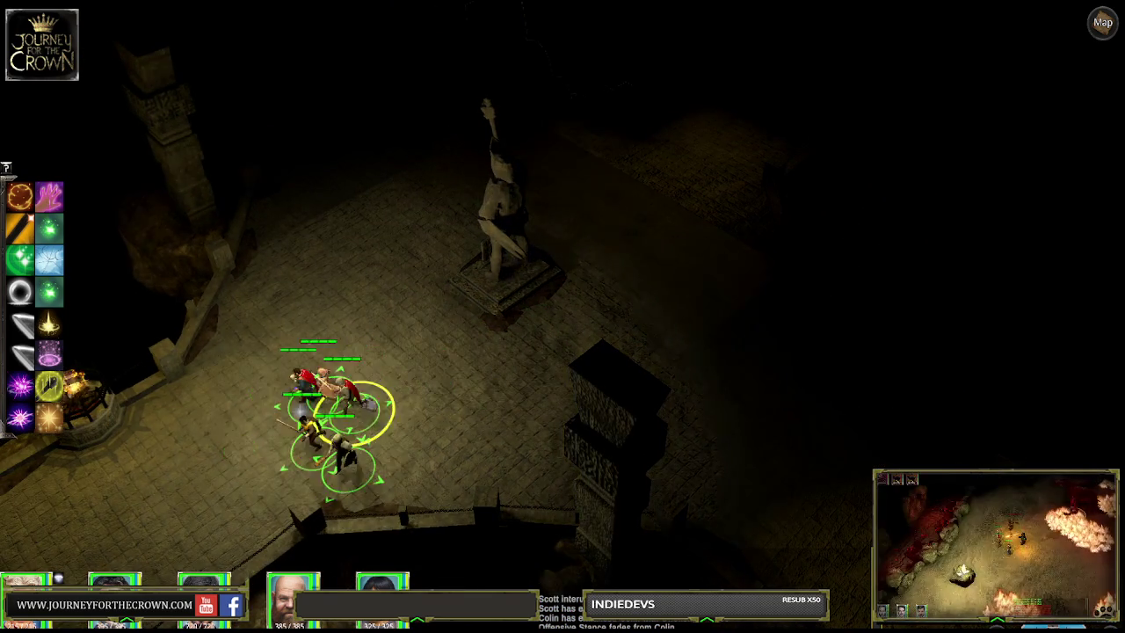
# Step: Move the party across the courtyard, then send one member alone up-right
pyautogui.click(440, 398)
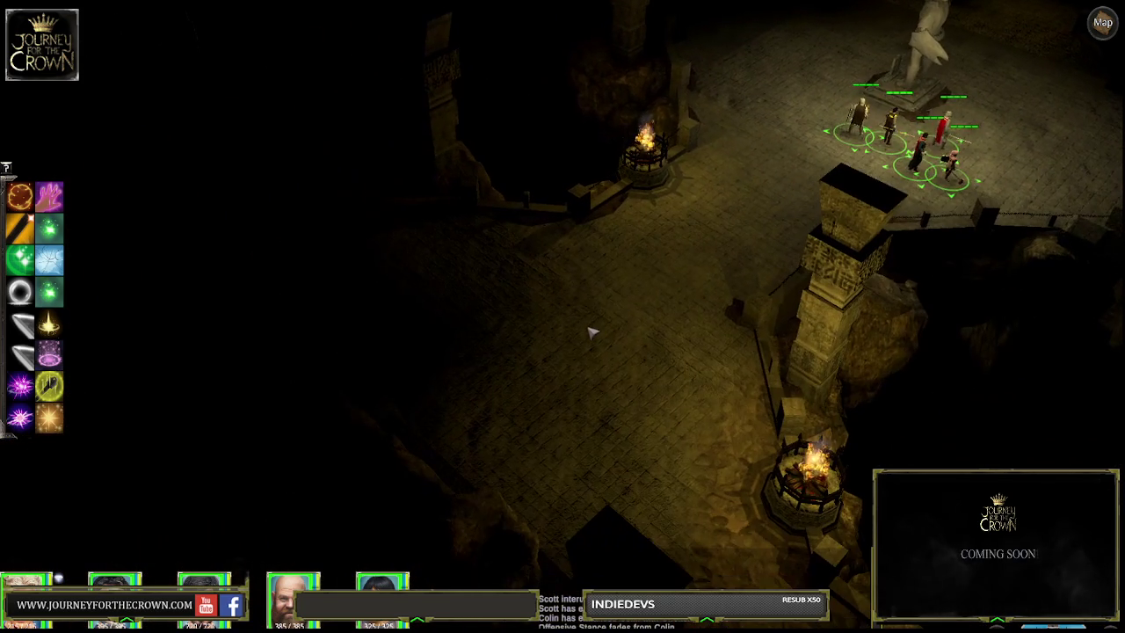
pyautogui.click(603, 334)
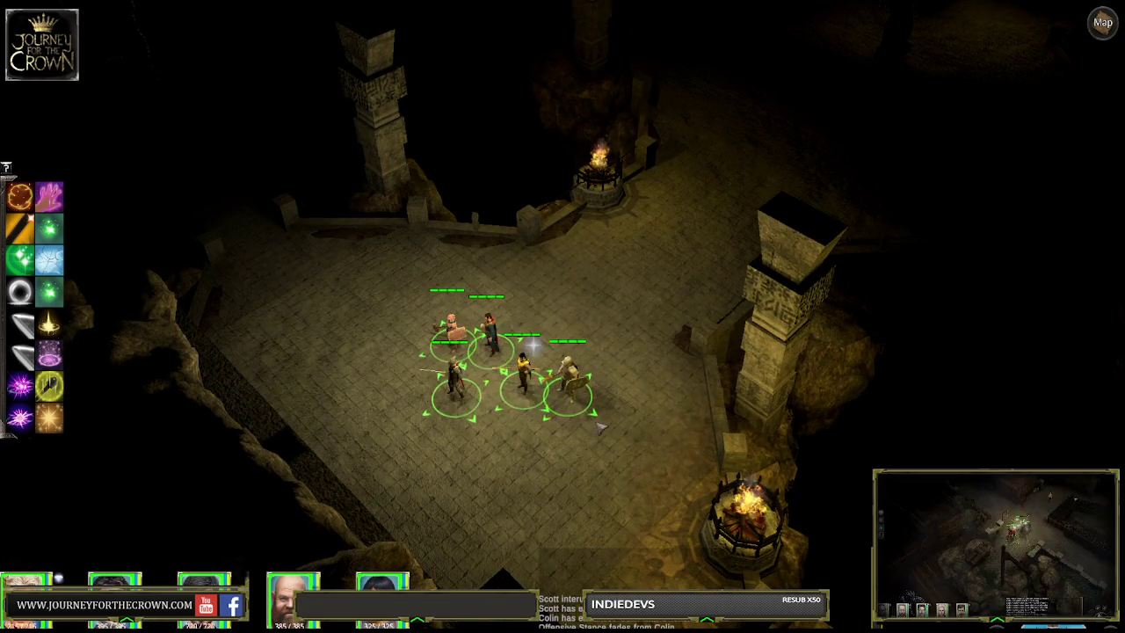
pyautogui.click(568, 386)
pyautogui.click(782, 164)
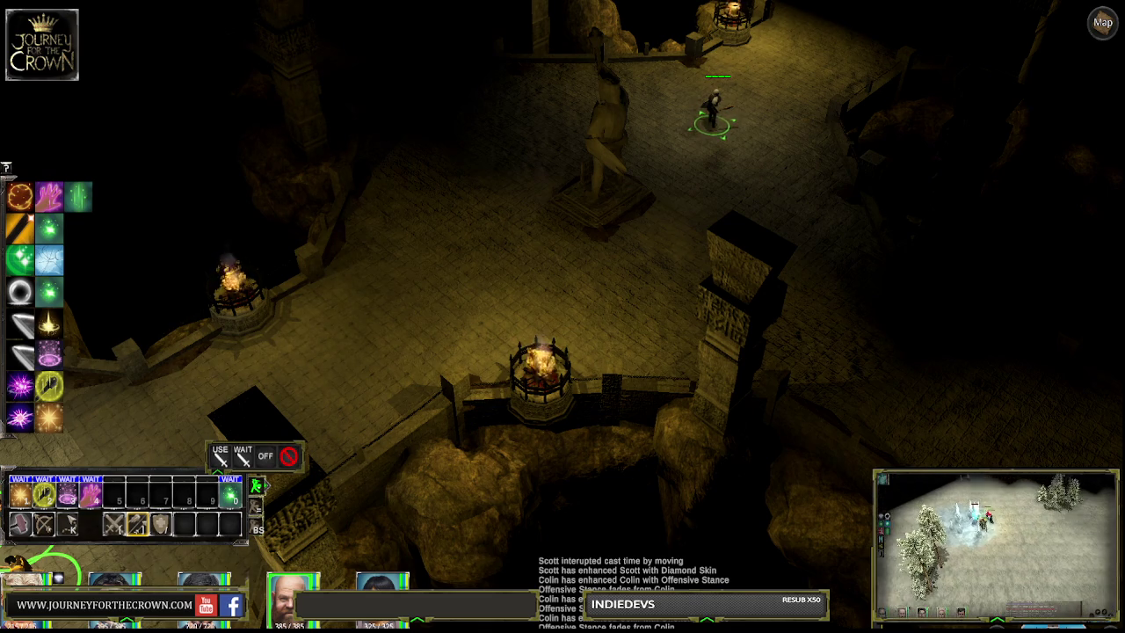
# Step: Move the party deeper into the courtyard and walk a character toward the ledge brazier
pyautogui.click(401, 318)
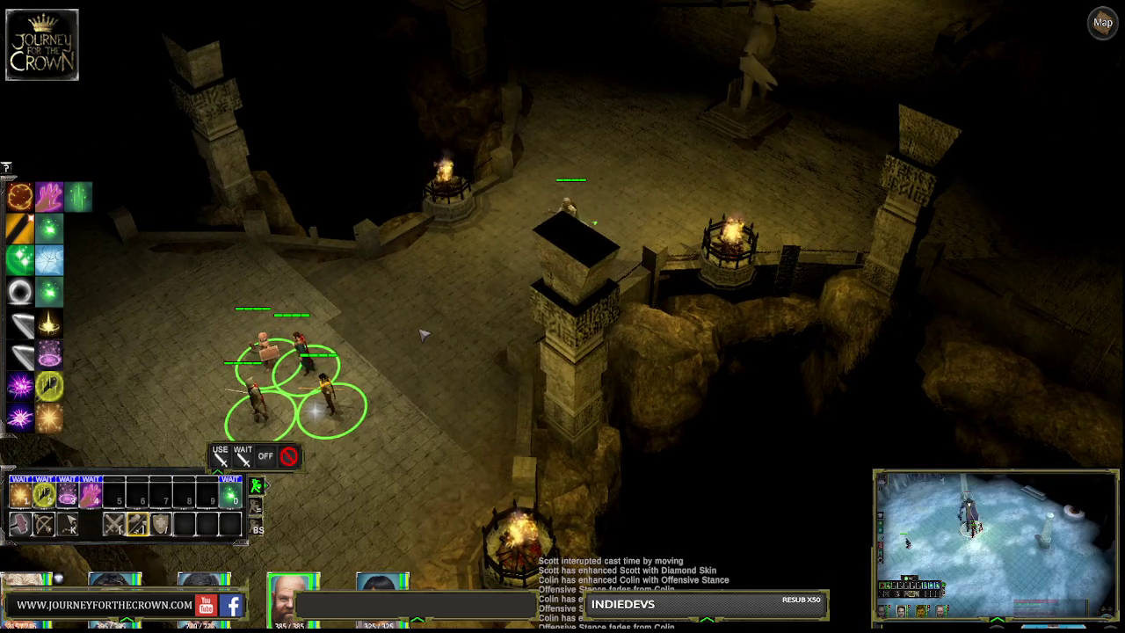
pyautogui.click(477, 321)
pyautogui.scroll(2, 562, 316)
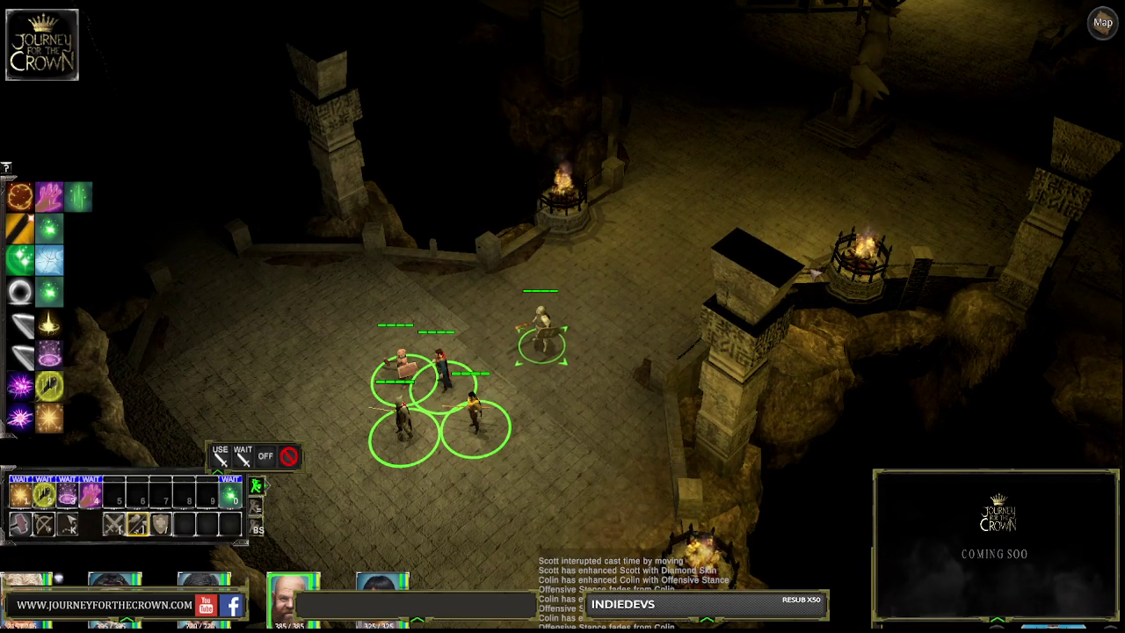
pyautogui.press('q')
pyautogui.click(586, 284)
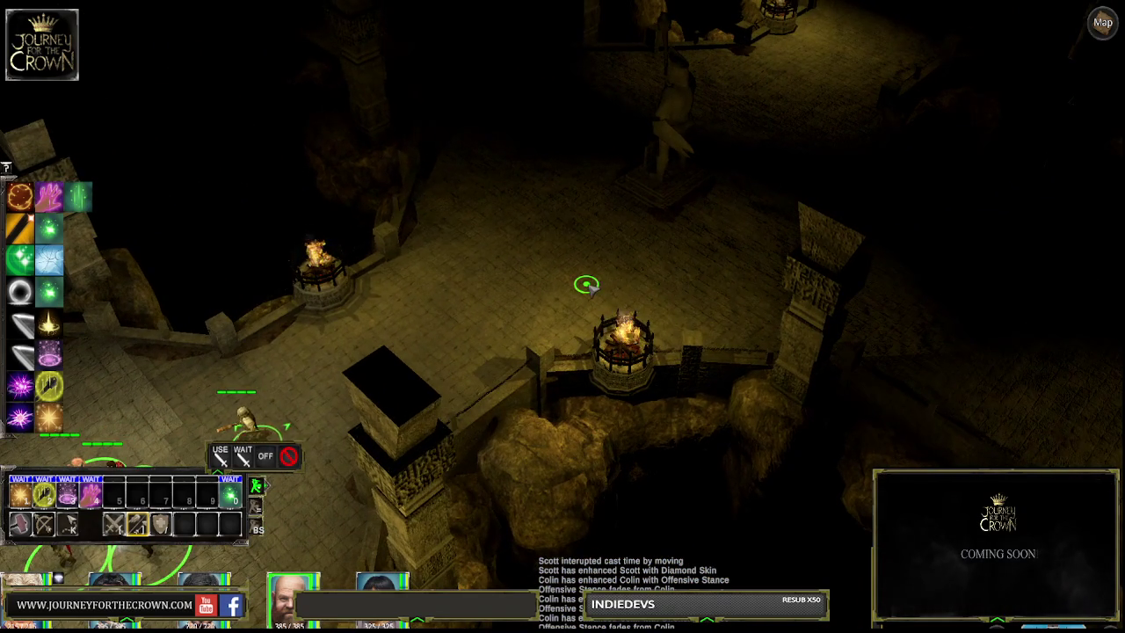
pyautogui.click(682, 276)
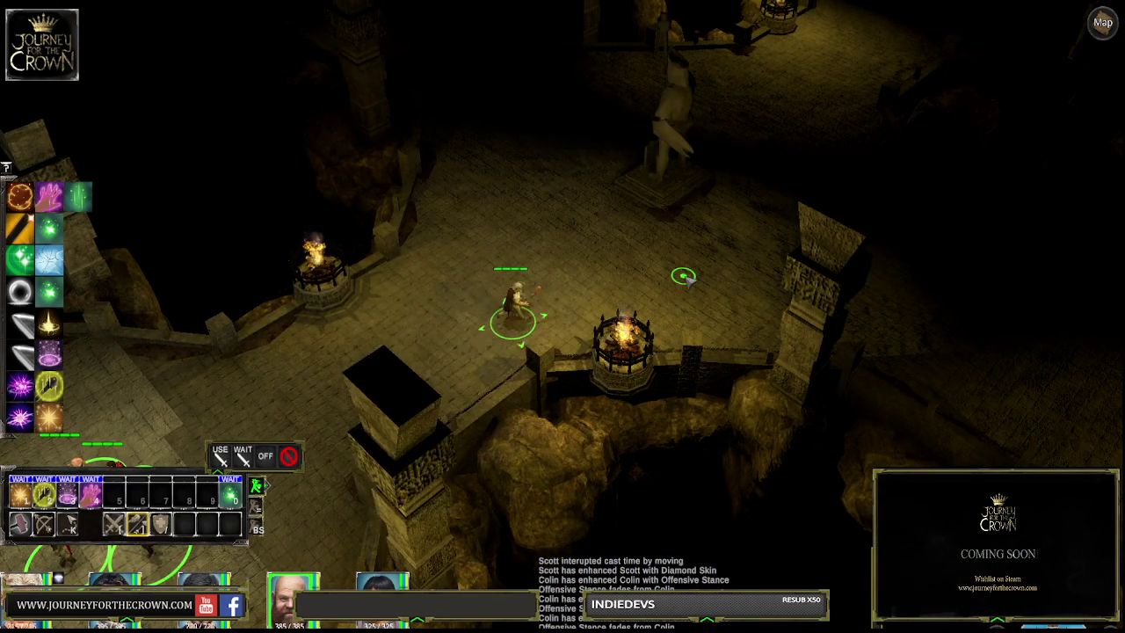
pyautogui.press('d')
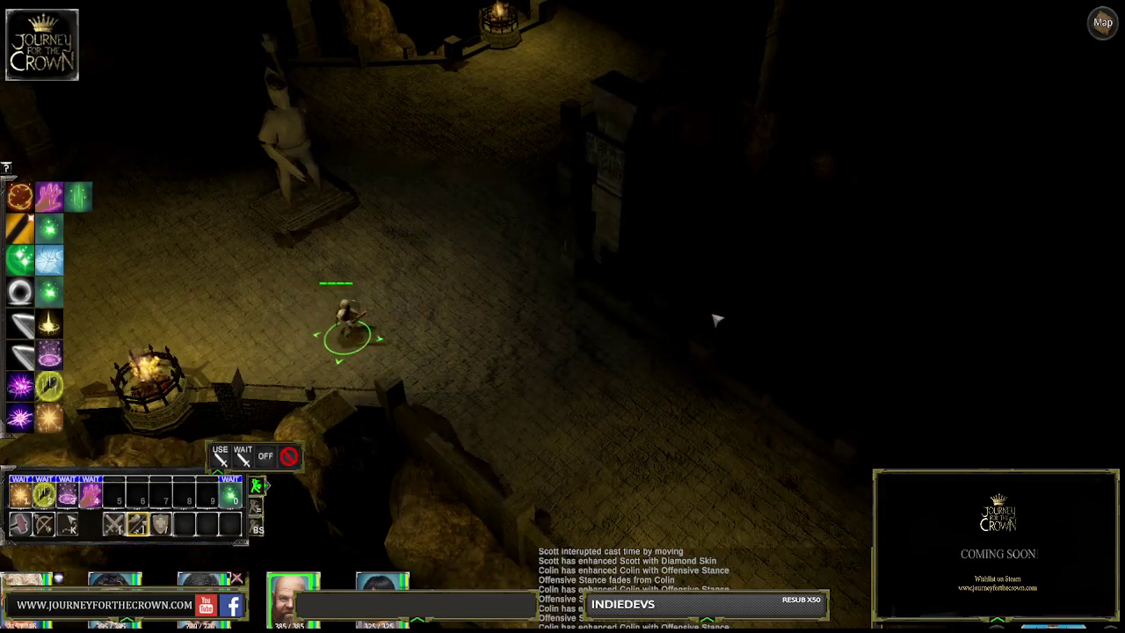
pyautogui.press('a')
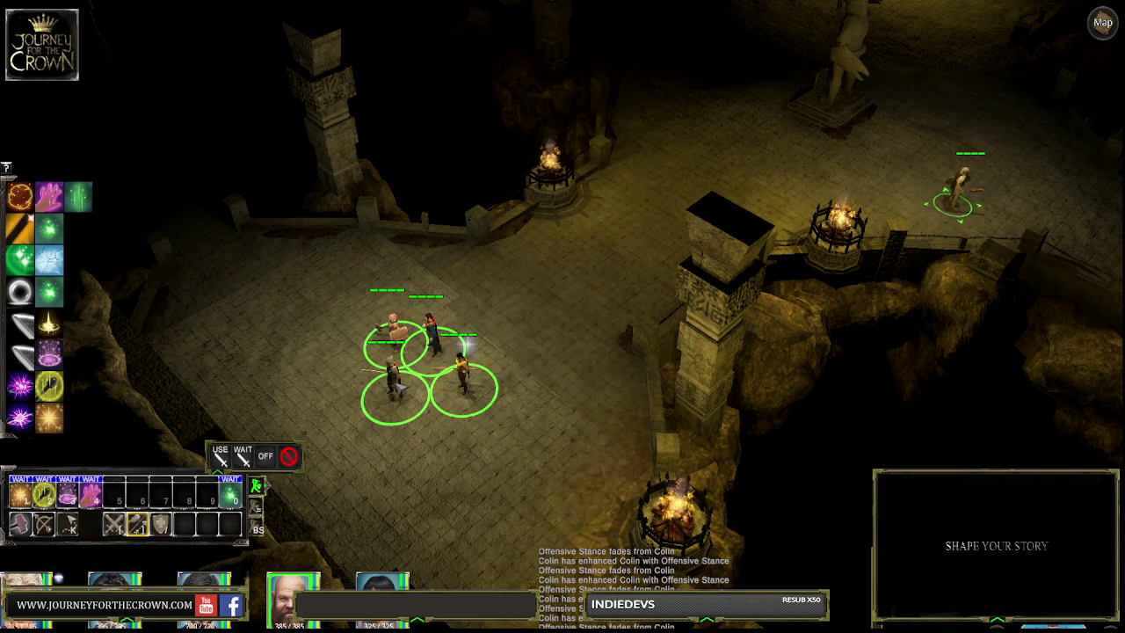
# Step: Box-select all four party members, lead them into the side room, then back out rightward across the courtyard
pyautogui.moveTo(372, 322); pyautogui.dragTo(477, 414)
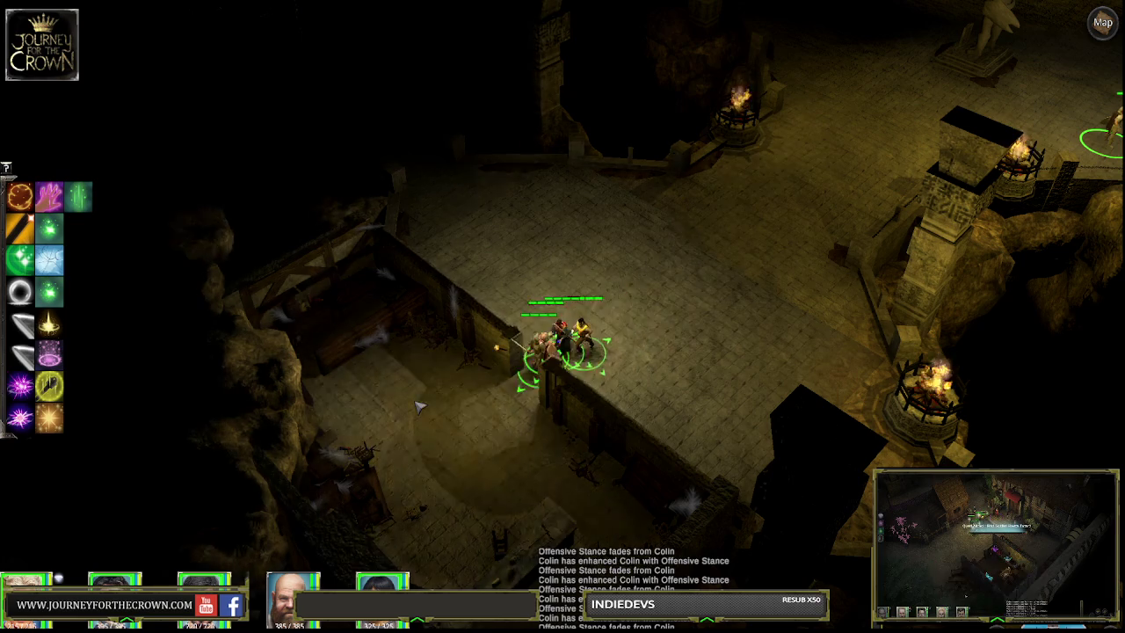
pyautogui.press('s')
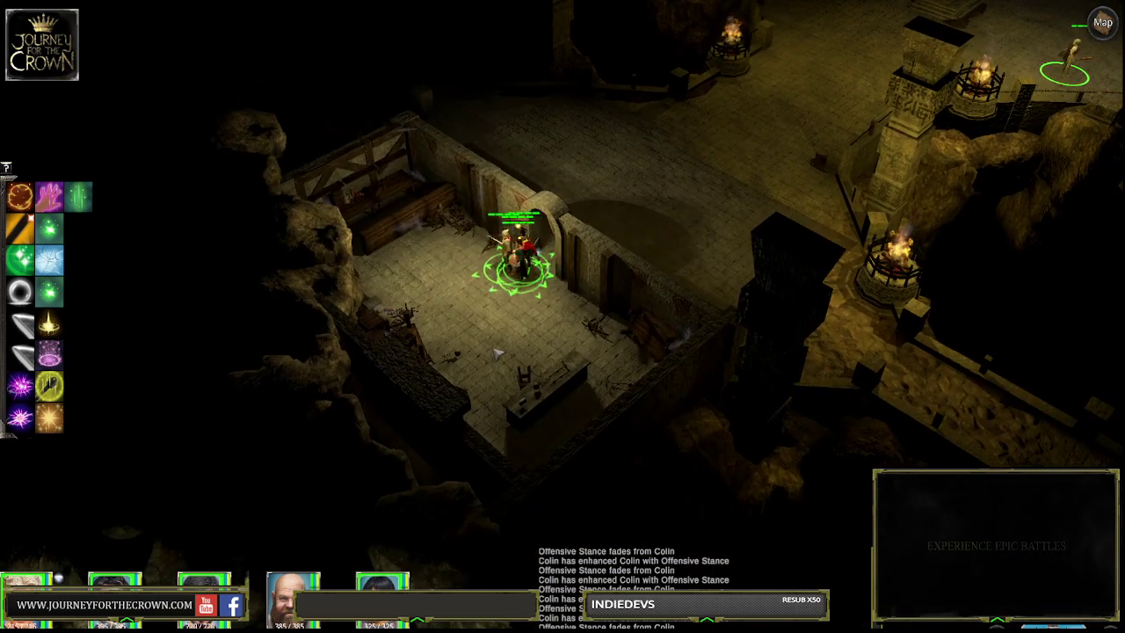
pyautogui.click(497, 352)
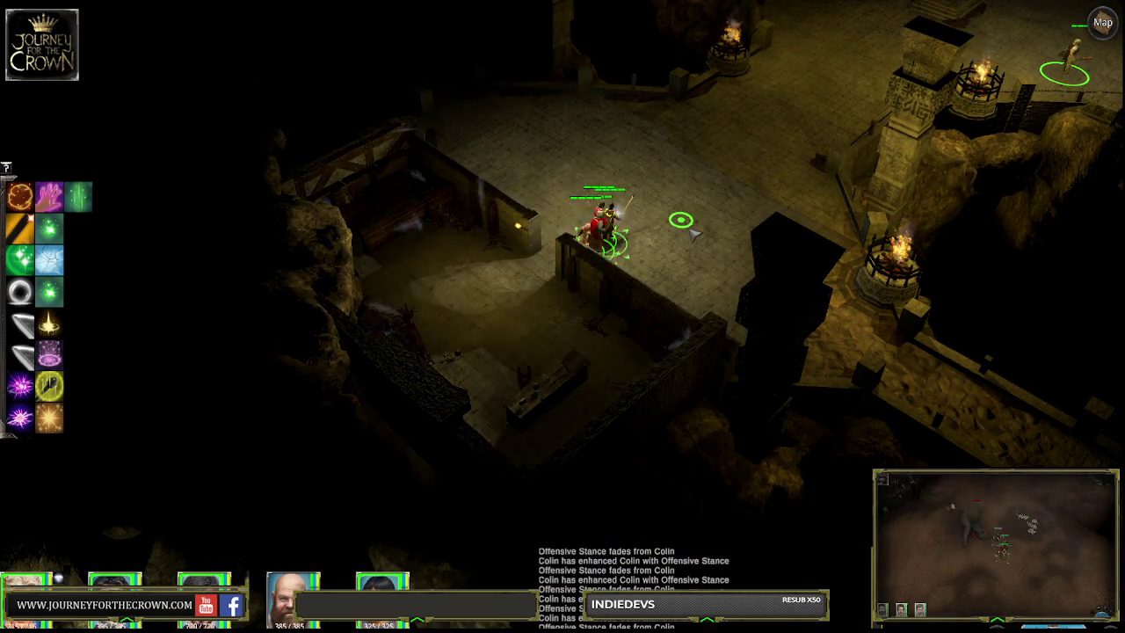
pyautogui.press('w')
pyautogui.click(534, 271)
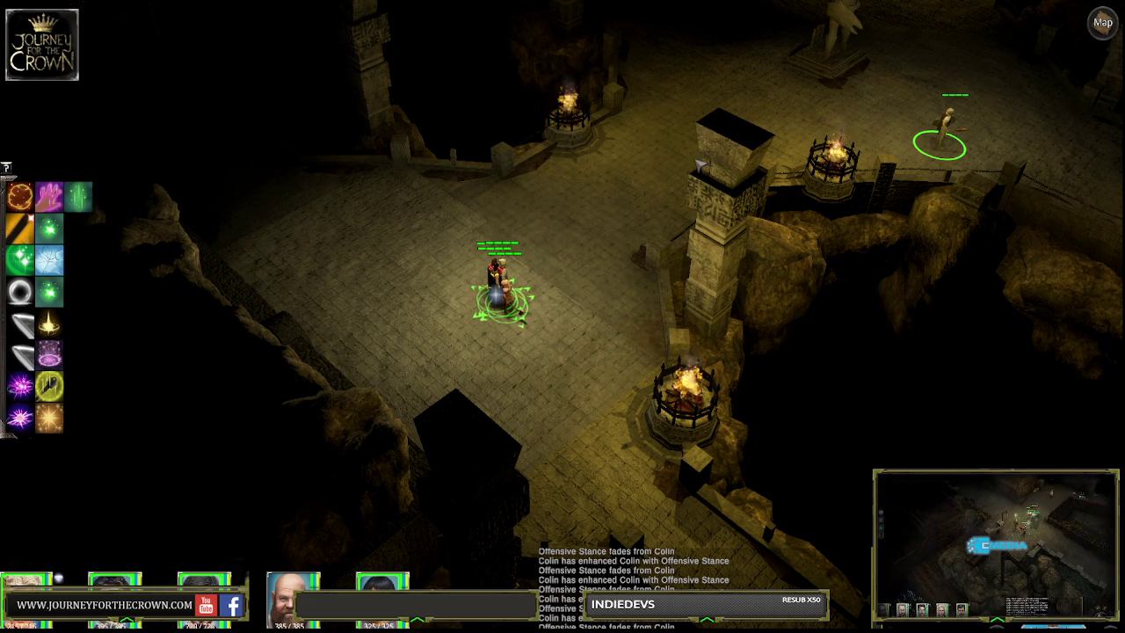
pyautogui.click(668, 173)
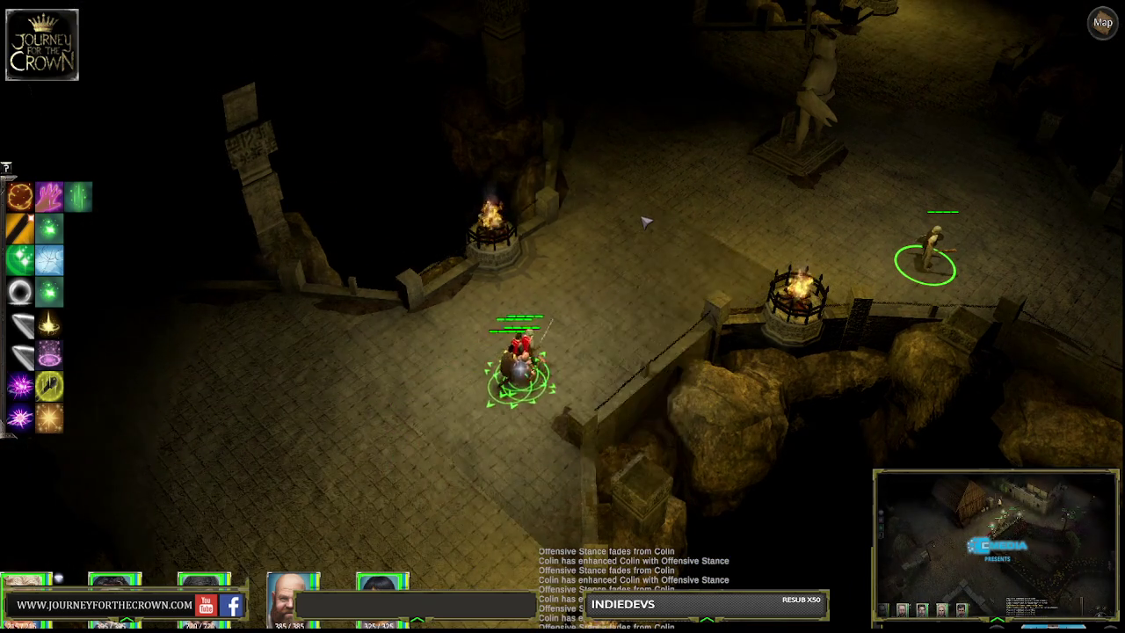
pyautogui.click(783, 244)
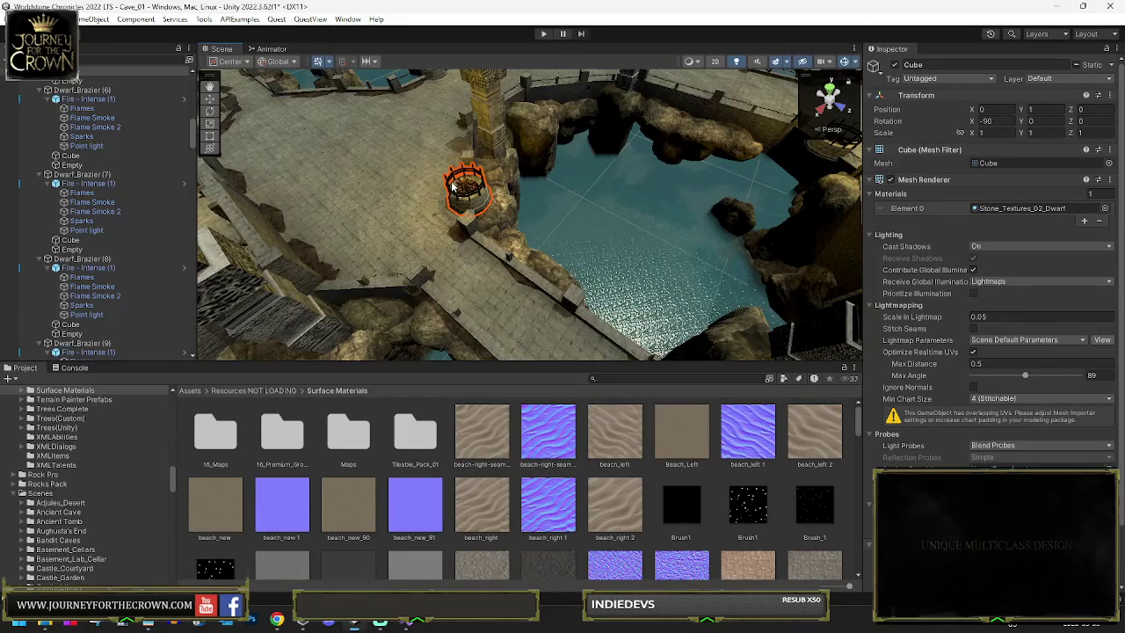
# Step: Multi-select the point lights of every Dwarf_Brazier, the first through (9), ready to rename them
pyautogui.click(86, 167)
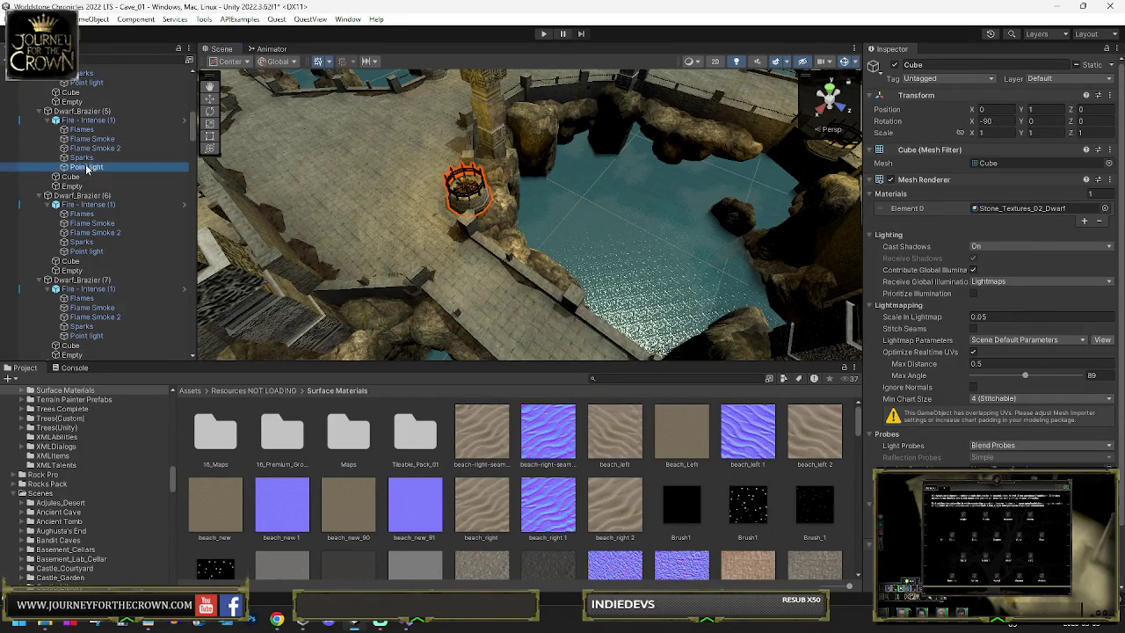
pyautogui.keyDown('ctrl'); pyautogui.click(95, 83); pyautogui.keyUp('ctrl')
pyautogui.scroll(5, 97, 175)
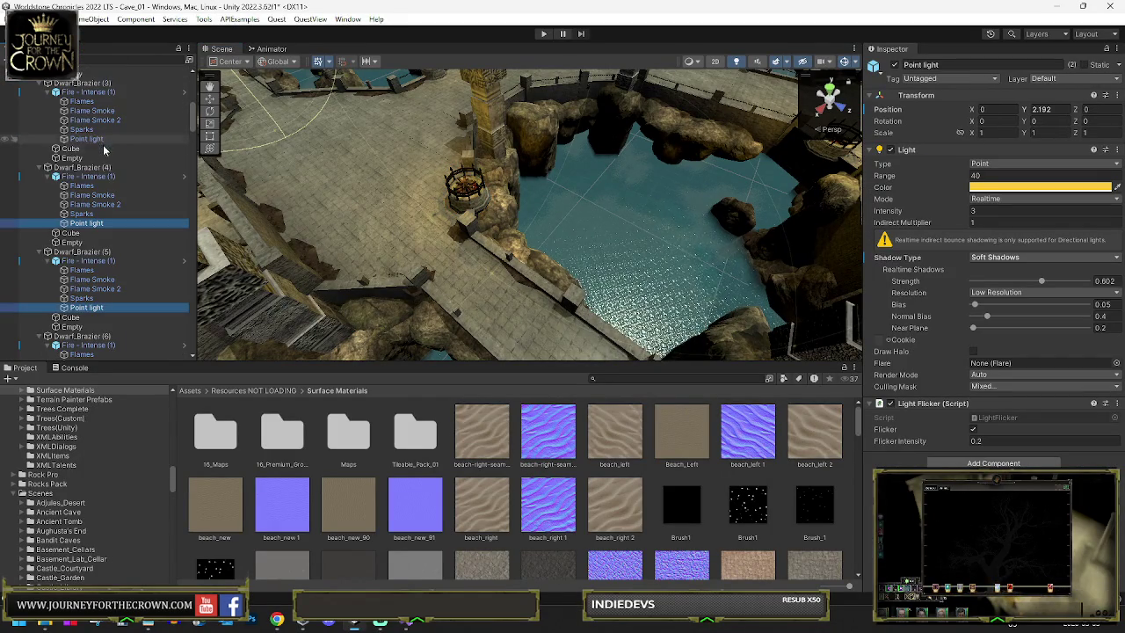
pyautogui.keyDown('ctrl'); pyautogui.click(88, 144); pyautogui.keyUp('ctrl')
pyautogui.scroll(5, 103, 155)
pyautogui.keyDown('ctrl'); pyautogui.click(86, 195); pyautogui.keyUp('ctrl')
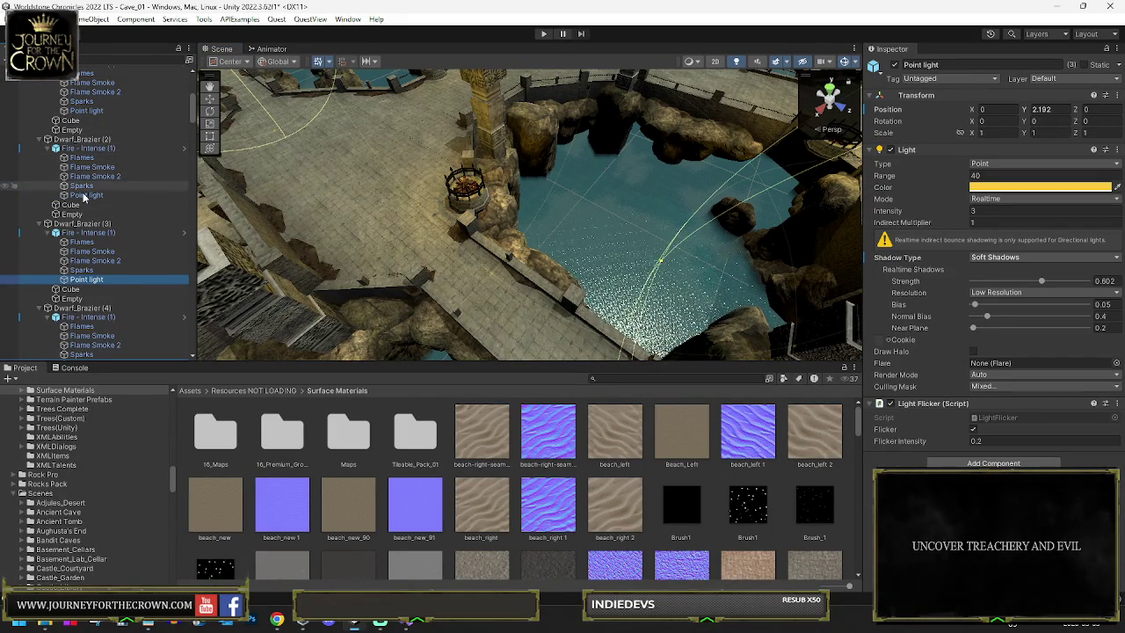
pyautogui.scroll(5, 99, 141)
pyautogui.keyDown('ctrl'); pyautogui.click(86, 167); pyautogui.keyUp('ctrl')
pyautogui.scroll(-10, 99, 176)
pyautogui.keyDown('ctrl'); pyautogui.click(86, 320); pyautogui.keyUp('ctrl')
pyautogui.scroll(-10, 88, 290)
pyautogui.keyDown('ctrl'); pyautogui.click(87, 229); pyautogui.keyUp('ctrl')
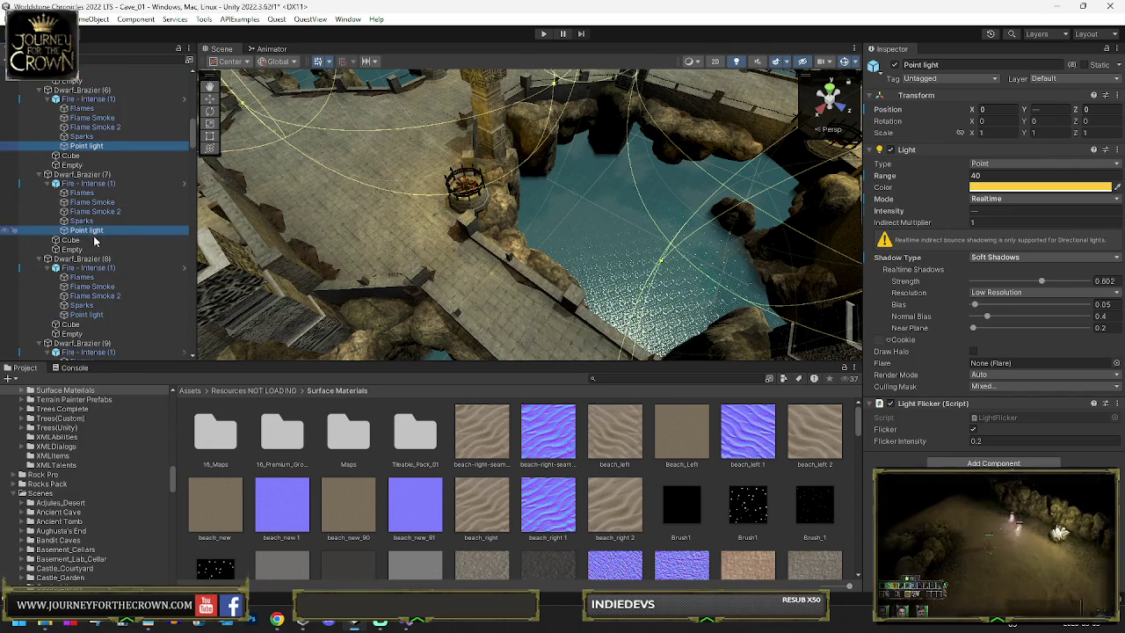
pyautogui.scroll(-5, 94, 239)
pyautogui.keyDown('ctrl'); pyautogui.click(86, 209); pyautogui.keyUp('ctrl')
pyautogui.keyDown('ctrl'); pyautogui.click(86, 292); pyautogui.keyUp('ctrl')
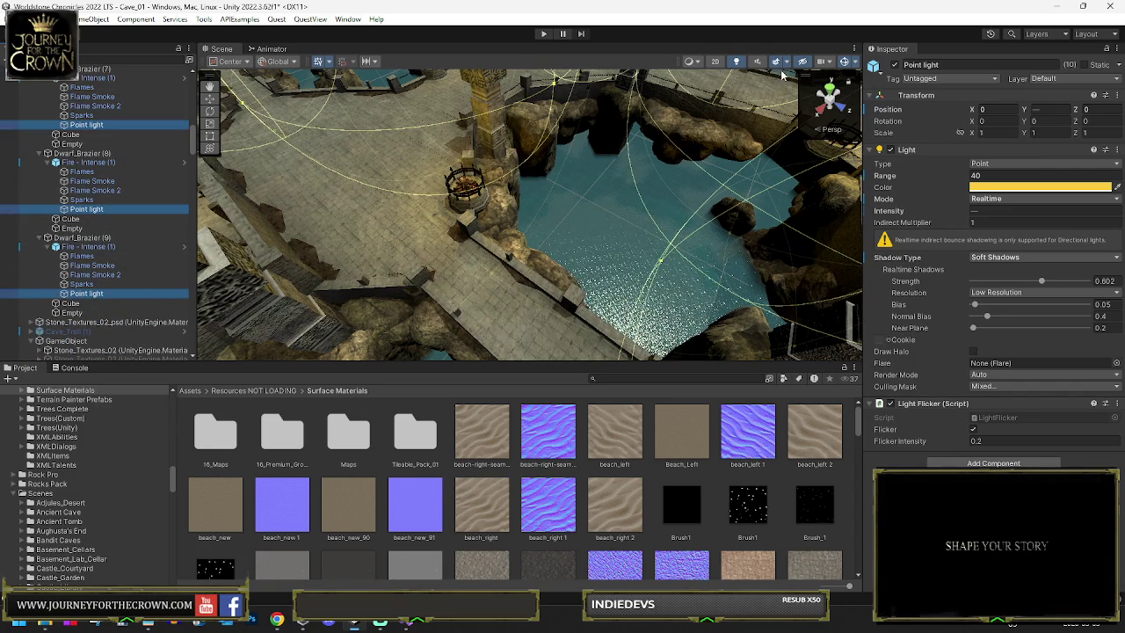
pyautogui.click(947, 64)
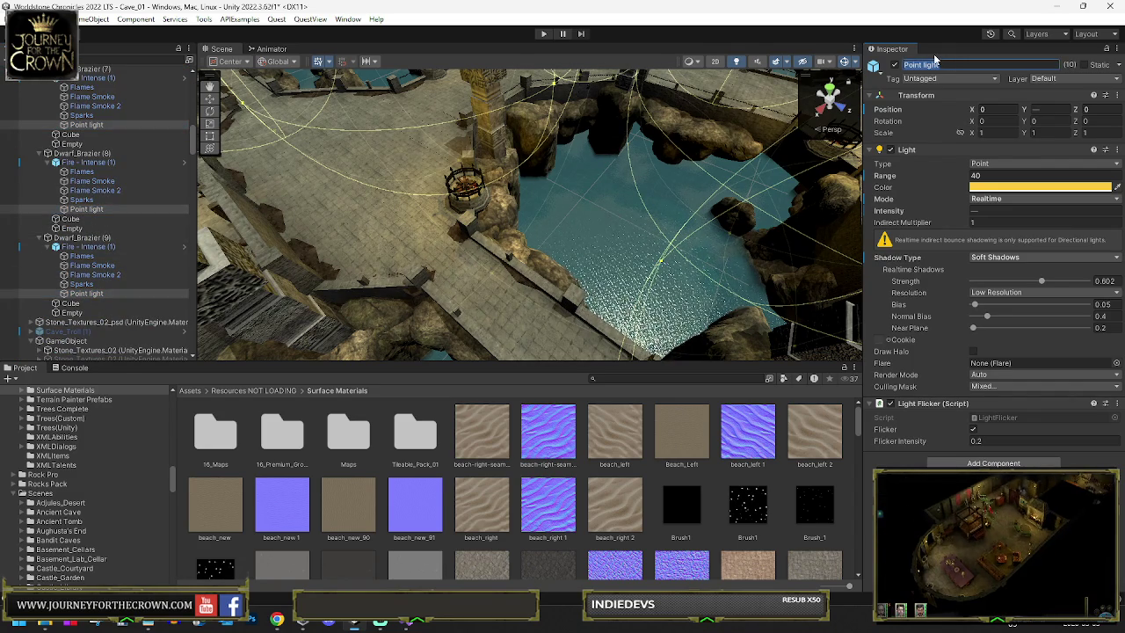
# Step: Rename the grouped lights to 'Brazier' and remove their Light Flicker component
pyautogui.write('Brazier')
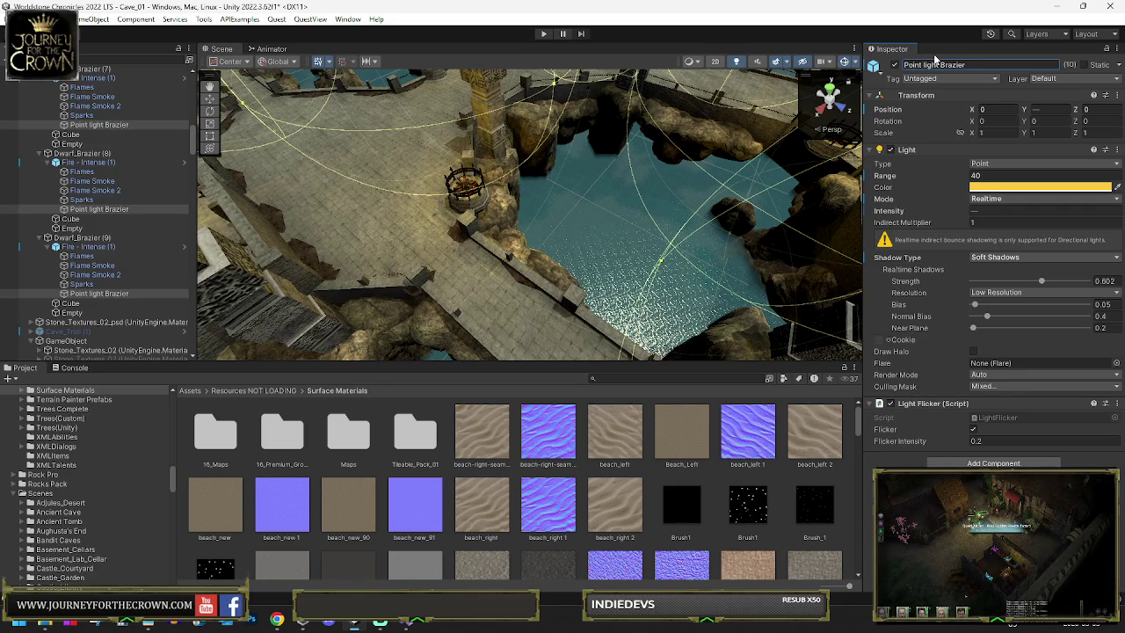
pyautogui.rightClick(893, 405)
pyautogui.click(951, 247)
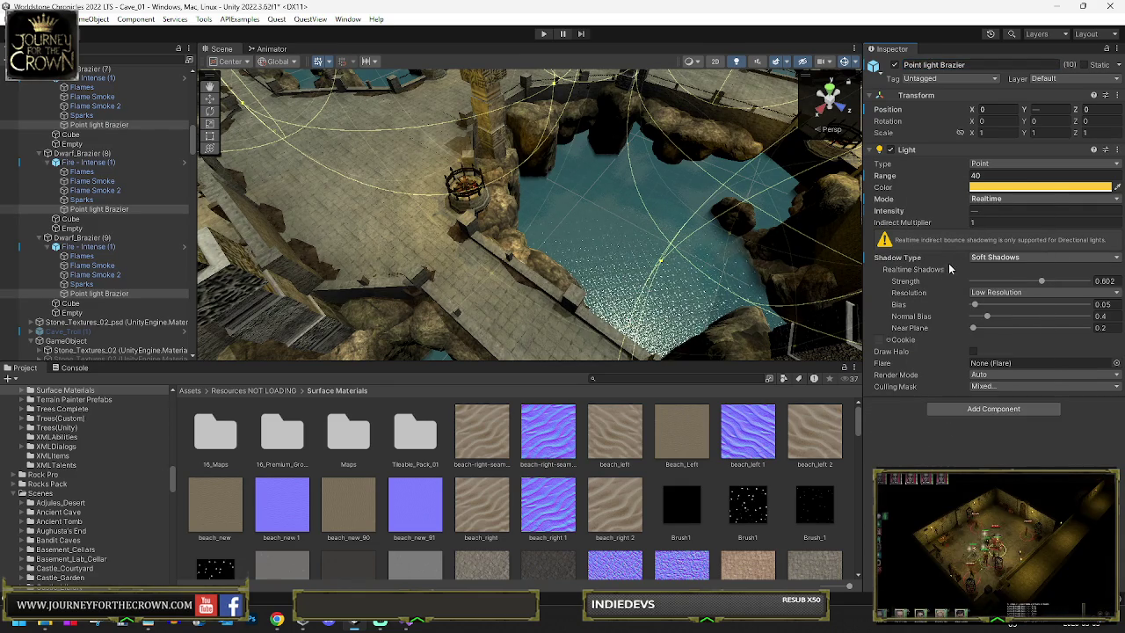
# Step: Set the brazier lights' Intensity to 3 and Range to 60, then start Play mode
pyautogui.click(994, 212)
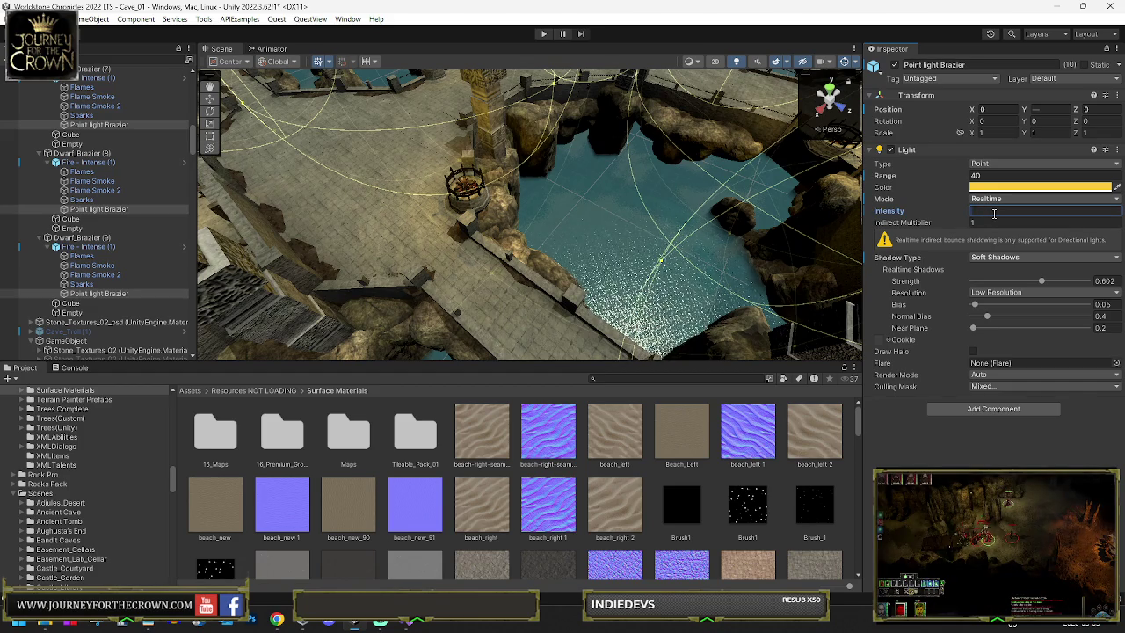
pyautogui.write('1')
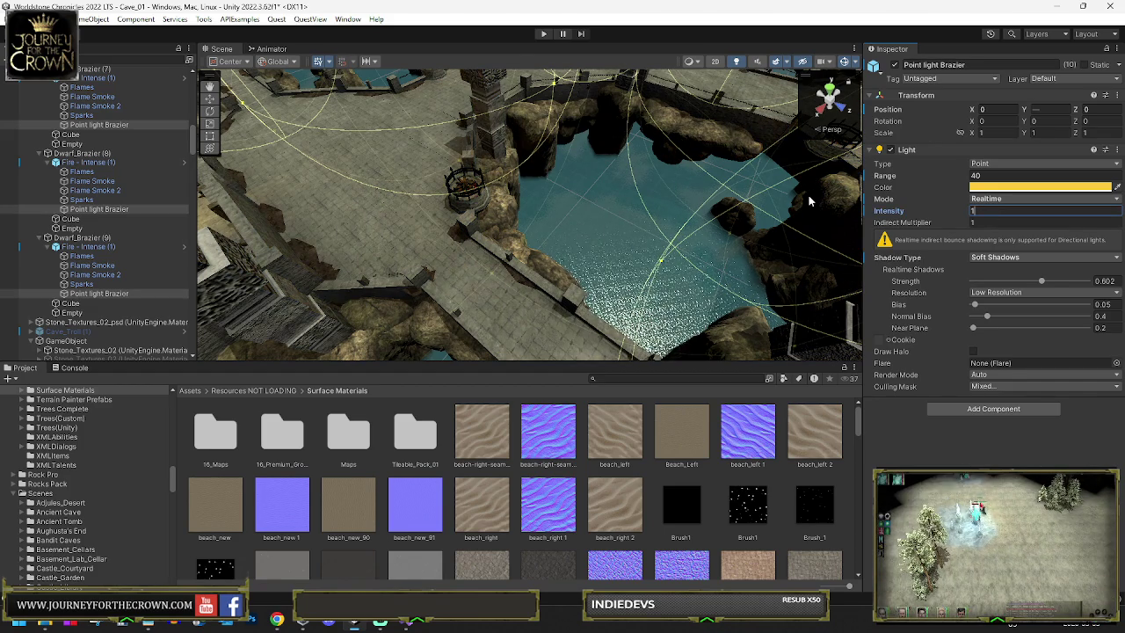
pyautogui.press('BackSpace')
pyautogui.write('2')
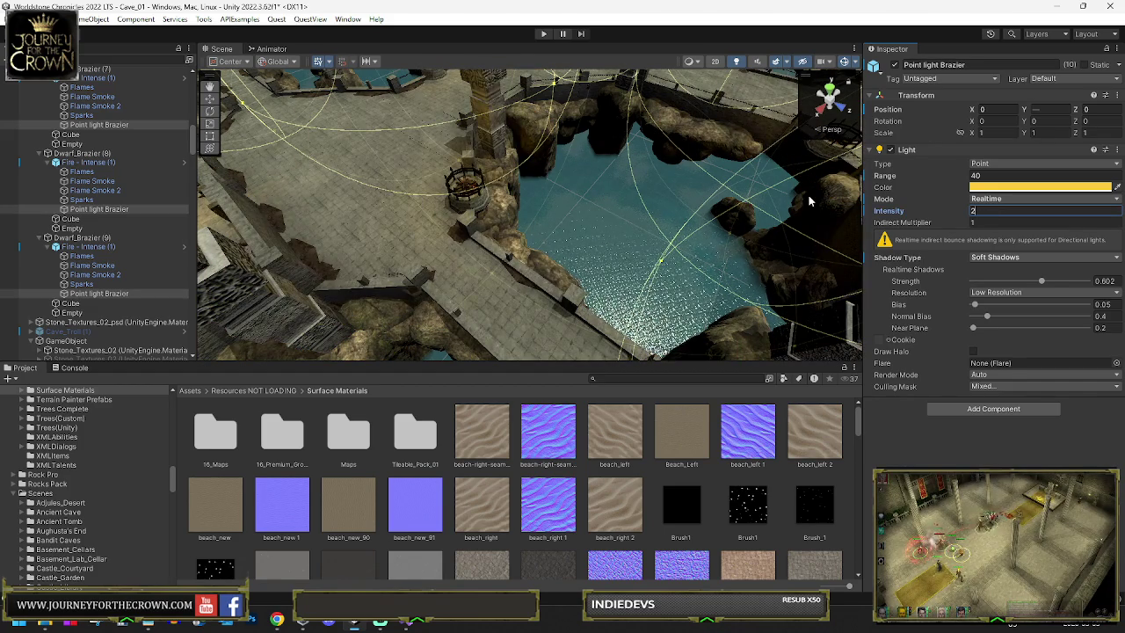
pyautogui.press('BackSpace')
pyautogui.write('5')
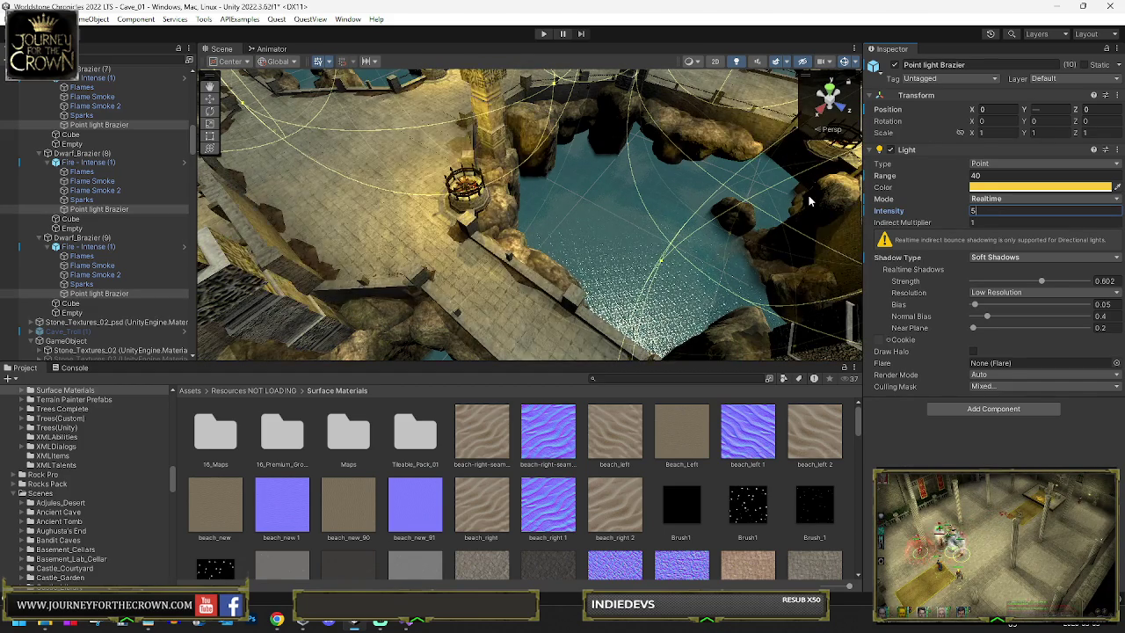
pyautogui.press('BackSpace')
pyautogui.write('3')
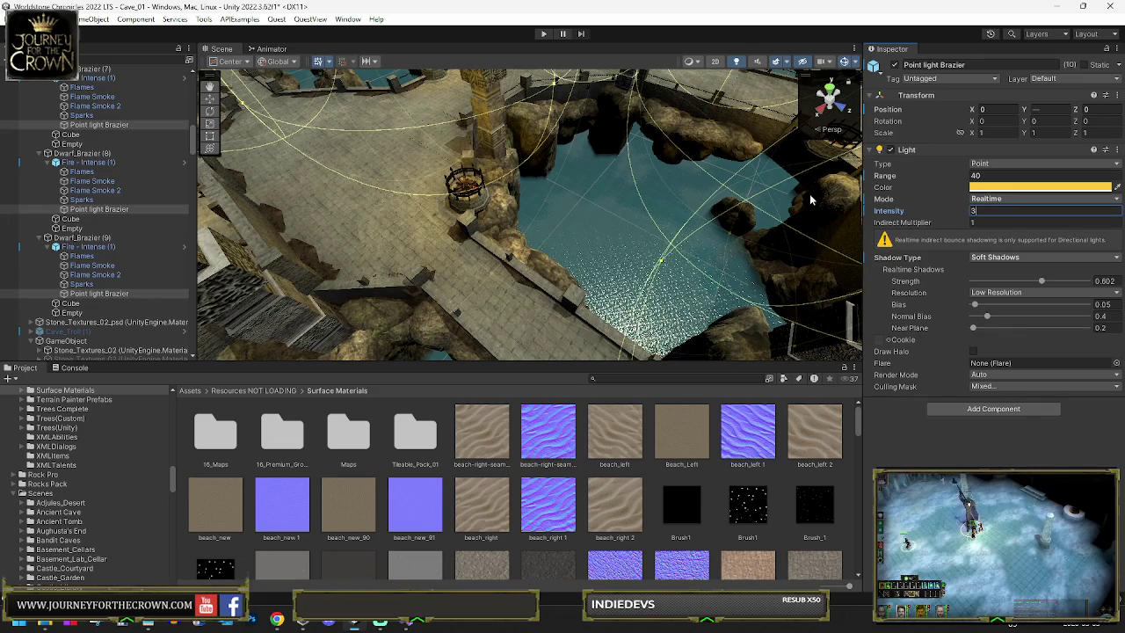
pyautogui.click(975, 176)
pyautogui.write('60')
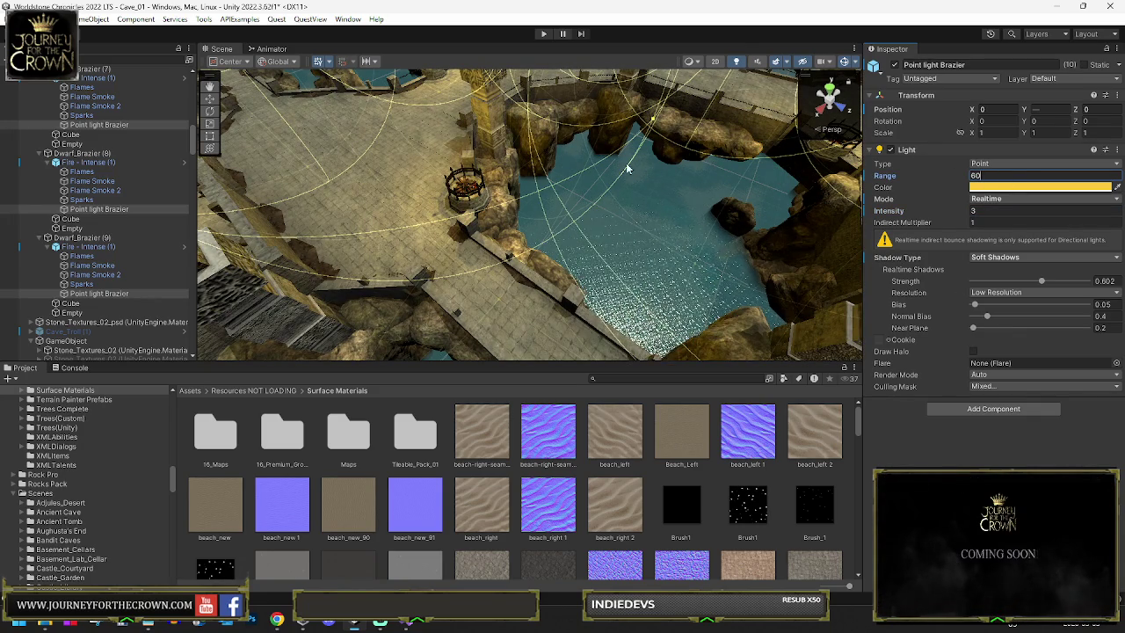
pyautogui.click(543, 35)
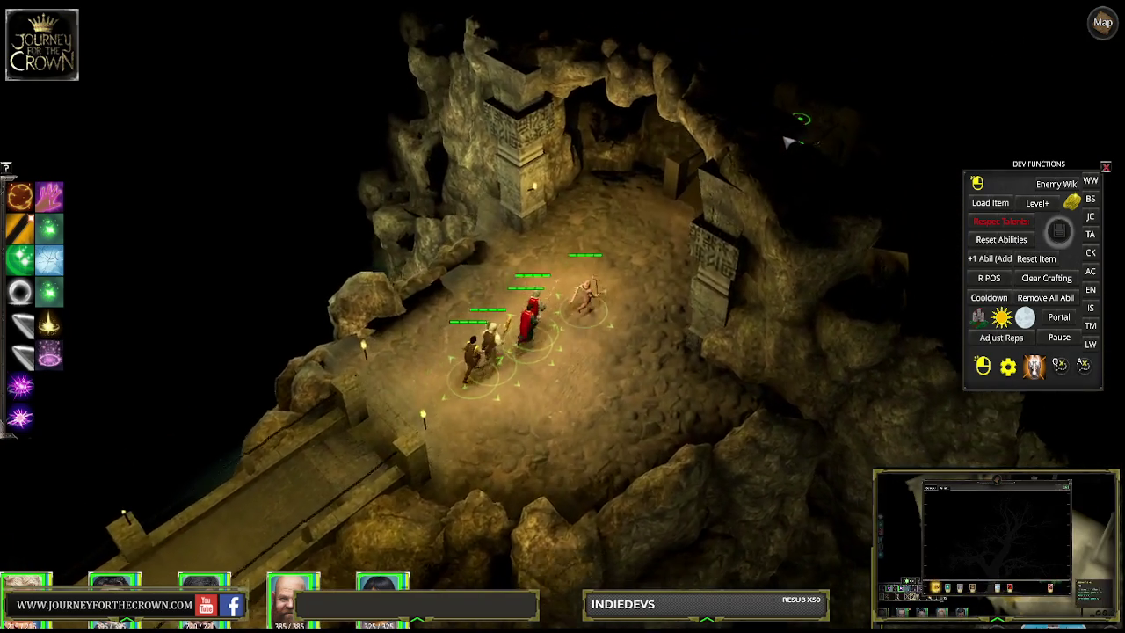
# Step: Walk the party off the bridge, past the brazier and pillar, and across the cave floor
pyautogui.click(787, 142)
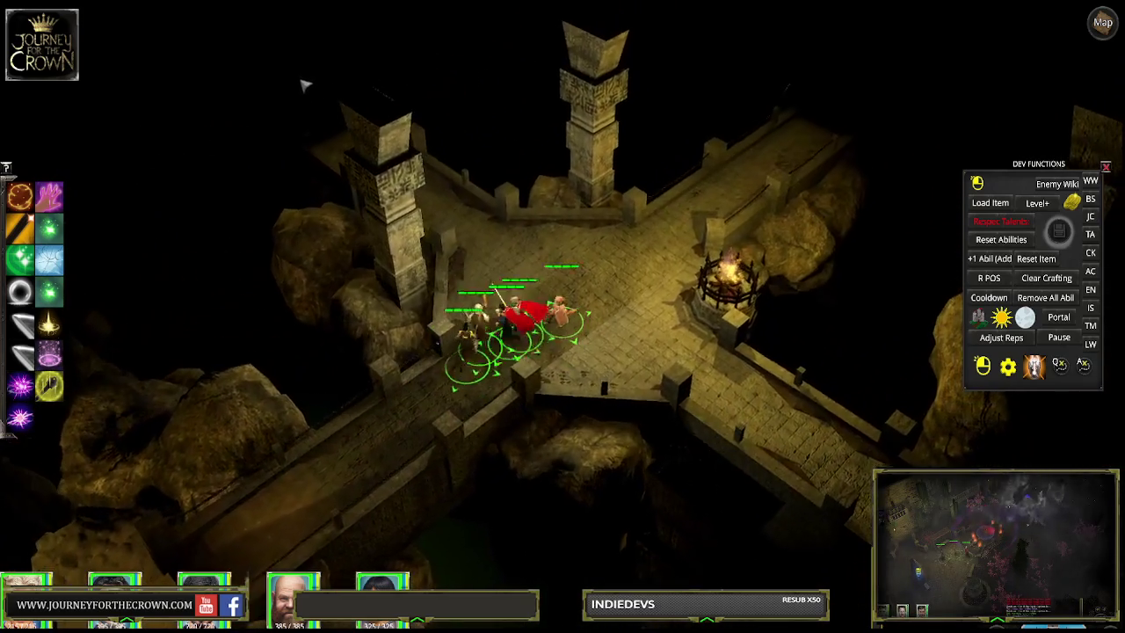
pyautogui.click(303, 84)
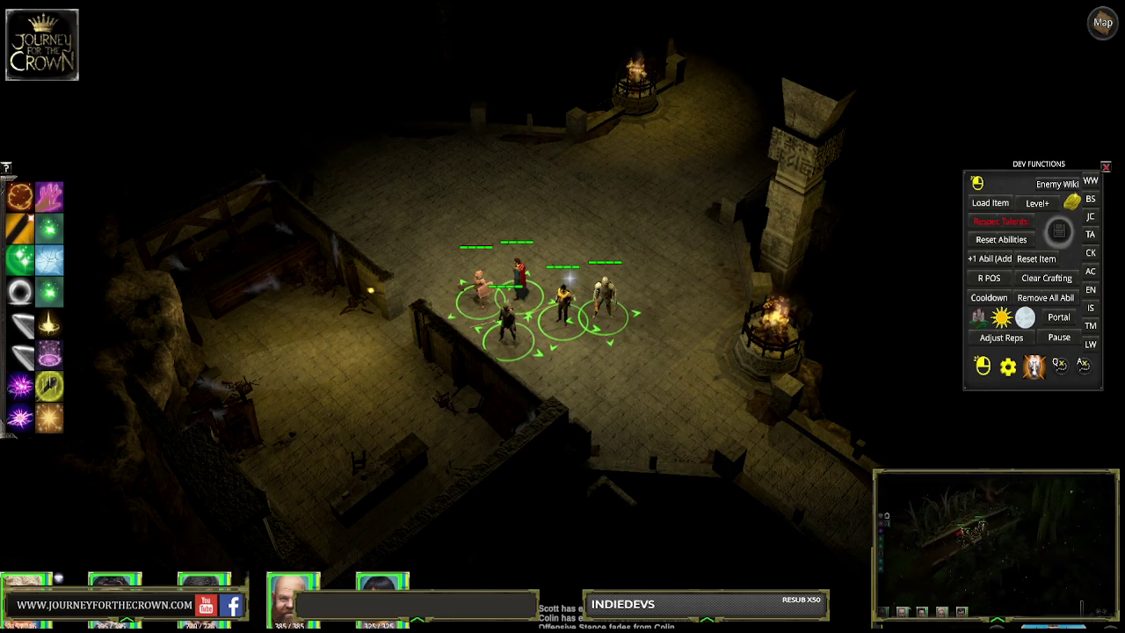
pyautogui.click(669, 312)
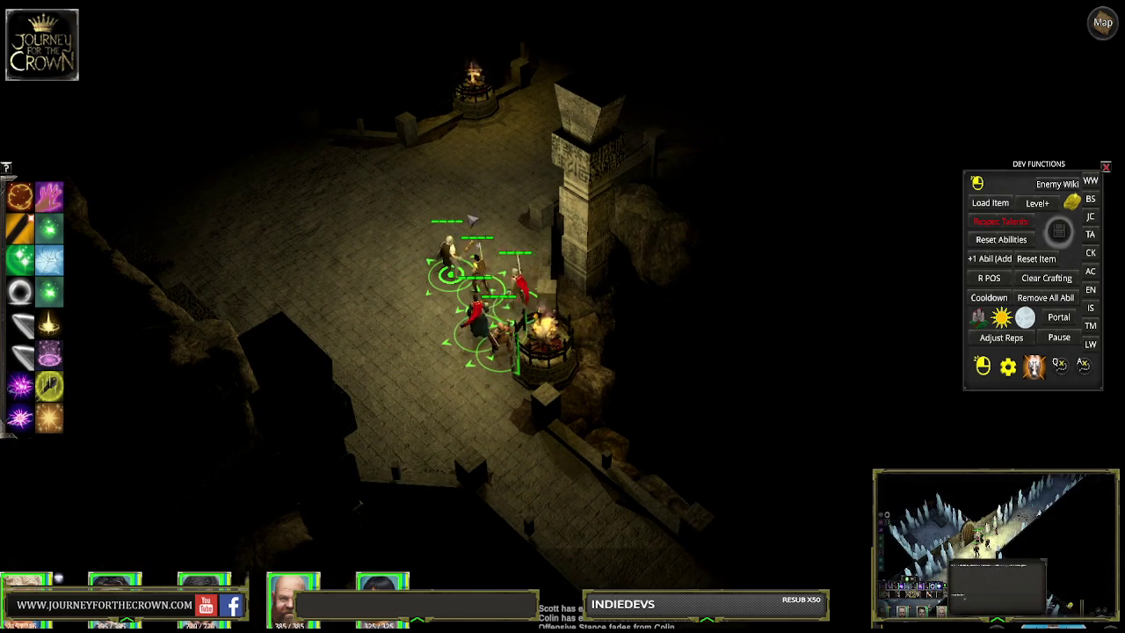
pyautogui.click(584, 137)
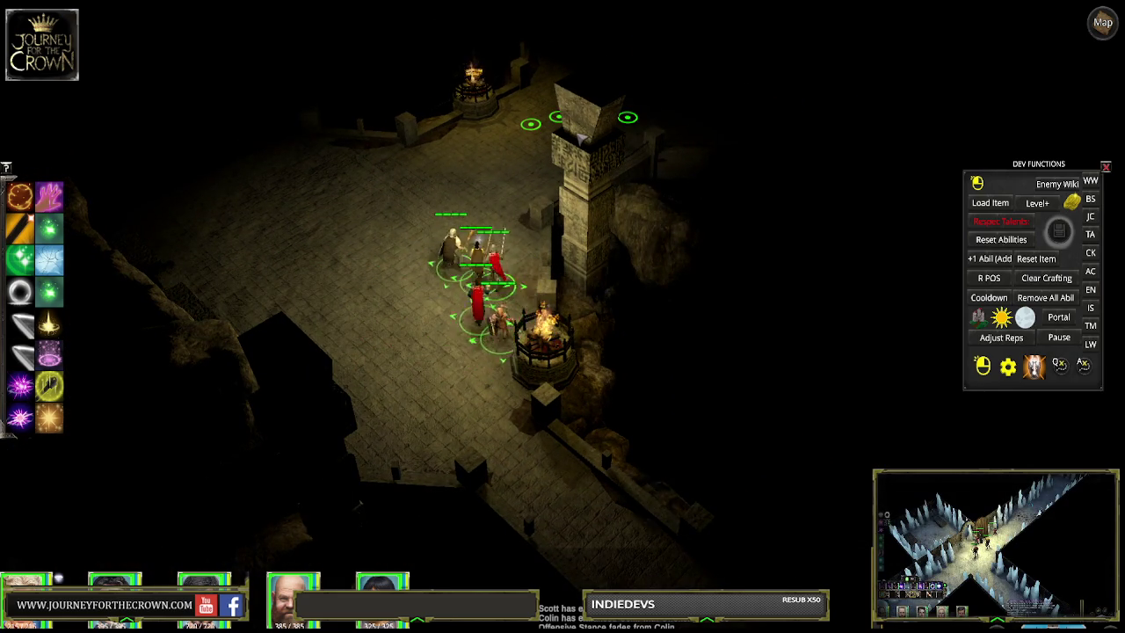
pyautogui.click(652, 111)
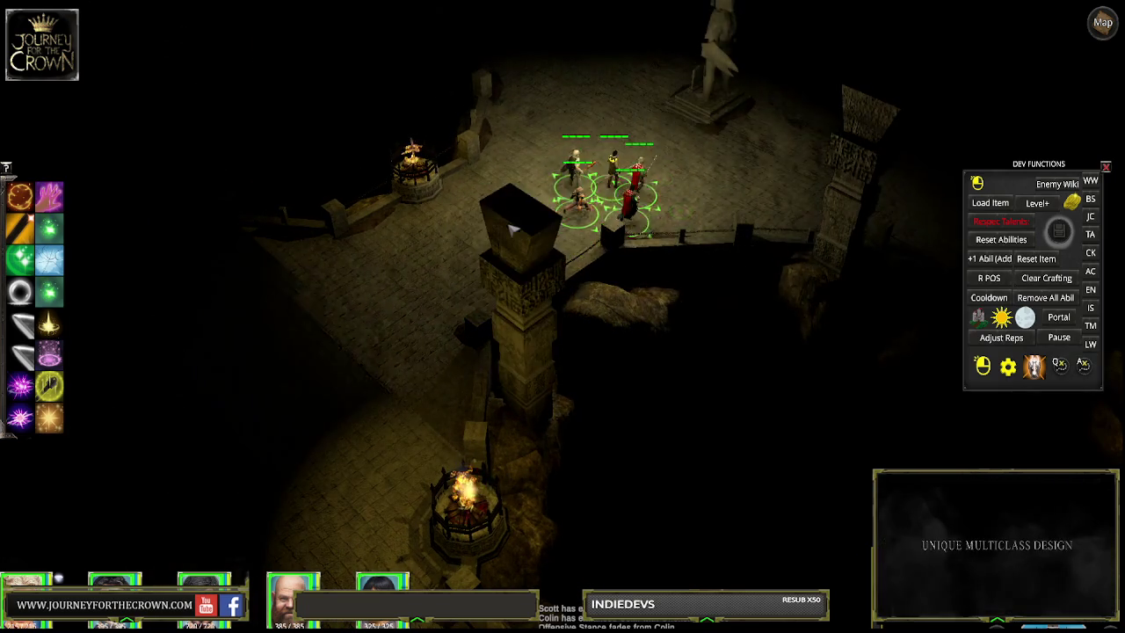
pyautogui.click(409, 319)
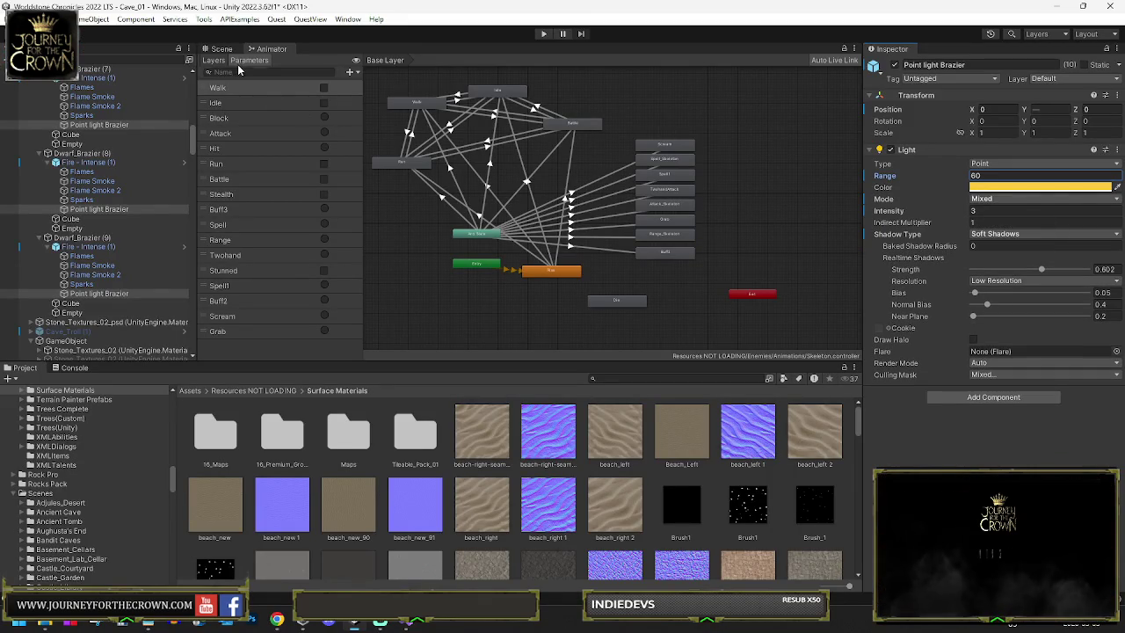
# Step: Switch to the Scene view, select Cube (11), briefly filter by 'fire', then pick a Dwarf Floor object
pyautogui.click(221, 48)
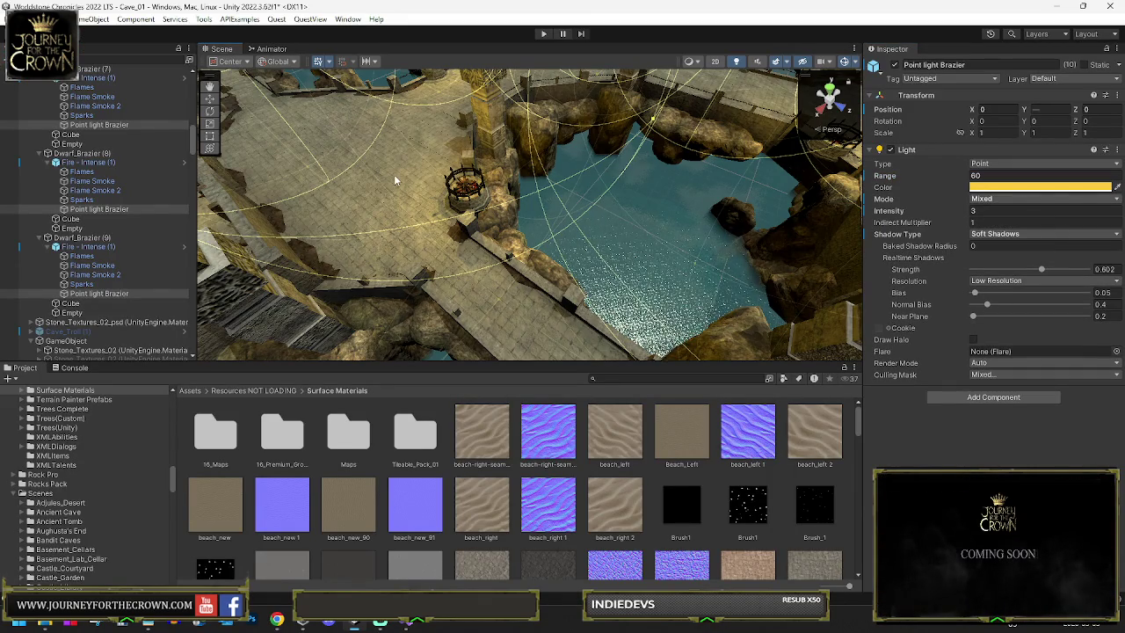
pyautogui.click(396, 180)
pyautogui.scroll(5, 92, 134)
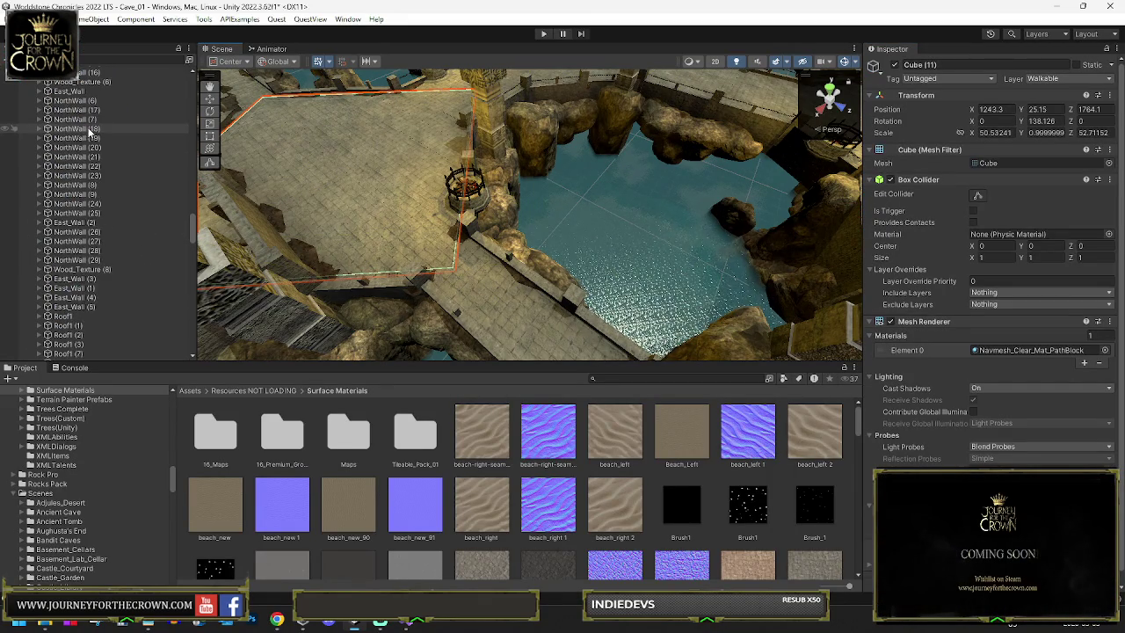
pyautogui.click(97, 59)
pyautogui.write('fire')
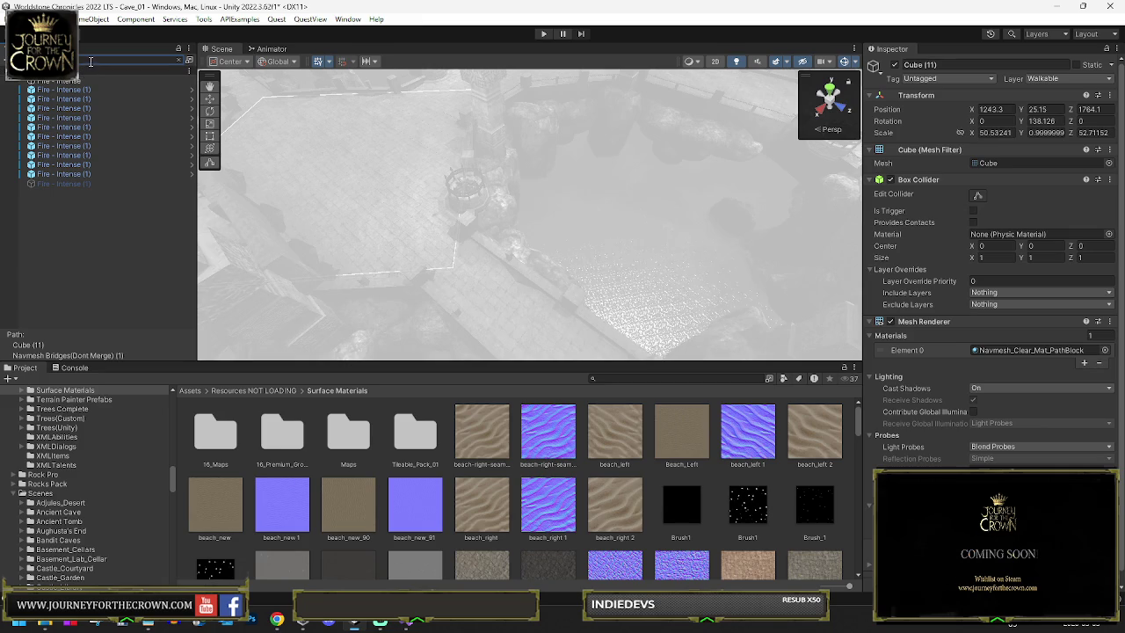
pyautogui.press('BackSpace')
pyautogui.press('BackSpace')
pyautogui.press('BackSpace')
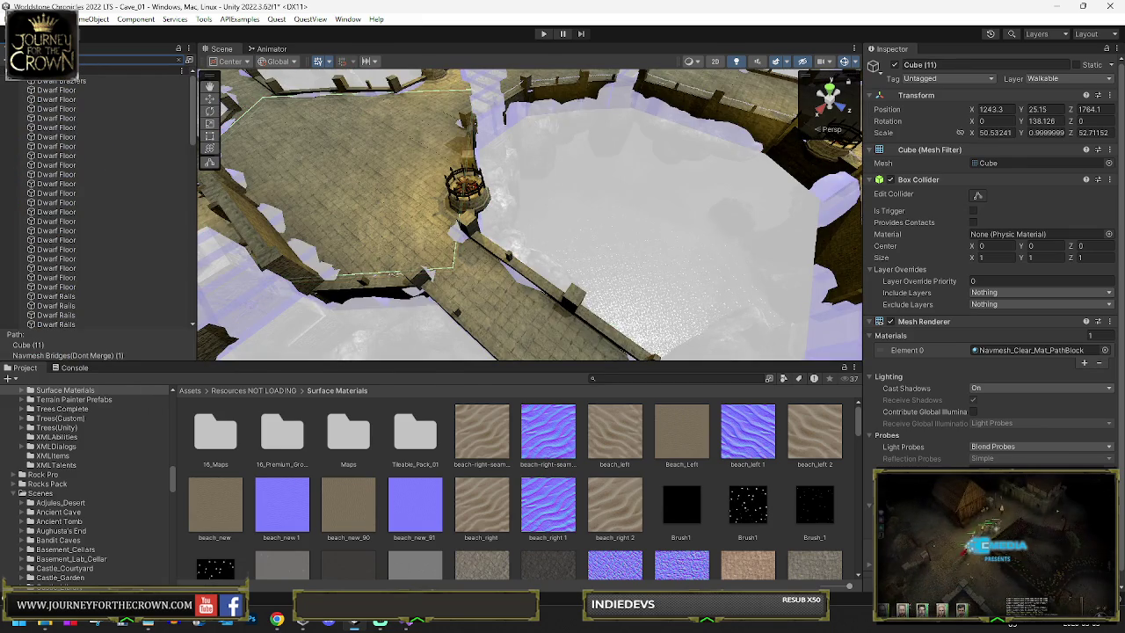
pyautogui.click(66, 98)
pyautogui.scroll(-2, 108, 129)
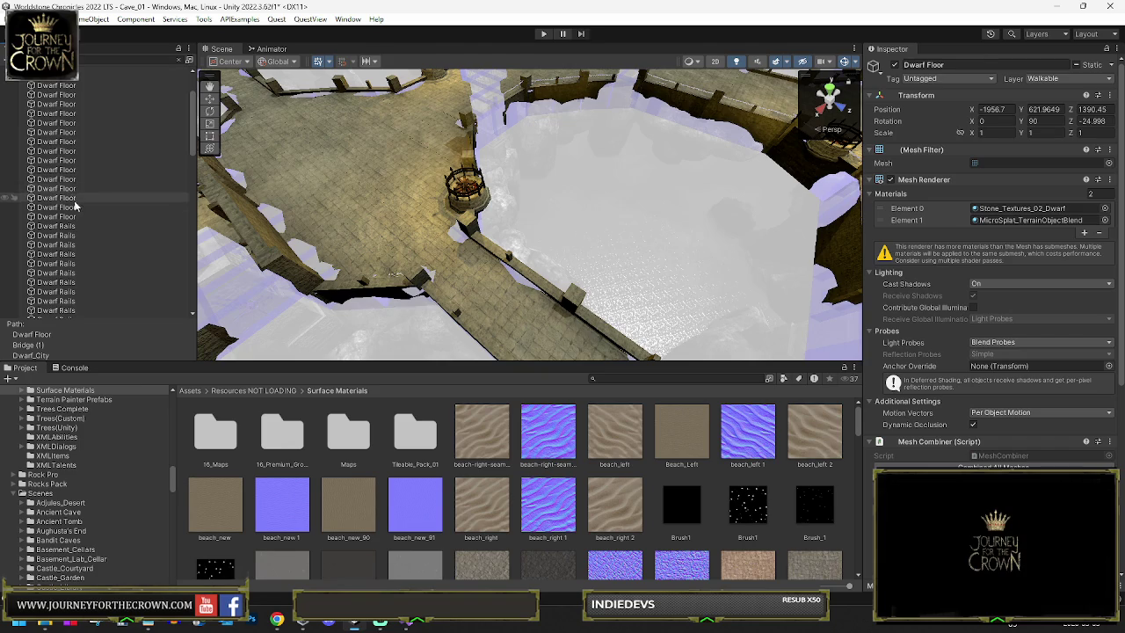
# Step: Turn on Contribute GI for all Dwarf Floor objects, applying it to their children too
pyautogui.keyDown('shift'); pyautogui.click(88, 216); pyautogui.keyUp('shift')
pyautogui.click(1109, 67)
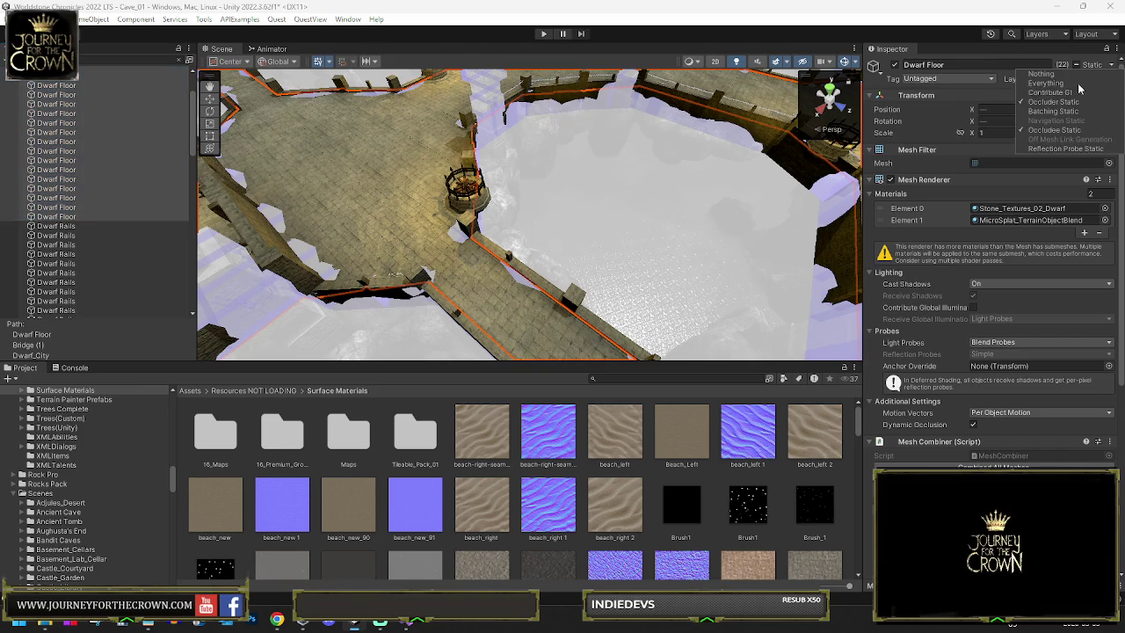
pyautogui.click(1065, 93)
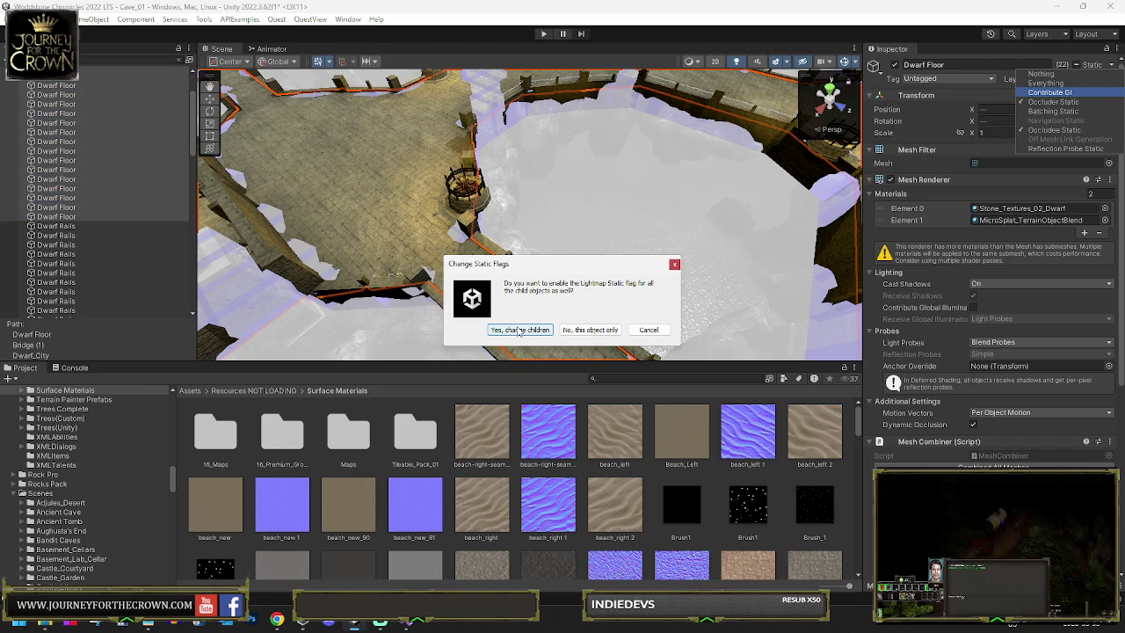
pyautogui.click(520, 330)
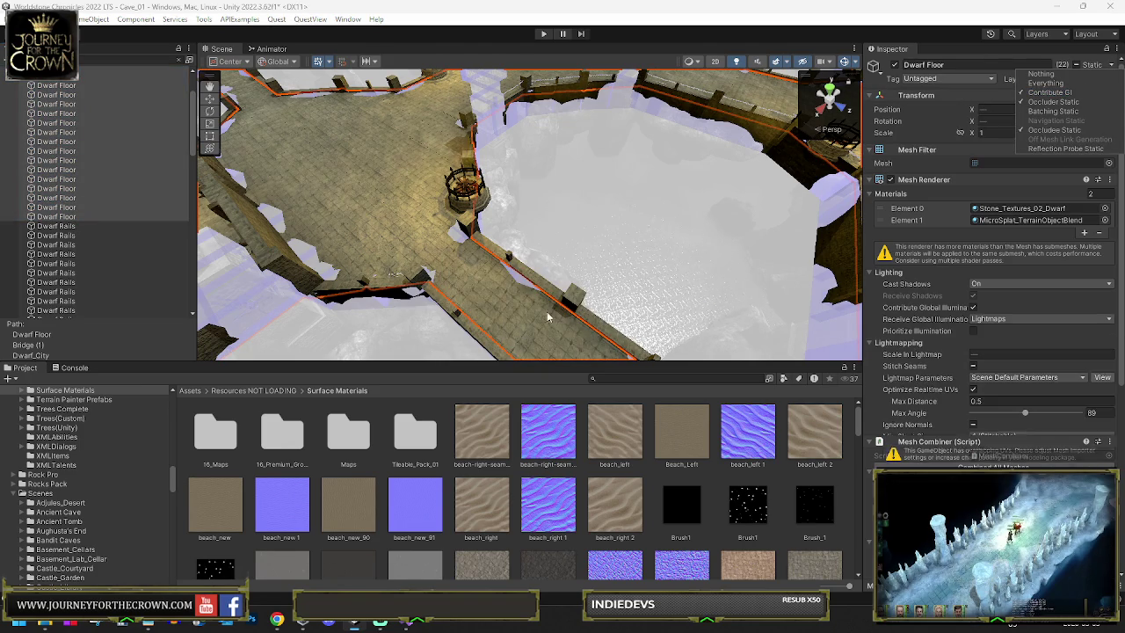
pyautogui.scroll(-10, 939, 345)
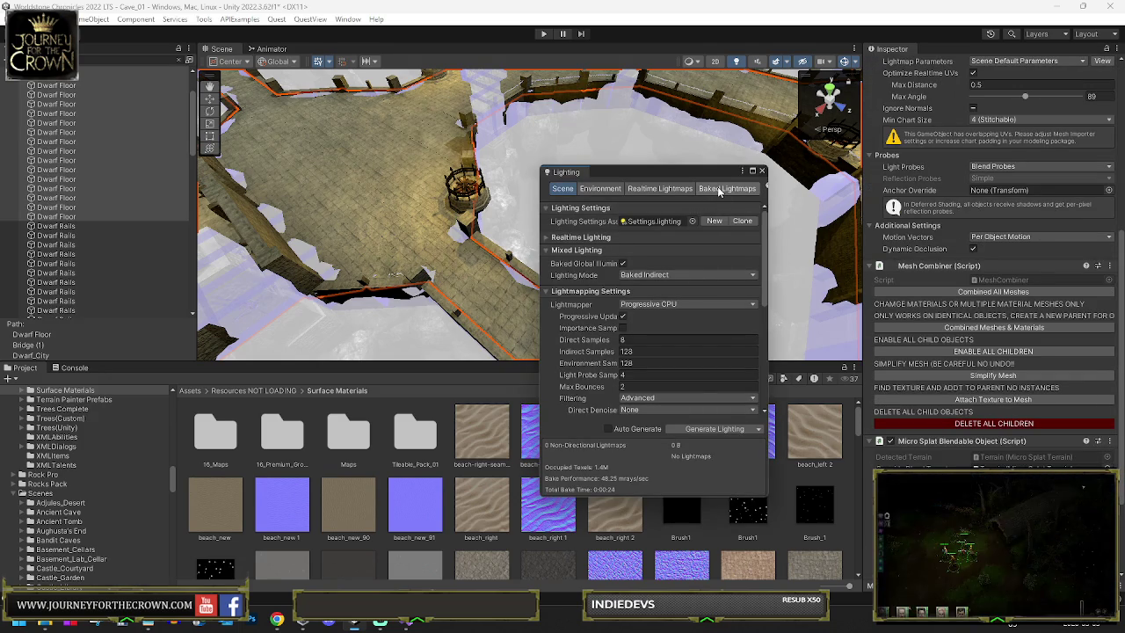
# Step: Generate the scene lighting from the Lighting window, restarting the bake once, then select a wall piece
pyautogui.click(719, 189)
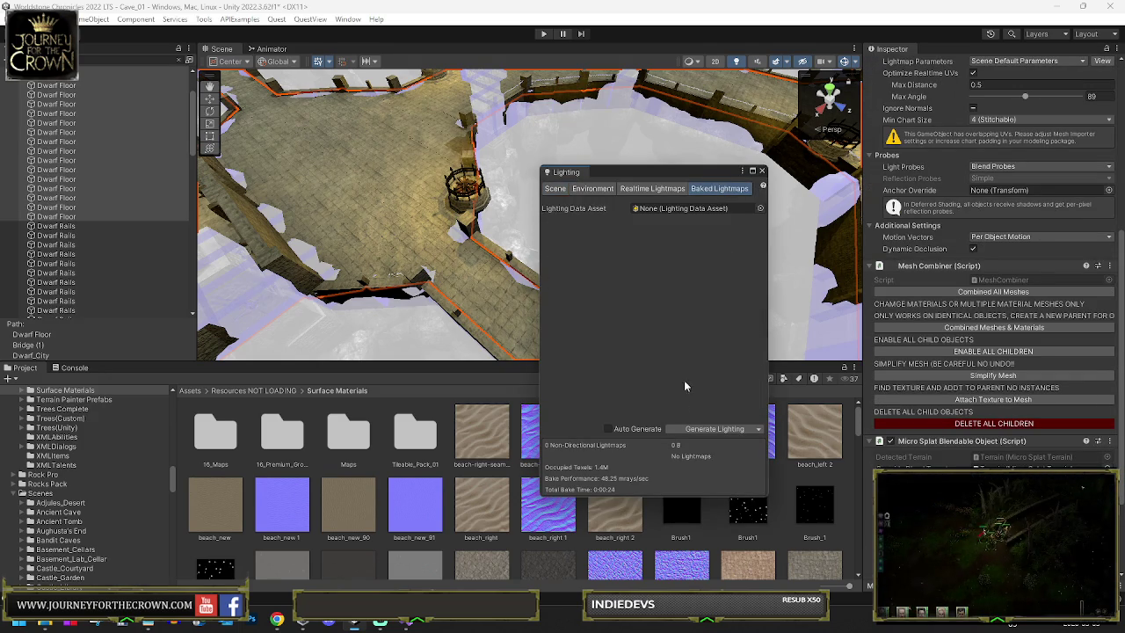
pyautogui.click(703, 428)
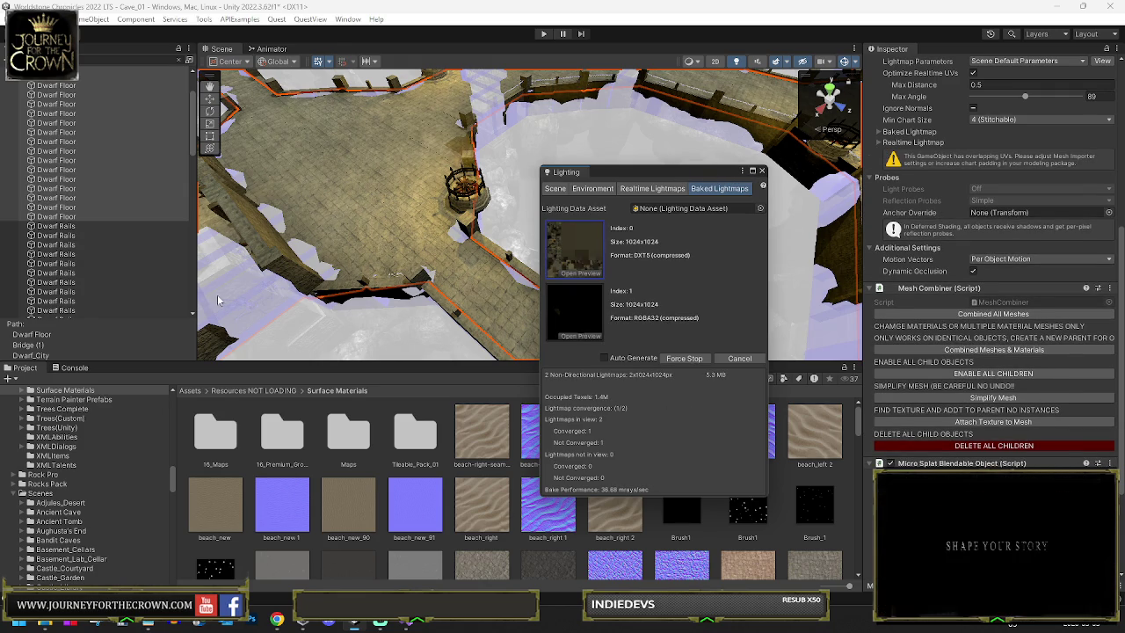
pyautogui.click(178, 63)
pyautogui.scroll(5, 369, 206)
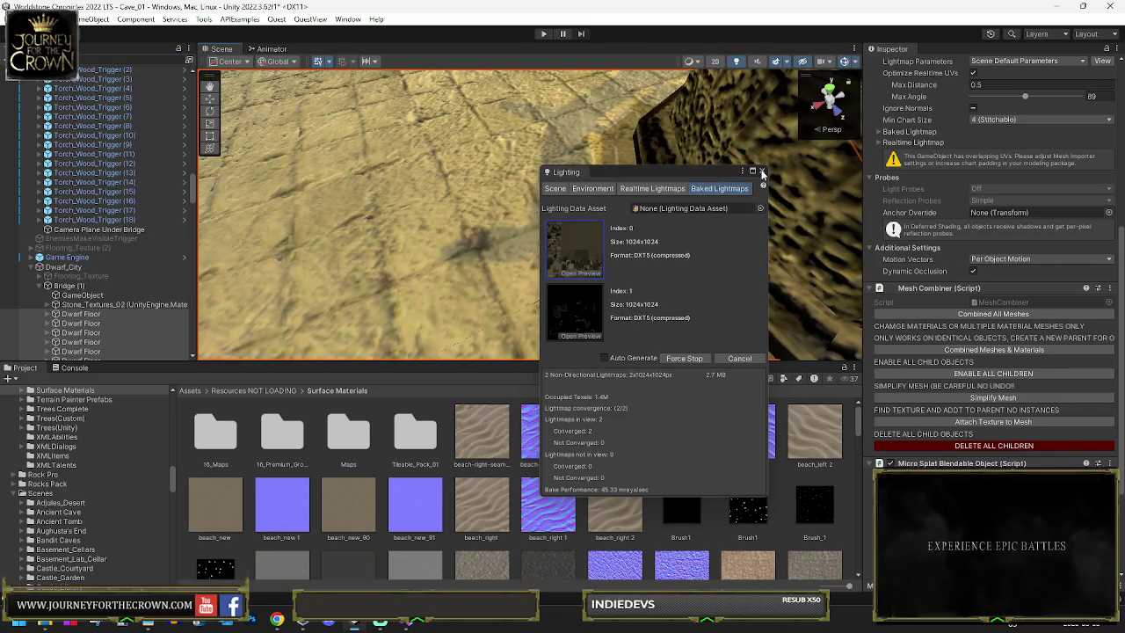
pyautogui.click(710, 182)
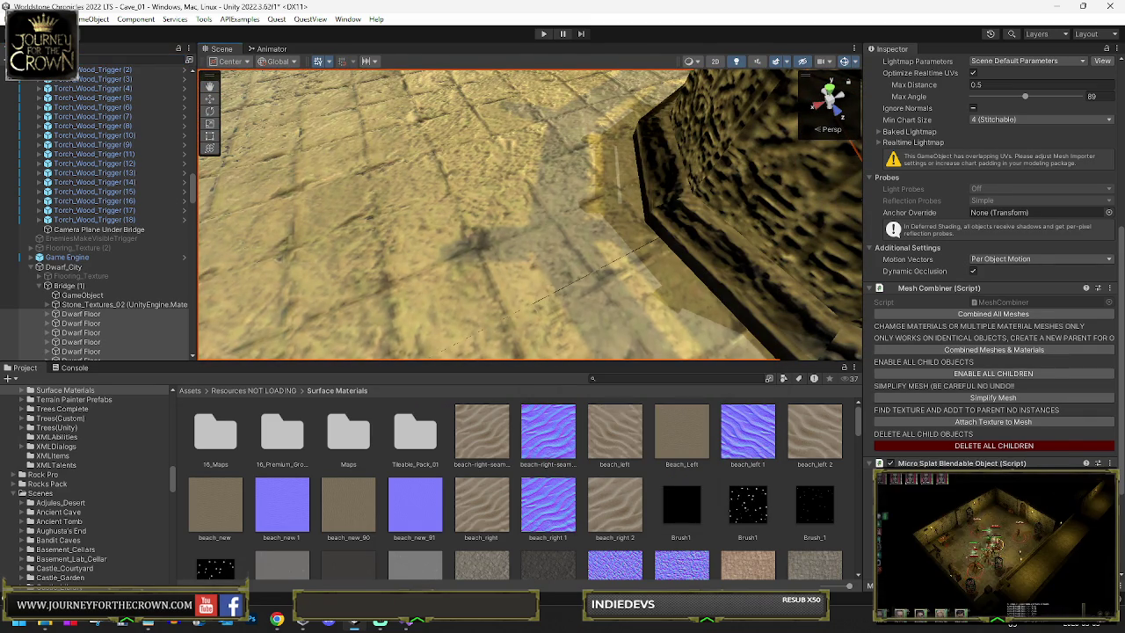
pyautogui.hotkey('ctrl', '9')
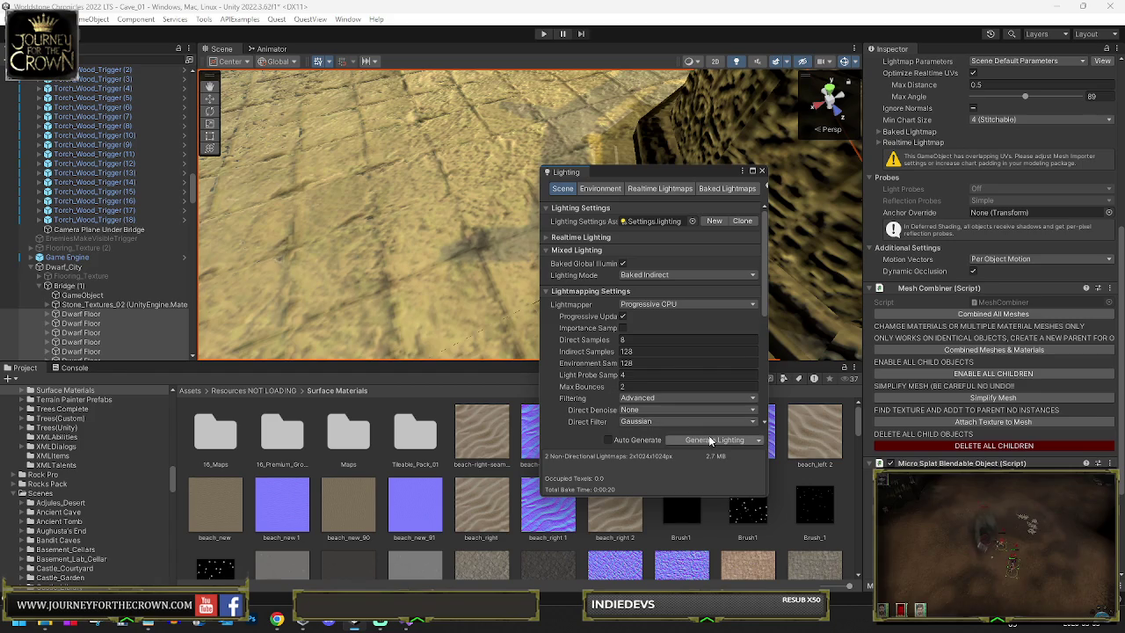
pyautogui.click(709, 437)
pyautogui.moveTo(509, 181)
pyautogui.mouseDown()
pyautogui.moveTo(308, 151)
pyautogui.moveTo(307, 161)
pyautogui.mouseUp()
pyautogui.click(379, 181)
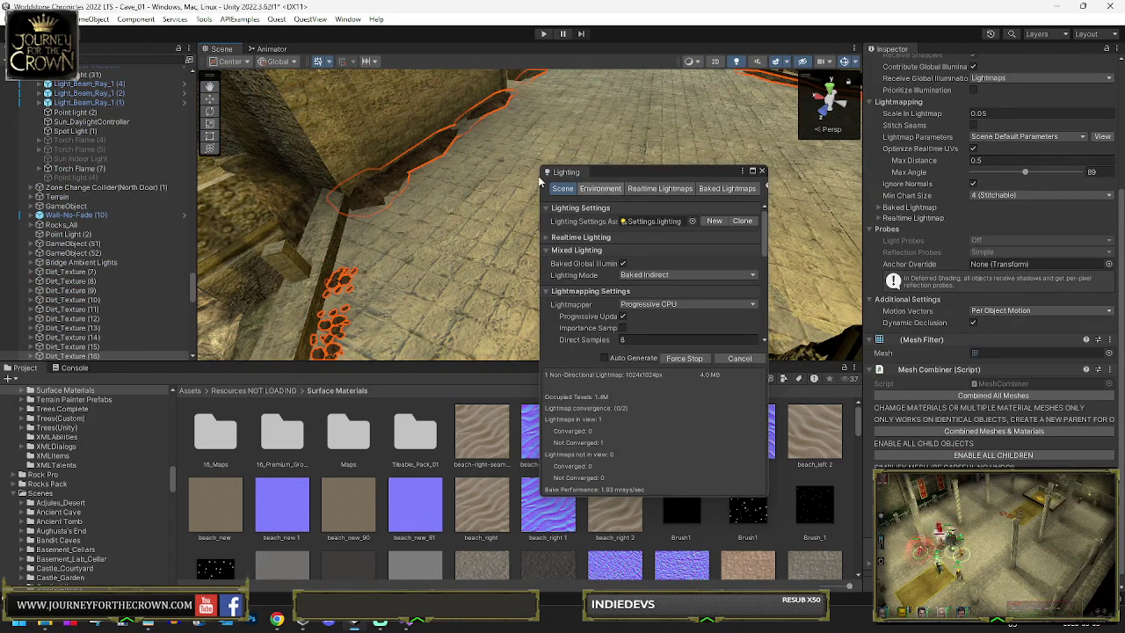
# Step: Group the selected dirt decals under a new empty parent named Dirt Textures
pyautogui.scroll(-3, 101, 279)
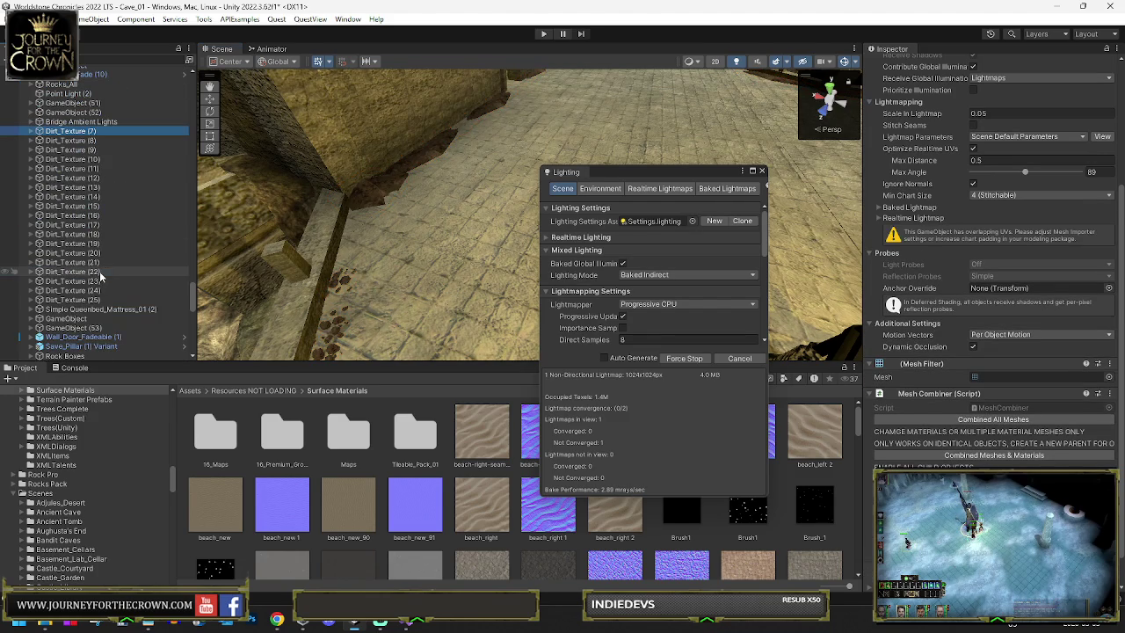
pyautogui.keyDown('shift'); pyautogui.click(74, 133); pyautogui.keyUp('shift')
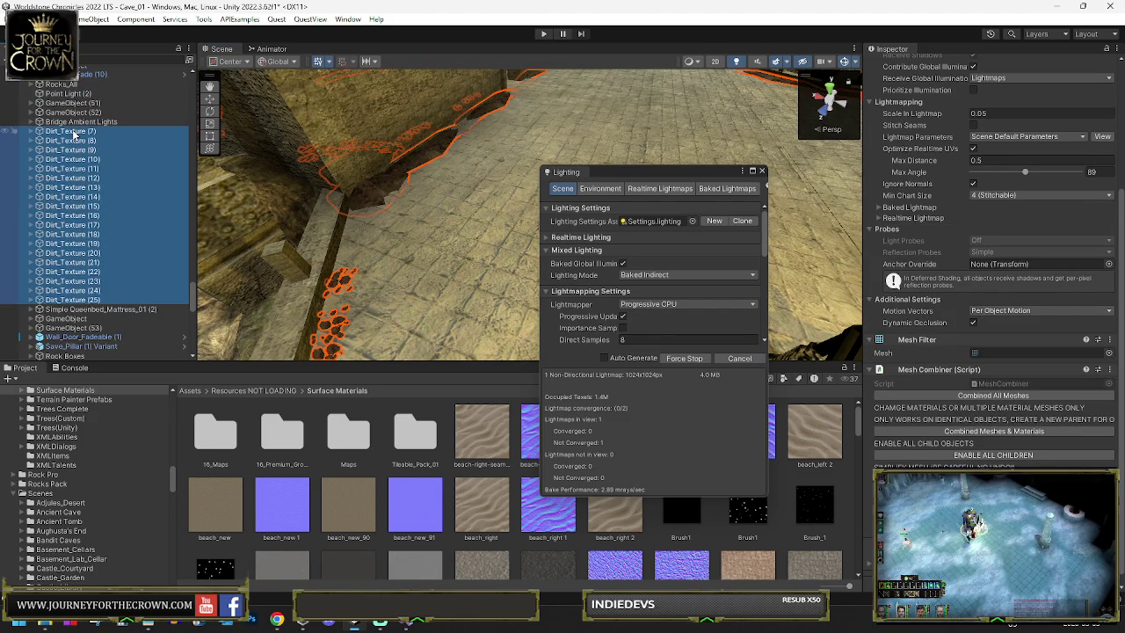
pyautogui.rightClick(74, 133)
pyautogui.click(130, 337)
pyautogui.write('Dirt Texture')
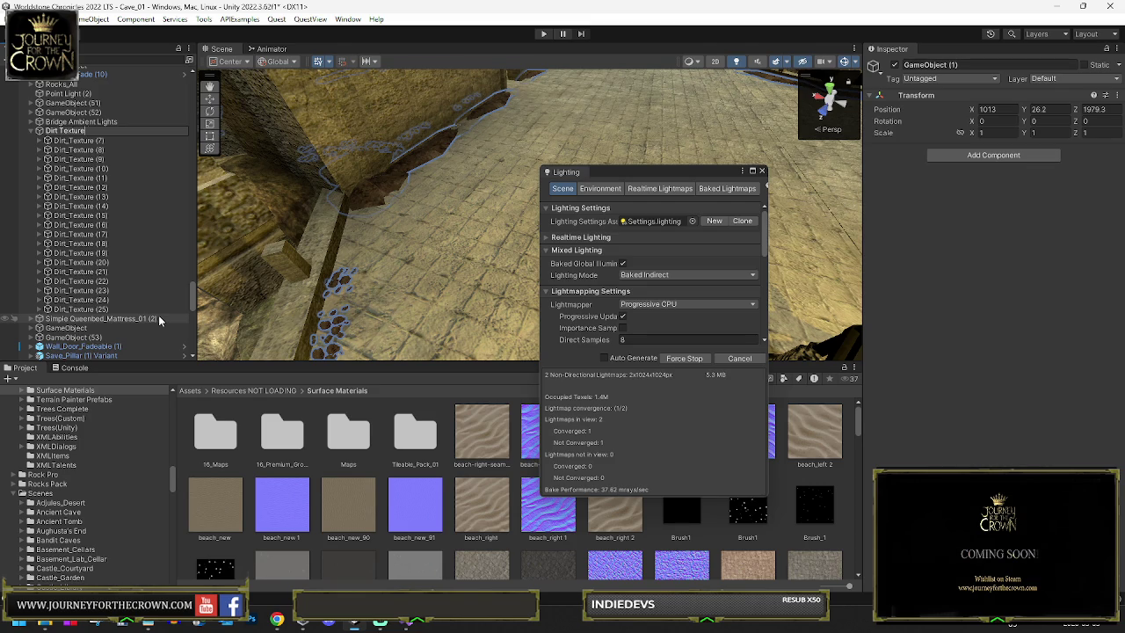
pyautogui.write('s')
pyautogui.press('Return')
pyautogui.press('Down')
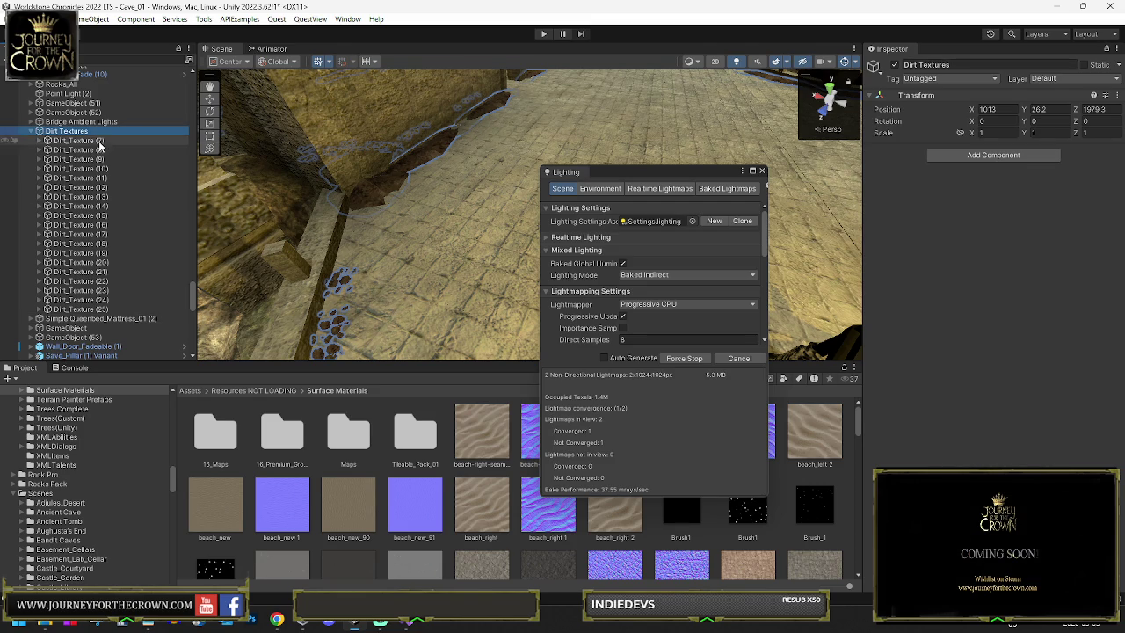
# Step: Extend the selection from Dirt_Texture (7) through Dirt_Texture (25)
pyautogui.keyDown('shift'); pyautogui.click(79, 310); pyautogui.keyUp('shift')
pyautogui.scroll(-5, 972, 442)
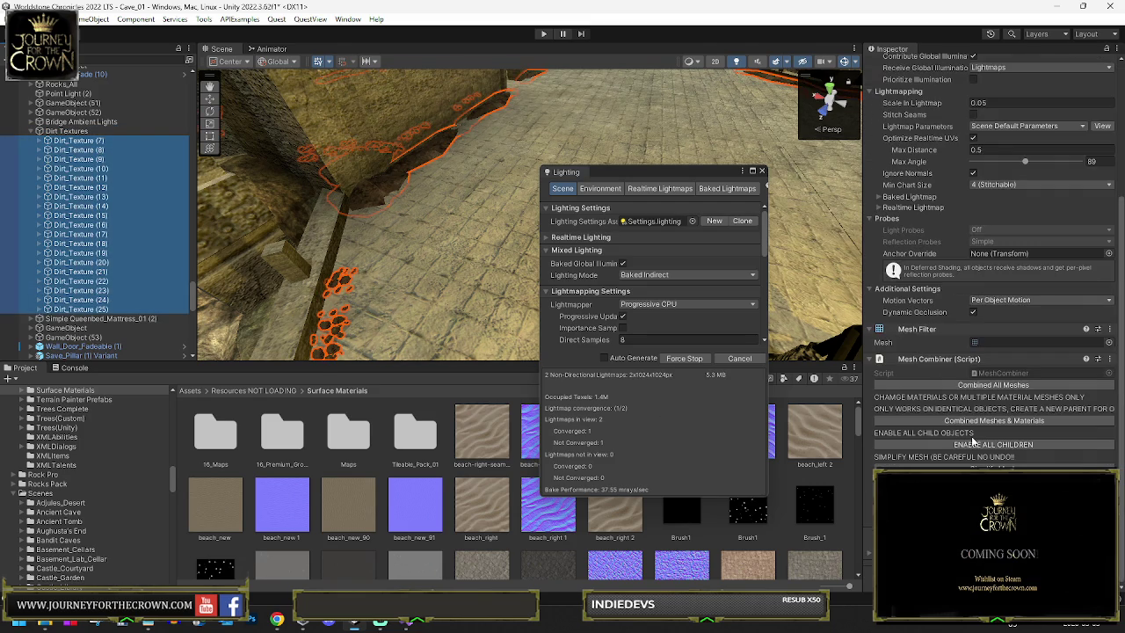
pyautogui.scroll(3, 993, 123)
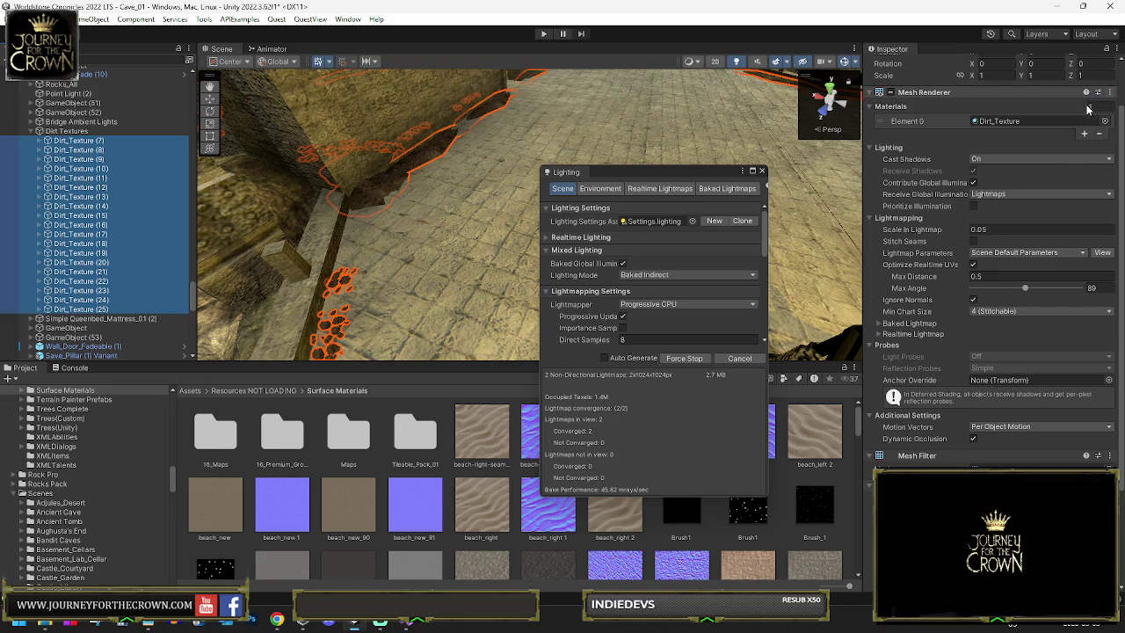
pyautogui.scroll(2, 1069, 113)
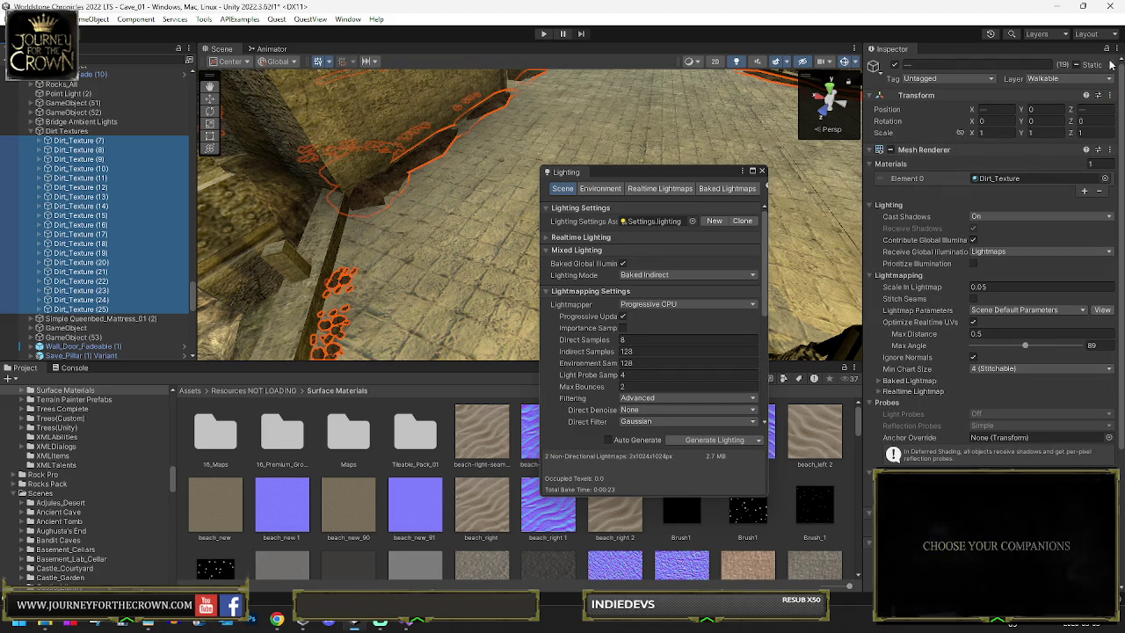
# Step: Clear Contribute GI for the dirt decals, for this object only
pyautogui.click(1111, 66)
pyautogui.click(1051, 92)
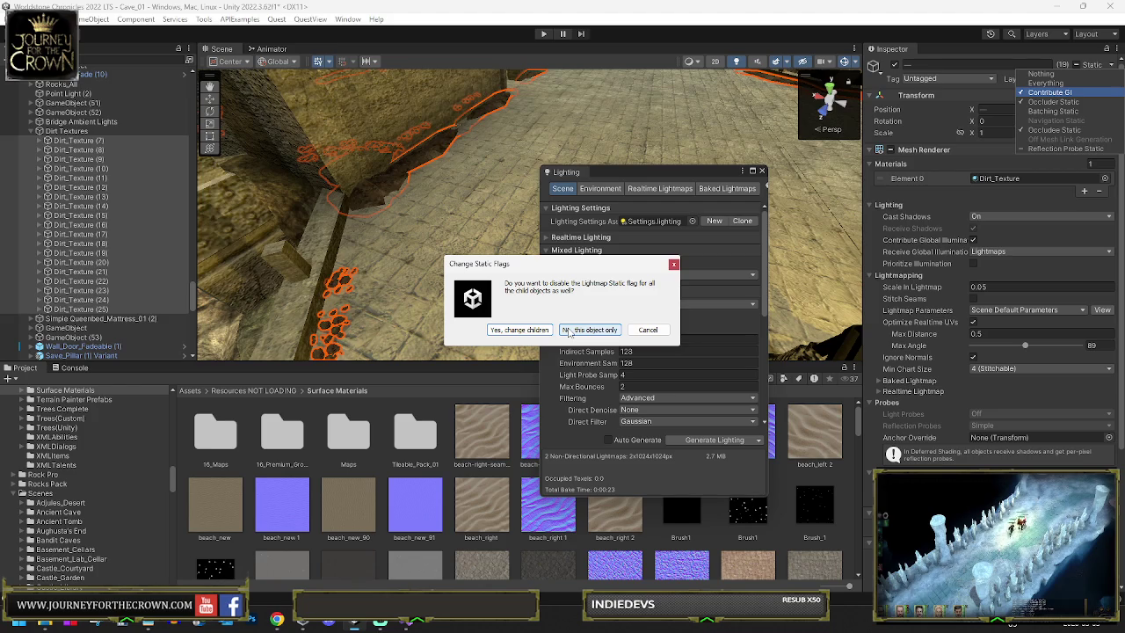
pyautogui.click(570, 332)
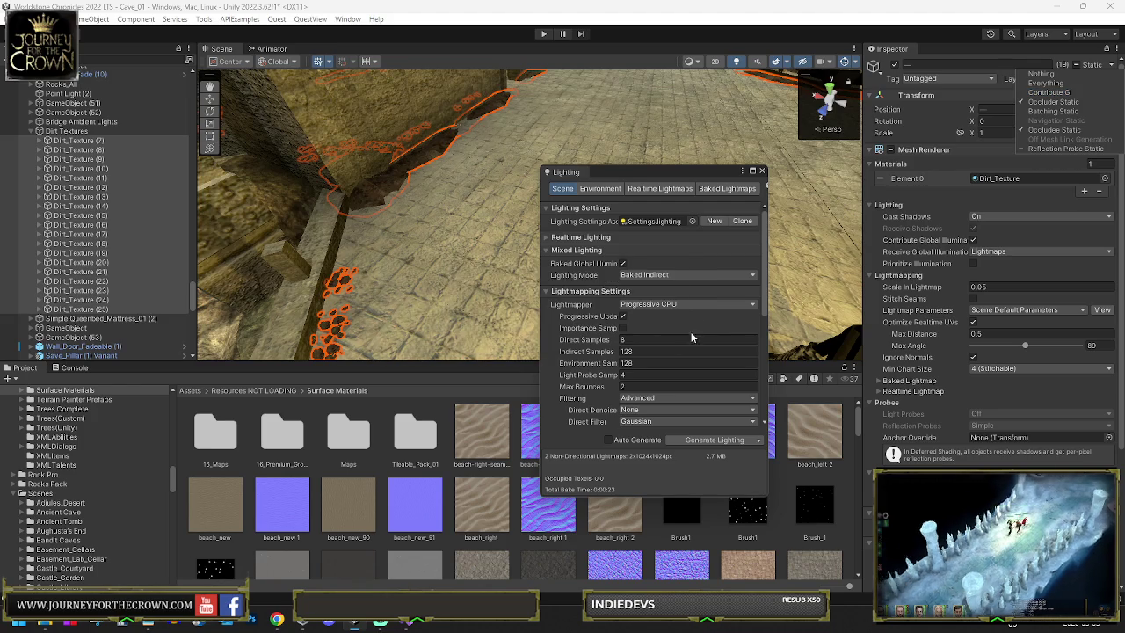
# Step: Add a Micro Splat Blendable Object component to the decals, found by searching 'blen'
pyautogui.click(761, 172)
pyautogui.scroll(-4, 993, 263)
pyautogui.write('rec')
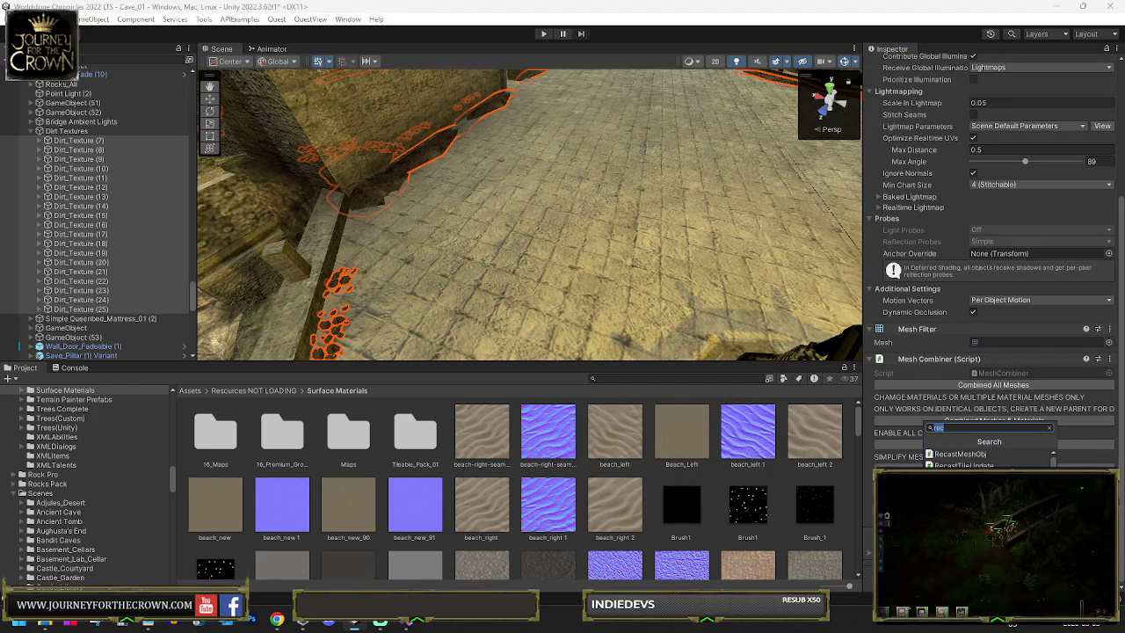
pyautogui.press('BackSpace')
pyautogui.press('BackSpace')
pyautogui.press('BackSpace')
pyautogui.write('blen')
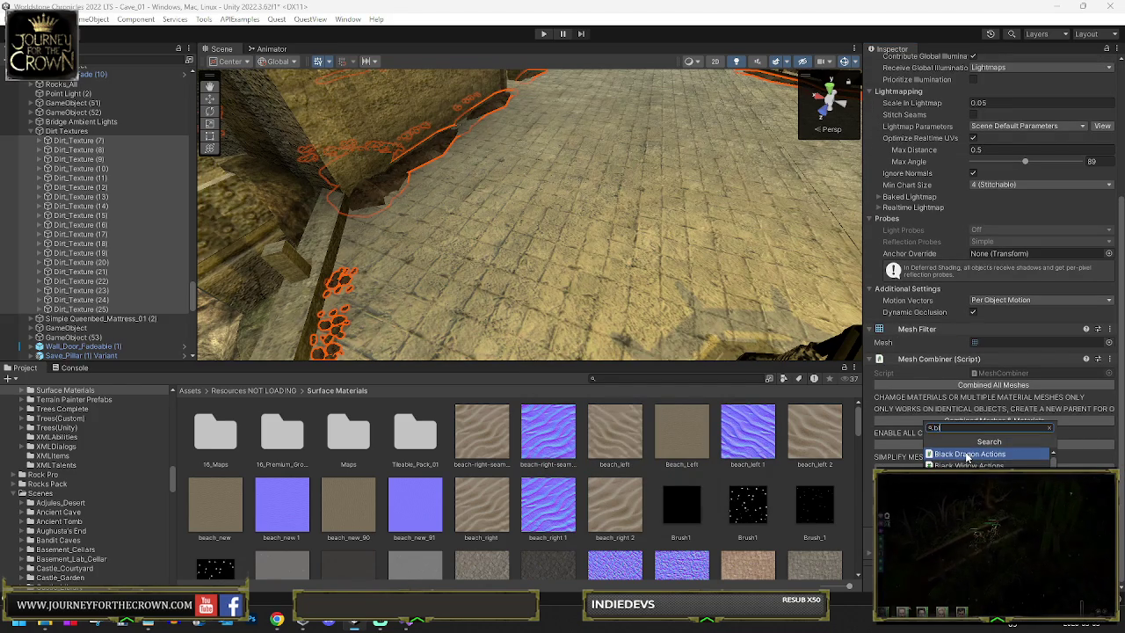
pyautogui.click(966, 455)
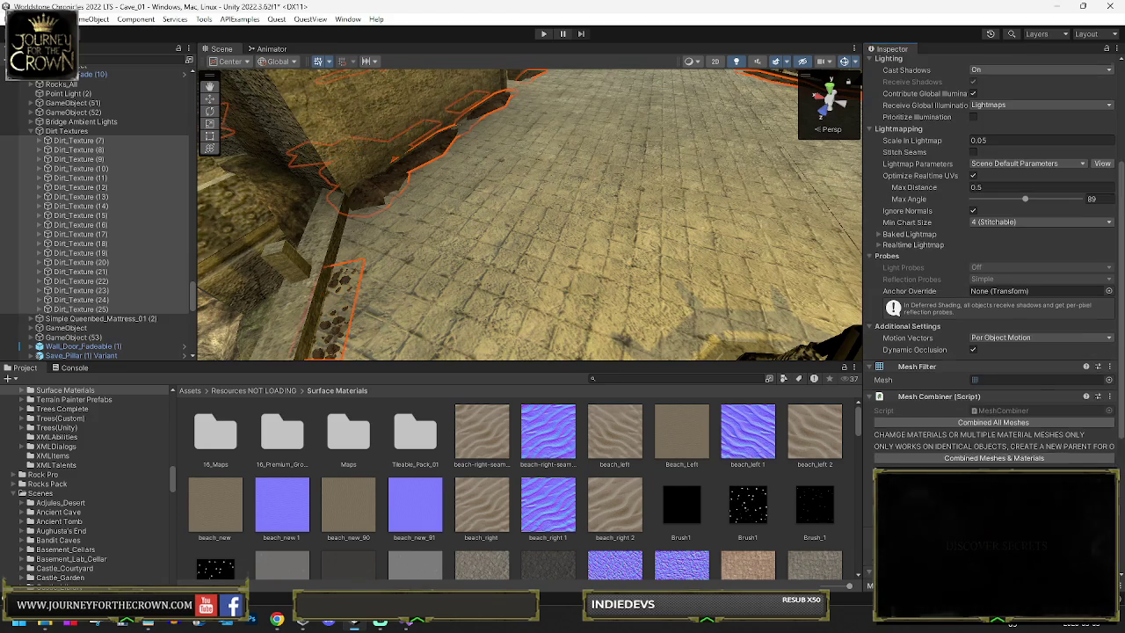
pyautogui.scroll(-5, 948, 438)
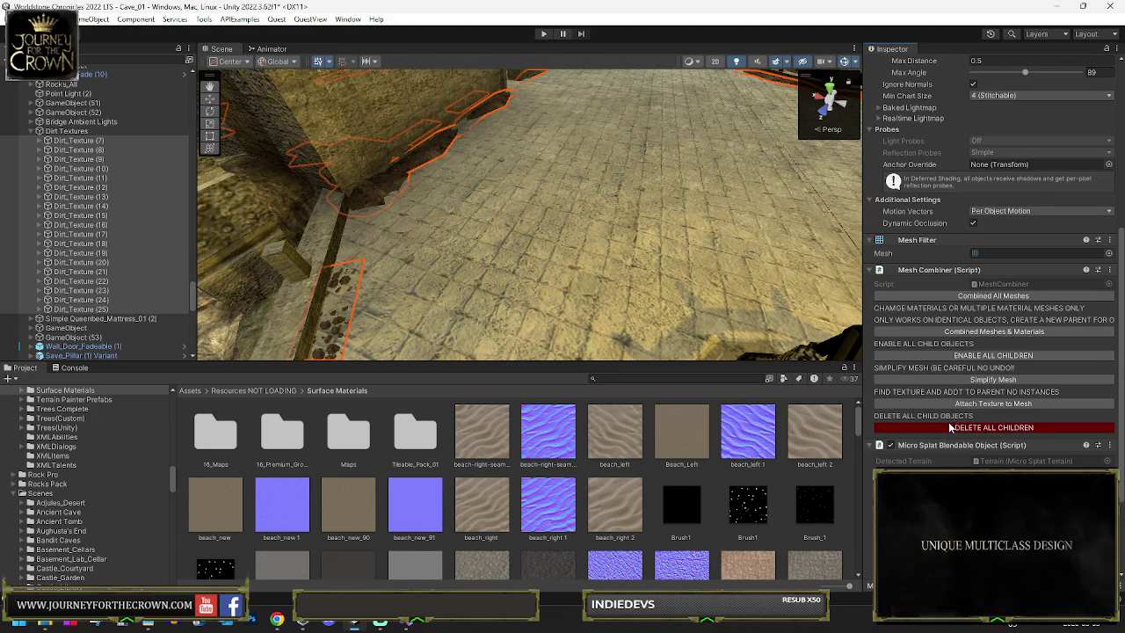
pyautogui.scroll(-2, 993, 263)
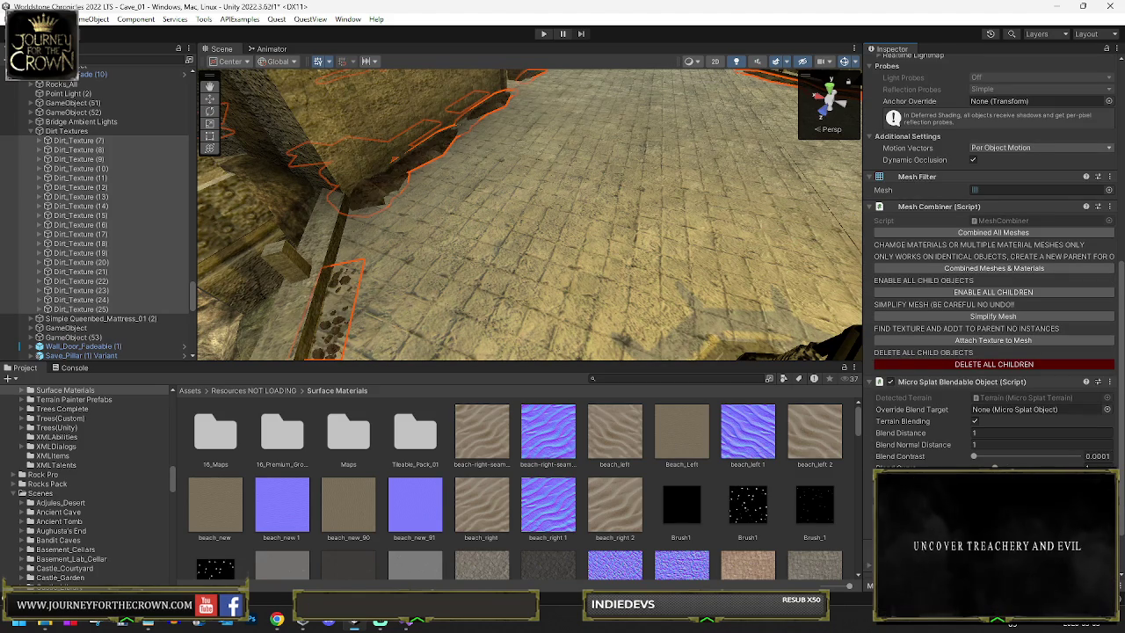
# Step: Try different blend distances on the dirt decals, ending around 50
pyautogui.click(954, 438)
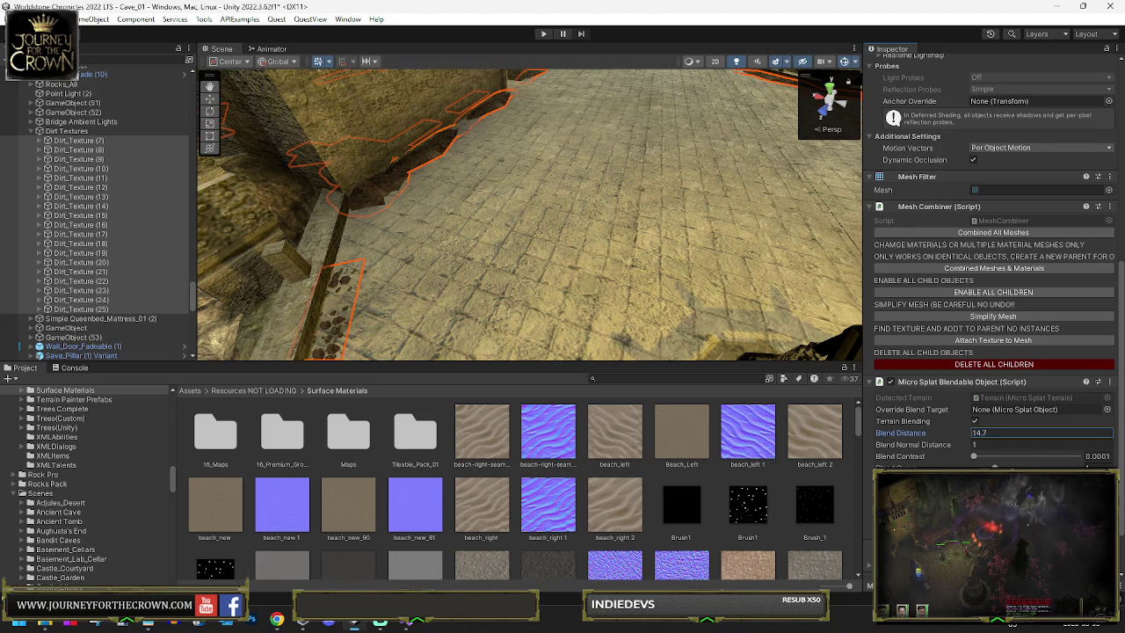
pyautogui.moveTo(192, 428)
pyautogui.mouseDown()
pyautogui.moveTo(839, 328)
pyautogui.moveTo(540, 306)
pyautogui.moveTo(476, 362)
pyautogui.moveTo(440, 364)
pyautogui.moveTo(527, 299)
pyautogui.moveTo(625, 249)
pyautogui.moveTo(797, 279)
pyautogui.mouseUp()
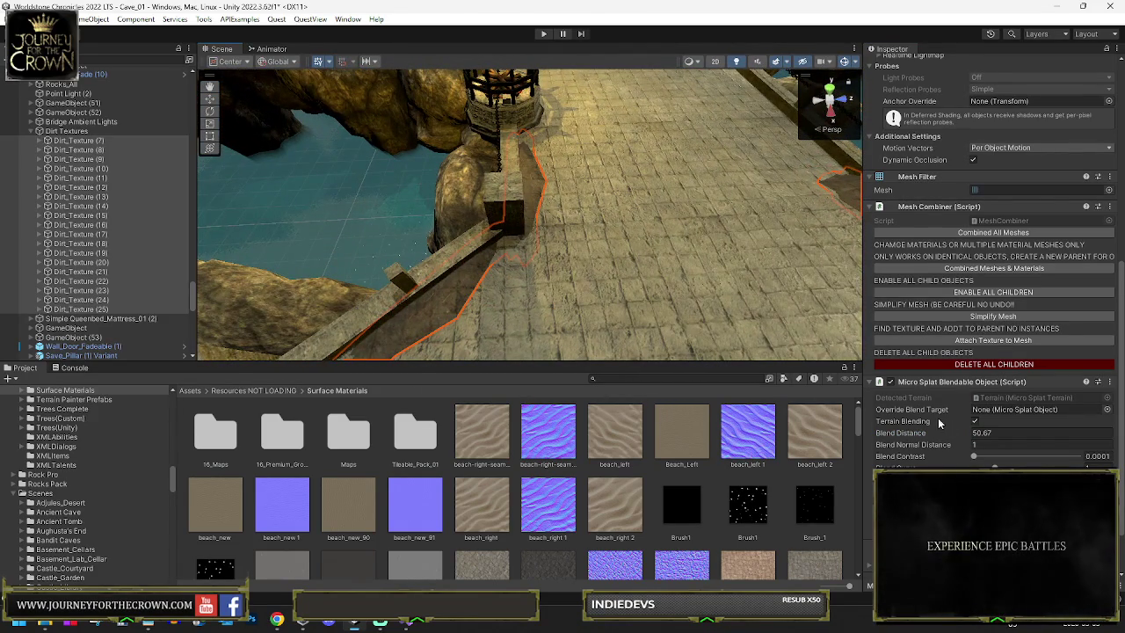
pyautogui.moveTo(959, 436); pyautogui.dragTo(941, 439)
pyautogui.moveTo(858, 437); pyautogui.dragTo(785, 426)
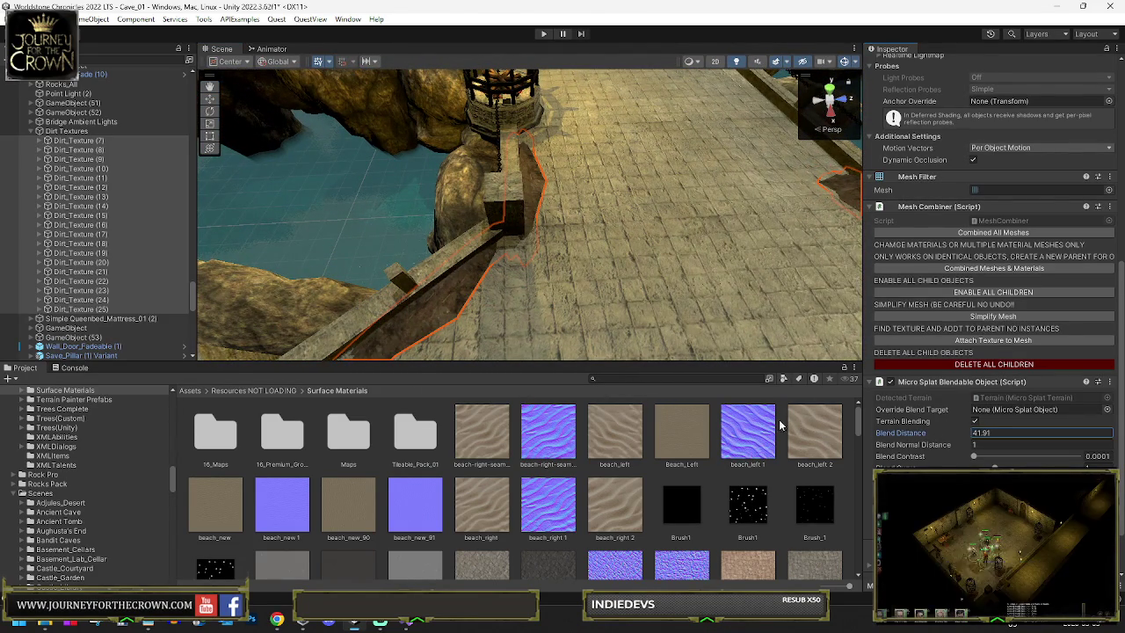
pyautogui.moveTo(510, 395)
pyautogui.mouseDown()
pyautogui.moveTo(733, 387)
pyautogui.moveTo(739, 357)
pyautogui.mouseUp()
pyautogui.moveTo(827, 290)
pyautogui.mouseDown()
pyautogui.moveTo(791, 290)
pyautogui.moveTo(905, 330)
pyautogui.mouseUp()
# Step: Remove the Micro Splat terrain-blend component and its extra material Element 1
pyautogui.rightClick(941, 385)
pyautogui.click(975, 406)
pyautogui.scroll(5, 1060, 234)
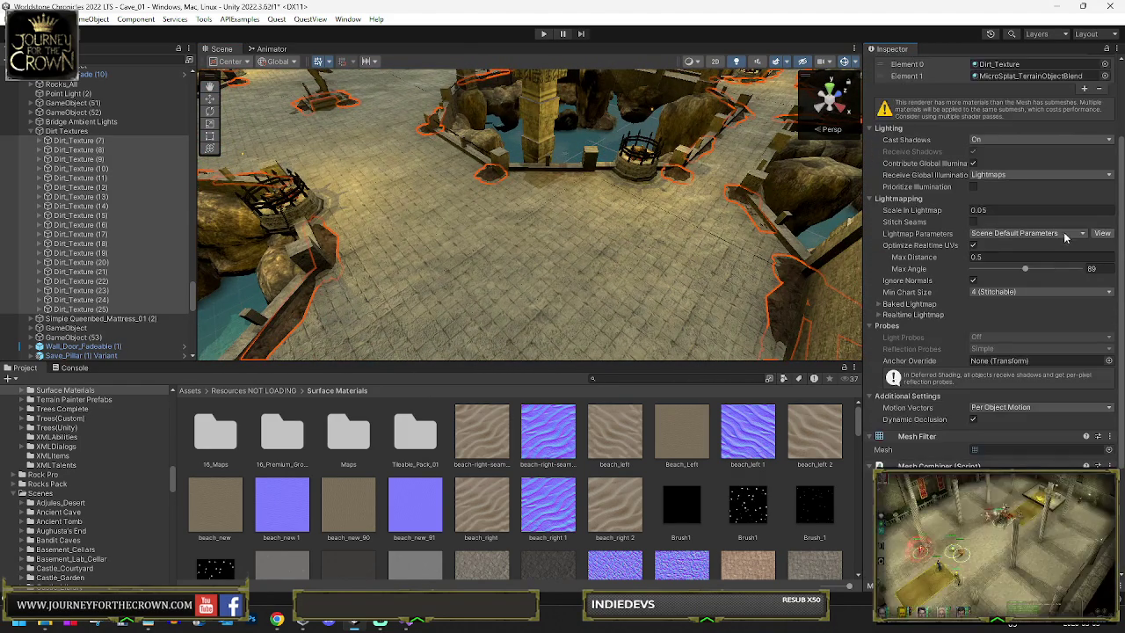
pyautogui.click(919, 77)
pyautogui.click(1098, 88)
# Step: Save the scene and start play mode
pyautogui.moveTo(570, 222)
pyautogui.mouseDown()
pyautogui.moveTo(563, 186)
pyautogui.moveTo(436, 230)
pyautogui.mouseUp()
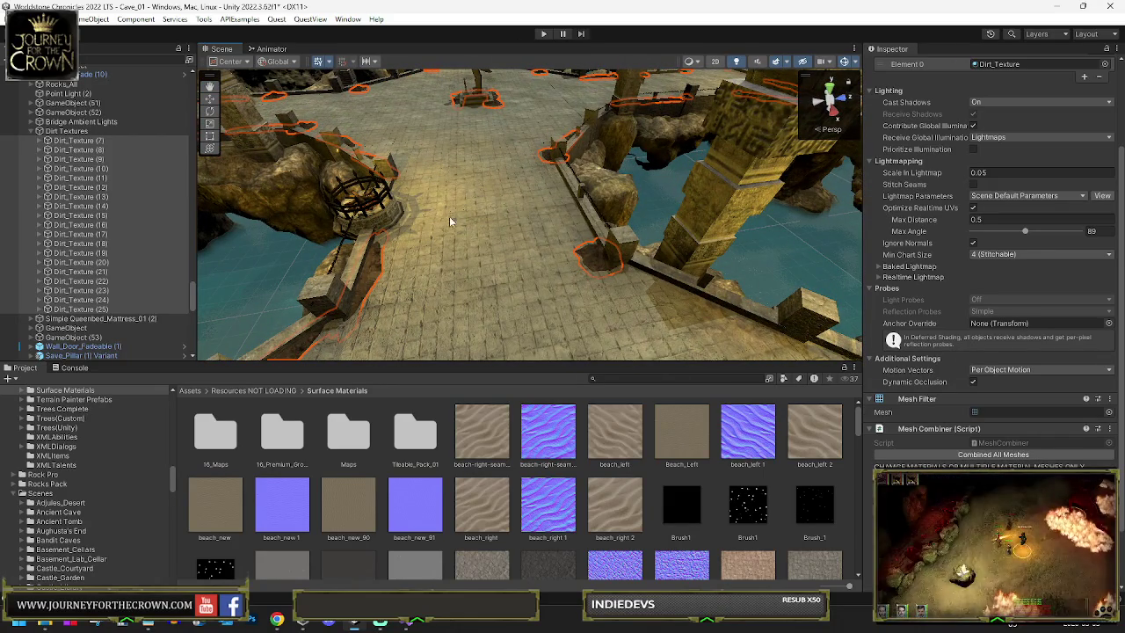
pyautogui.hotkey('ctrl', 's')
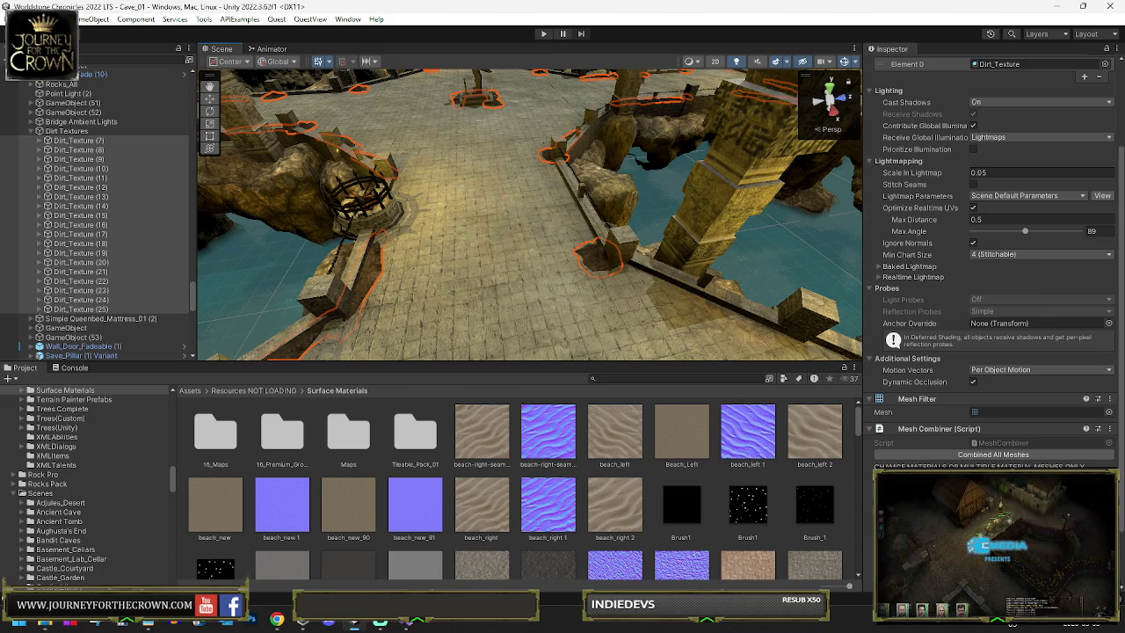
pyautogui.click(541, 35)
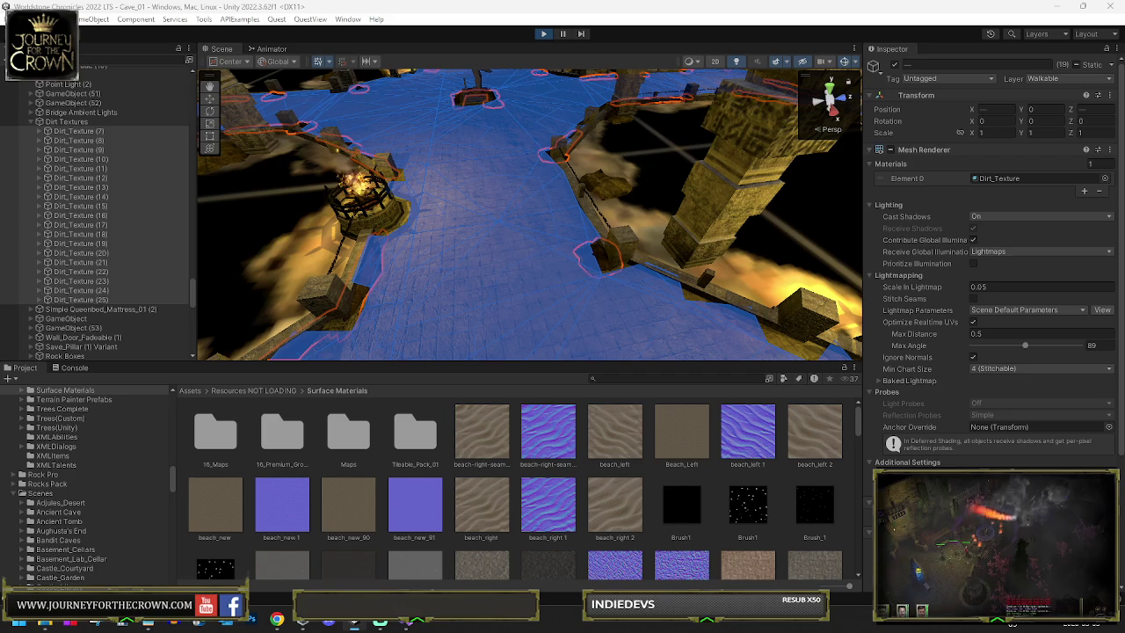
# Step: With the Animator graph showing Bridge Ambient Lights, walk the party across the bridge
pyautogui.click(268, 48)
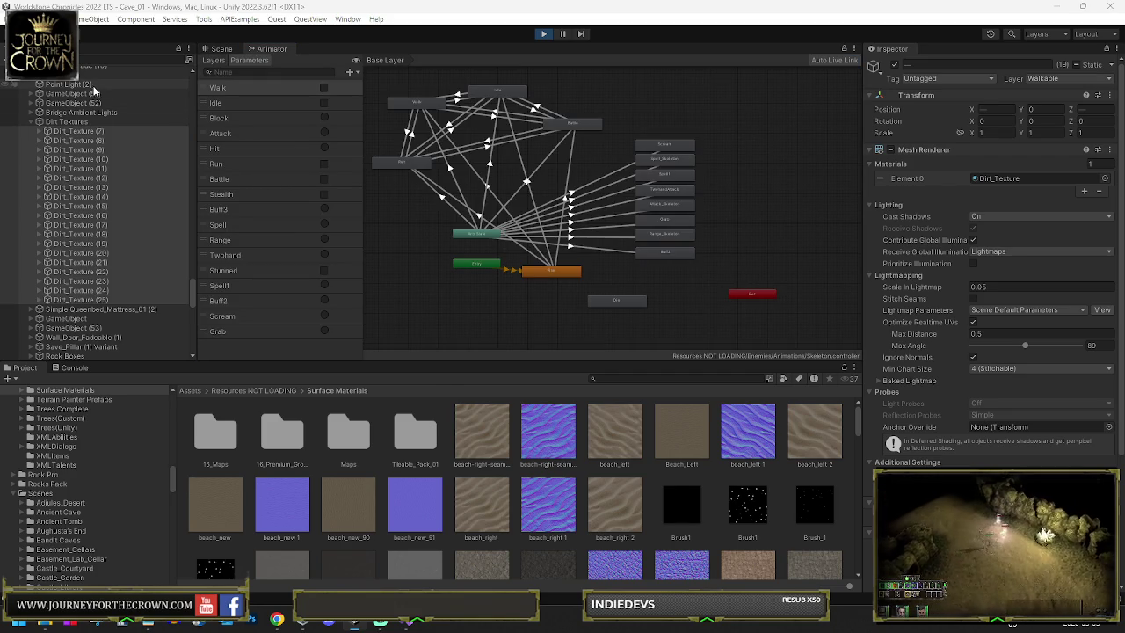
pyautogui.click(53, 113)
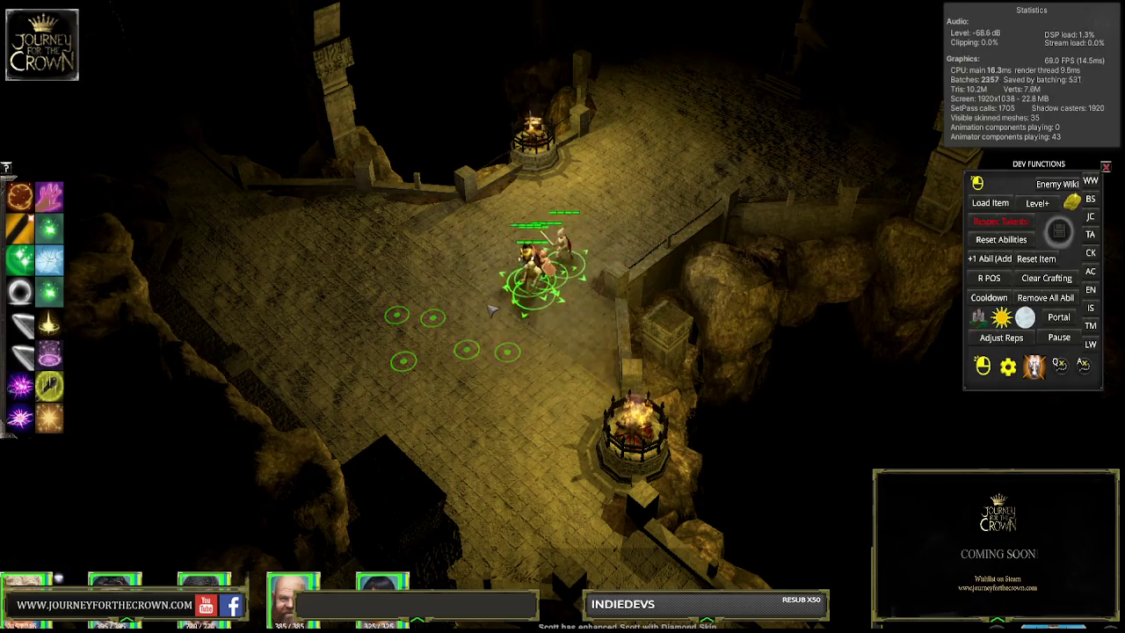
pyautogui.click(641, 204)
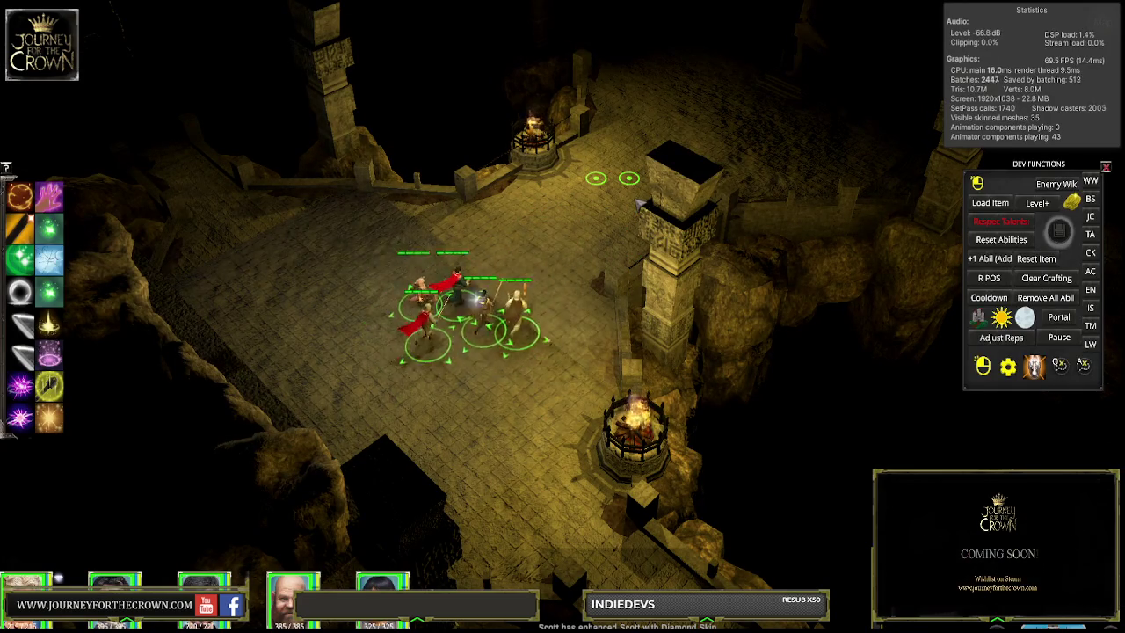
pyautogui.click(678, 218)
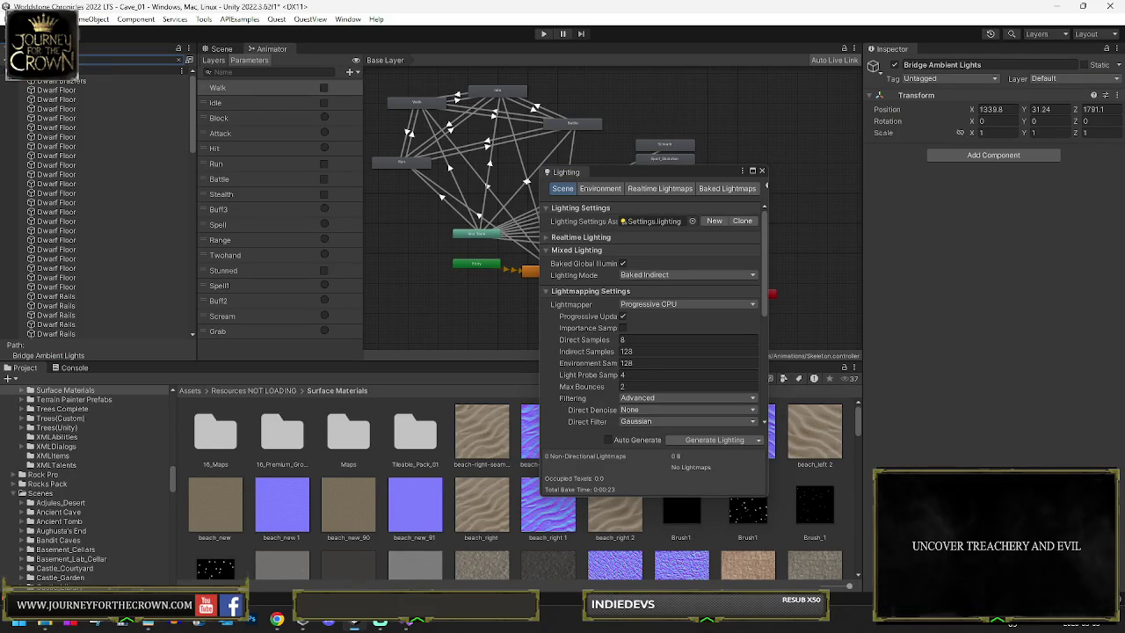
# Step: Turn off Contribute GI for all the Dwarf Floor pieces
pyautogui.click(71, 90)
pyautogui.scroll(-5, 79, 132)
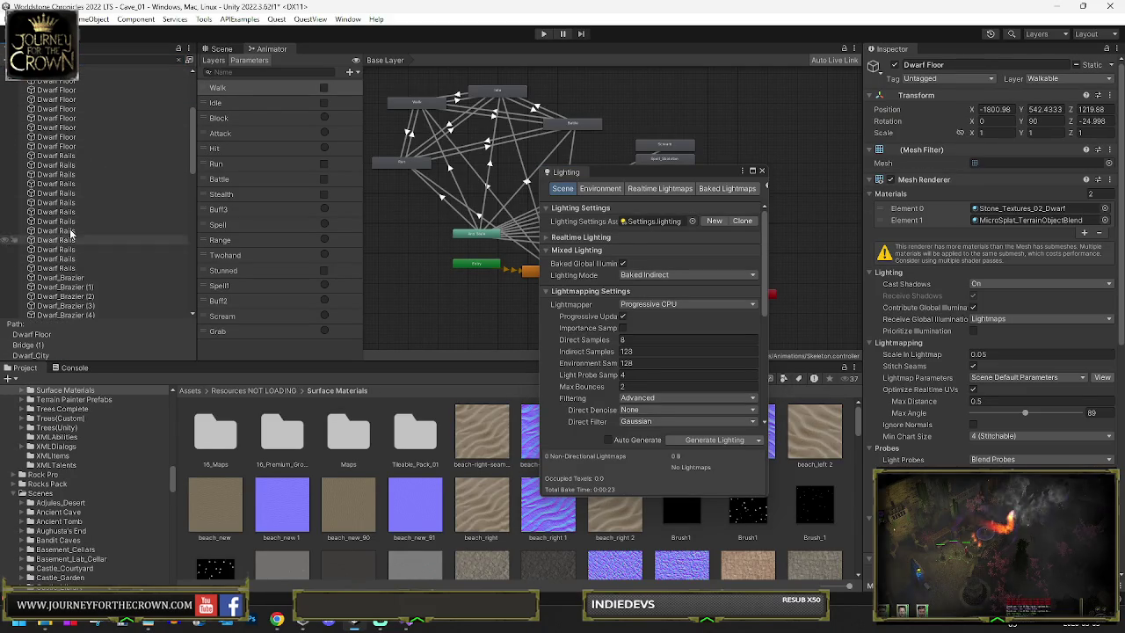
pyautogui.keyDown('shift'); pyautogui.click(70, 138); pyautogui.keyUp('shift')
pyautogui.keyDown('shift'); pyautogui.click(72, 146); pyautogui.keyUp('shift')
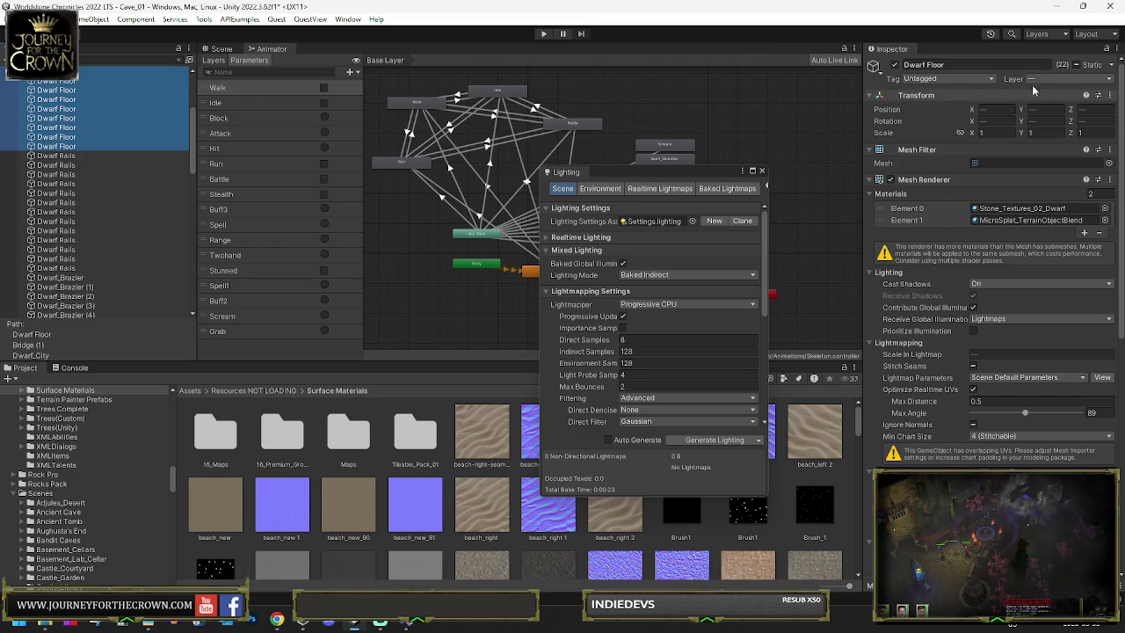
pyautogui.click(1113, 64)
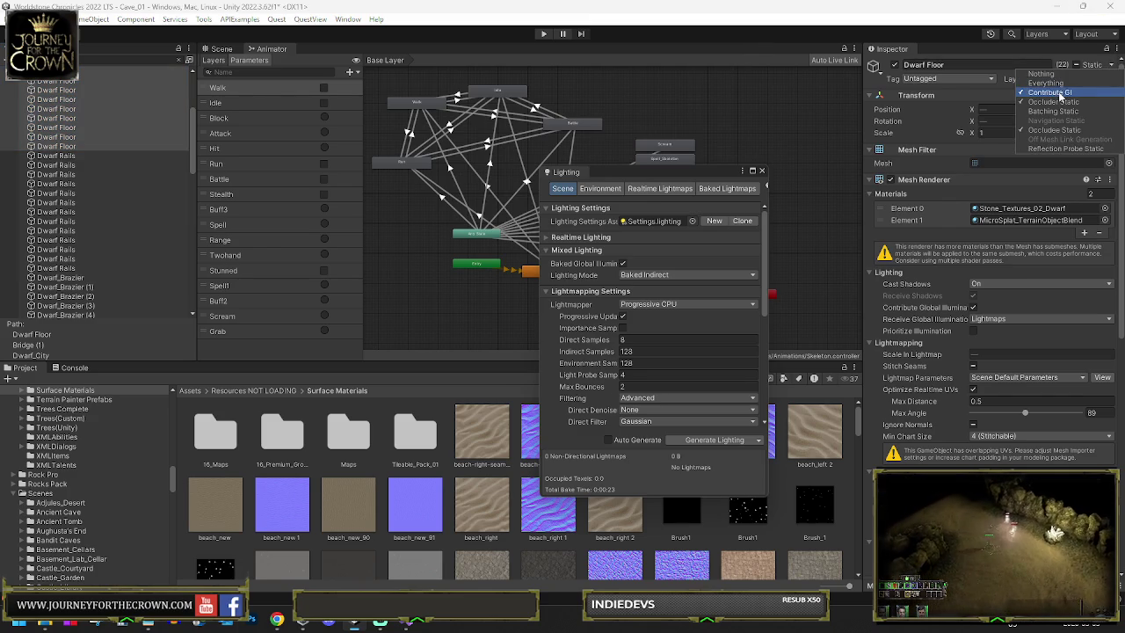
pyautogui.click(1050, 93)
pyautogui.click(516, 330)
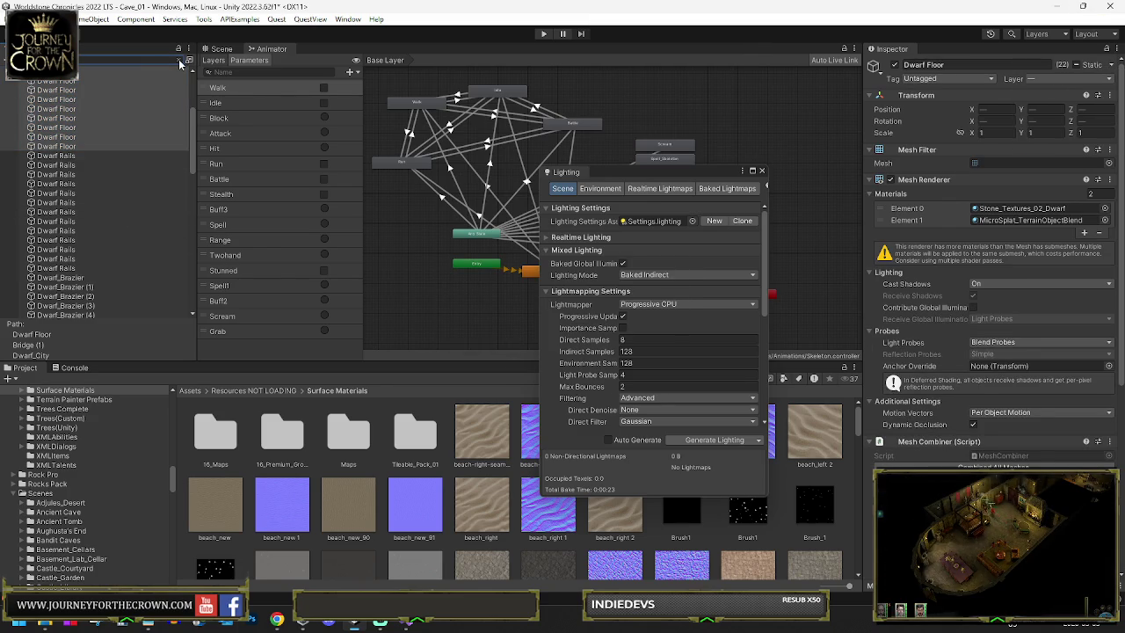
# Step: Turn off Contribute GI and Reflection Probe Static for Dirt_Texture (7) through (25), including children
pyautogui.scroll(-10, 136, 137)
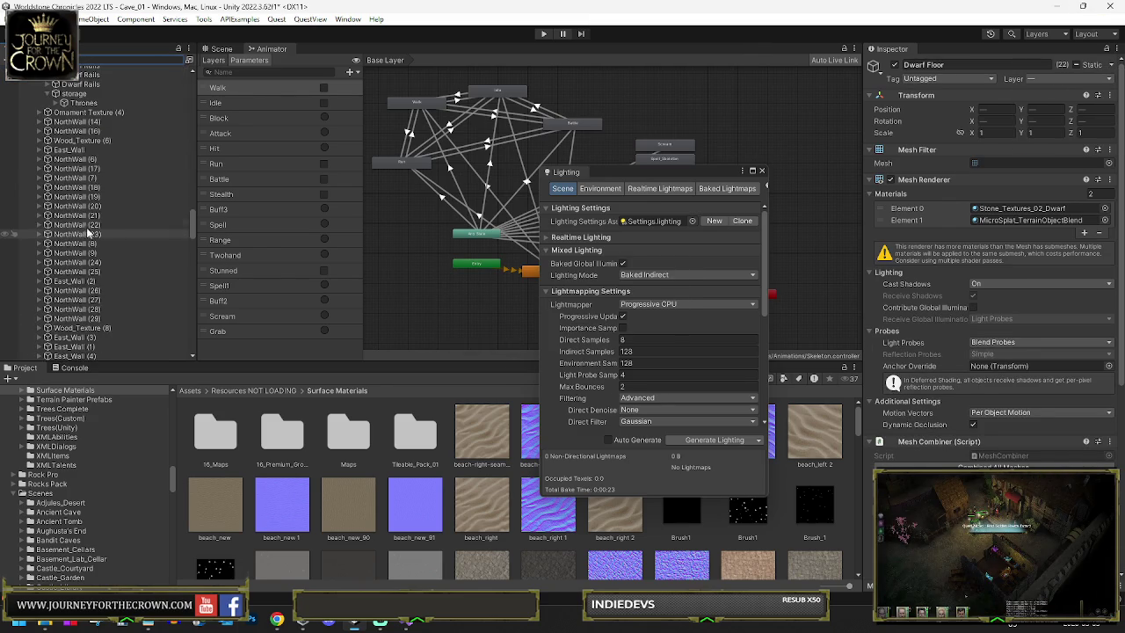
pyautogui.click(221, 48)
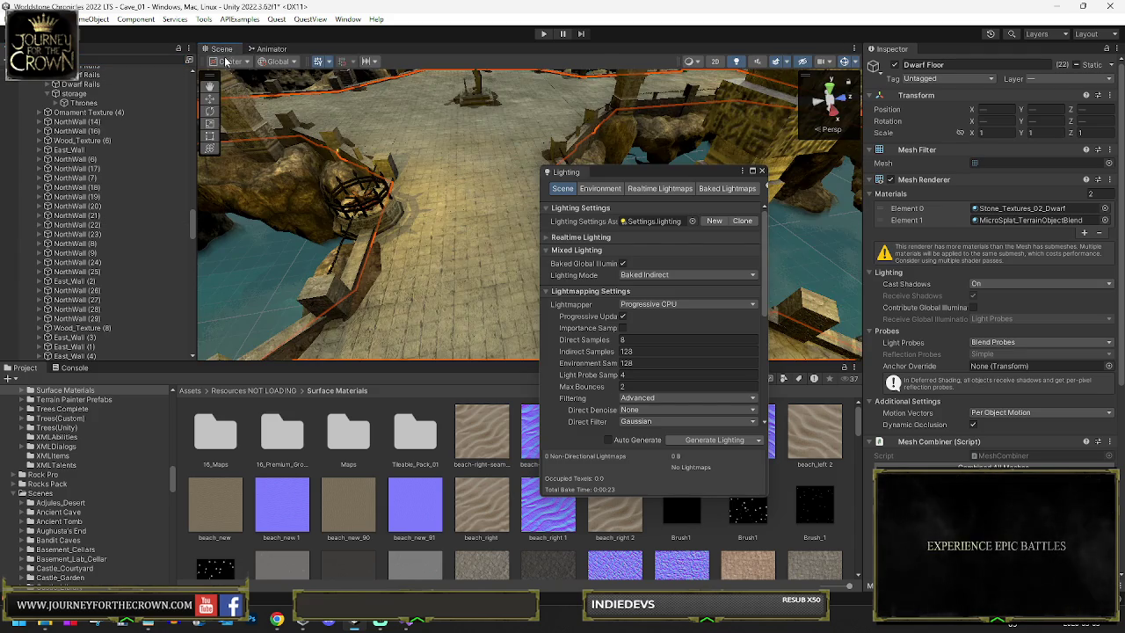
pyautogui.click(372, 269)
pyautogui.click(79, 271)
pyautogui.scroll(-5, 85, 284)
pyautogui.keyDown('shift'); pyautogui.click(79, 264); pyautogui.keyUp('shift')
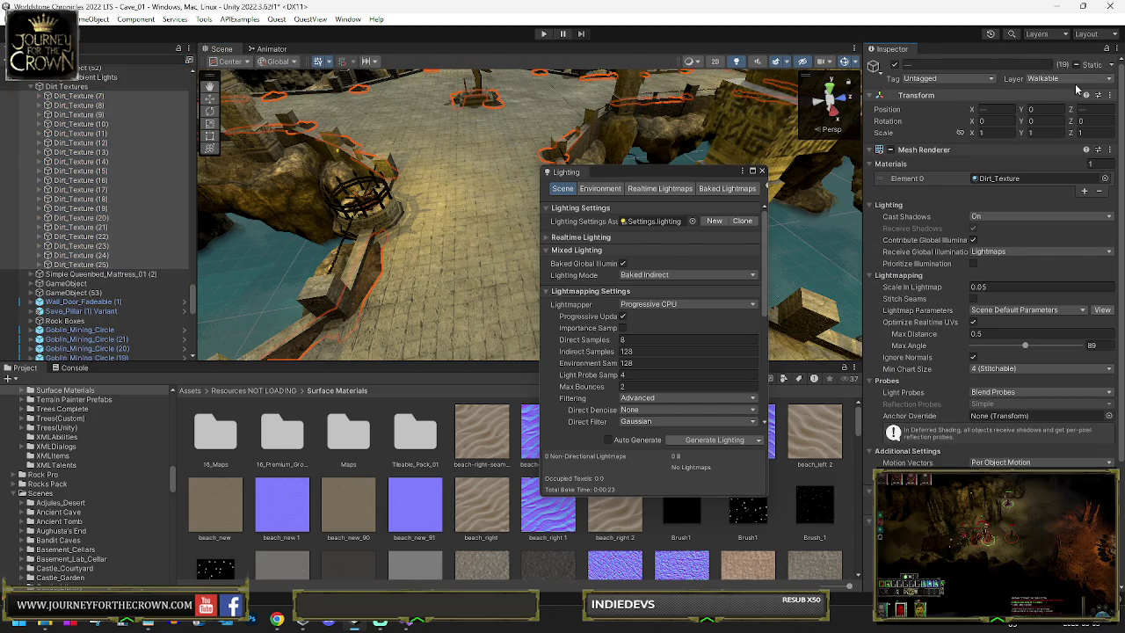
pyautogui.click(1111, 65)
pyautogui.click(1055, 92)
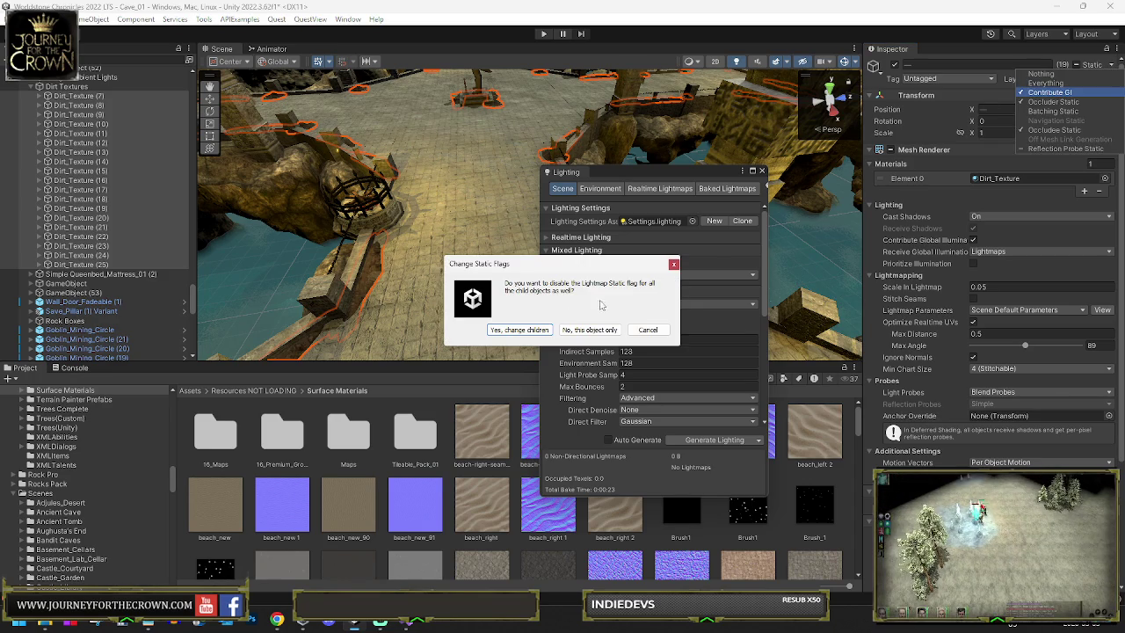
pyautogui.click(531, 330)
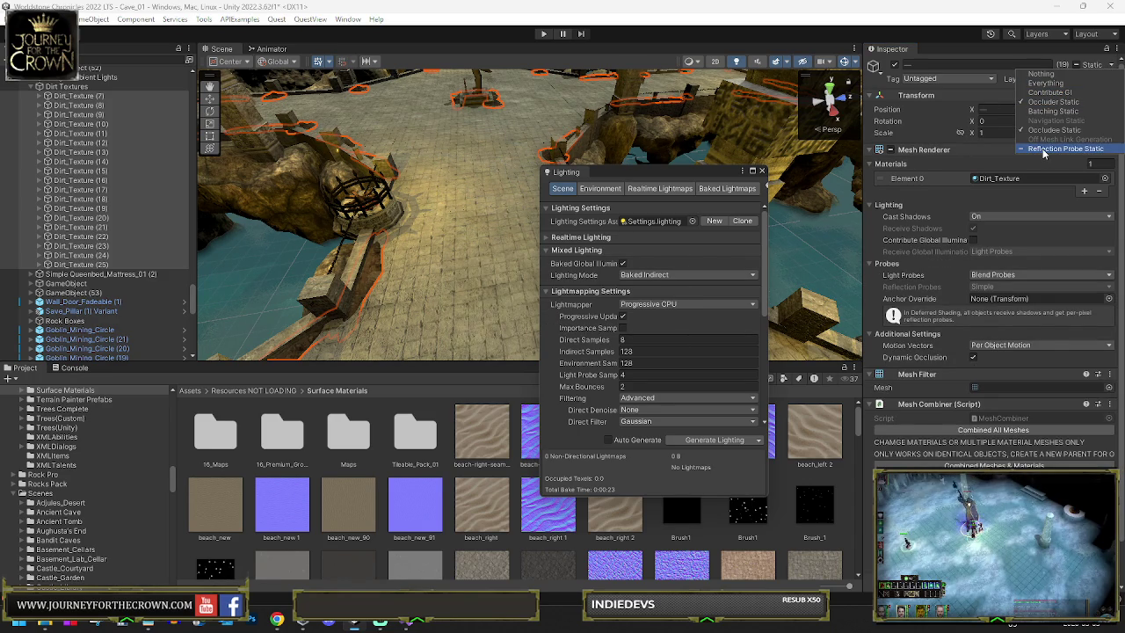
pyautogui.click(1044, 154)
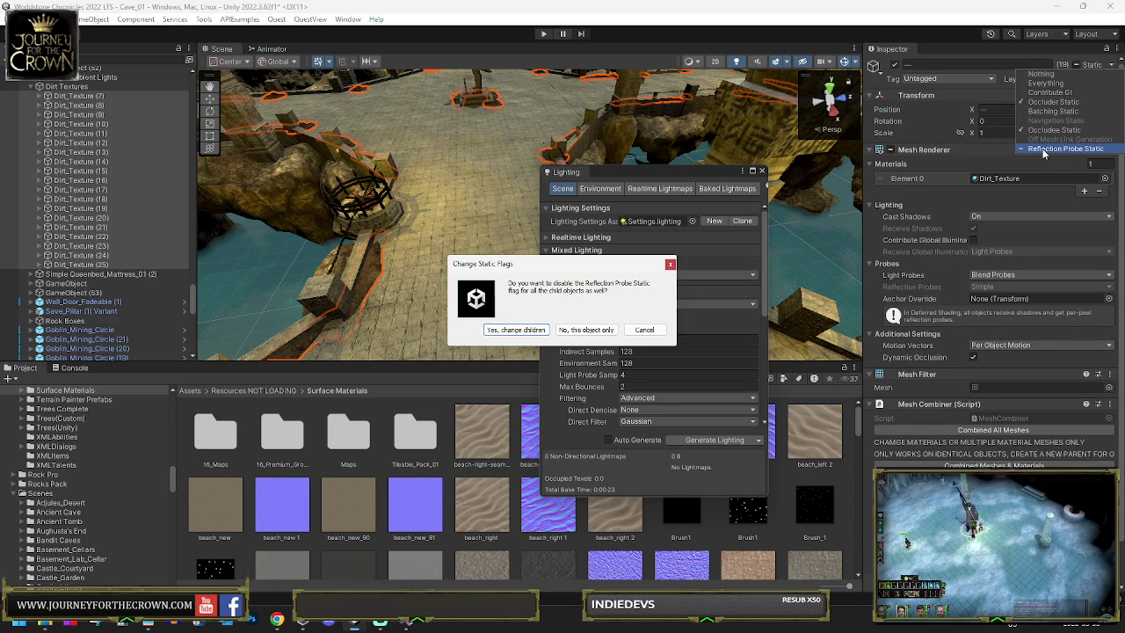
pyautogui.click(515, 329)
# Step: Dismiss the static flags list and close the Lighting window
pyautogui.scroll(5, 85, 212)
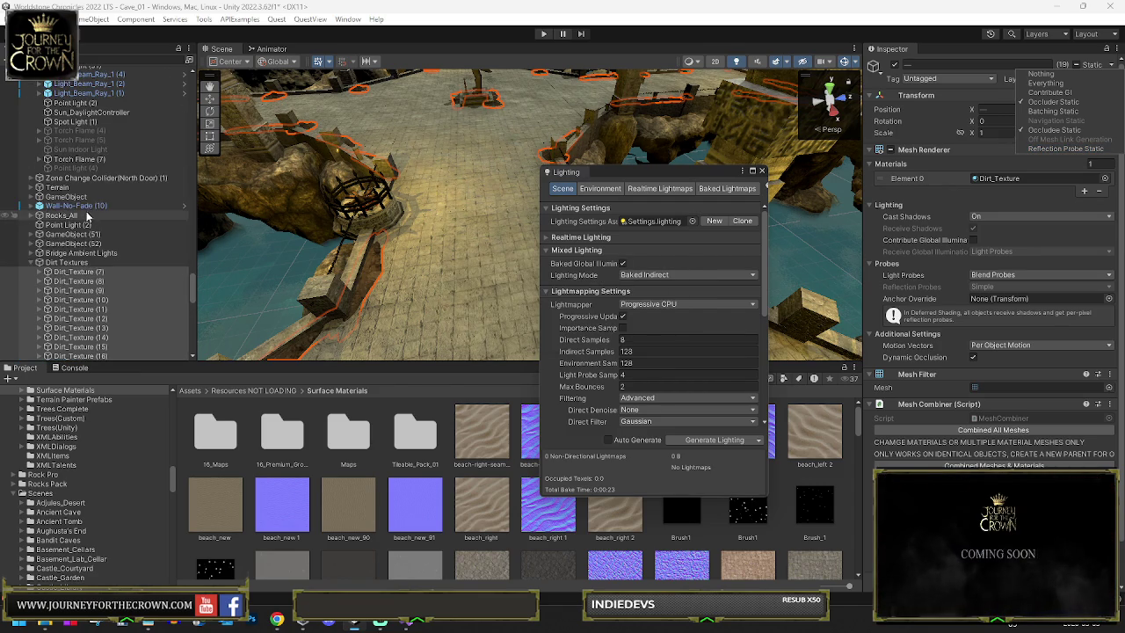
pyautogui.click(469, 203)
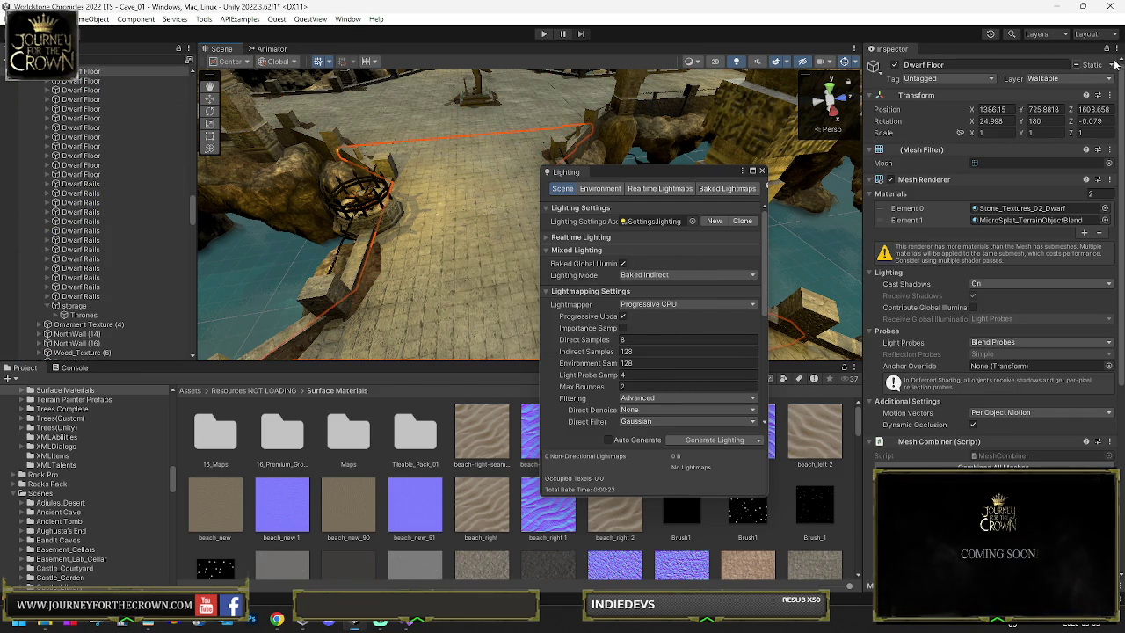
pyautogui.click(761, 171)
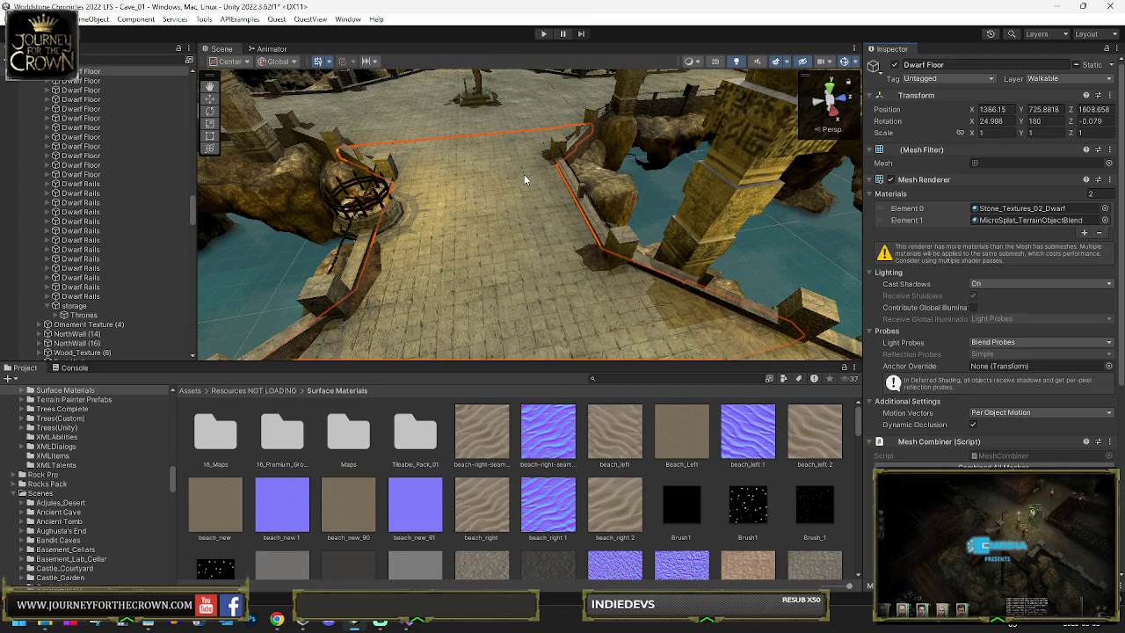
# Step: Inspect the courtyard floor pieces and colliders such as Cube (17) and Cube (11)
pyautogui.click(464, 190)
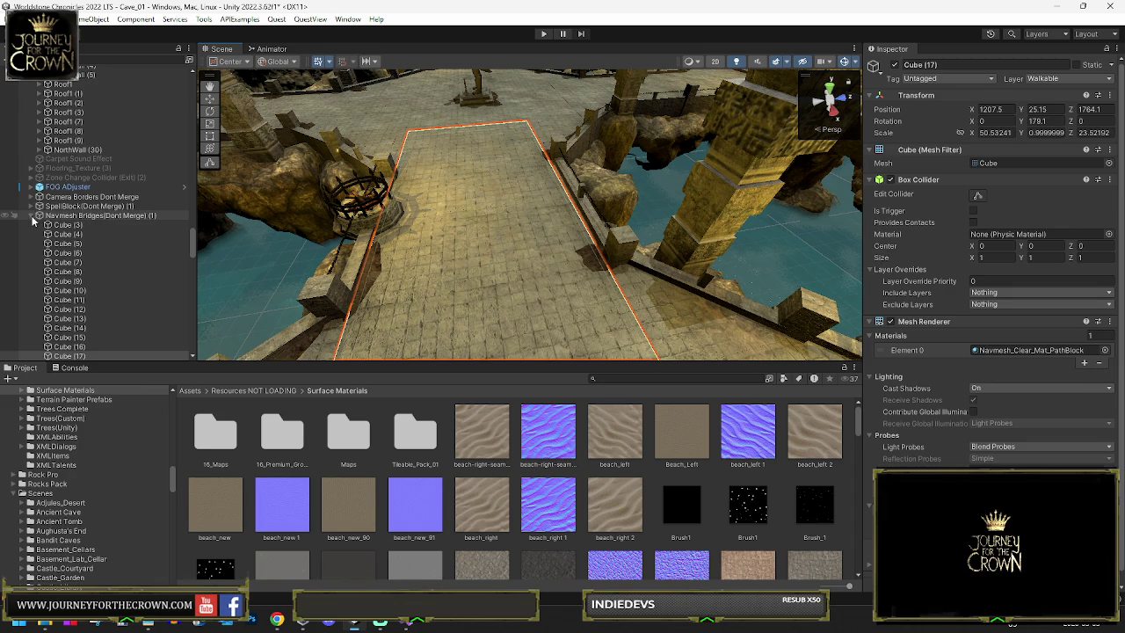
pyautogui.moveTo(499, 205); pyautogui.dragTo(830, 253)
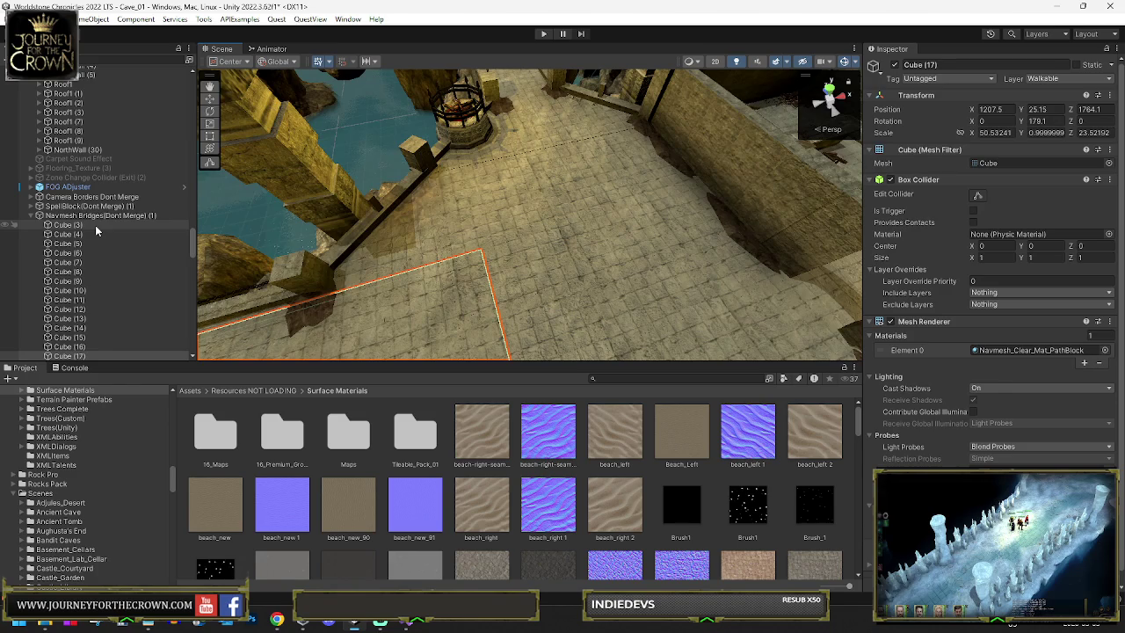
pyautogui.click(516, 218)
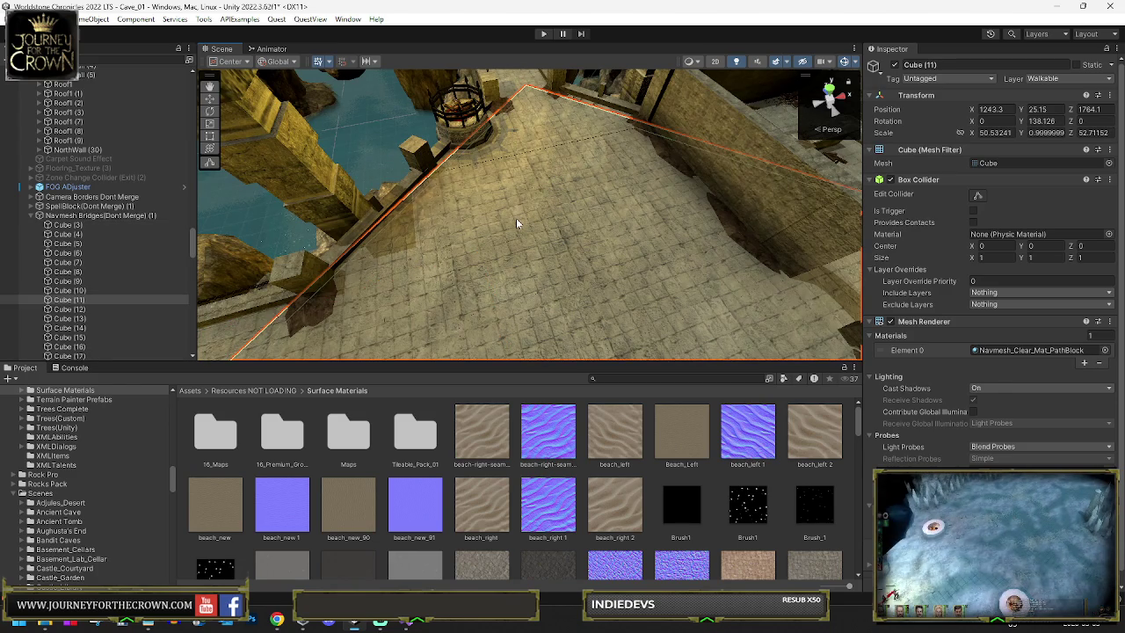
pyautogui.click(513, 219)
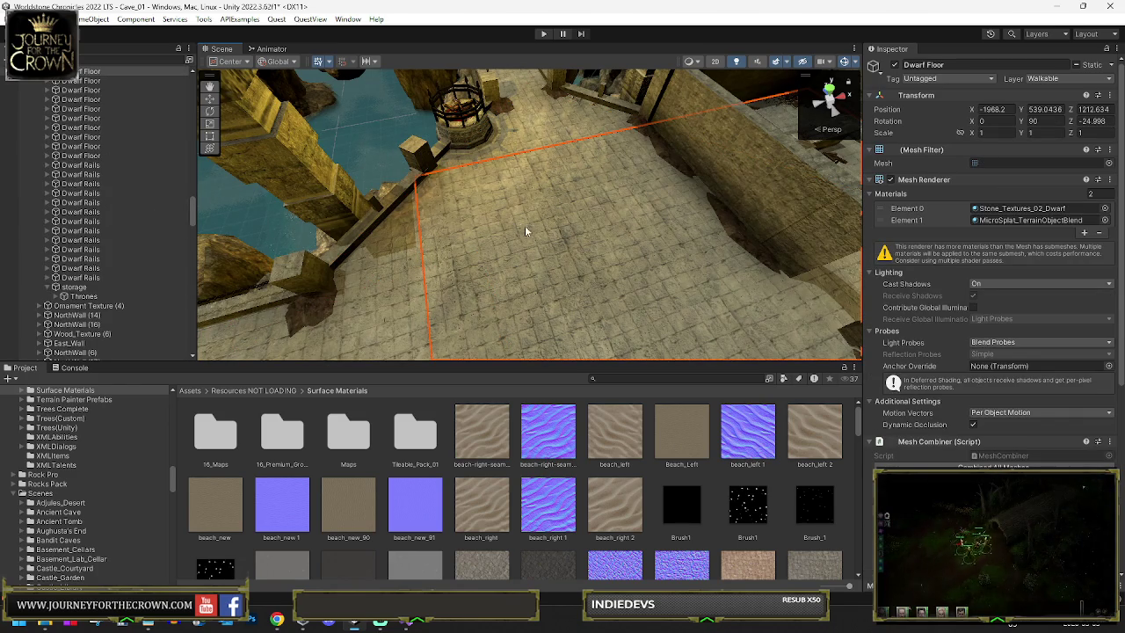
pyautogui.scroll(-6, 993, 264)
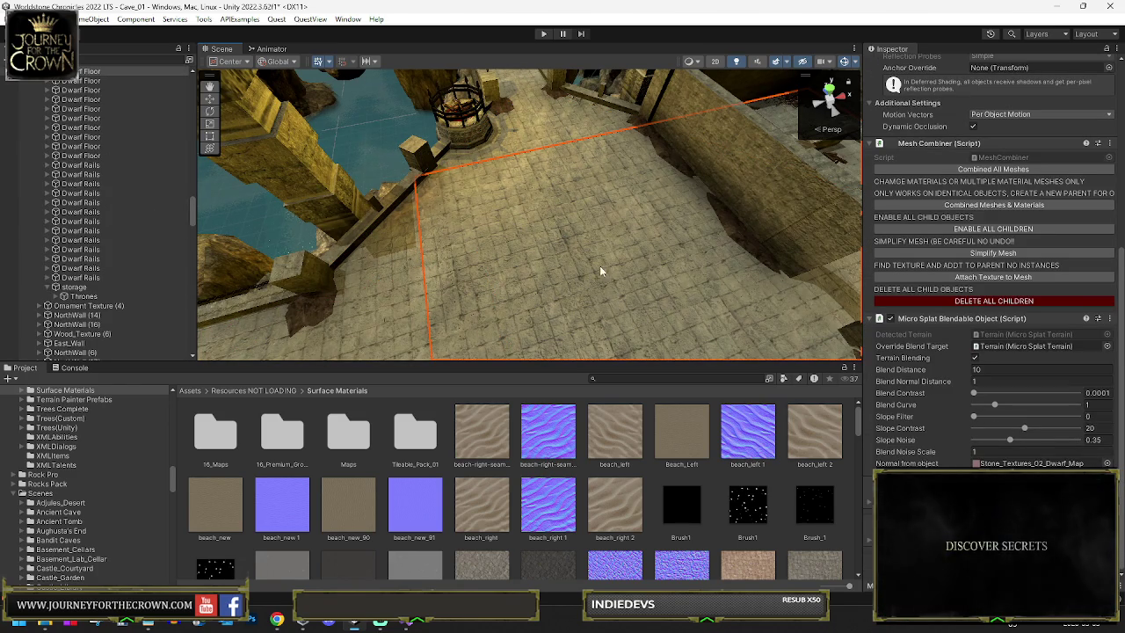
pyautogui.moveTo(587, 267); pyautogui.dragTo(240, 195)
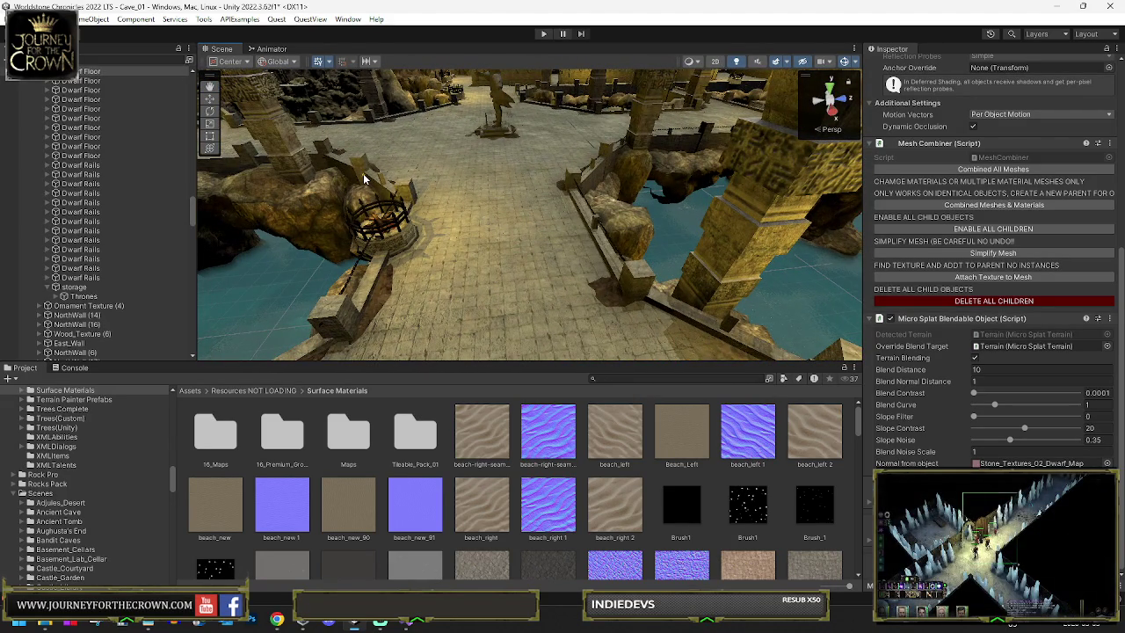
pyautogui.click(478, 252)
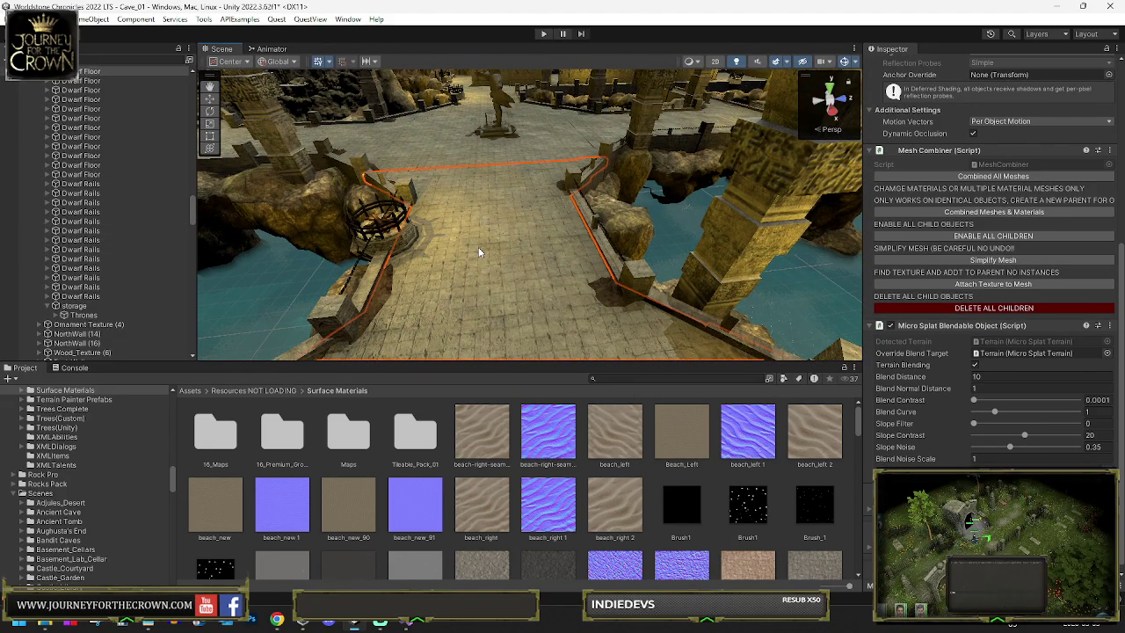
# Step: Select every Dwarf Floor and Dwarf Rails object in the Hierarchy
pyautogui.scroll(5, 97, 193)
pyautogui.click(94, 154)
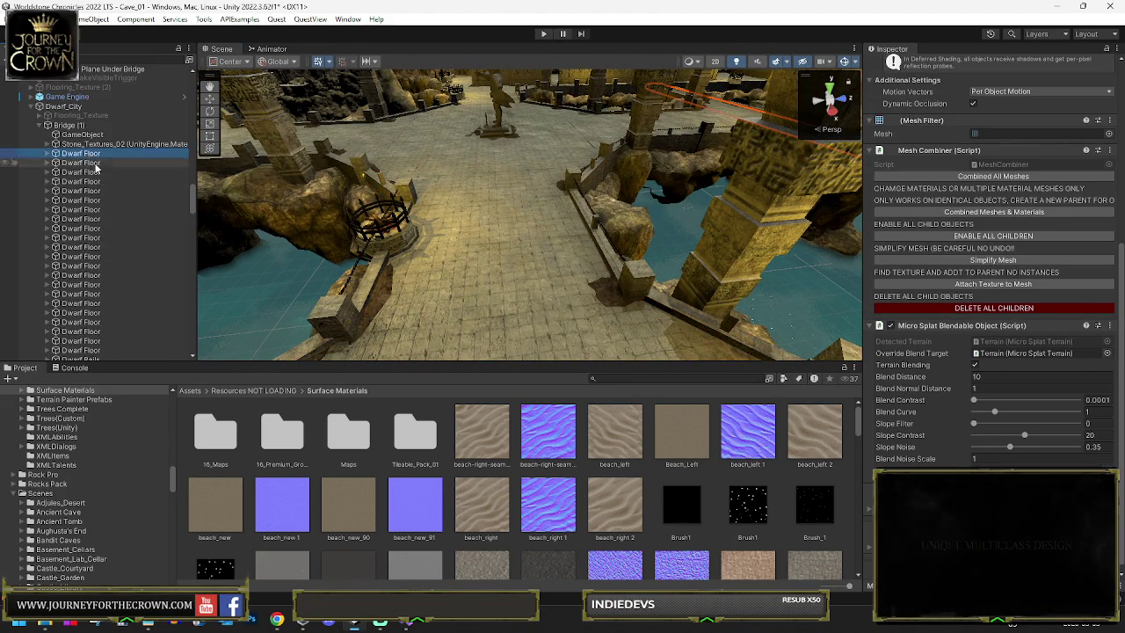
pyautogui.scroll(-5, 97, 165)
pyautogui.keyDown('shift'); pyautogui.click(79, 296); pyautogui.keyUp('shift')
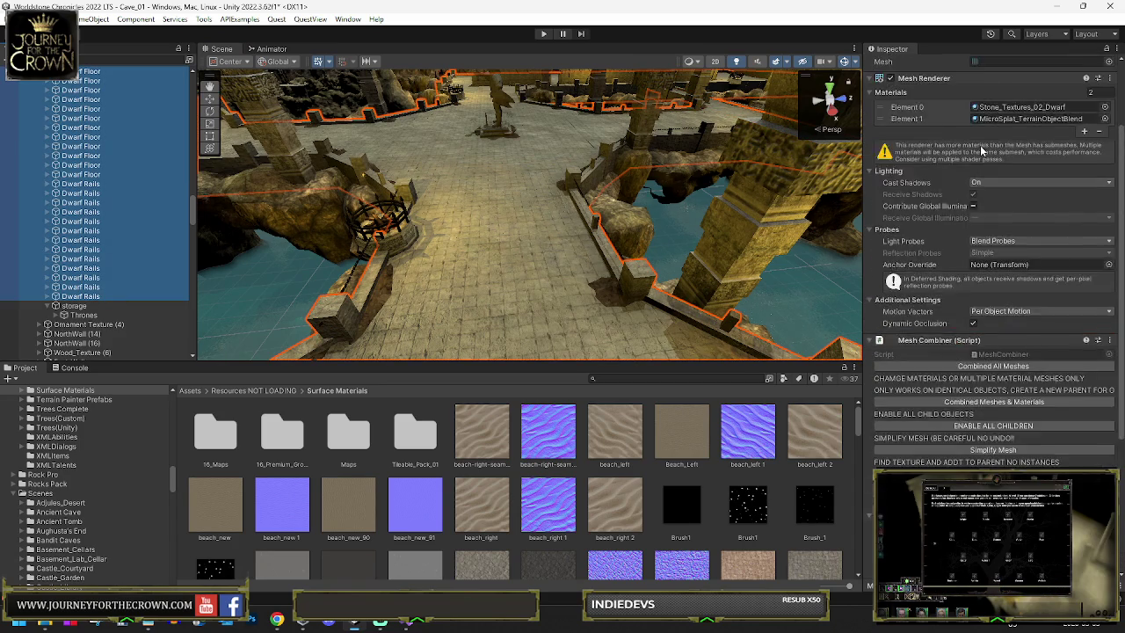
pyautogui.scroll(3, 982, 151)
pyautogui.click(1058, 78)
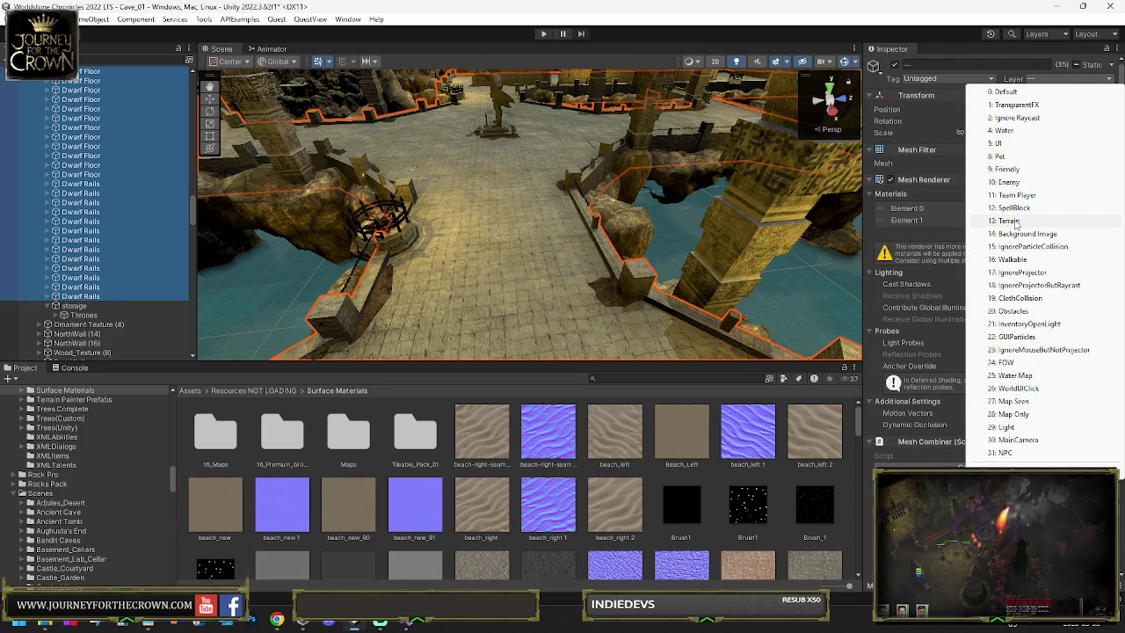
# Step: Put the floors and rails on layer 13: Terrain, leaving children unchanged
pyautogui.click(1011, 221)
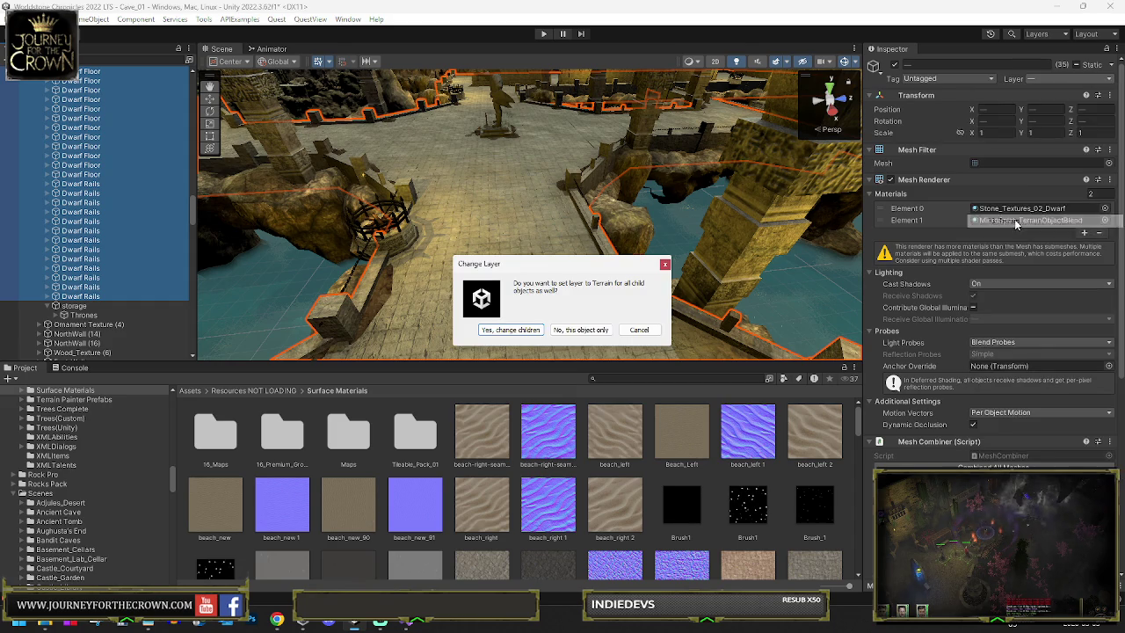
pyautogui.click(566, 329)
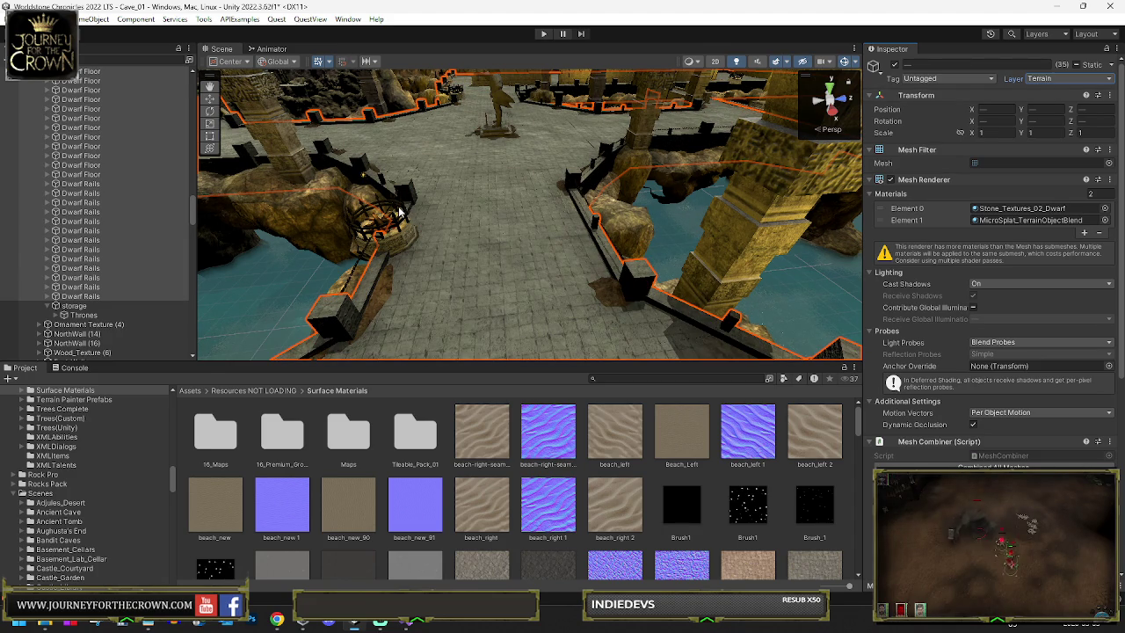
pyautogui.moveTo(400, 213)
pyautogui.mouseDown()
pyautogui.moveTo(534, 208)
pyautogui.moveTo(748, 258)
pyautogui.moveTo(605, 248)
pyautogui.mouseUp()
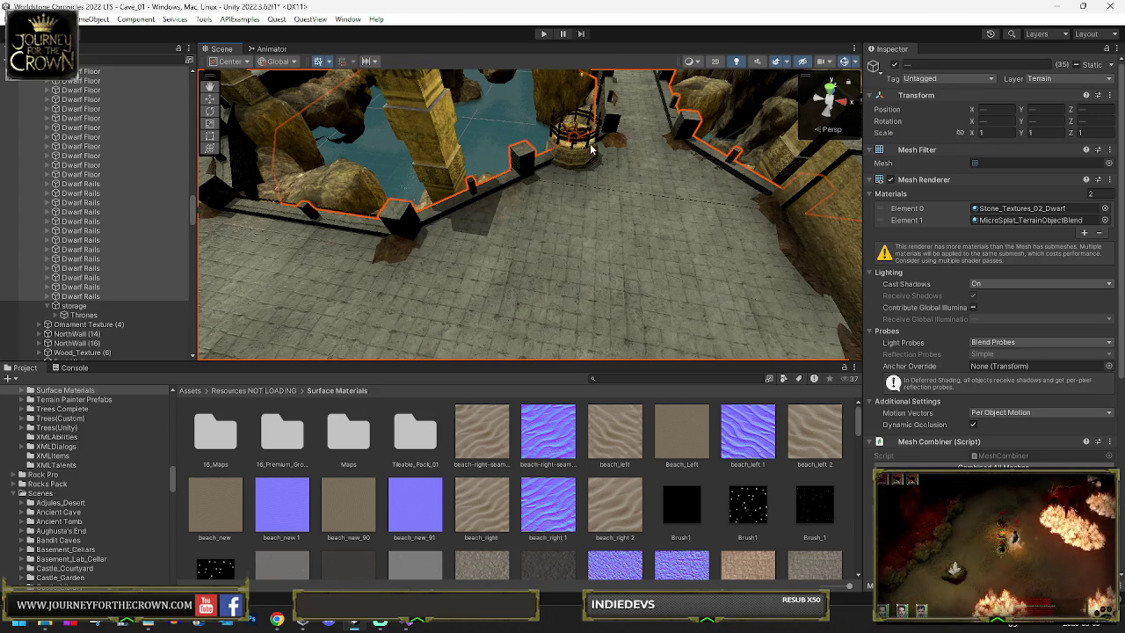
pyautogui.moveTo(587, 95); pyautogui.dragTo(594, 219)
# Step: Filter the Hierarchy to 'Point light Brazier' and select all the brazier lights
pyautogui.click(593, 220)
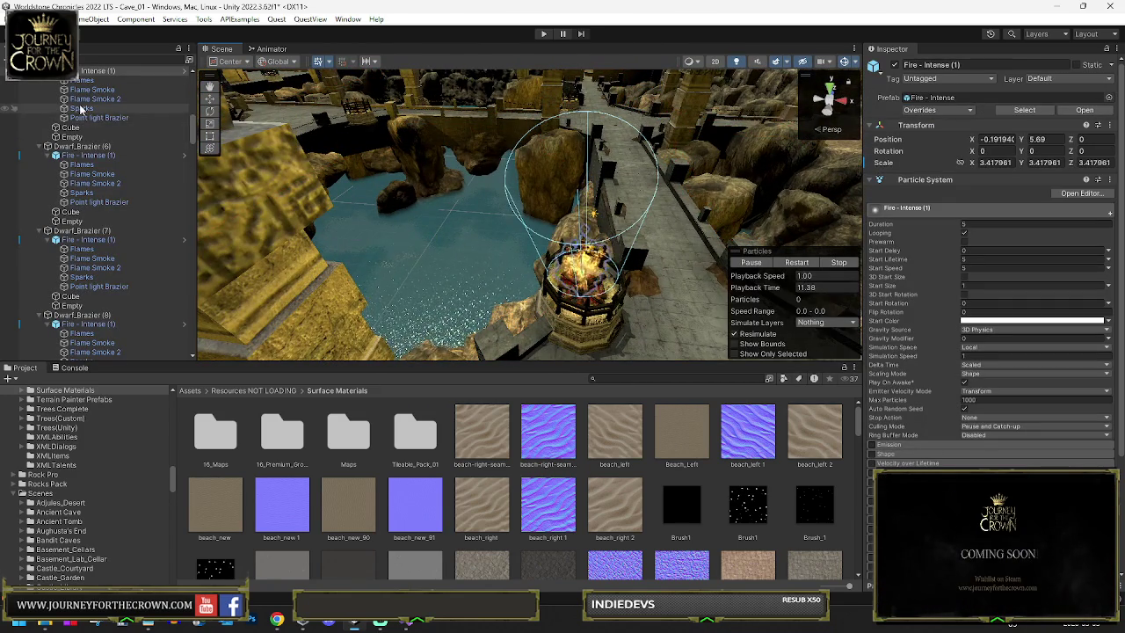
pyautogui.click(83, 117)
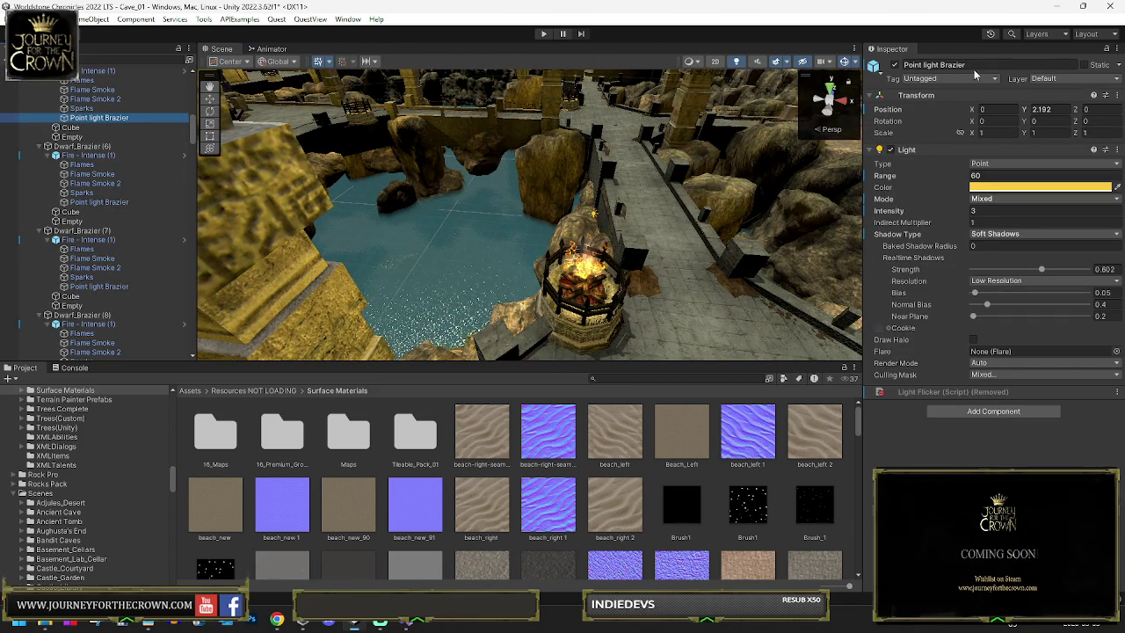
pyautogui.click(934, 65)
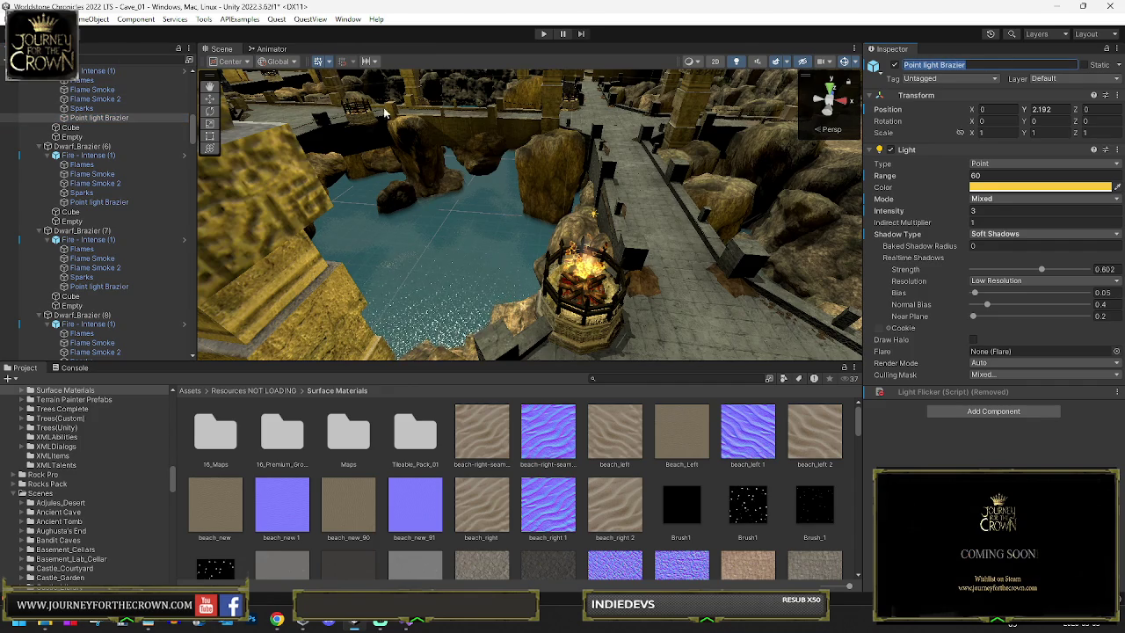
pyautogui.click(101, 57)
pyautogui.hotkey('ctrl', 'v')
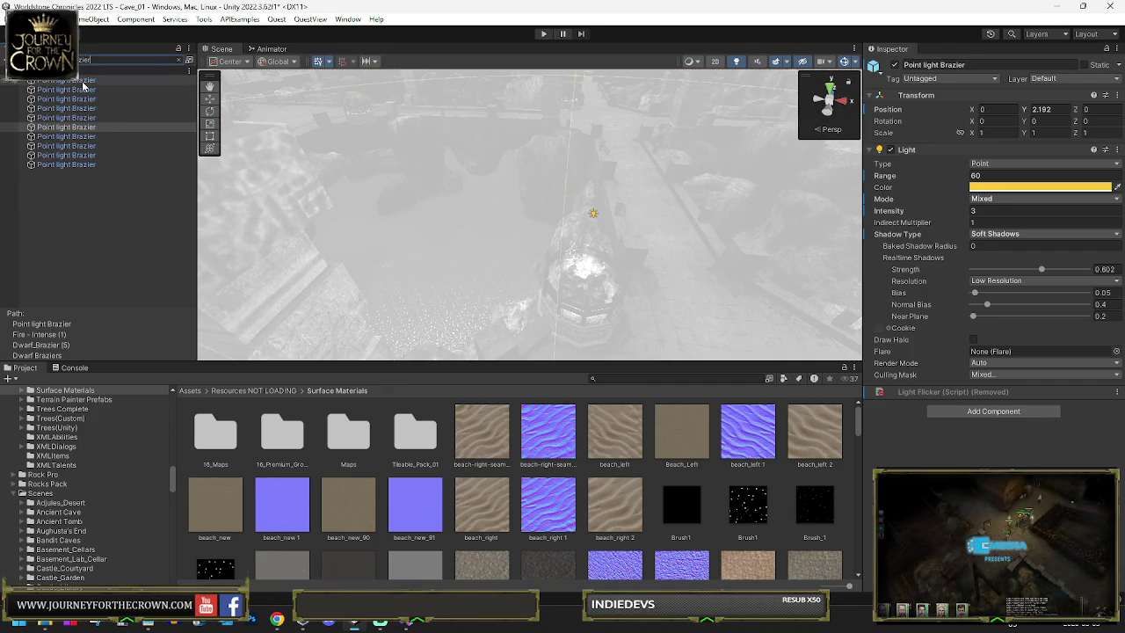
pyautogui.keyDown('shift'); pyautogui.click(98, 164); pyautogui.keyUp('shift')
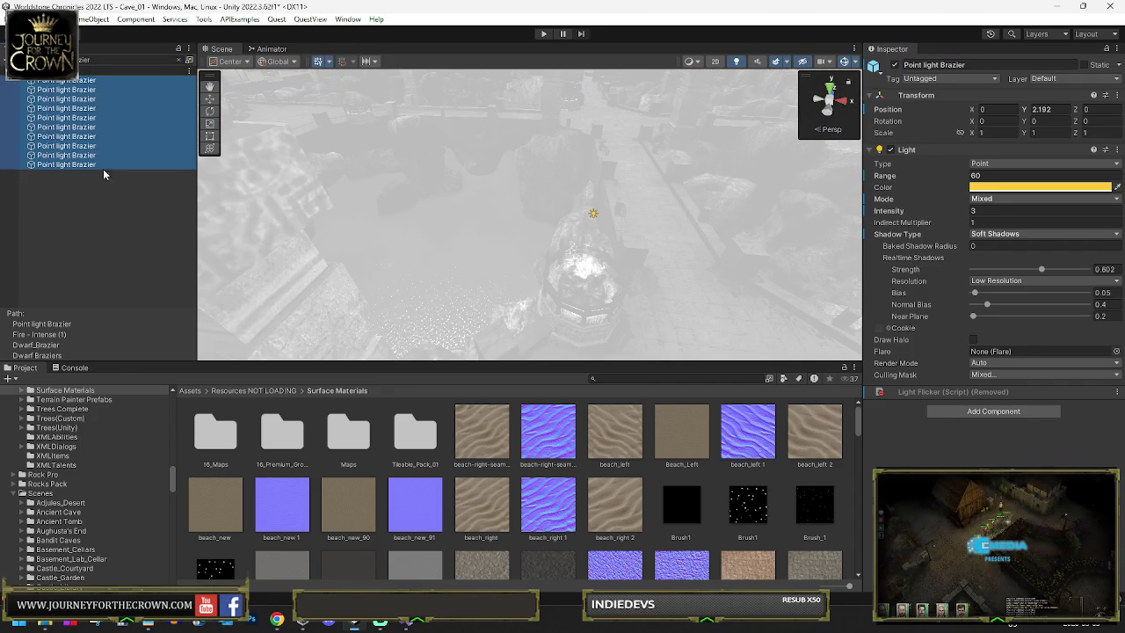
# Step: Add Terrain to the brazier lights' culling mask, clear the filter, and save the scene
pyautogui.click(993, 375)
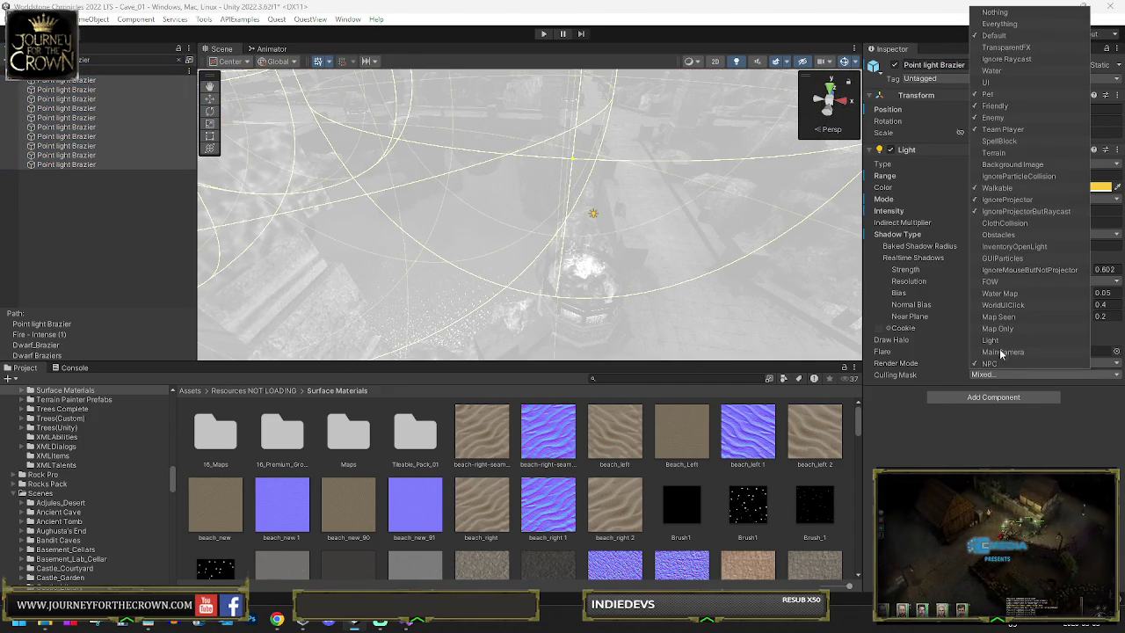
pyautogui.click(1002, 154)
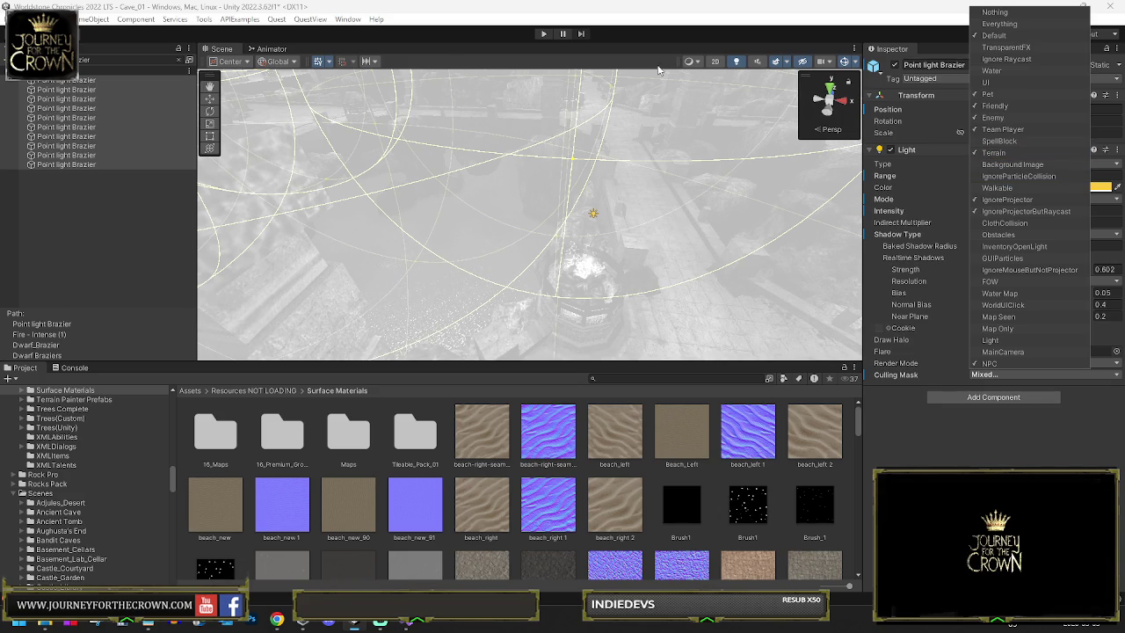
pyautogui.click(179, 61)
pyautogui.click(178, 61)
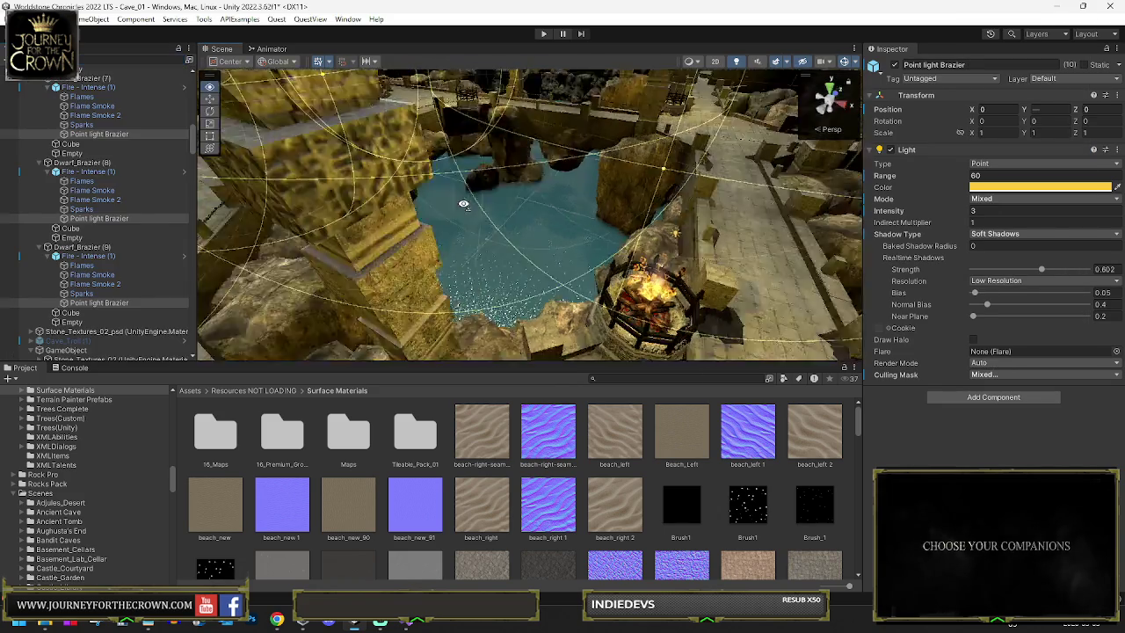
pyautogui.moveTo(201, 199); pyautogui.dragTo(347, 248)
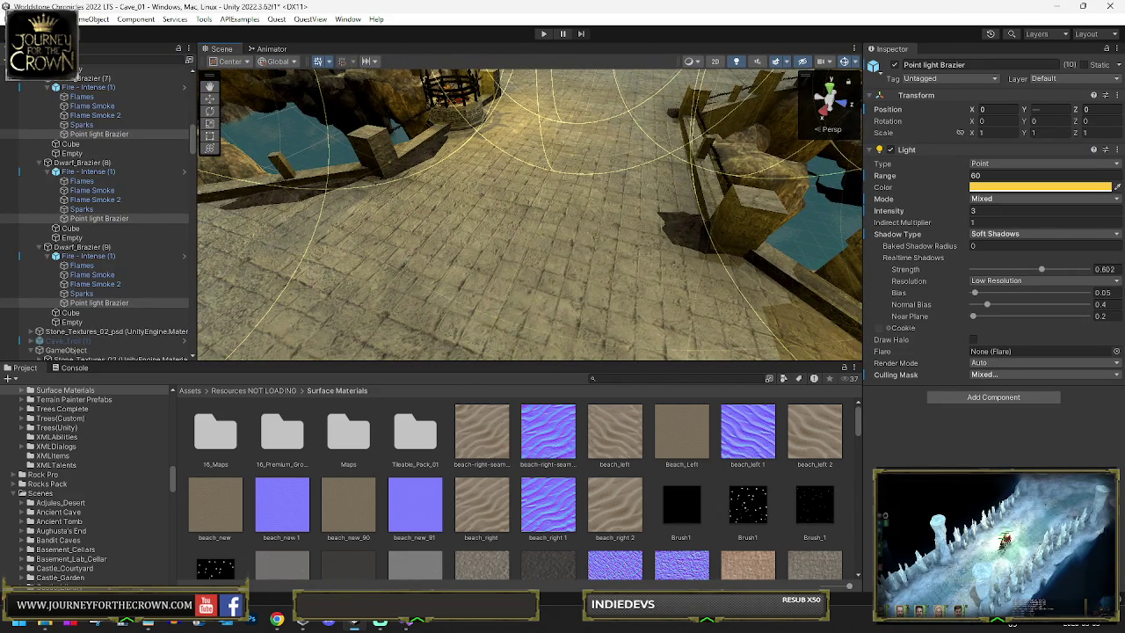
pyautogui.click(13, 18)
pyautogui.click(88, 77)
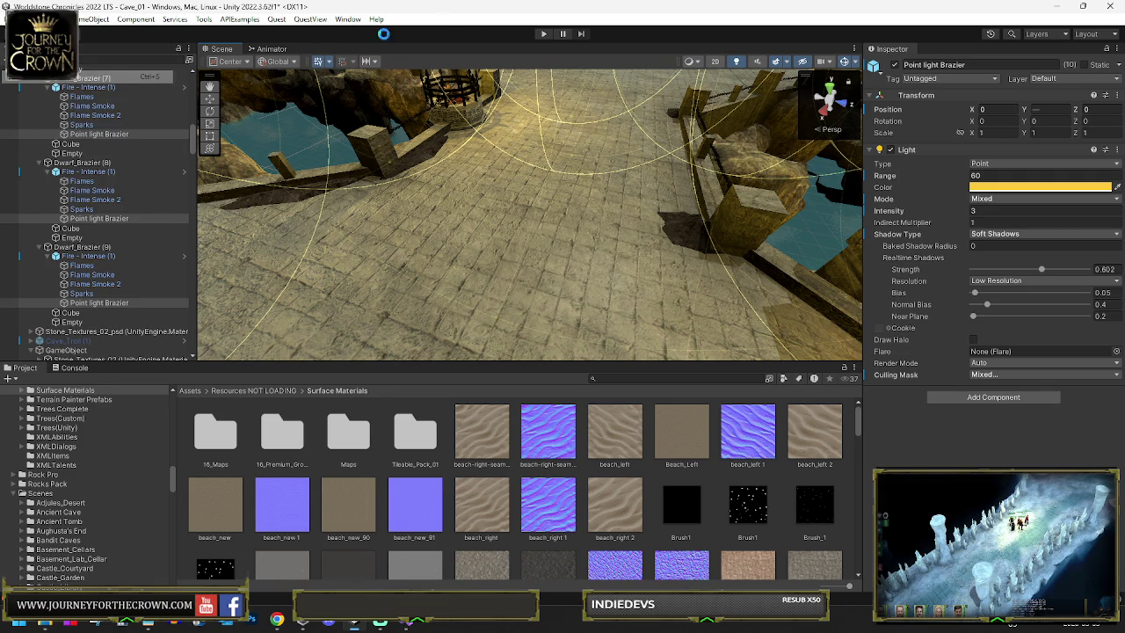
# Step: Start play mode for the Cave_01 level
pyautogui.click(541, 34)
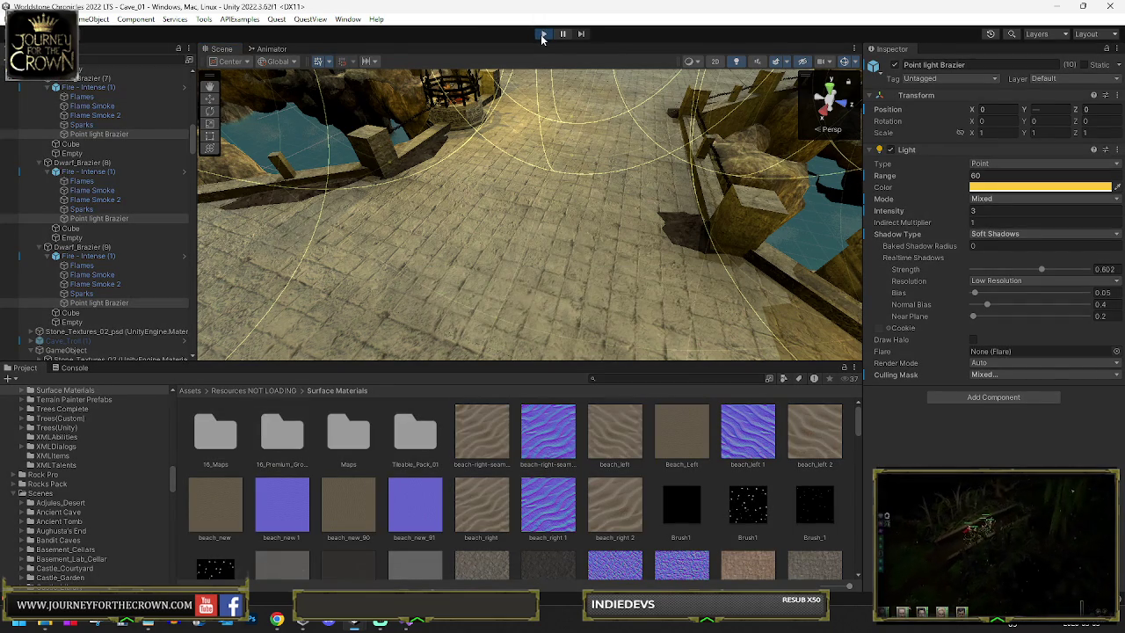
pyautogui.click(540, 37)
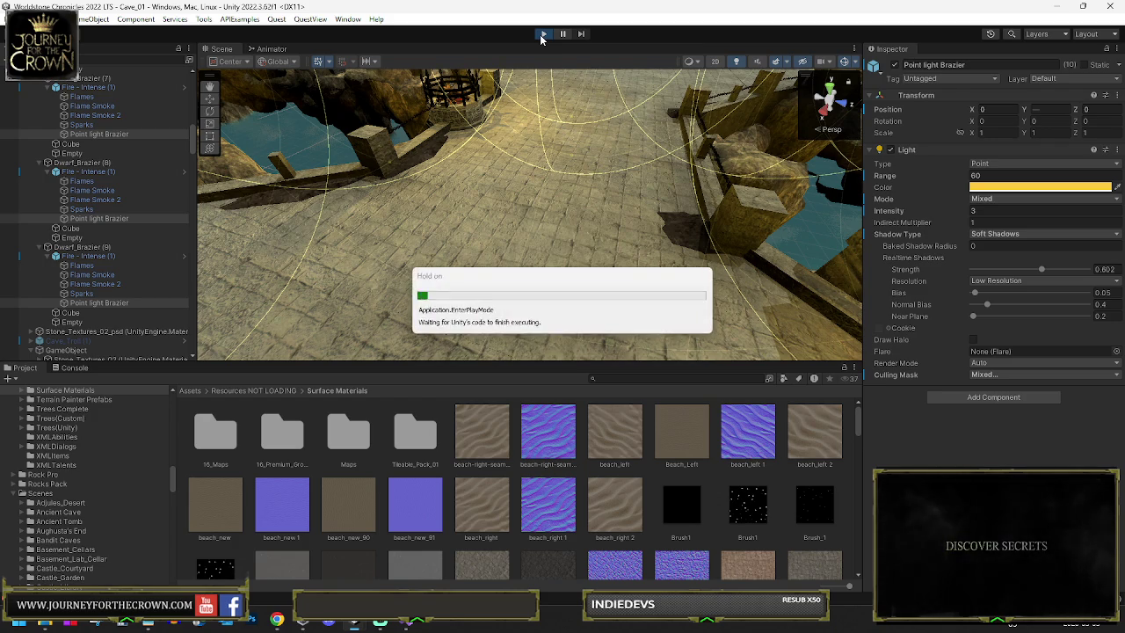
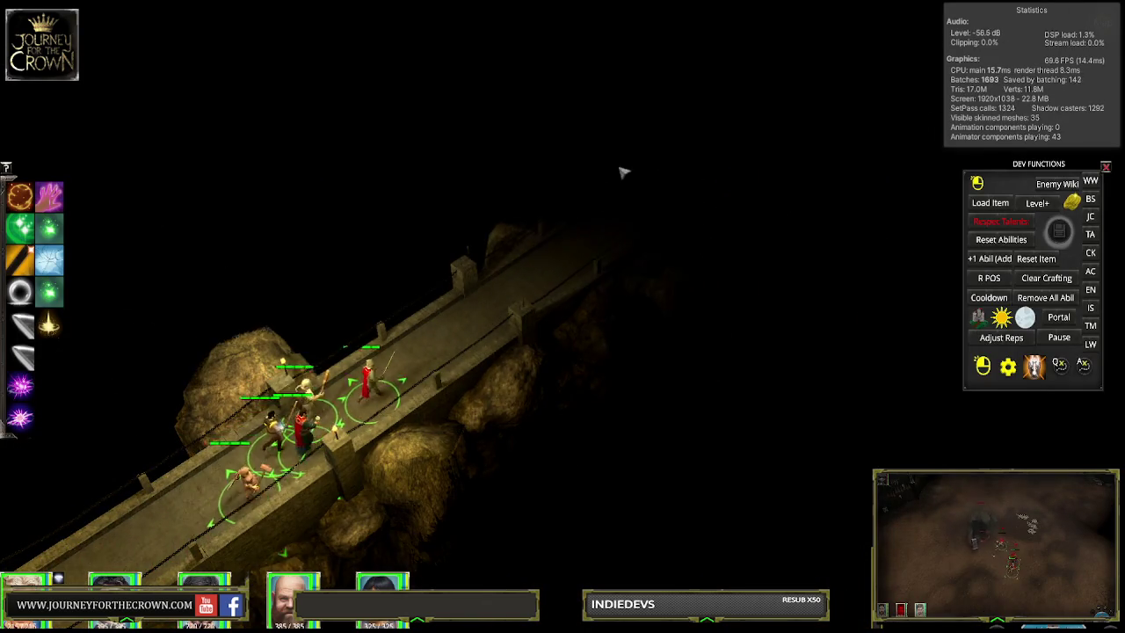
# Step: Walk the party up the long cavern bridge to the torch-lit plaza by the brazier
pyautogui.click(733, 155)
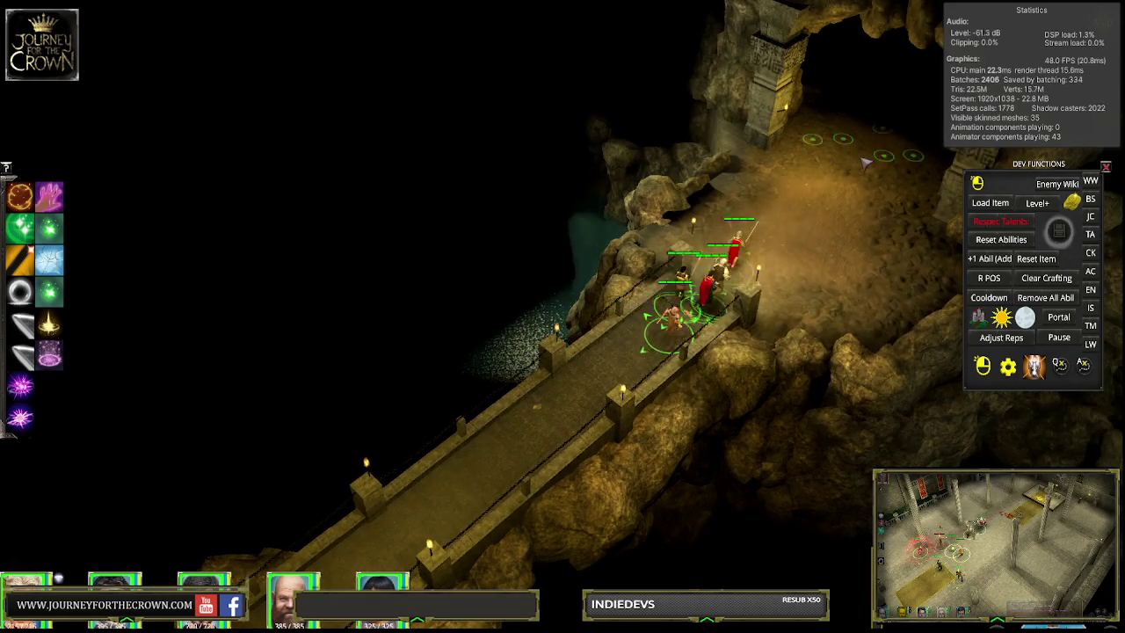
pyautogui.click(884, 156)
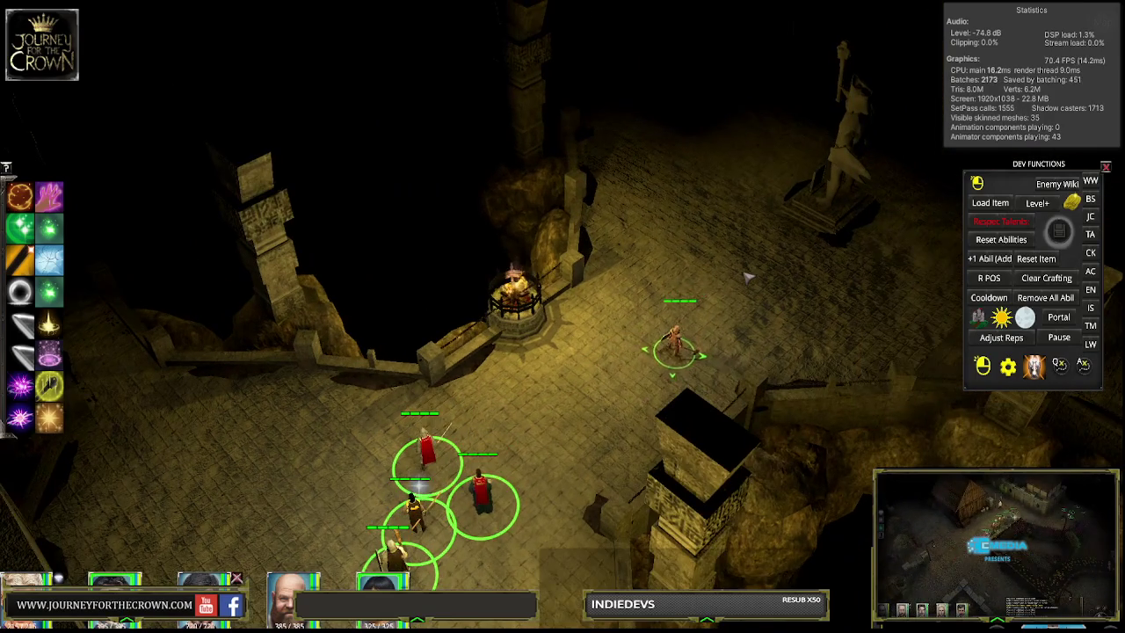
# Step: Bring the party up beside the brazier and send the monk on toward the statue
pyautogui.click(740, 271)
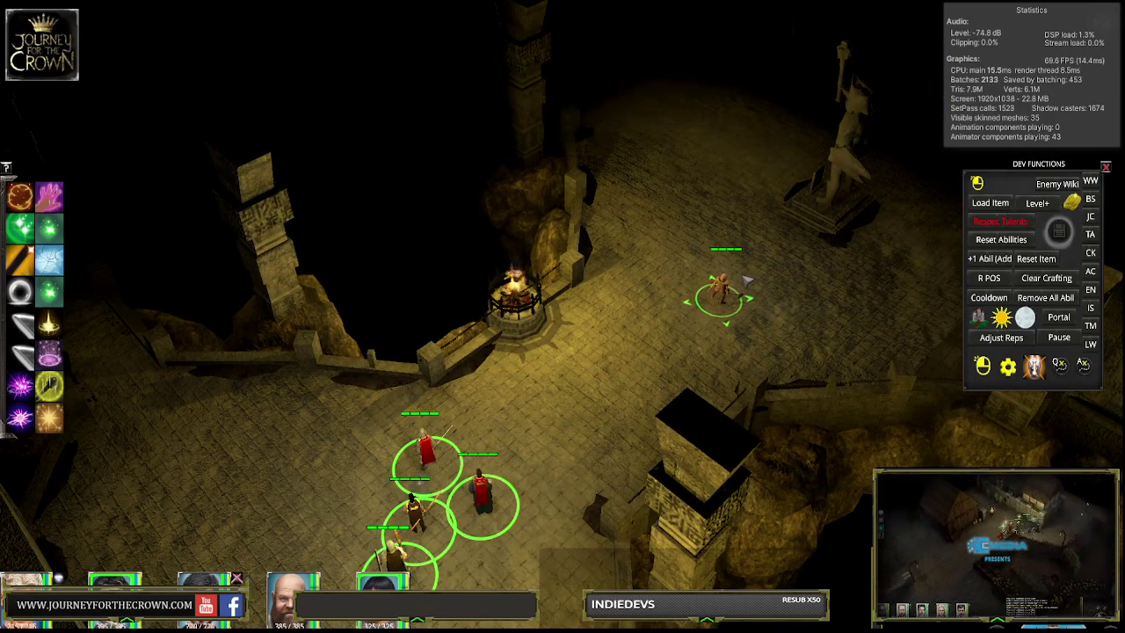
pyautogui.click(857, 271)
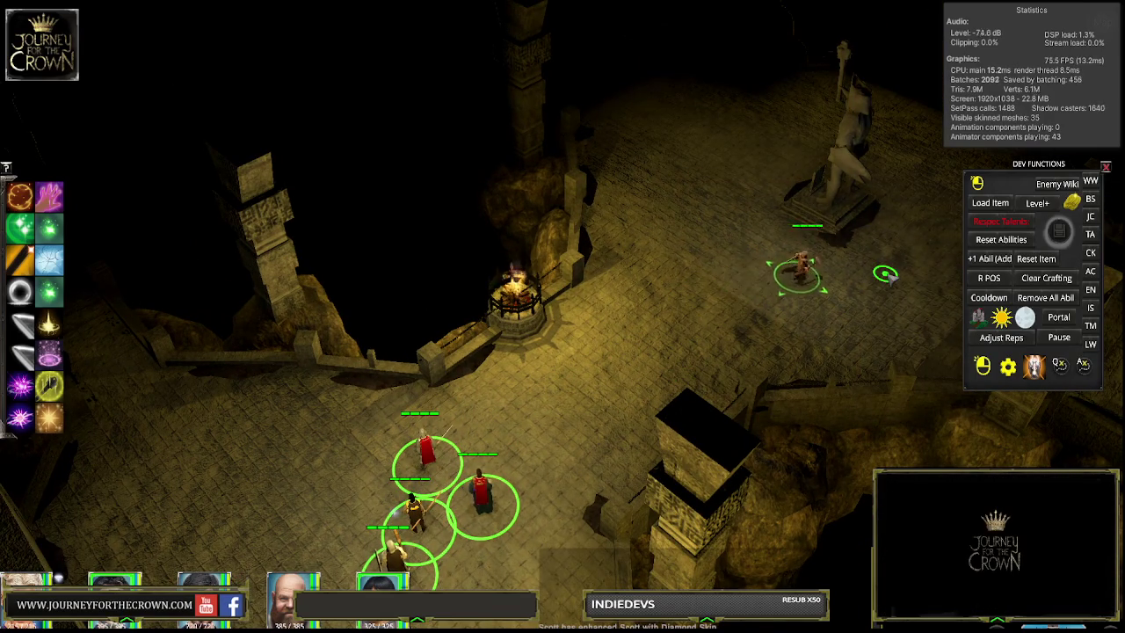
pyautogui.press('Right')
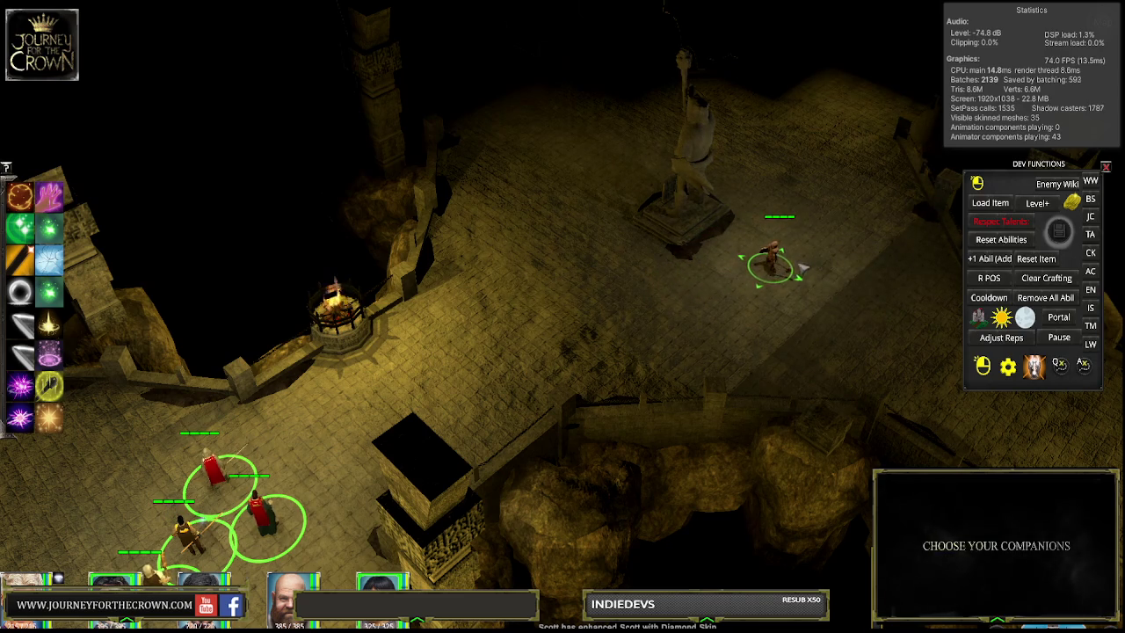
# Step: Advance the monk alone up the brazier-lined walkway beyond the statue
pyautogui.press('Left')
pyautogui.press('Down')
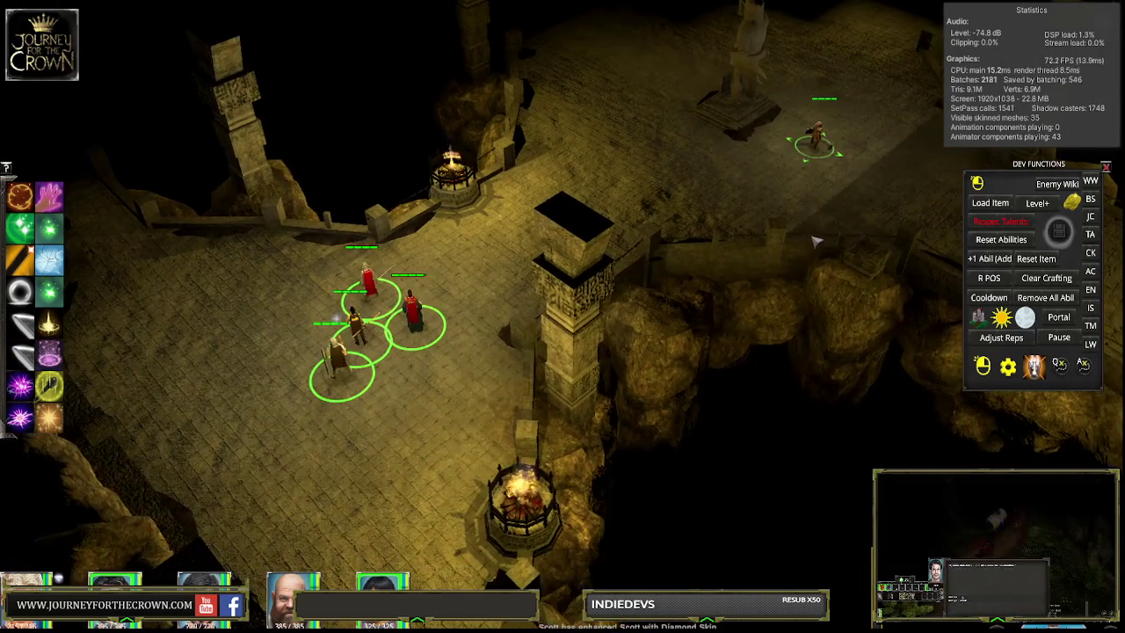
pyautogui.press('Up')
pyautogui.press('Right')
pyautogui.click(786, 176)
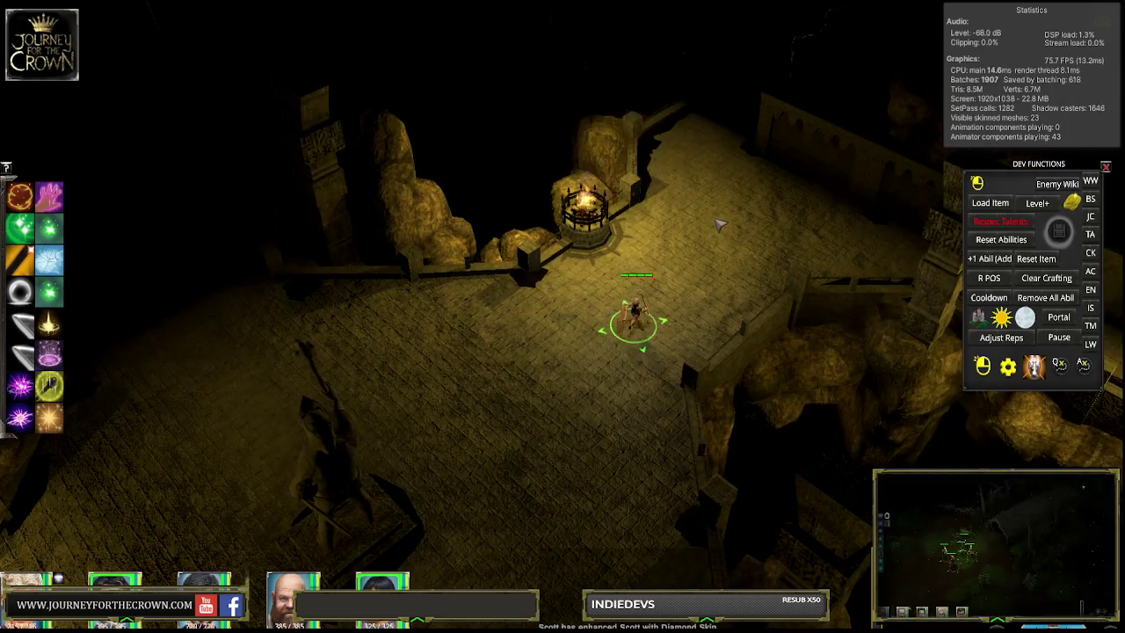
pyautogui.click(711, 161)
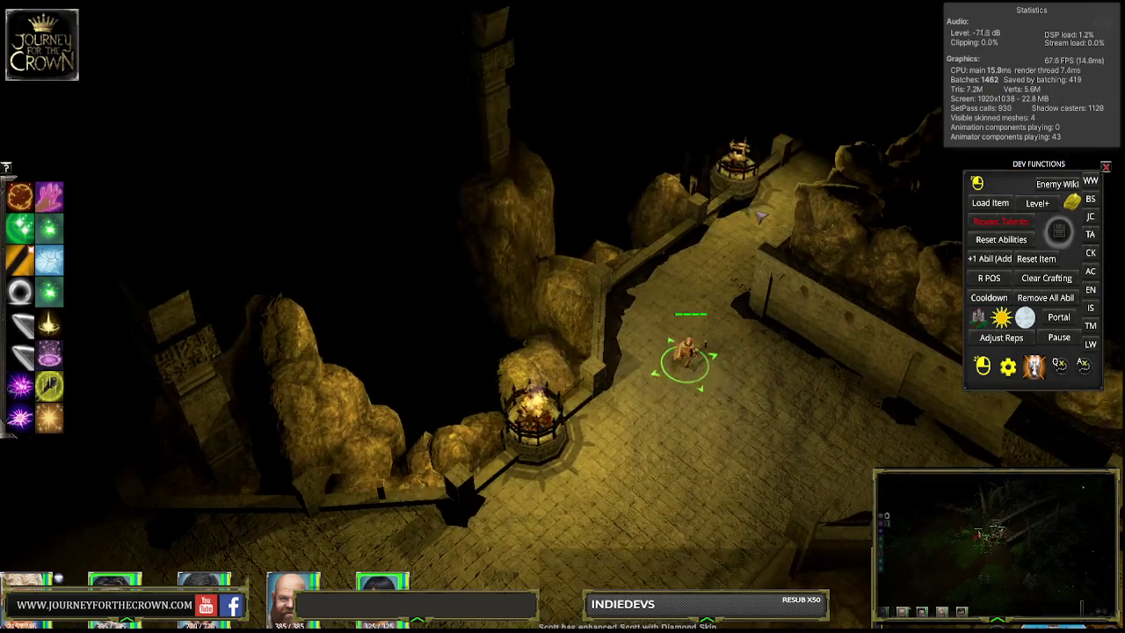
# Step: Walk the monk up the walkway to the walled room's doorway
pyautogui.click(756, 213)
pyautogui.click(845, 182)
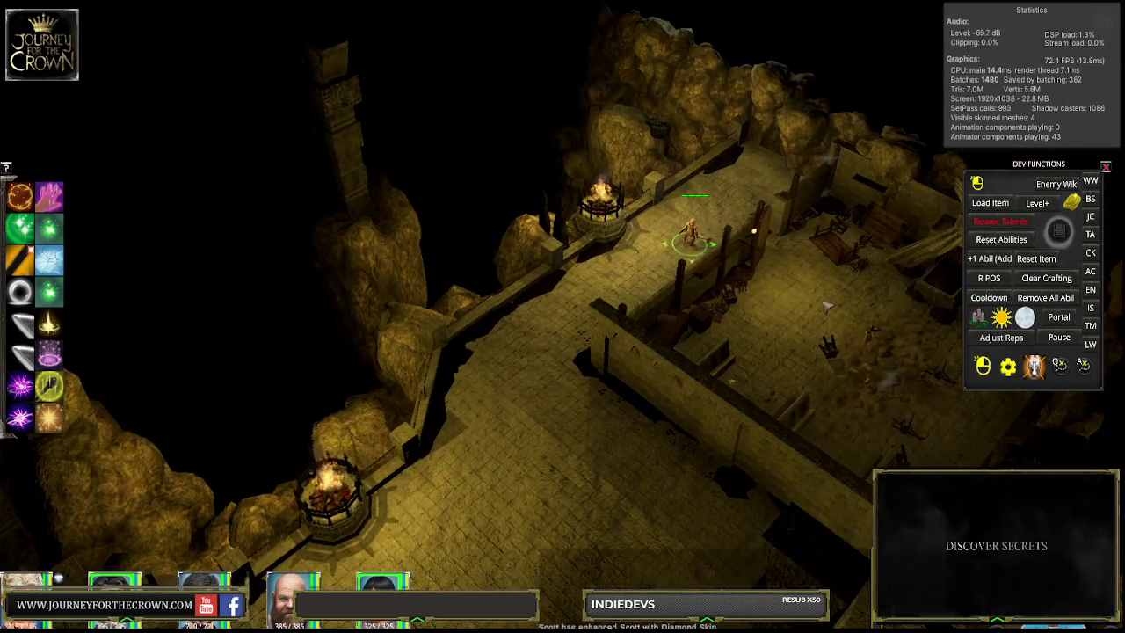
pyautogui.click(765, 286)
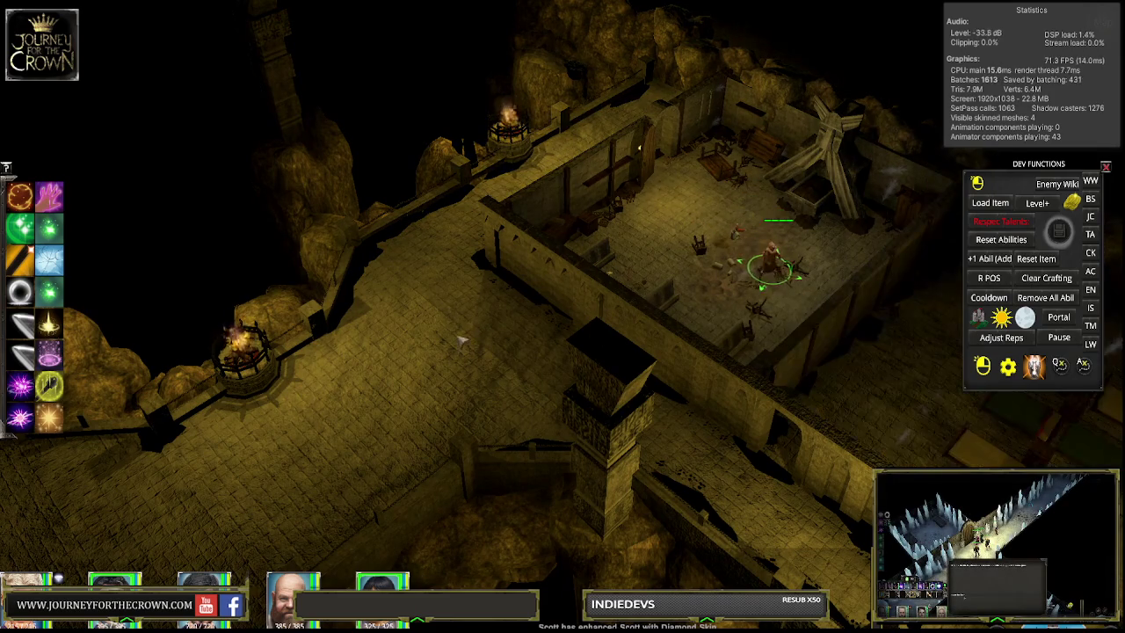
pyautogui.click(449, 278)
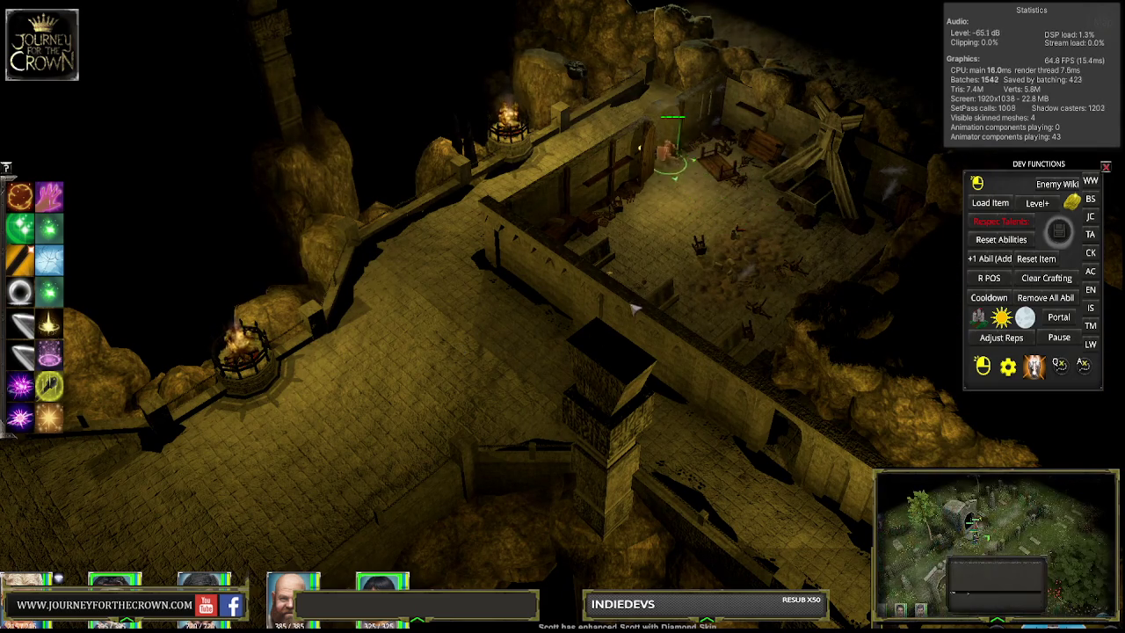
# Step: Scout the corridor below the room, then return the monk to the walkway brazier
pyautogui.click(685, 420)
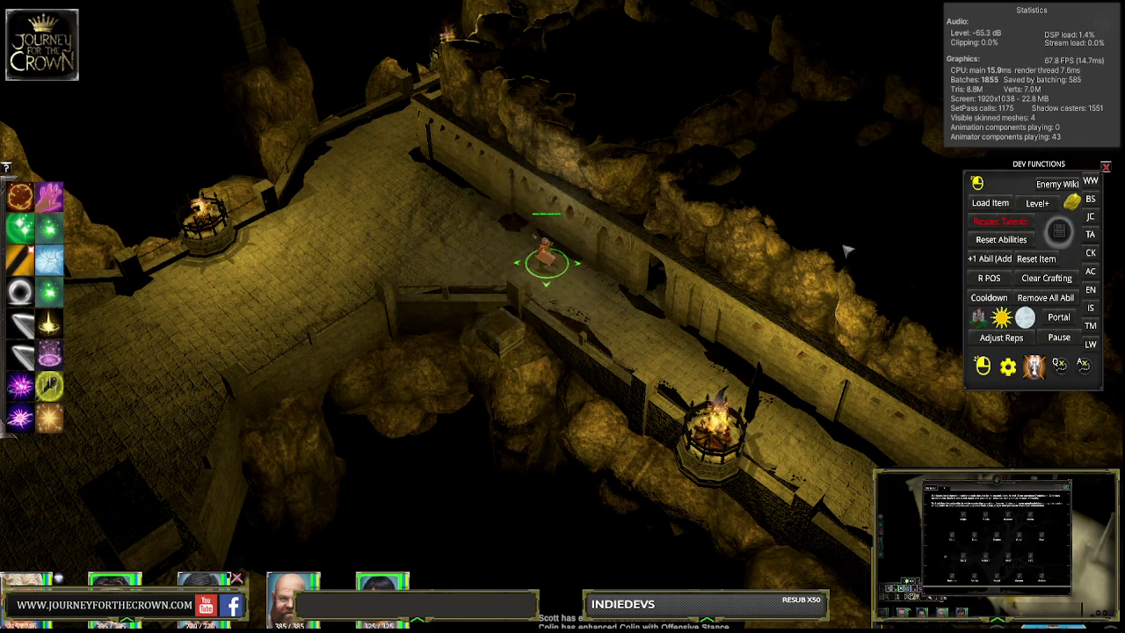
pyautogui.click(658, 293)
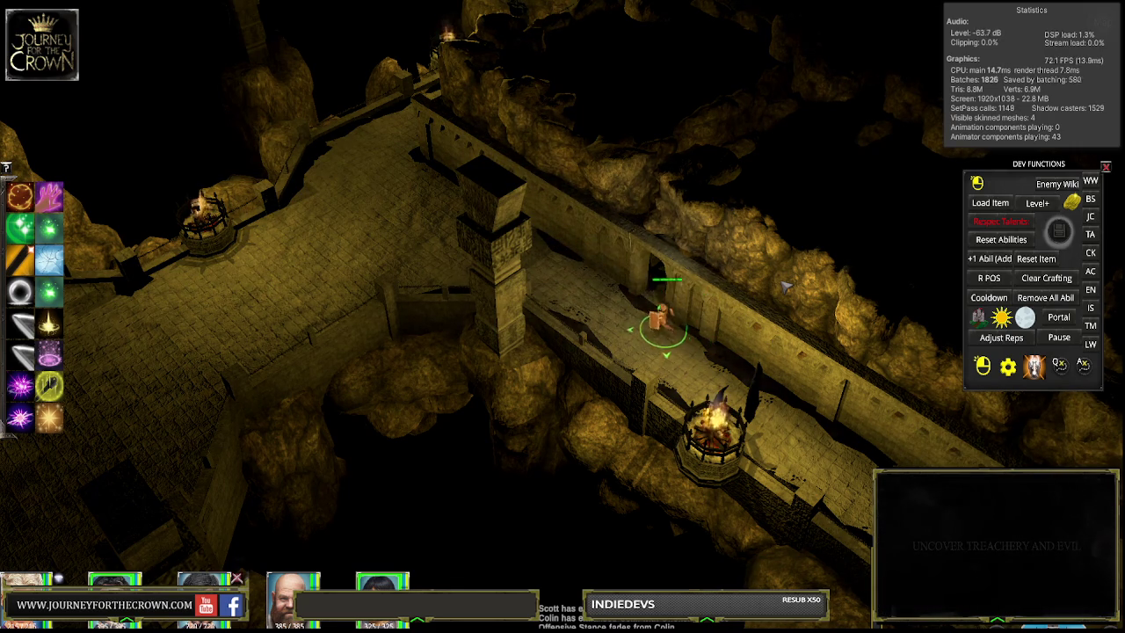
pyautogui.click(658, 293)
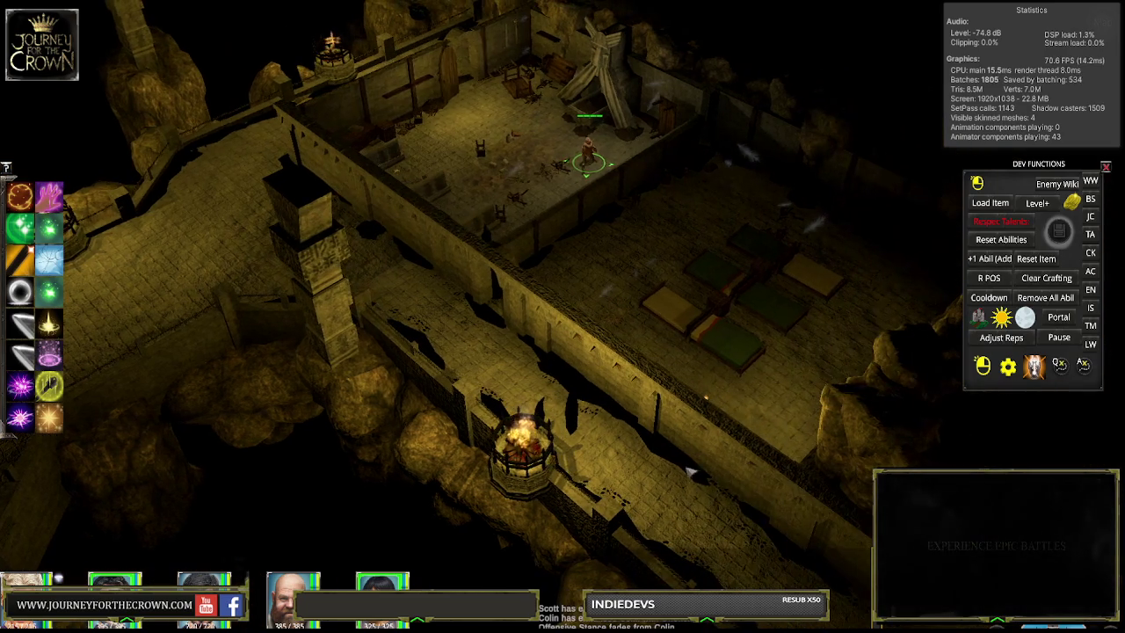
pyautogui.click(623, 354)
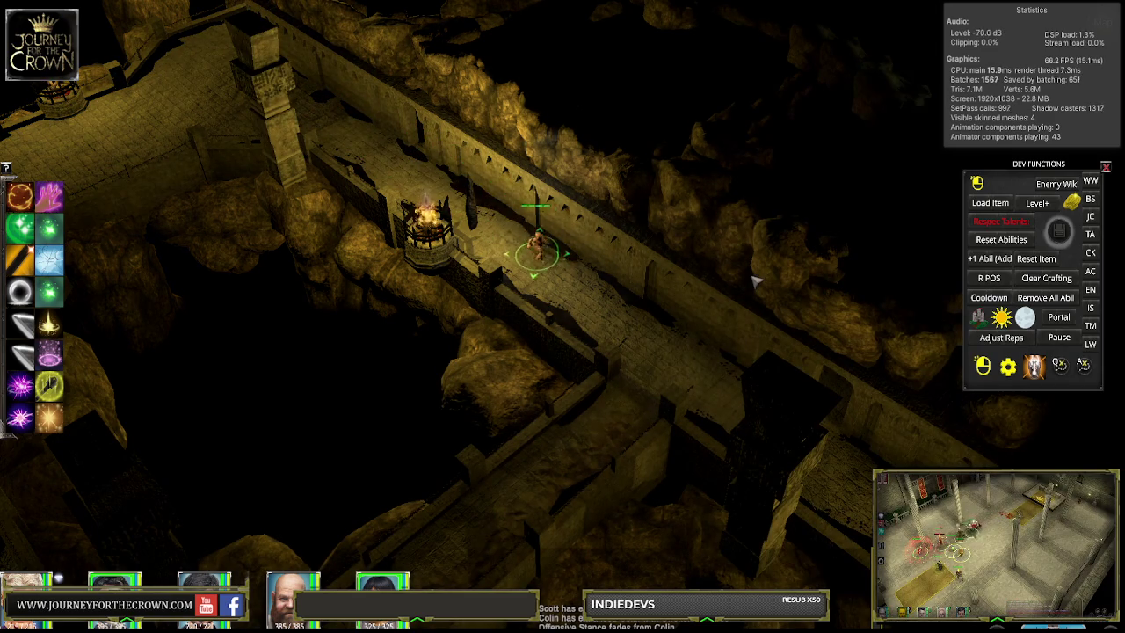
# Step: Lead the monk down the walkway and corridor into the bunk rooms and across their floor
pyautogui.click(788, 480)
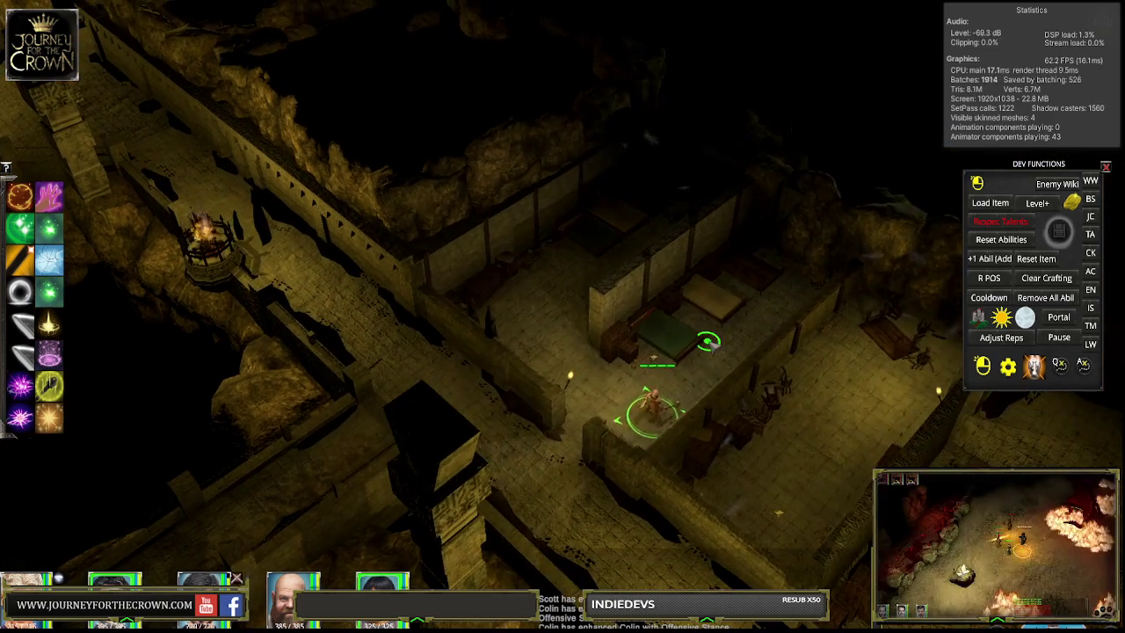
pyautogui.click(585, 273)
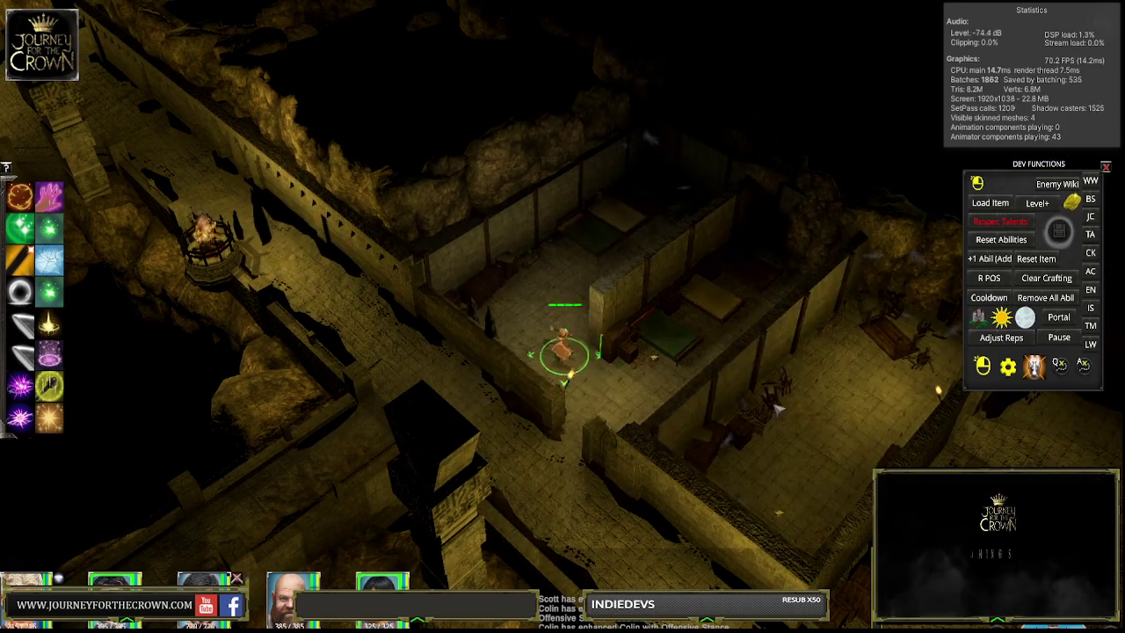
pyautogui.click(832, 435)
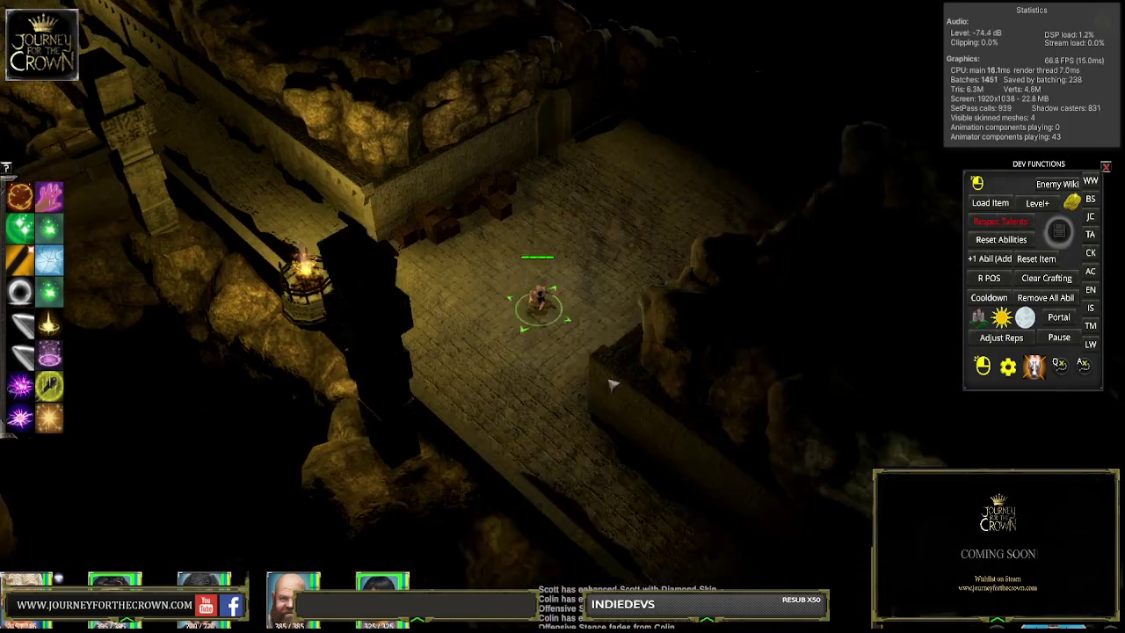
pyautogui.click(592, 384)
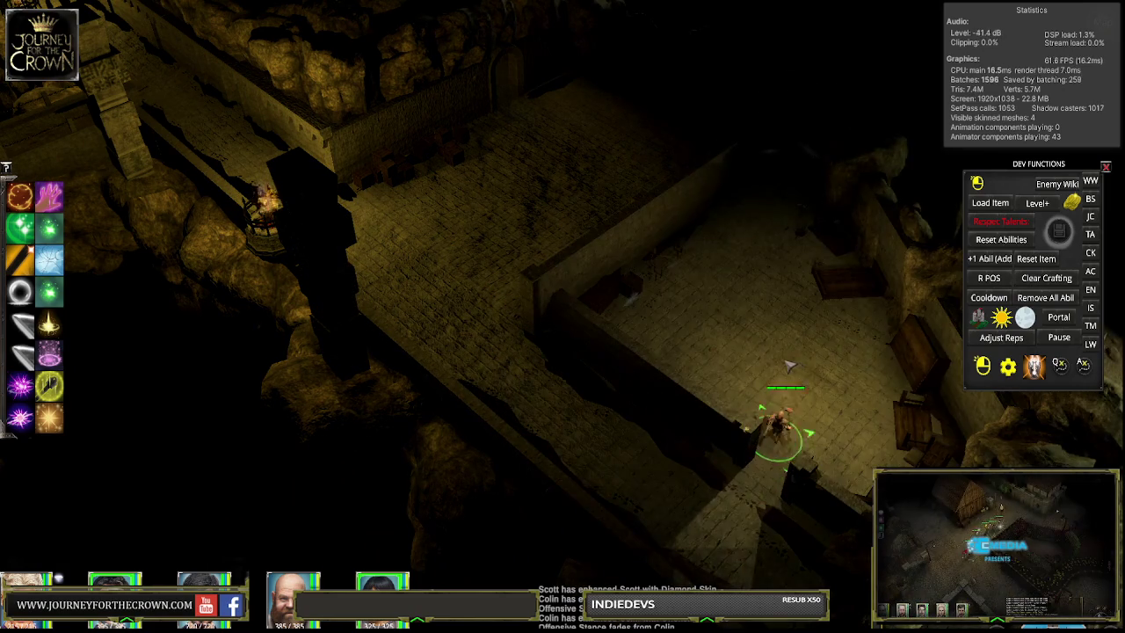
pyautogui.click(746, 399)
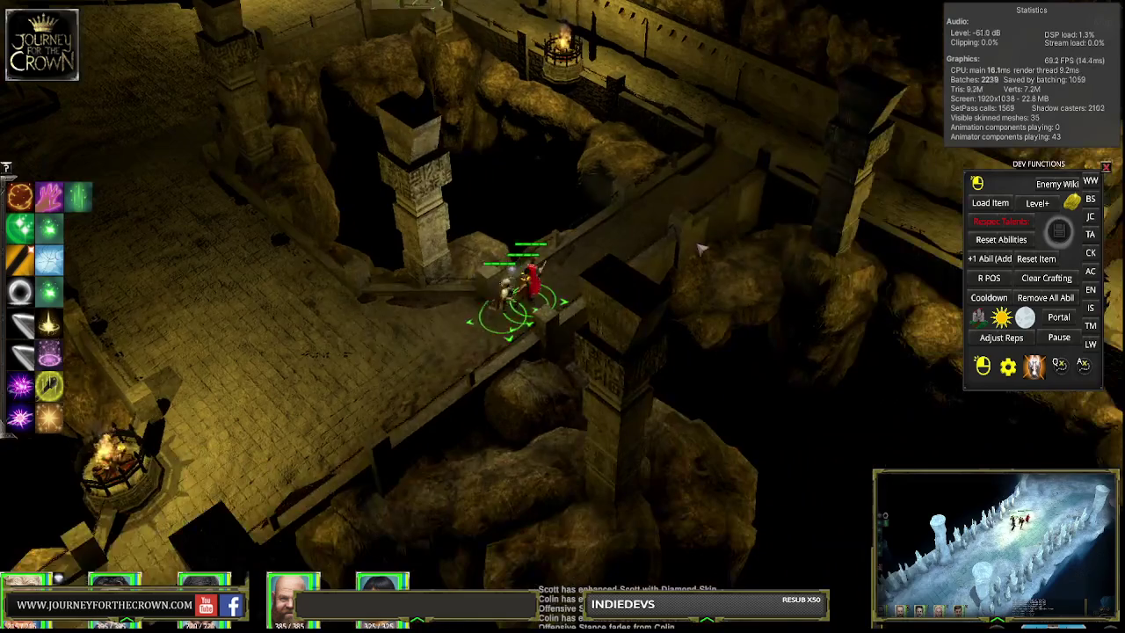
# Step: March the whole party over the bridge, along the walkway into the barracks room, then back
pyautogui.click(632, 195)
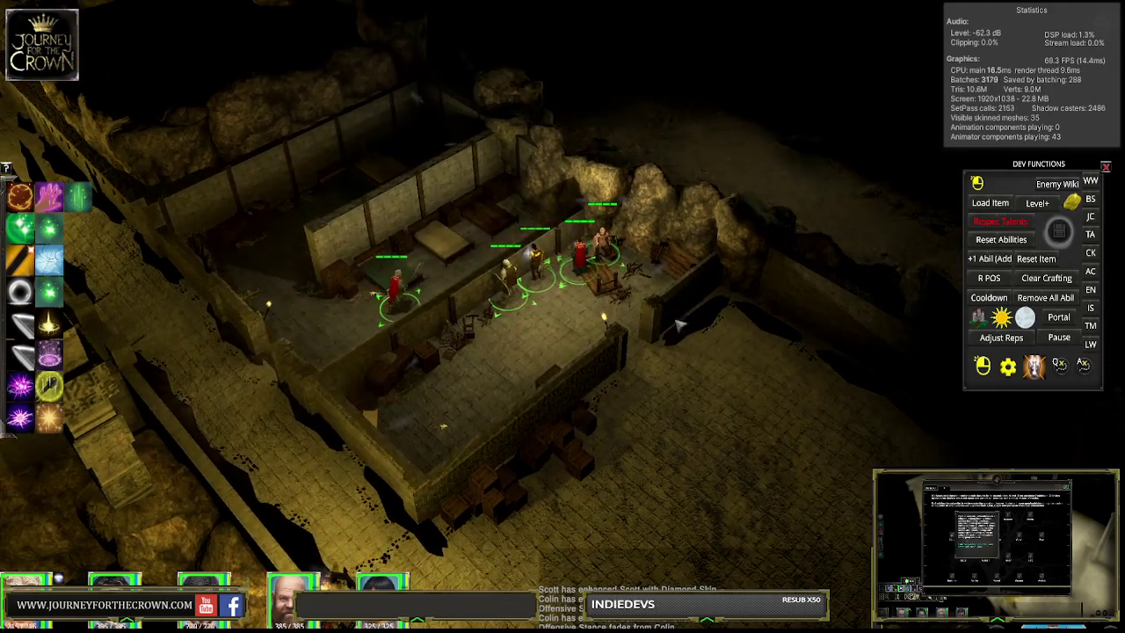
pyautogui.click(746, 422)
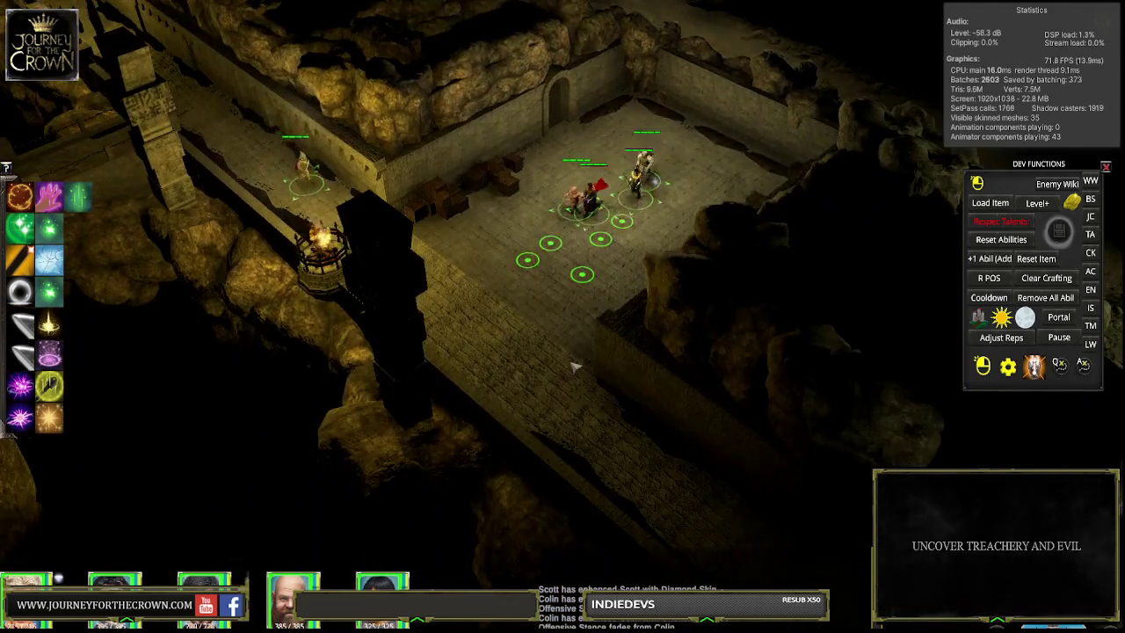
pyautogui.click(702, 426)
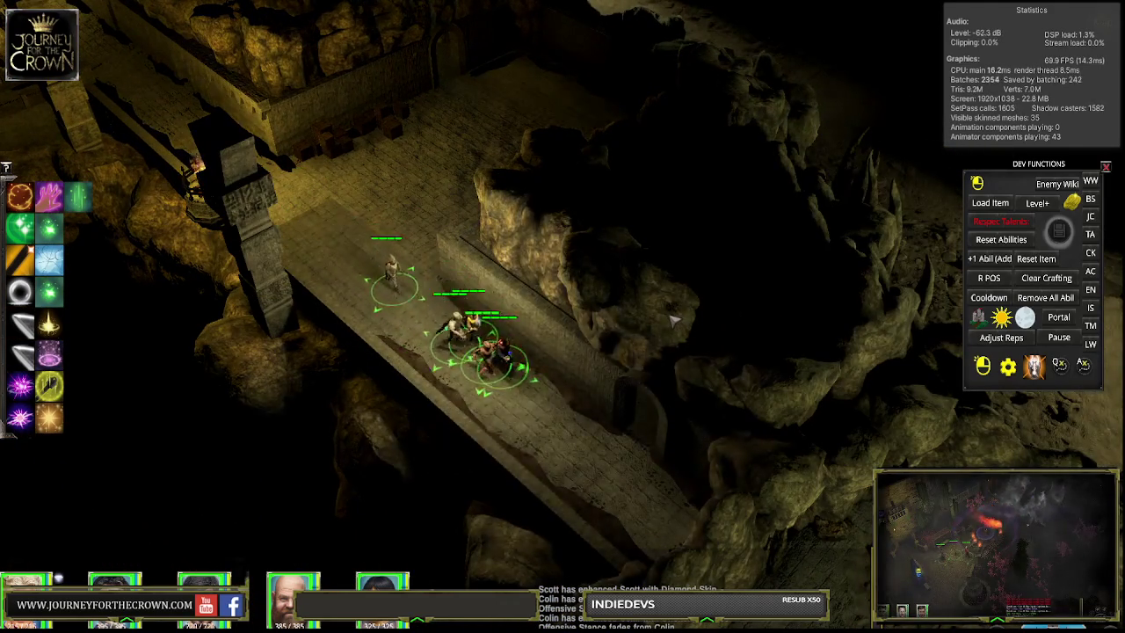
pyautogui.click(672, 320)
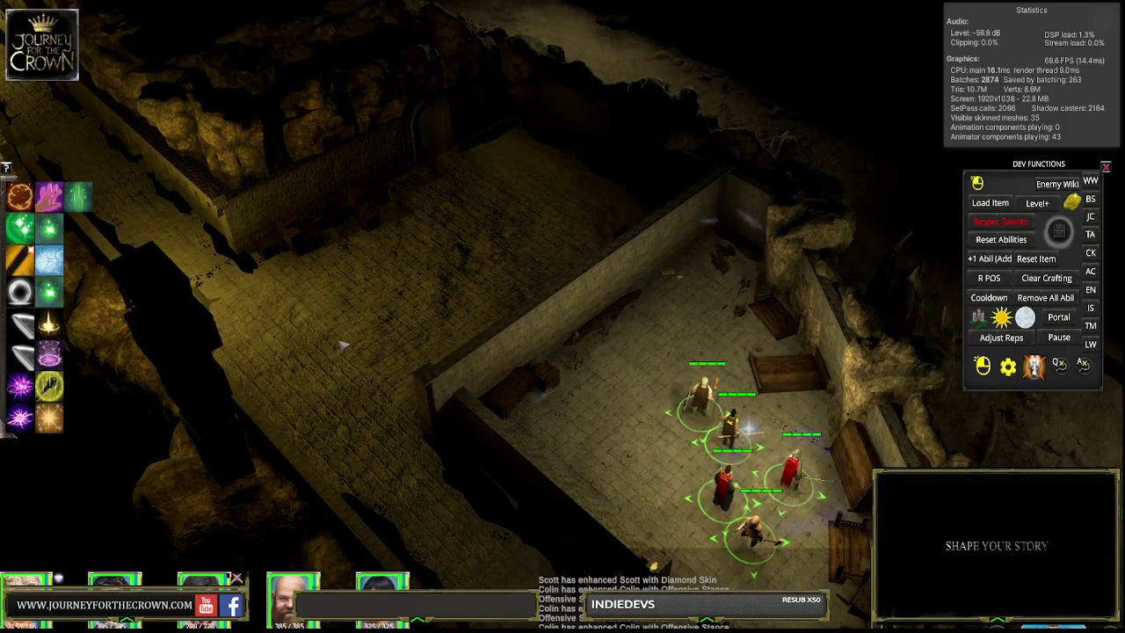
pyautogui.click(308, 350)
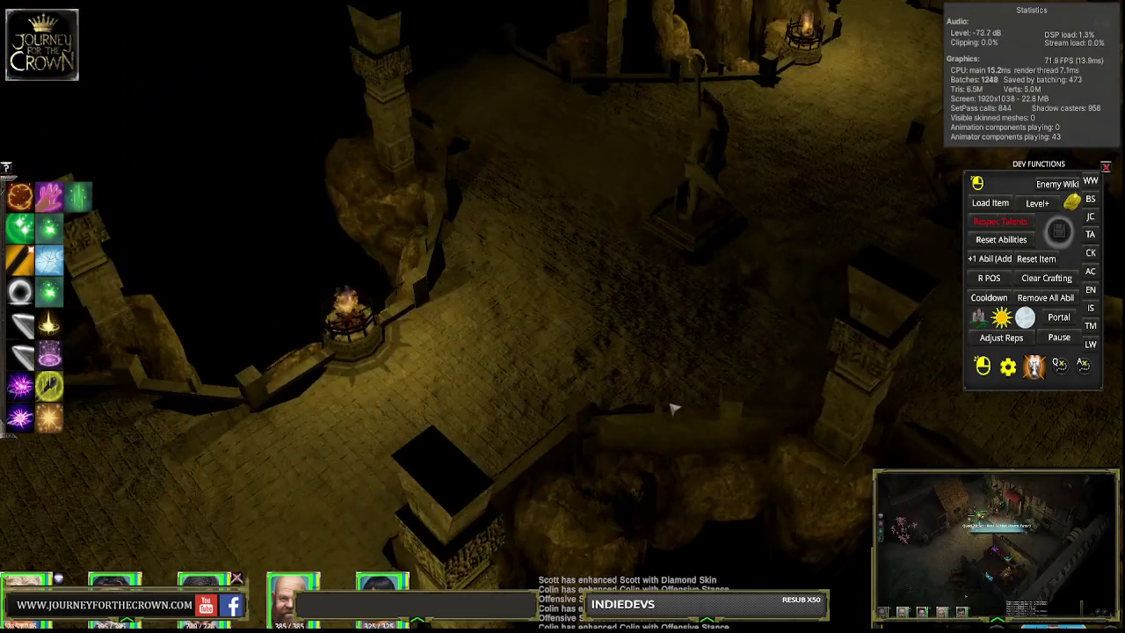
# Step: Lead the party along the walkway onto the plaza, gathering beside the statue and brazier
pyautogui.click(572, 319)
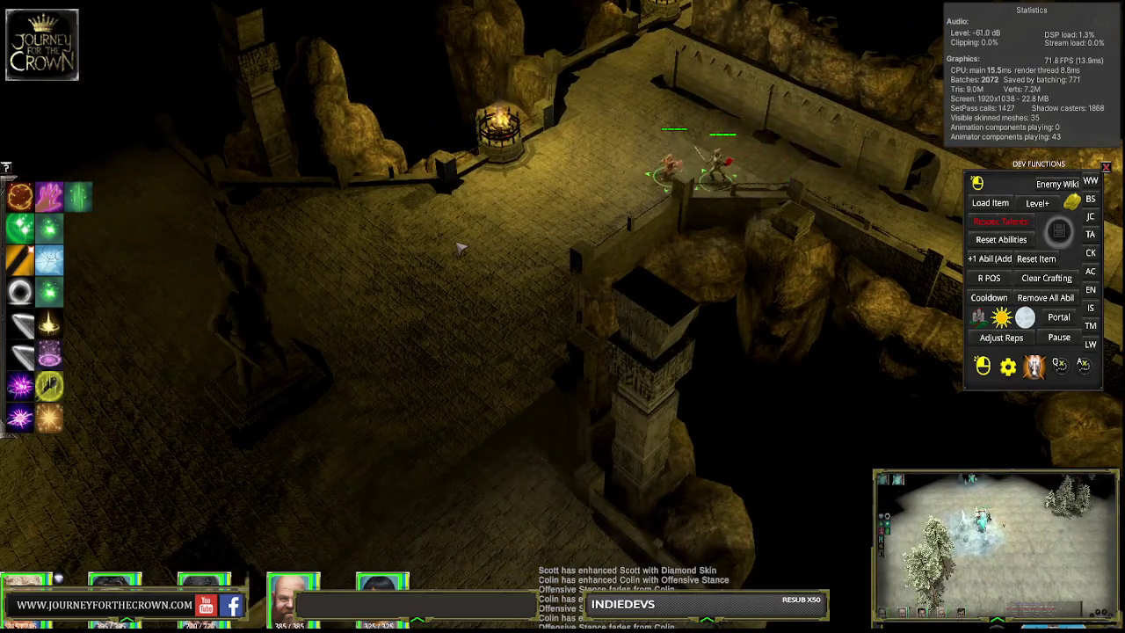
pyautogui.click(458, 248)
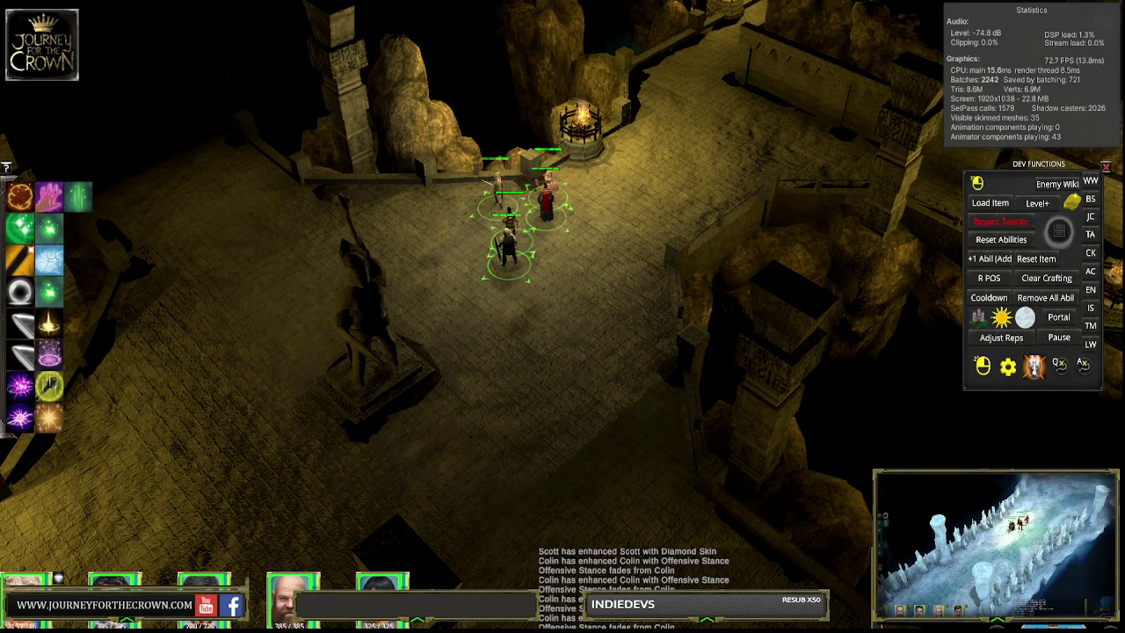
pyautogui.click(545, 435)
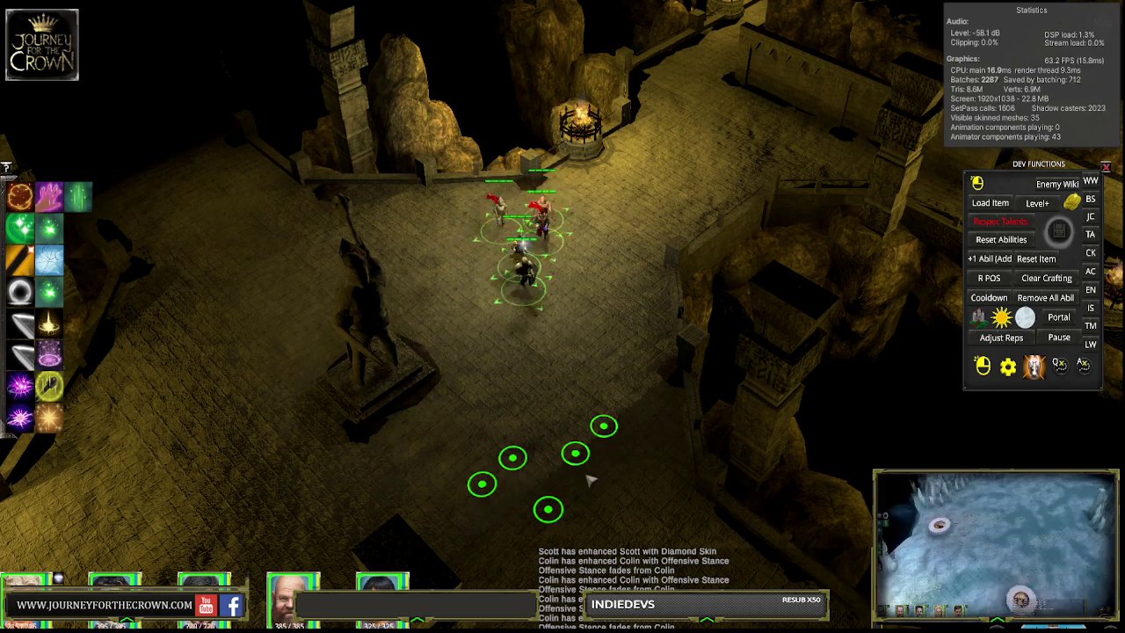